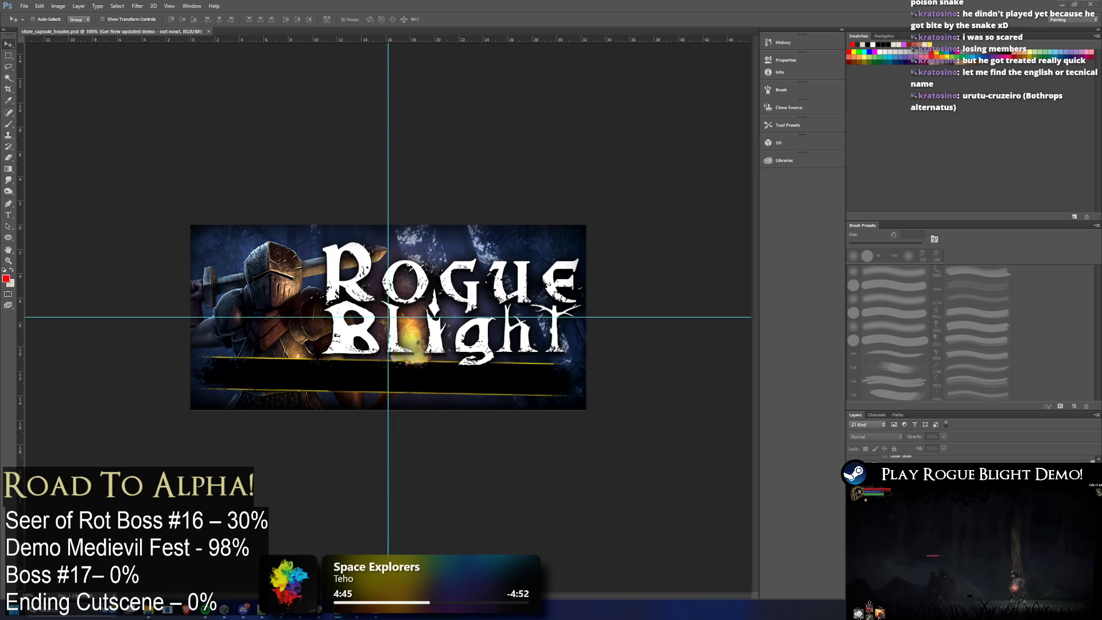
Step: Return to the header document and point the Save As dialog at the TREEINK COMMISSION folder
key(super)
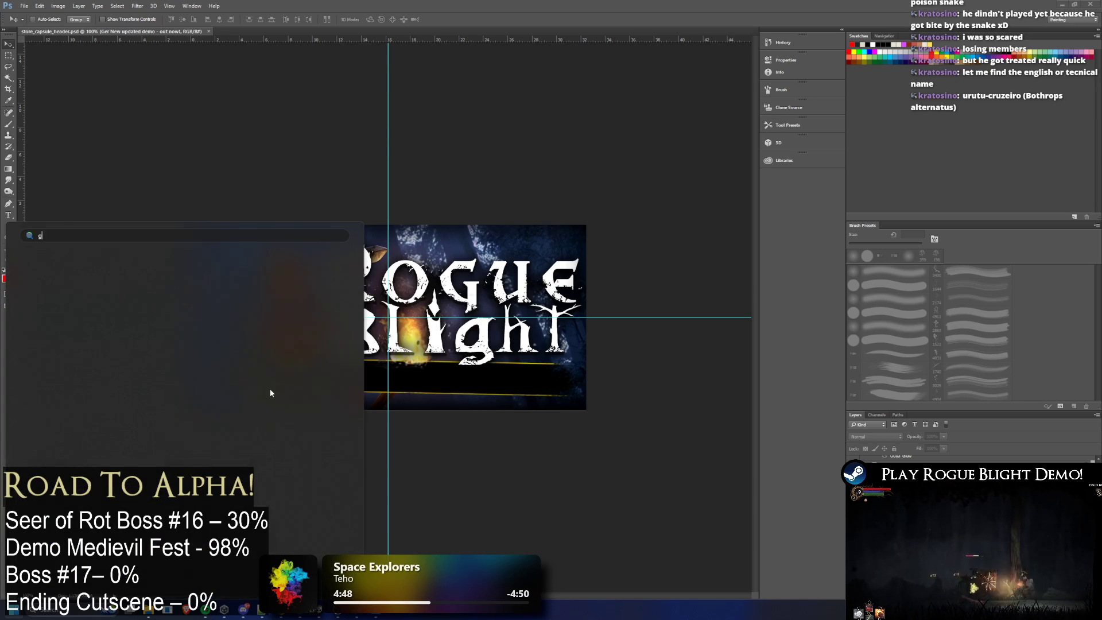
text(chrome)
key(Return)
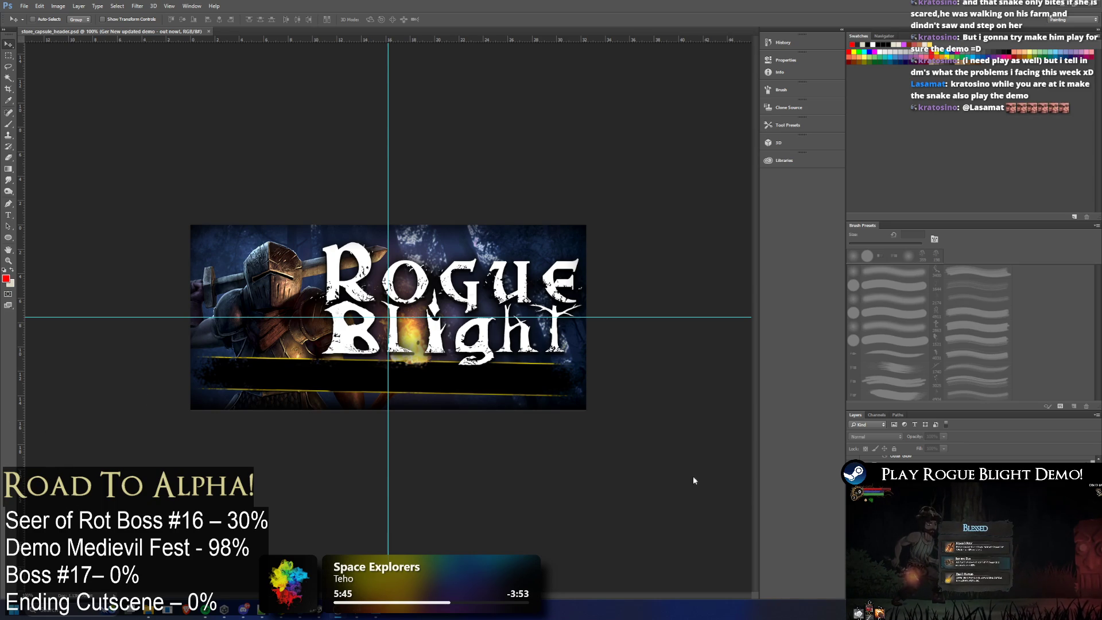
key(XF86AudioRaiseVolume)
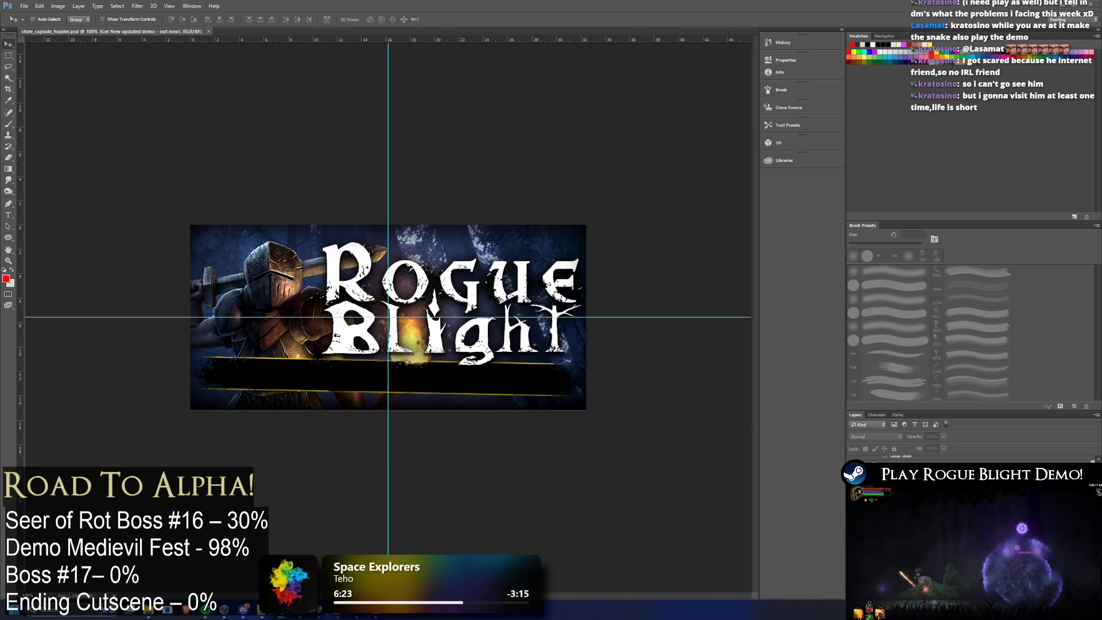
scroll(904, 454, up, 1)
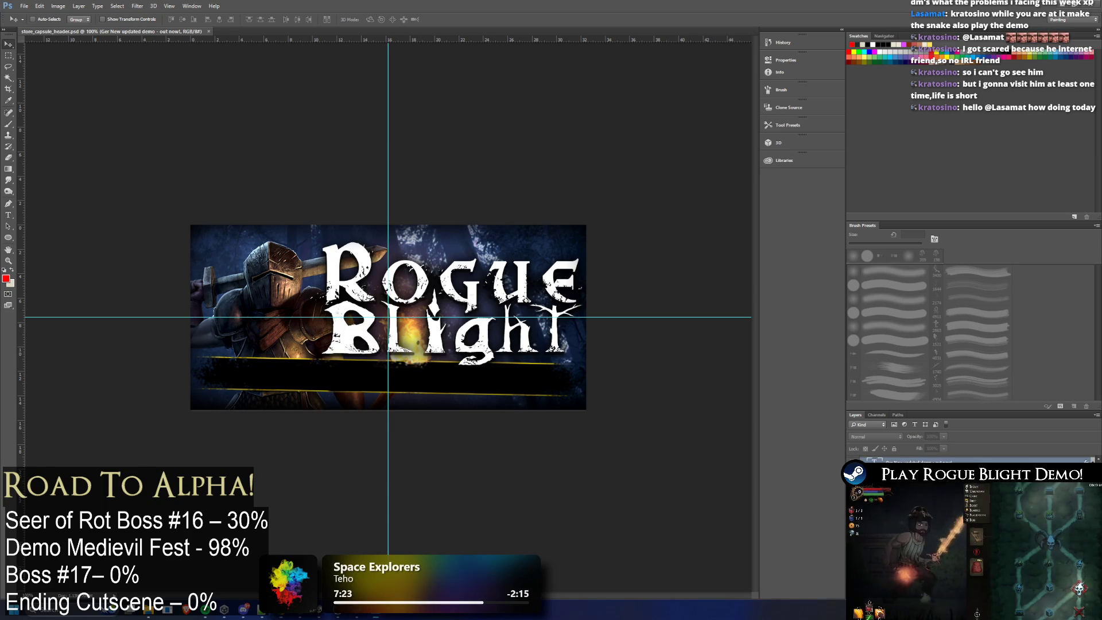
key(alt+Tab)
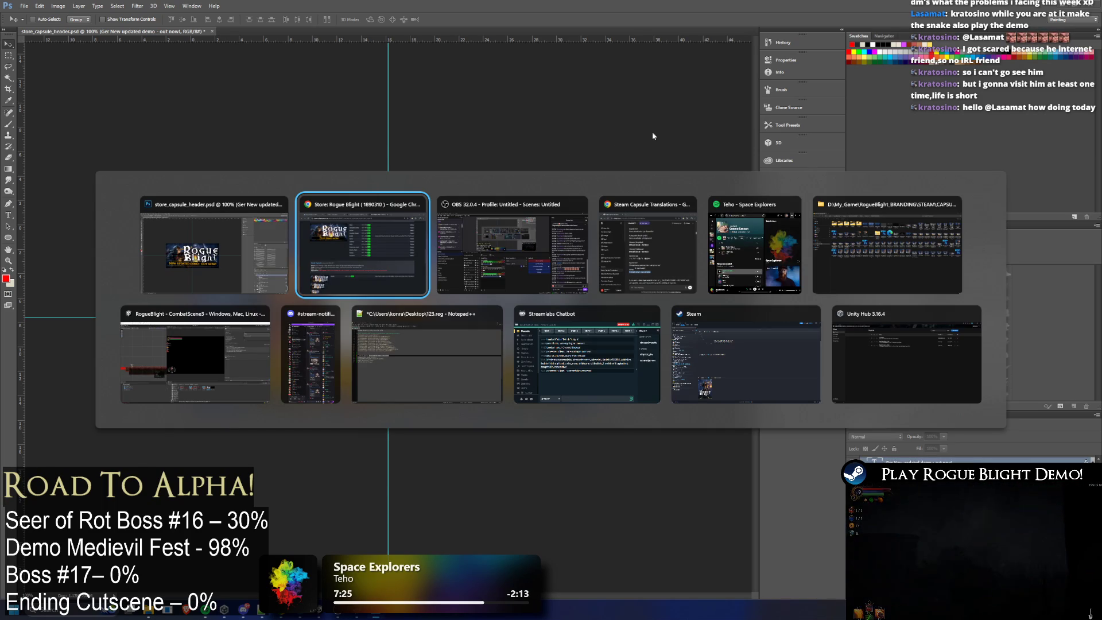
key(Escape)
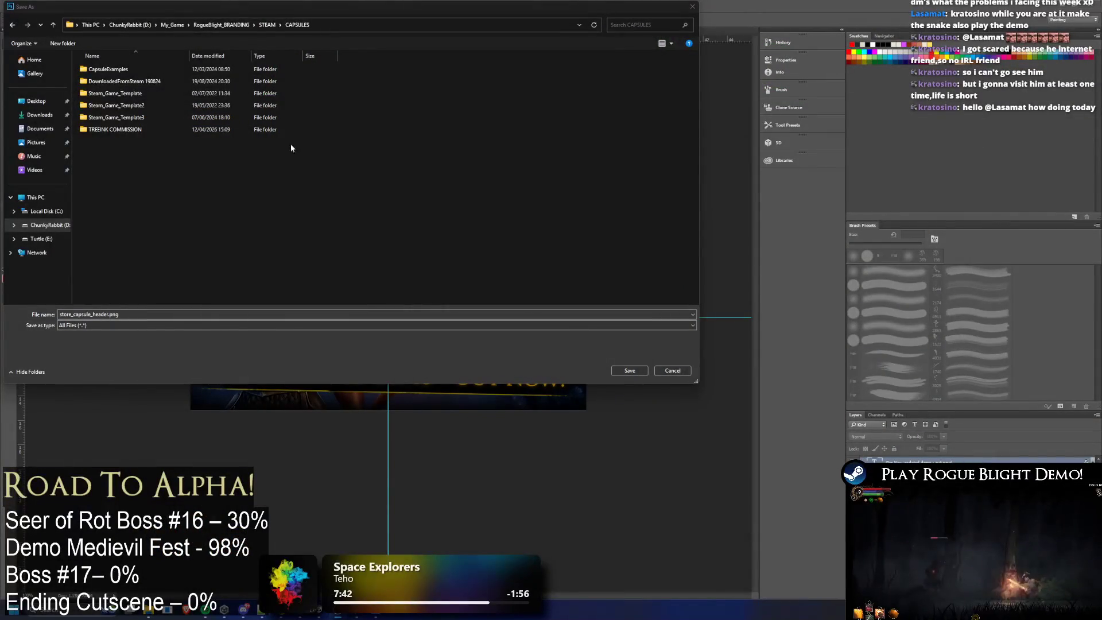
click(130, 133)
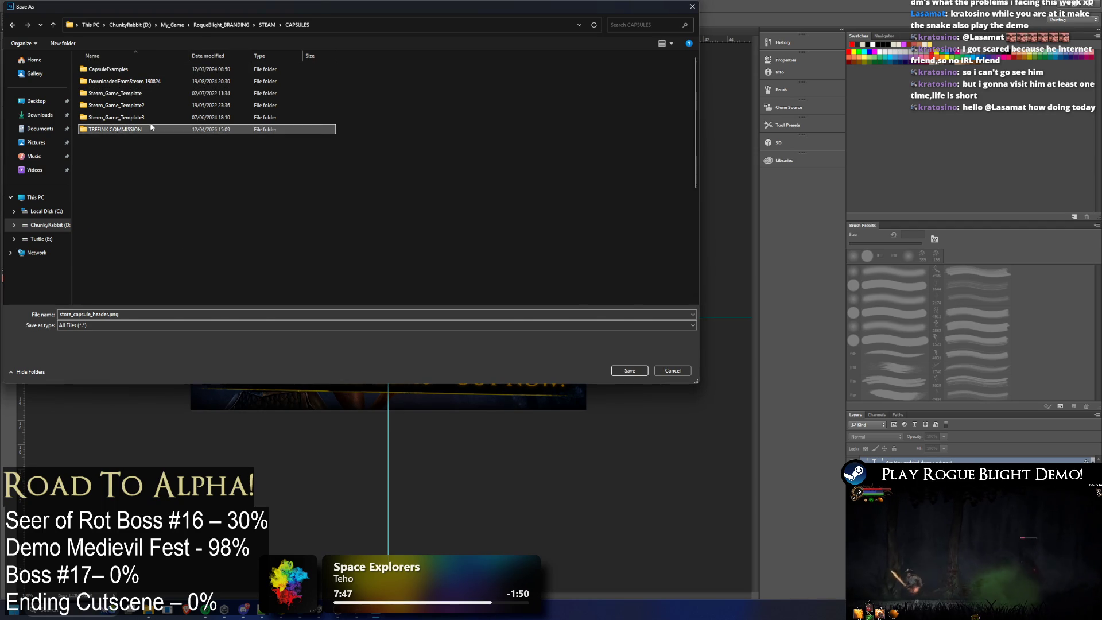
Step: Browse the Demo, PATCH, Starwatch and BEFORE subfolders of TREEINK COMMISSION for a target location
double_click(116, 134)
double_click(146, 79)
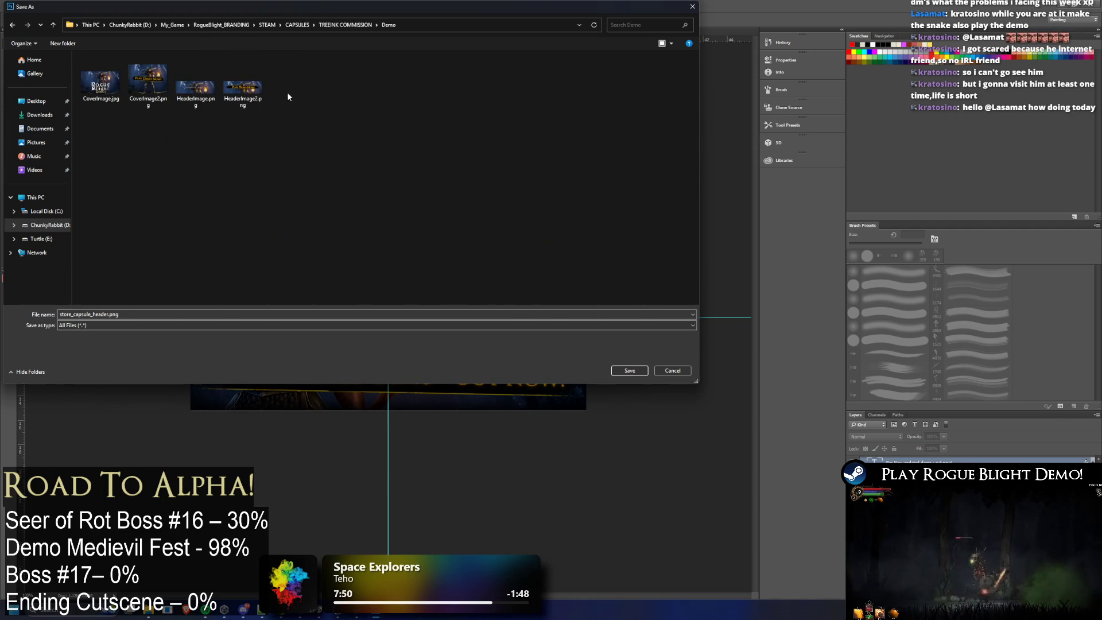
key(BackSpace)
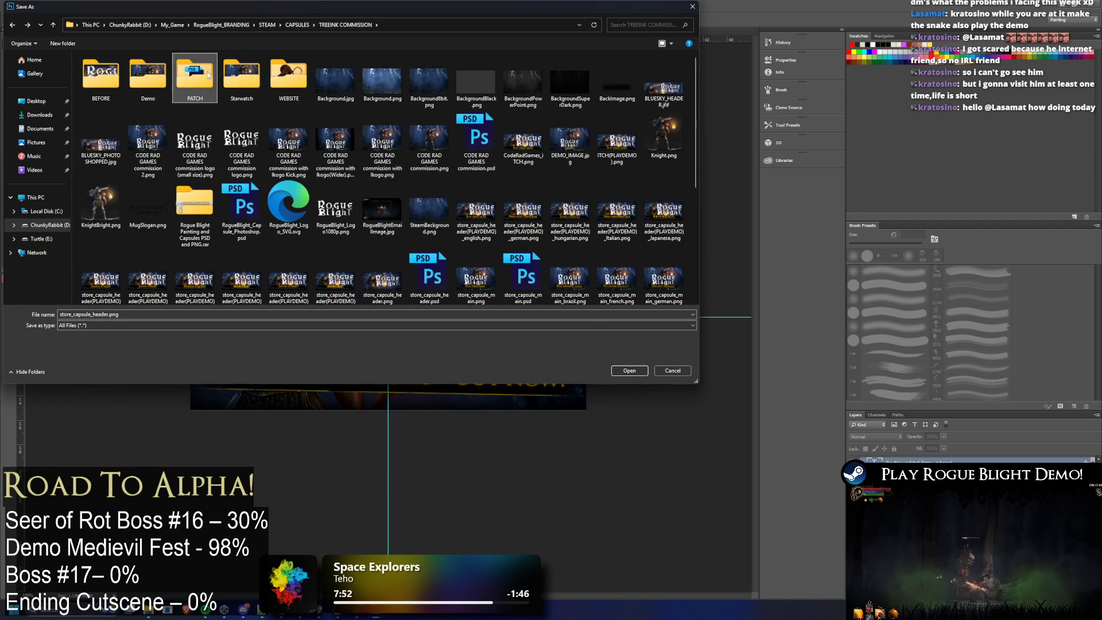
double_click(207, 71)
key(BackSpace)
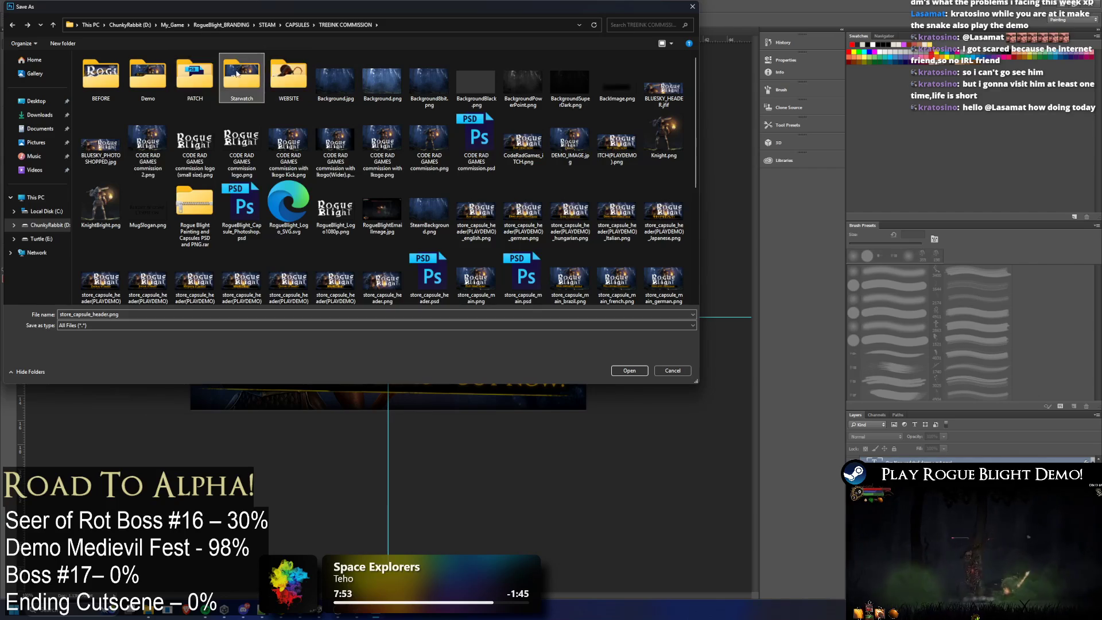
double_click(236, 74)
key(BackSpace)
double_click(236, 77)
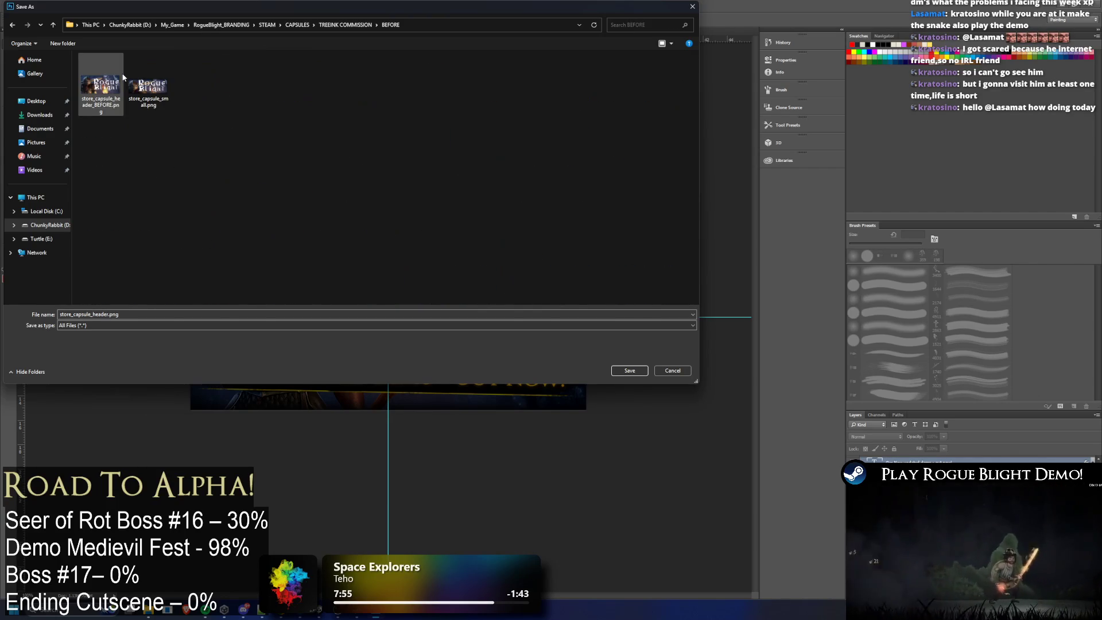
key(BackSpace)
scroll(285, 215, down, 5)
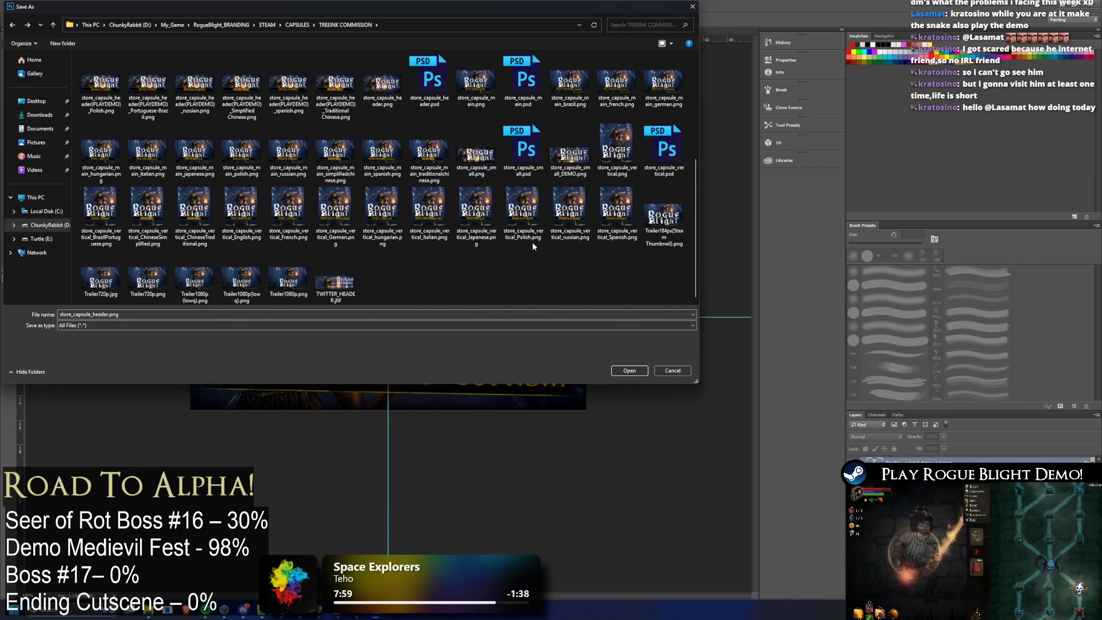
Step: Create a new DemoUpdated folder inside TREEINK COMMISSION
right_click(405, 280)
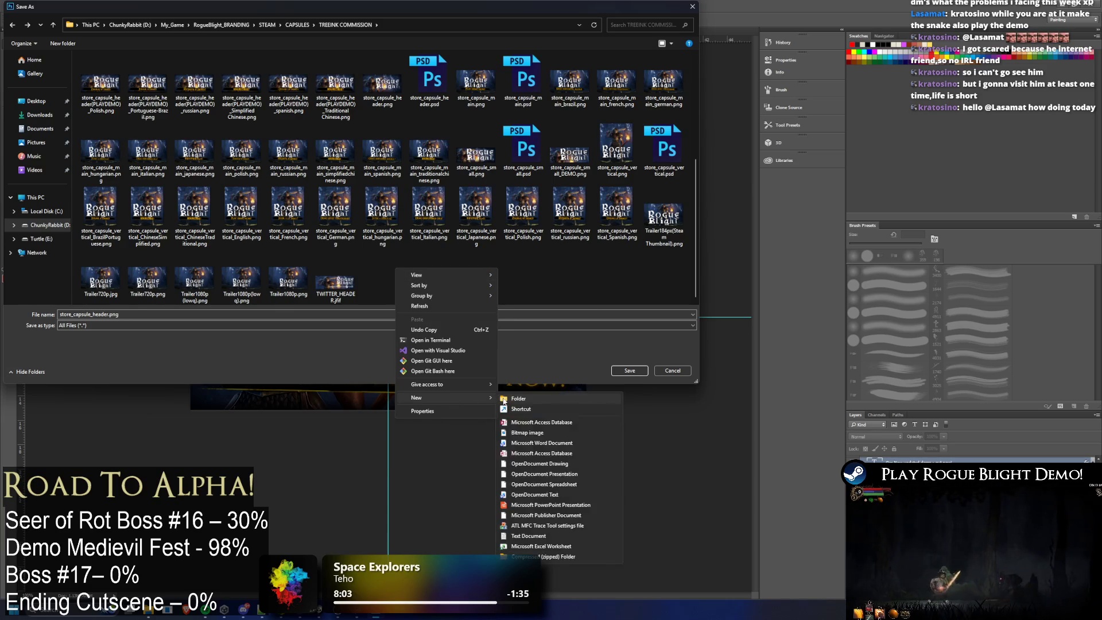
mouse_move(416, 396)
click(525, 402)
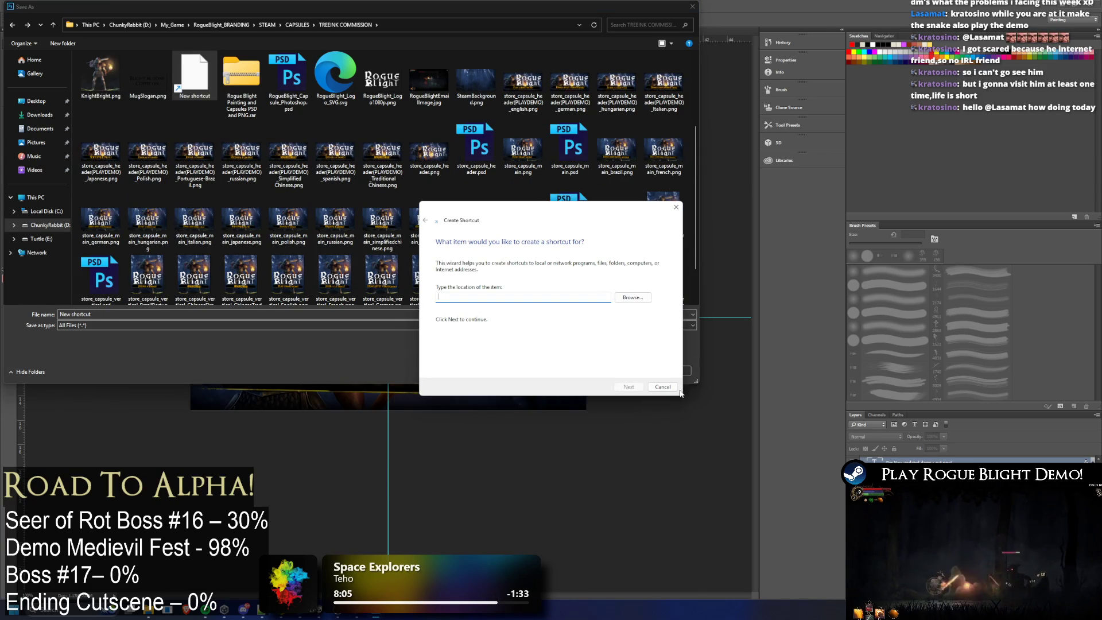
click(676, 390)
scroll(314, 205, up, 2)
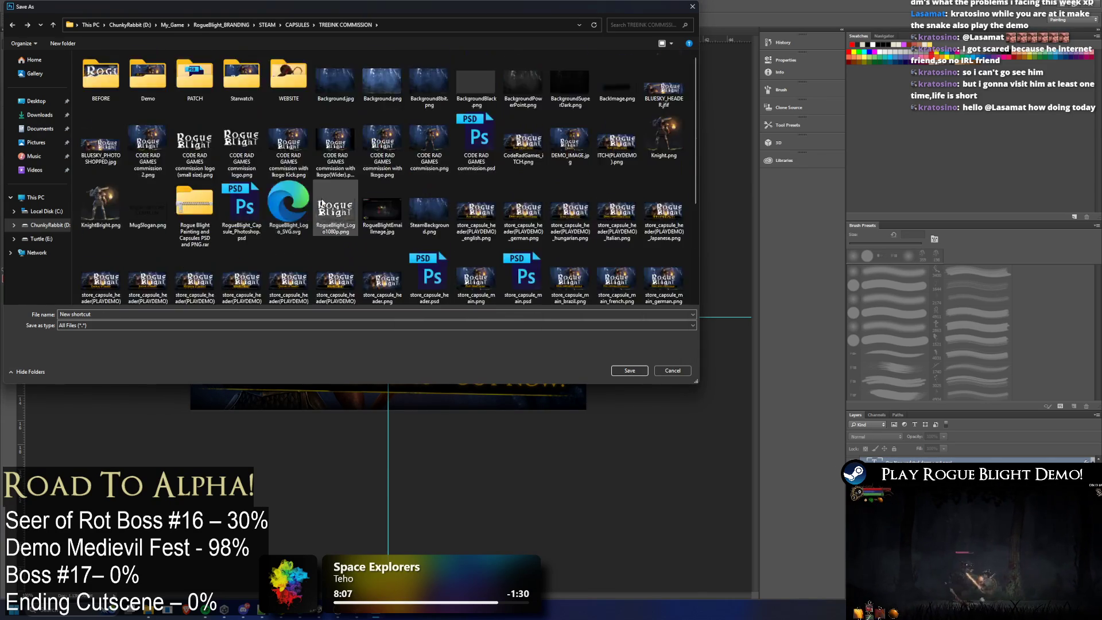
scroll(313, 206, down, 3)
right_click(418, 290)
mouse_move(465, 416)
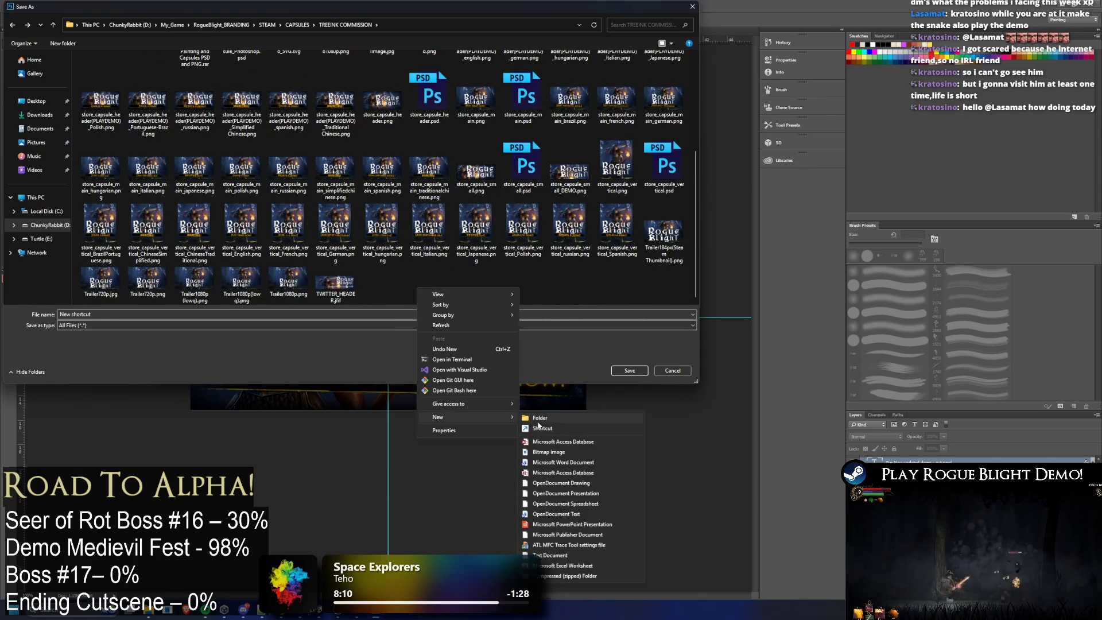
click(565, 420)
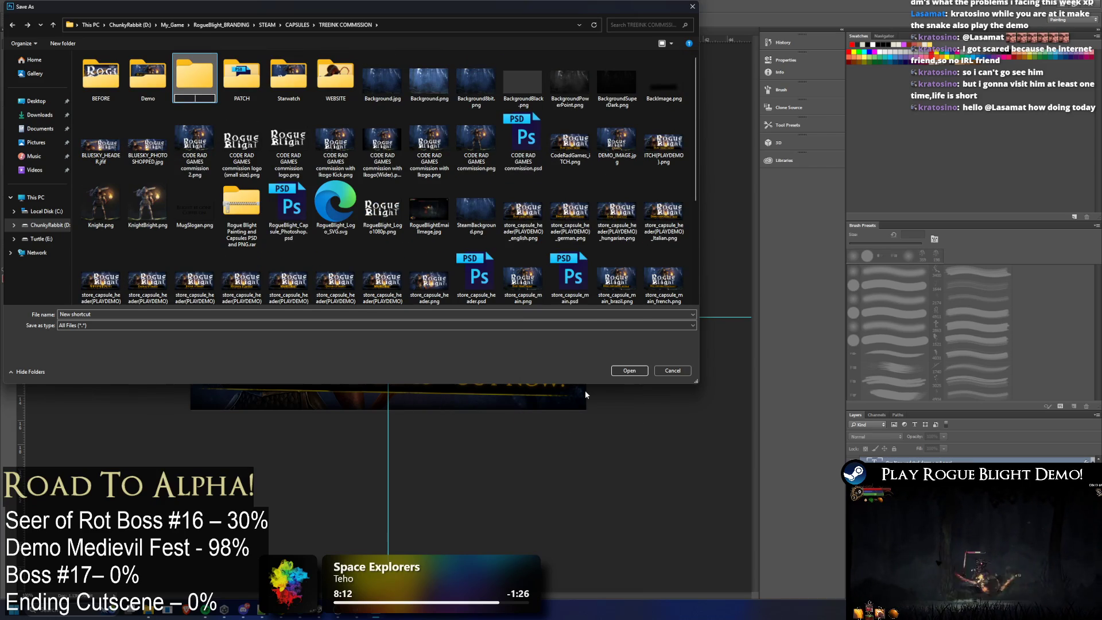
text(B)
text(ted)
key(Return)
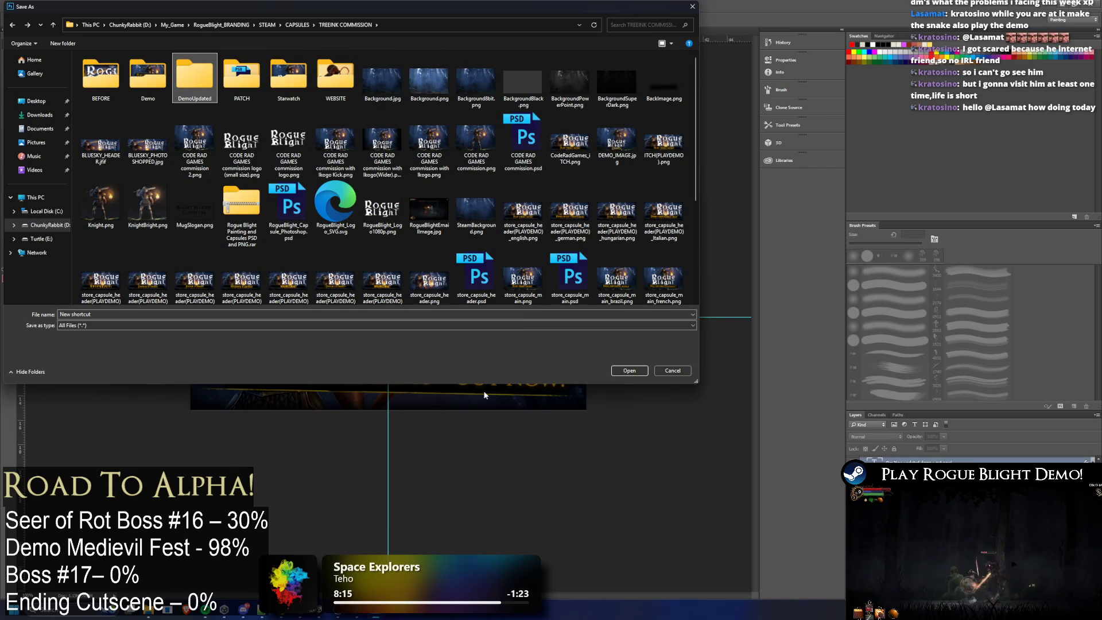
scroll(448, 155, down, 2)
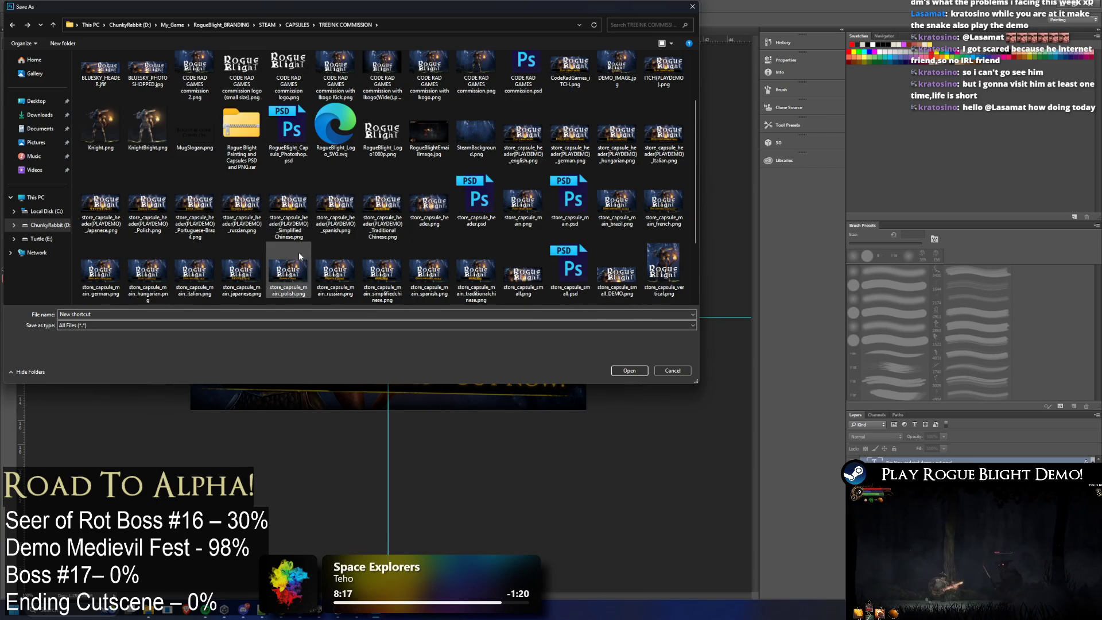
Step: Prefill the Russian header's file name and move the save into the DemoUpdated folder
click(255, 202)
scroll(292, 163, up, 2)
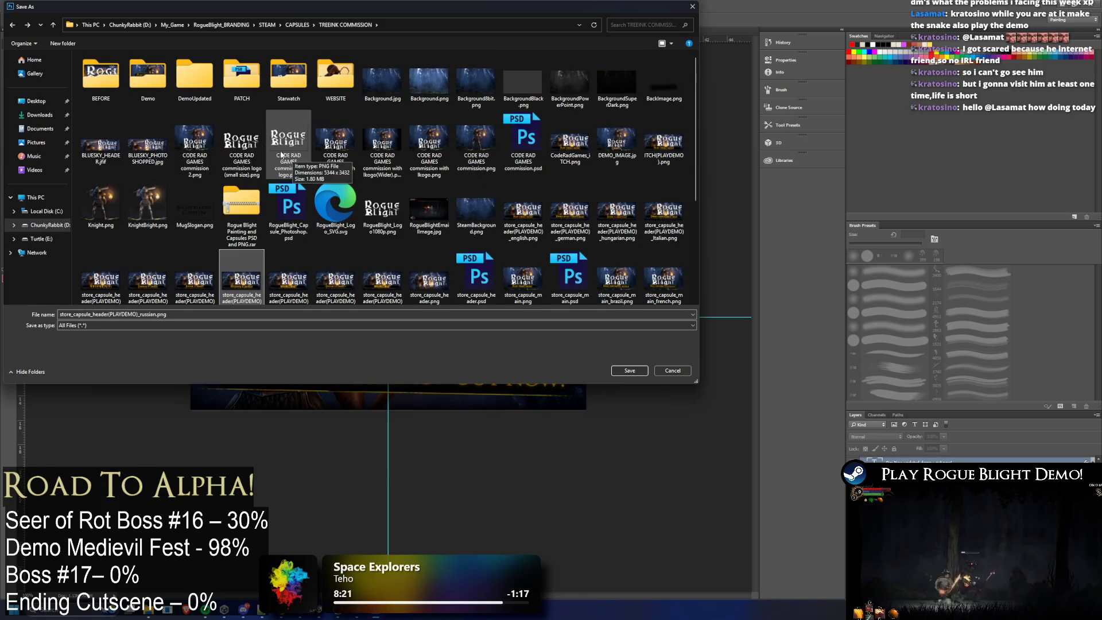
double_click(203, 82)
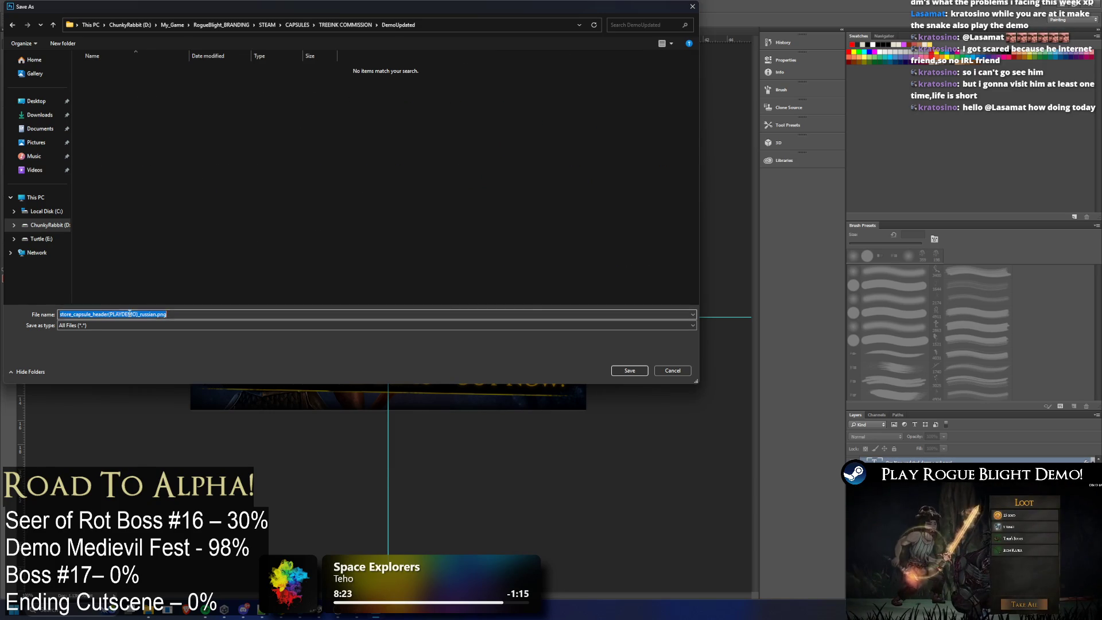
Step: Save the header as store_capsule_header(DEMOUPDATED)_english.png in DemoUpdated
mouse_move(112, 313)
mouse_down()
mouse_move(140, 314)
mouse_move(111, 313)
mouse_up()
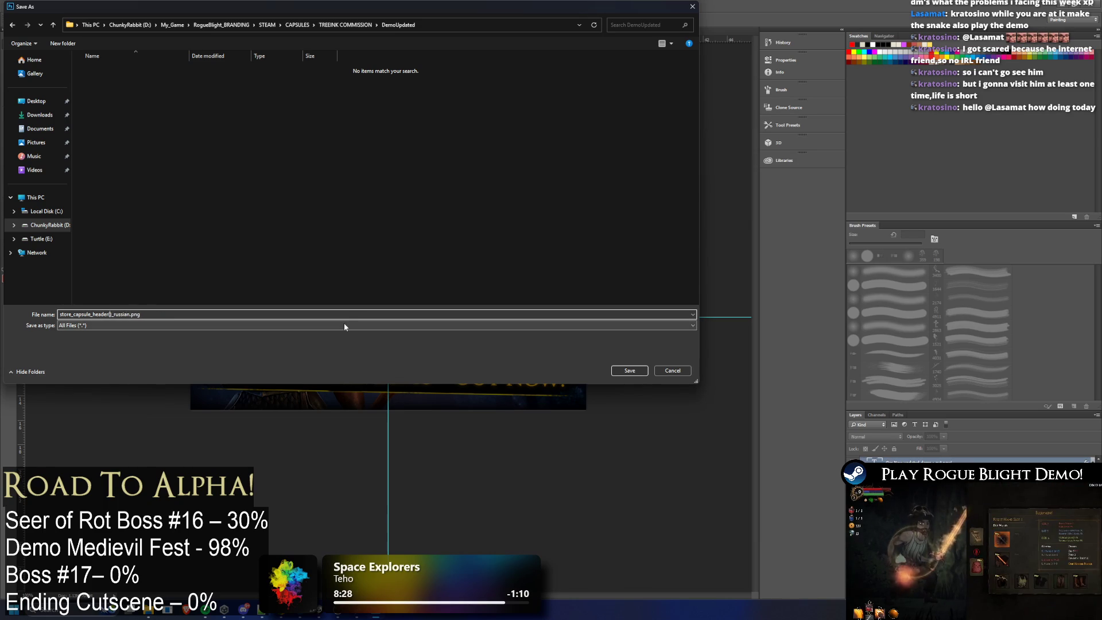
text(DEMOUPDATED)
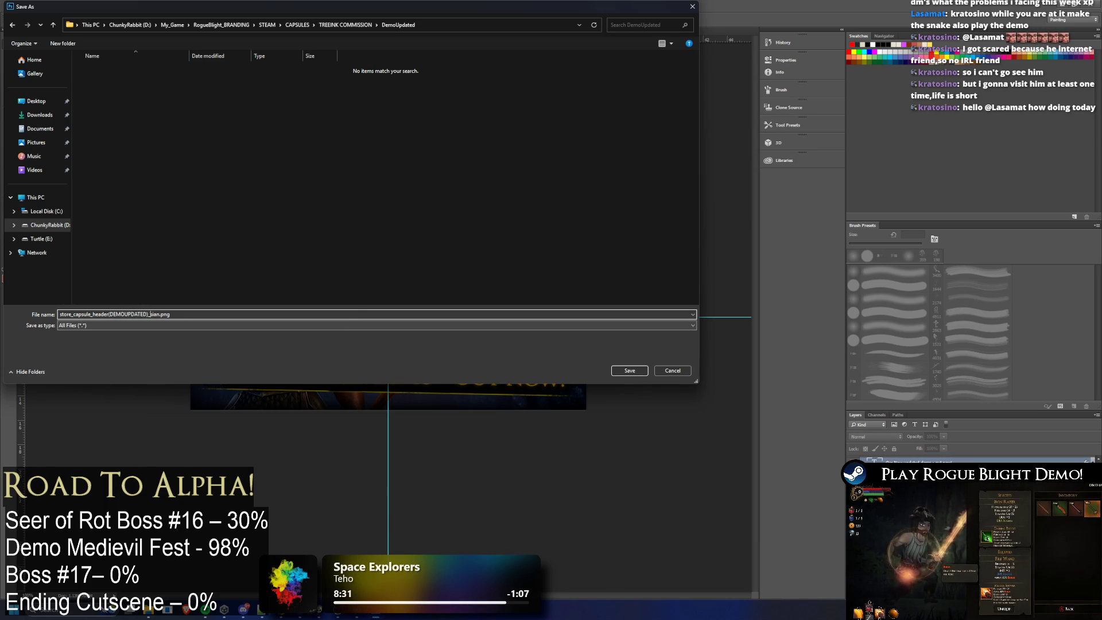
key(BackSpace)
text(eng)
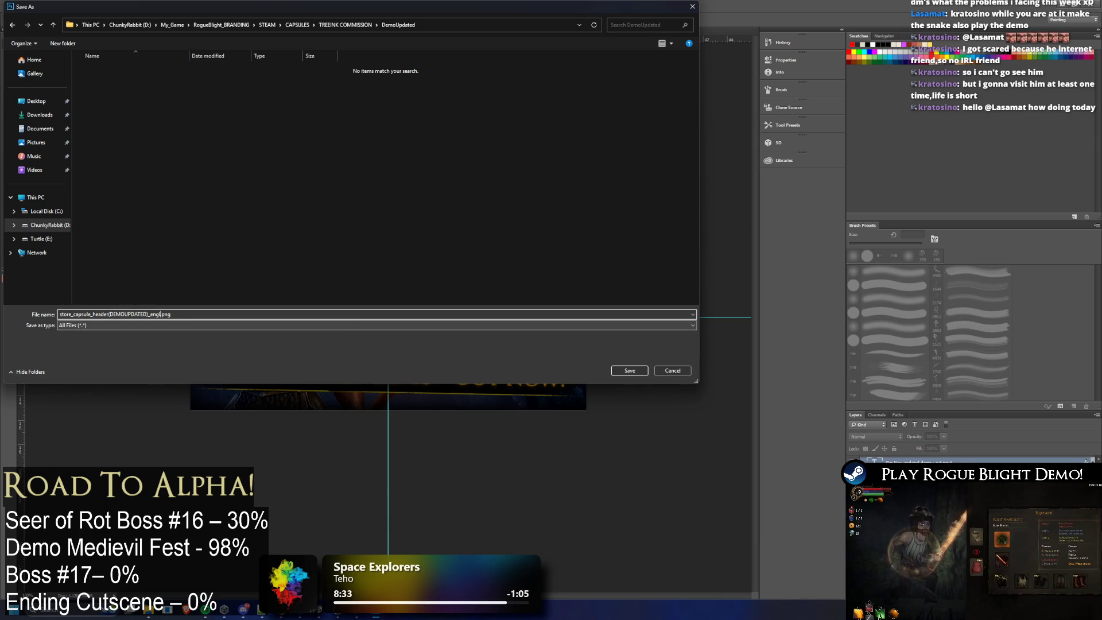
key(Return)
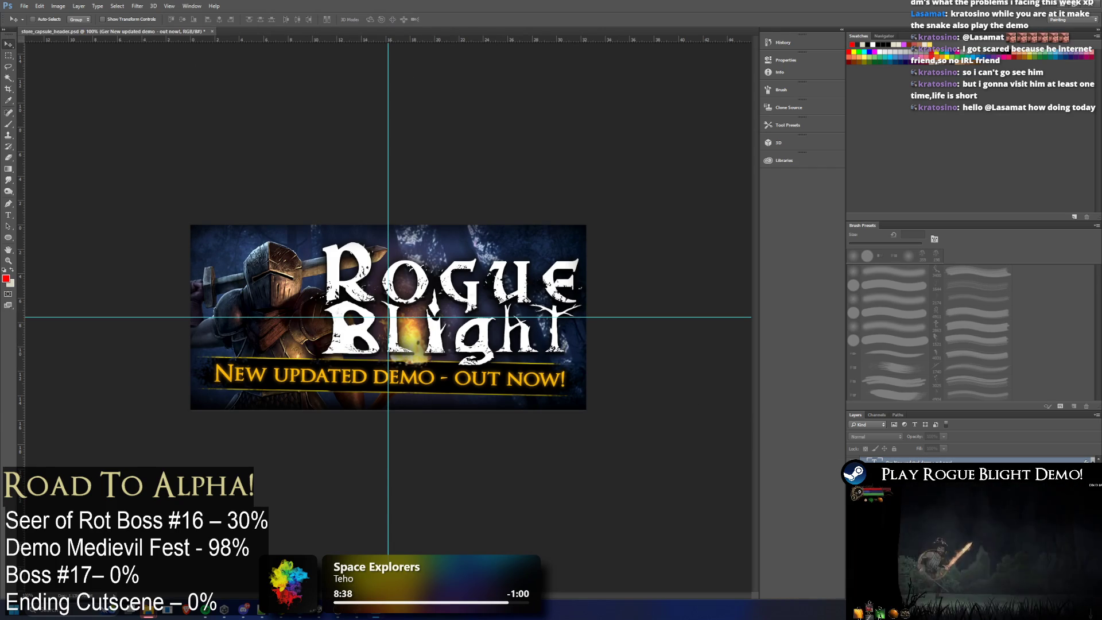
Step: Switch the banner text to Italian and reopen Save As on the saved English PNG
click(853, 469)
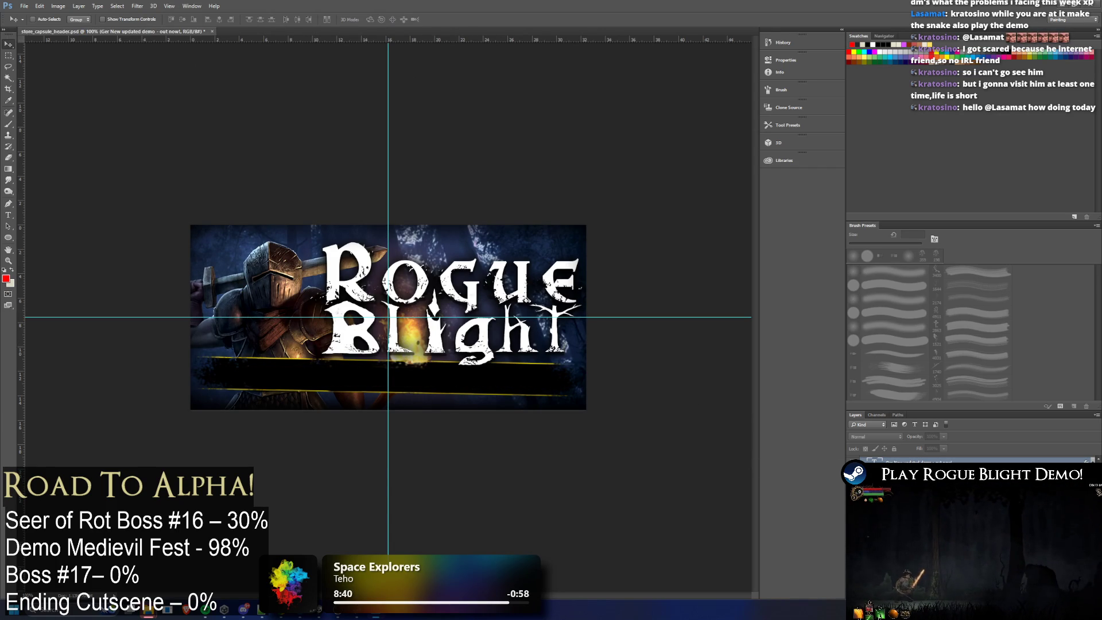
click(855, 483)
click(24, 6)
key(ctrl+shift+s)
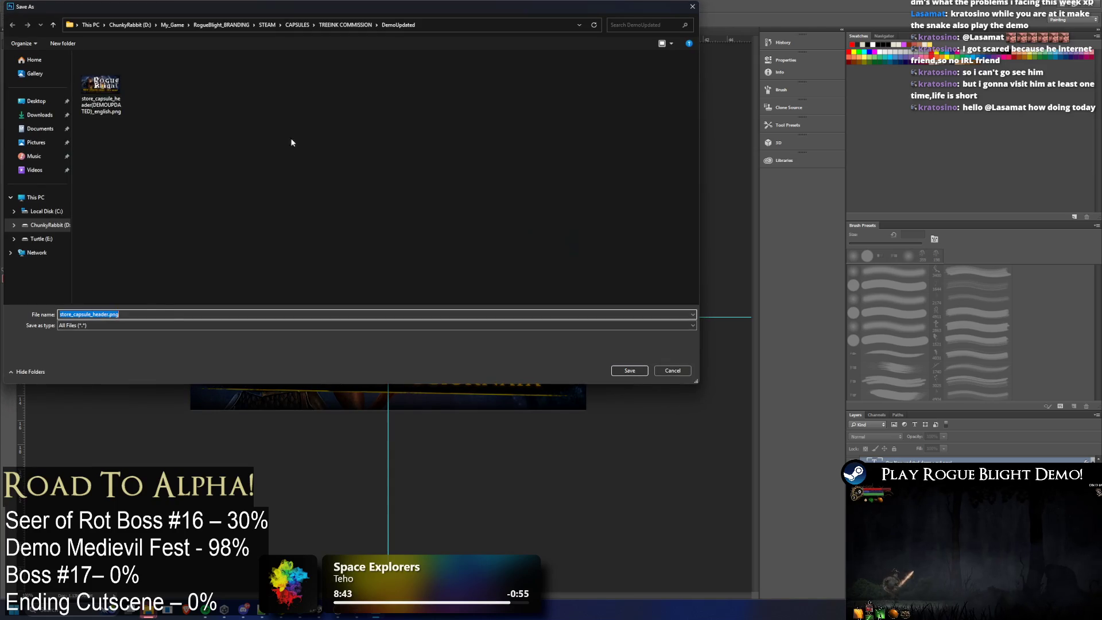
click(103, 84)
right_click(107, 86)
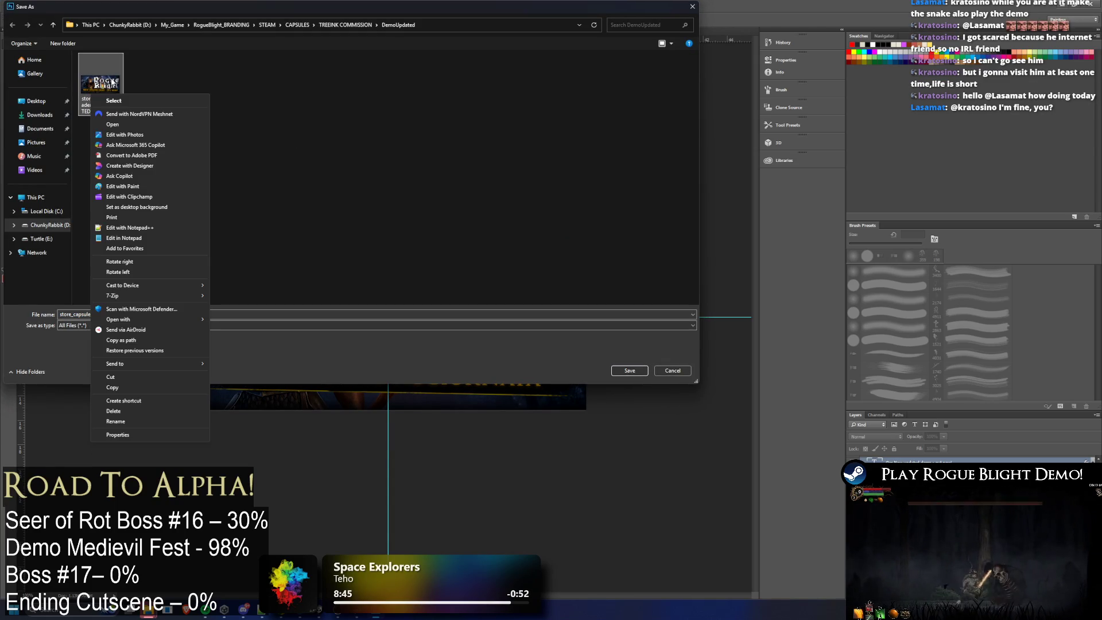
Step: Check the English header PNG's detailed properties and dimensions
click(169, 431)
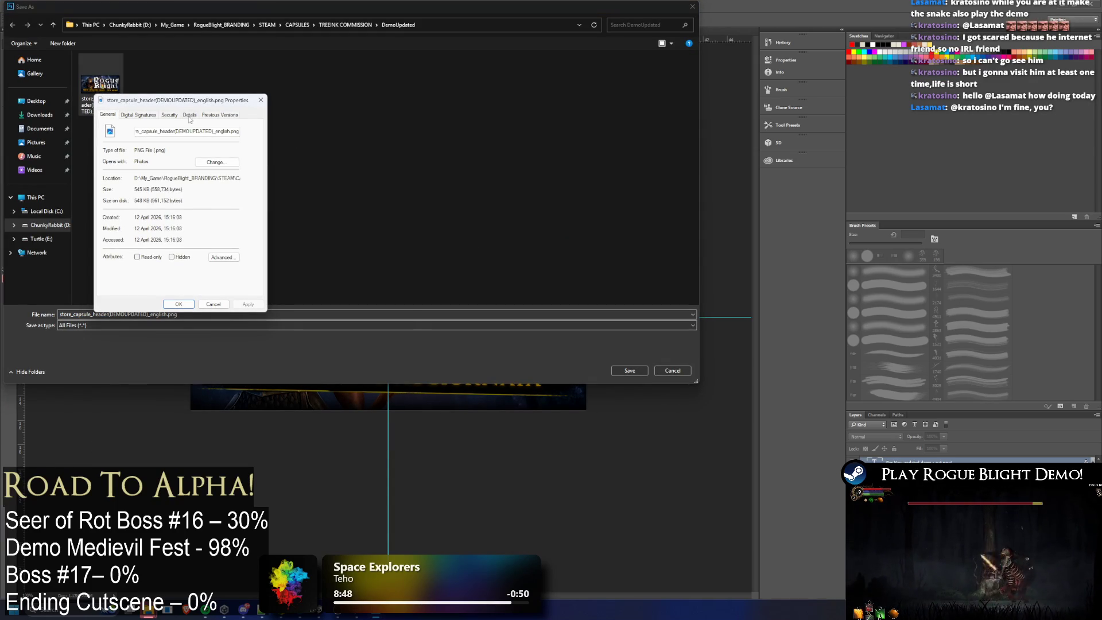
click(189, 115)
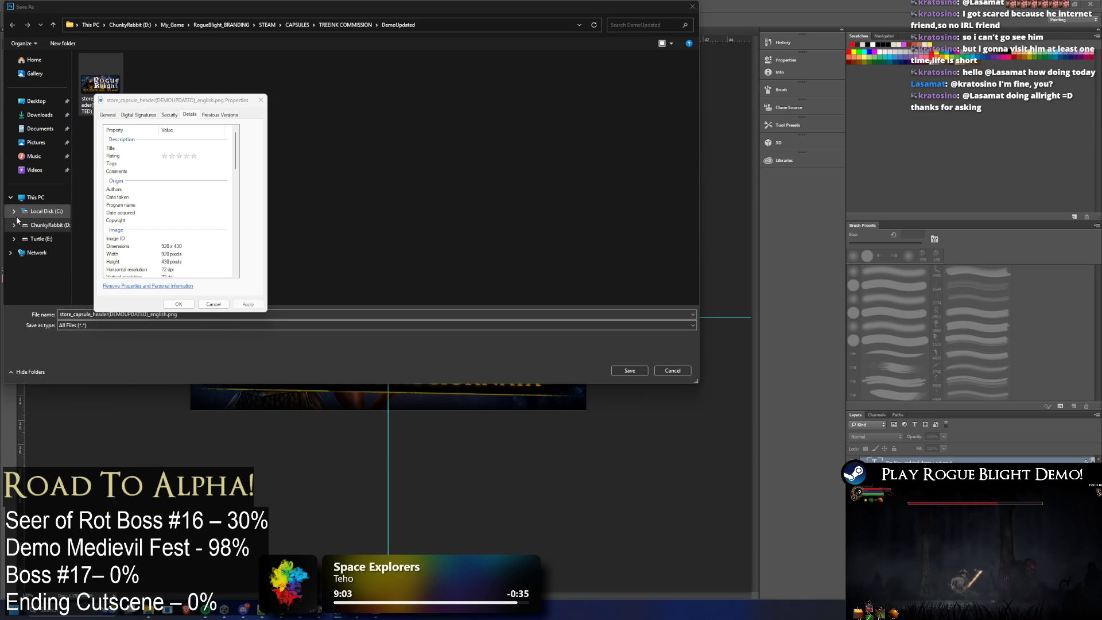
click(261, 100)
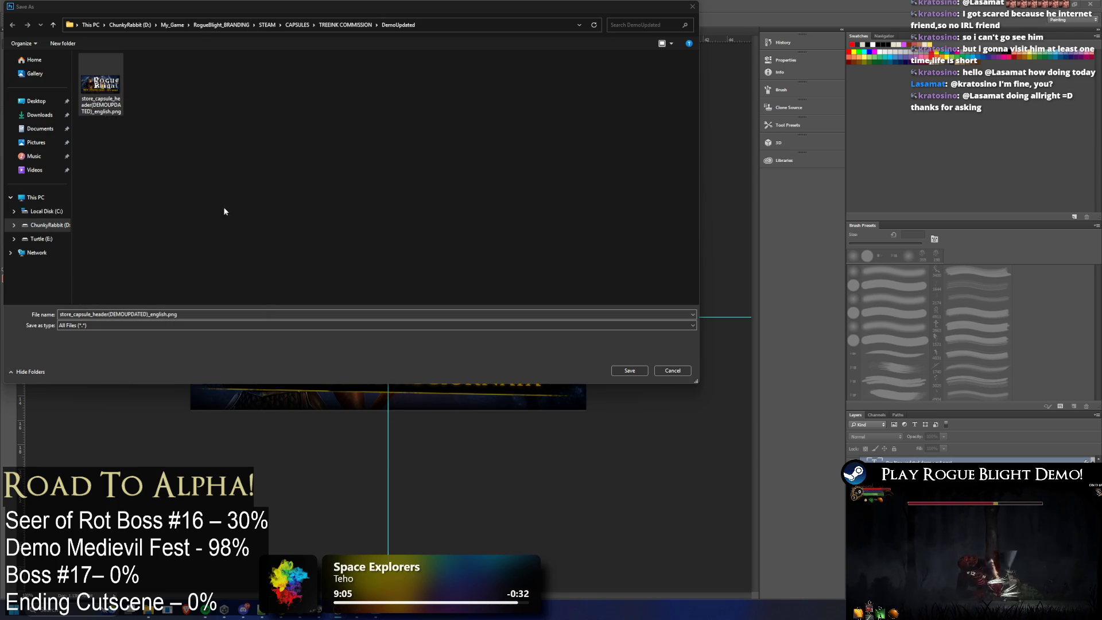
Step: Save the header as the _italian.png variant in DemoUpdated
click(166, 316)
key(BackSpace)
key(BackSpace)
key(BackSpace)
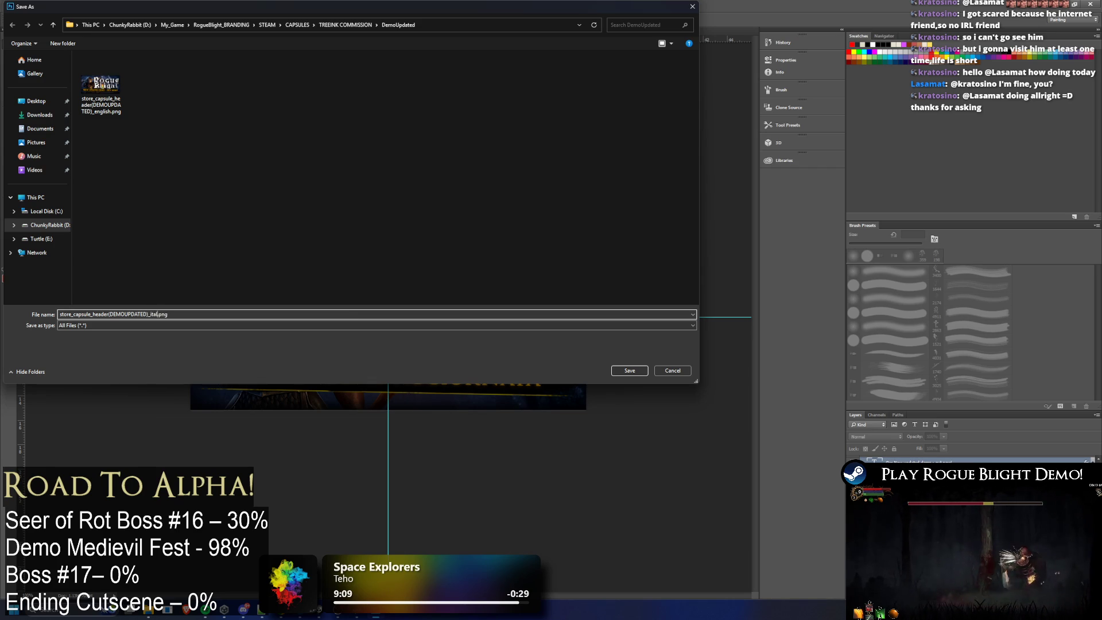
key(Return)
key(alt+Tab)
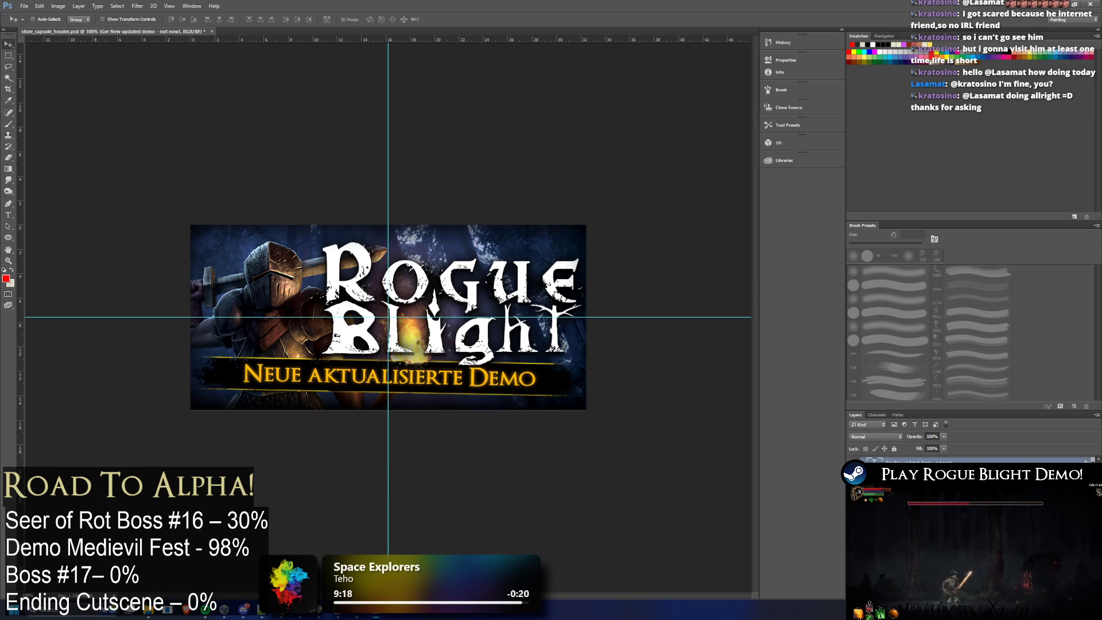
Step: Quick Export the German banner as the _german.png header in DemoUpdated
click(25, 6)
mouse_move(51, 129)
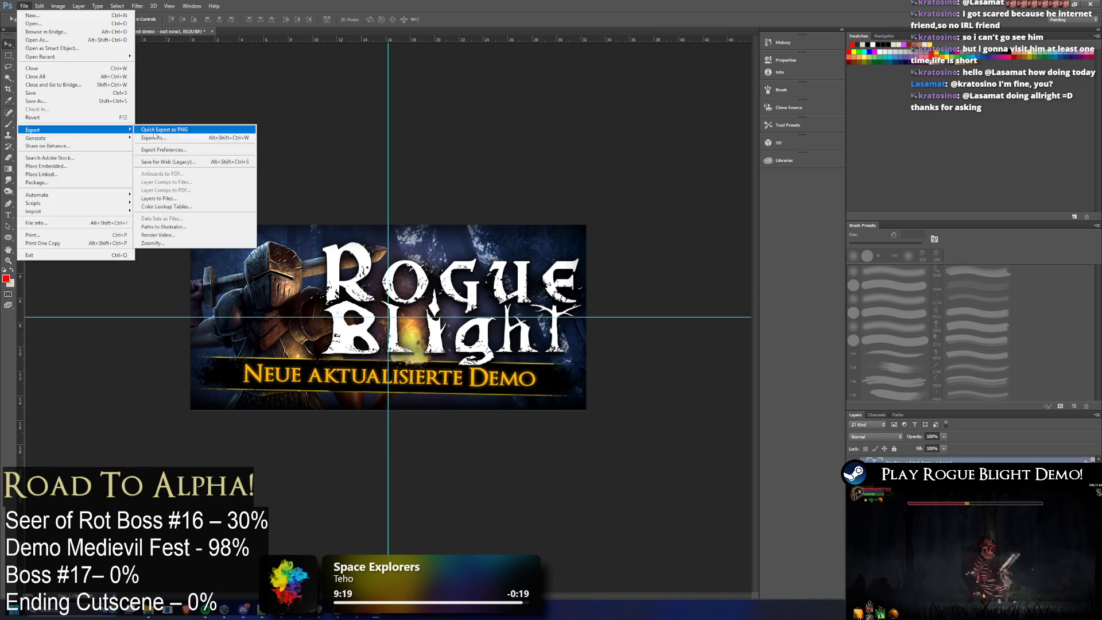
click(172, 131)
click(148, 86)
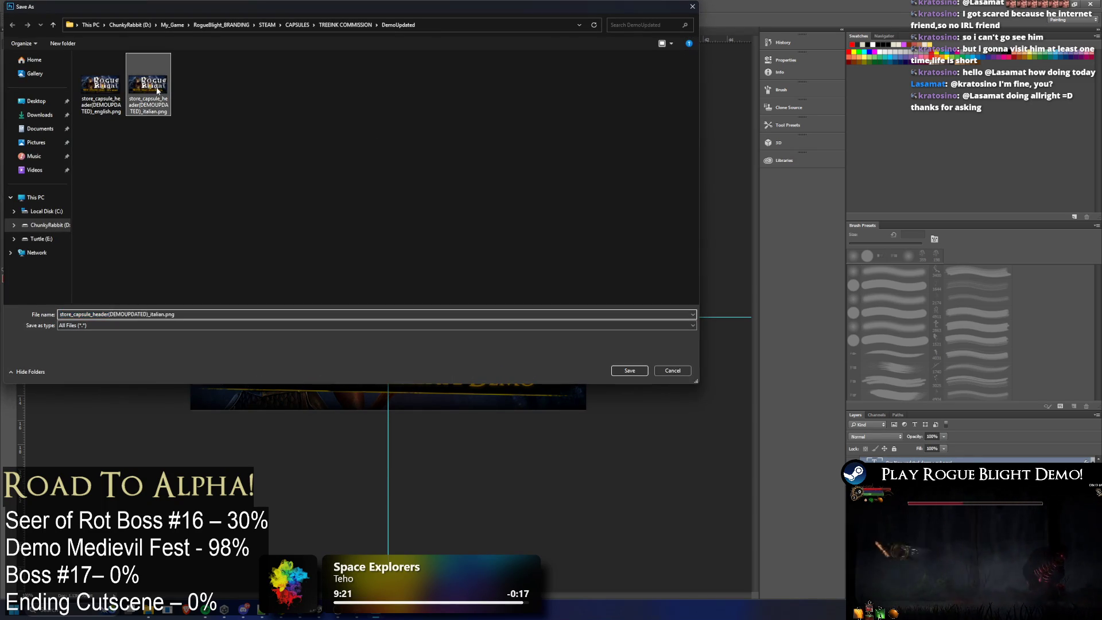
click(161, 314)
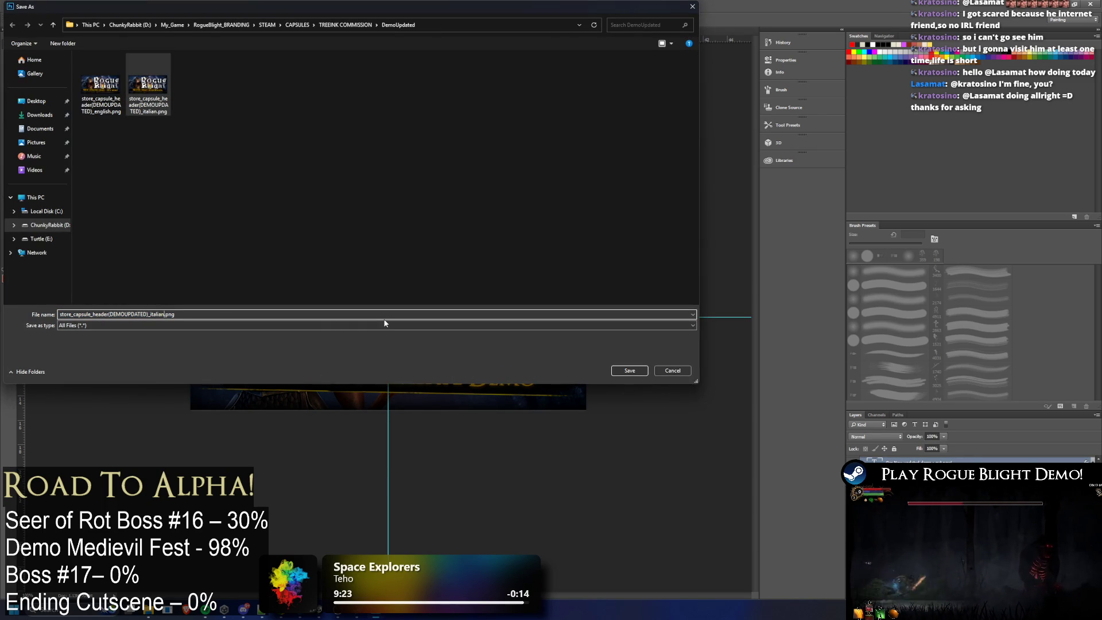
key(BackSpace)
key(BackSpace)
key(BackSpace)
text(german)
key(Return)
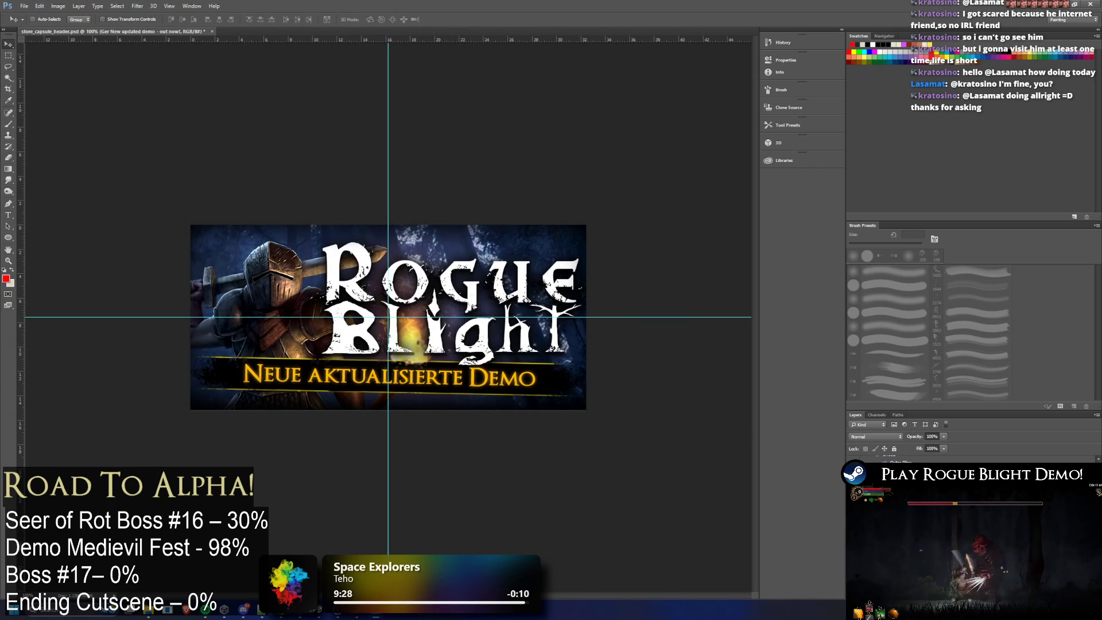
Step: Switch the subtitle to Spanish and Quick Export it as the _spanish.png header
click(854, 474)
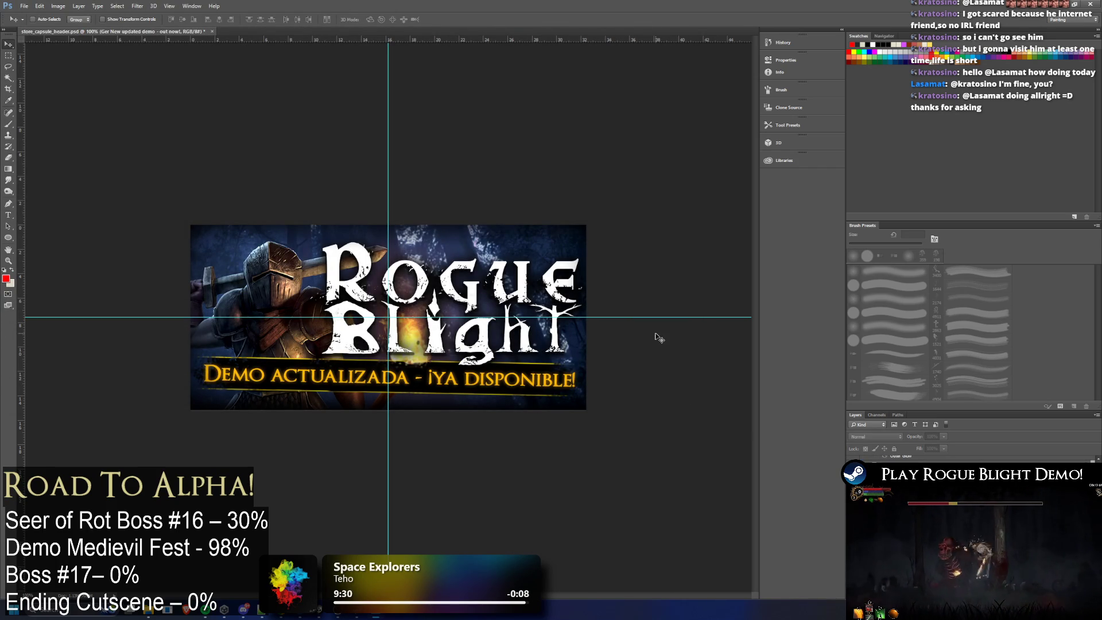
click(24, 6)
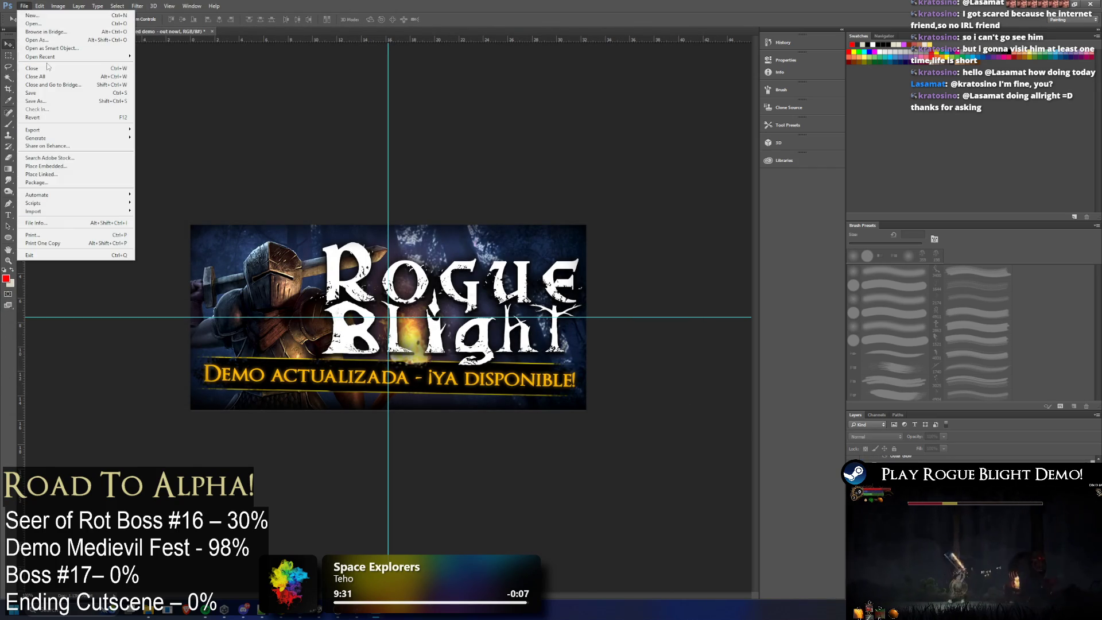
mouse_move(34, 129)
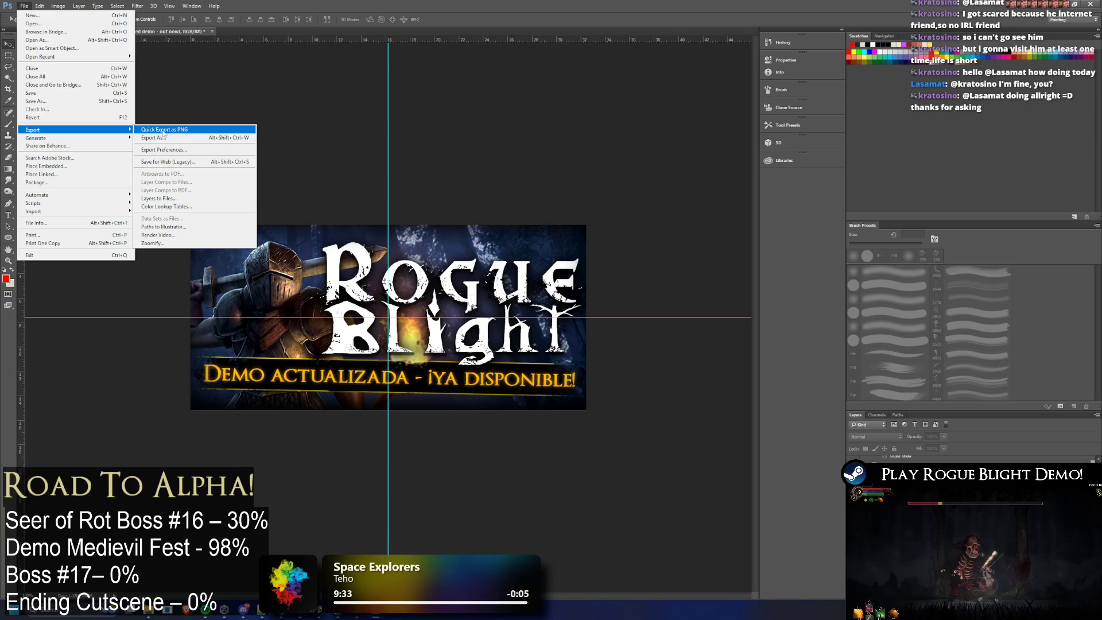
click(162, 131)
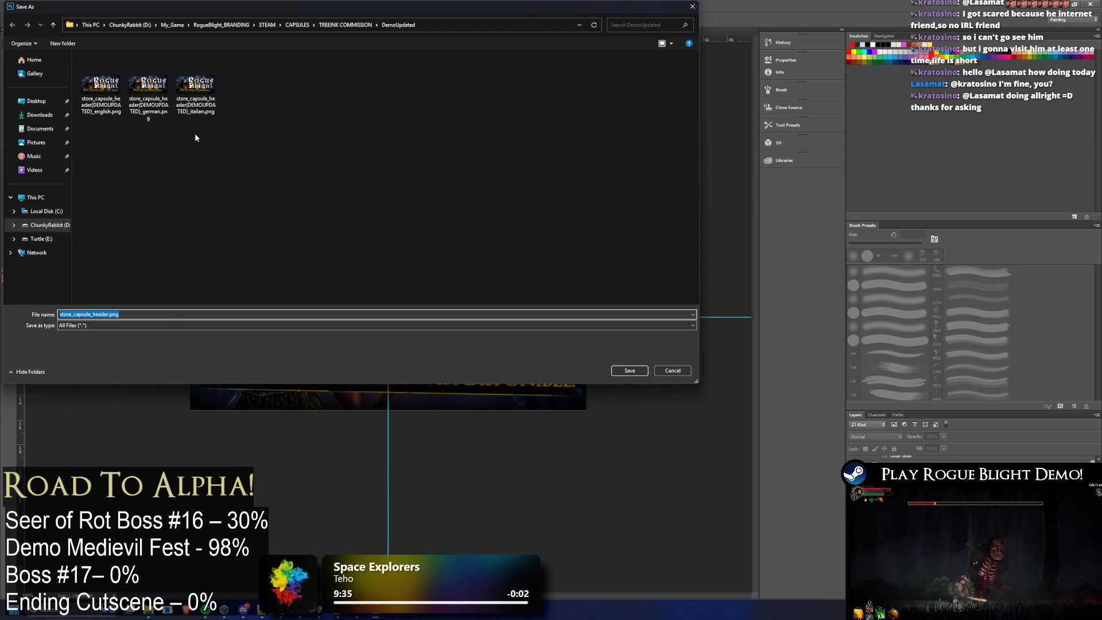
click(195, 86)
click(164, 314)
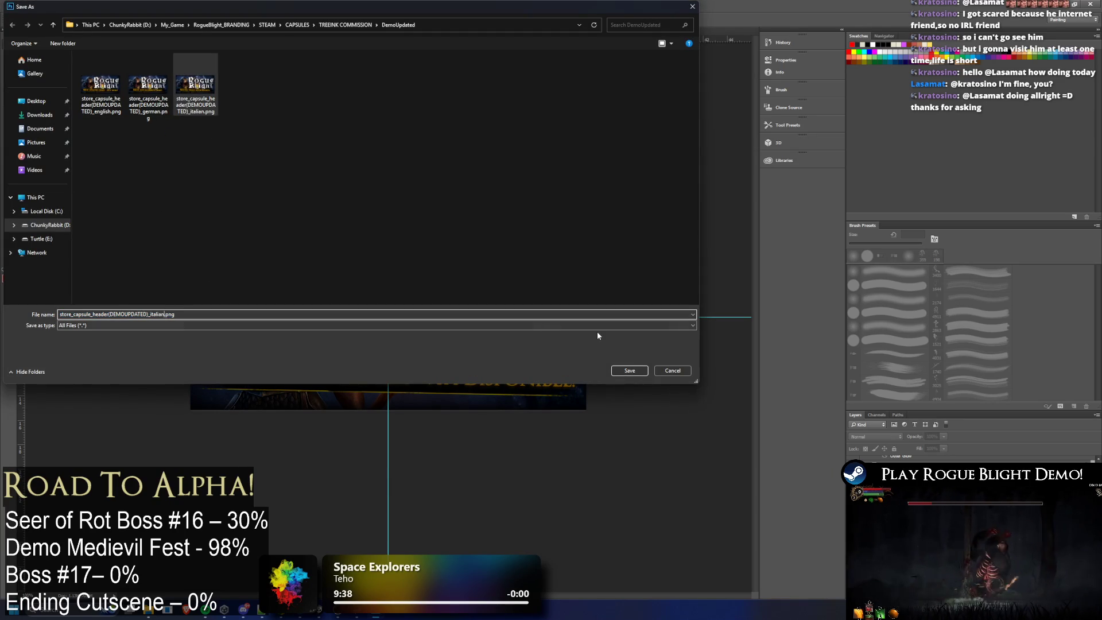
key(BackSpace)
key(BackSpace)
key(BackSpace)
text(span)
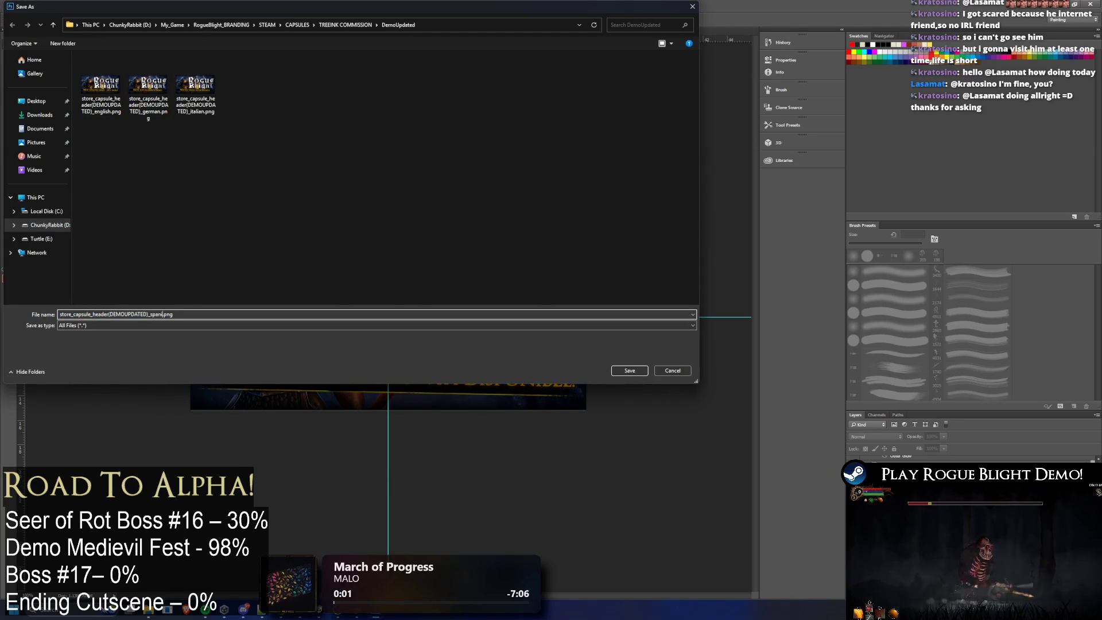
key(Return)
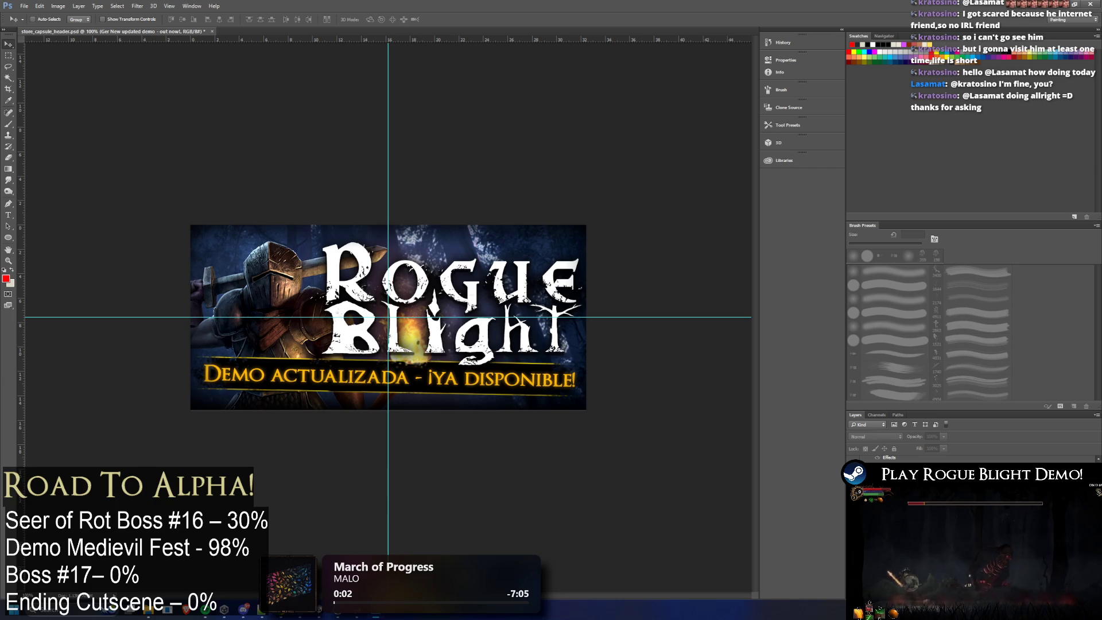
Step: Hide the Spanish subtitle and show the simplified Chinese subtitle on the banner
key(Delete)
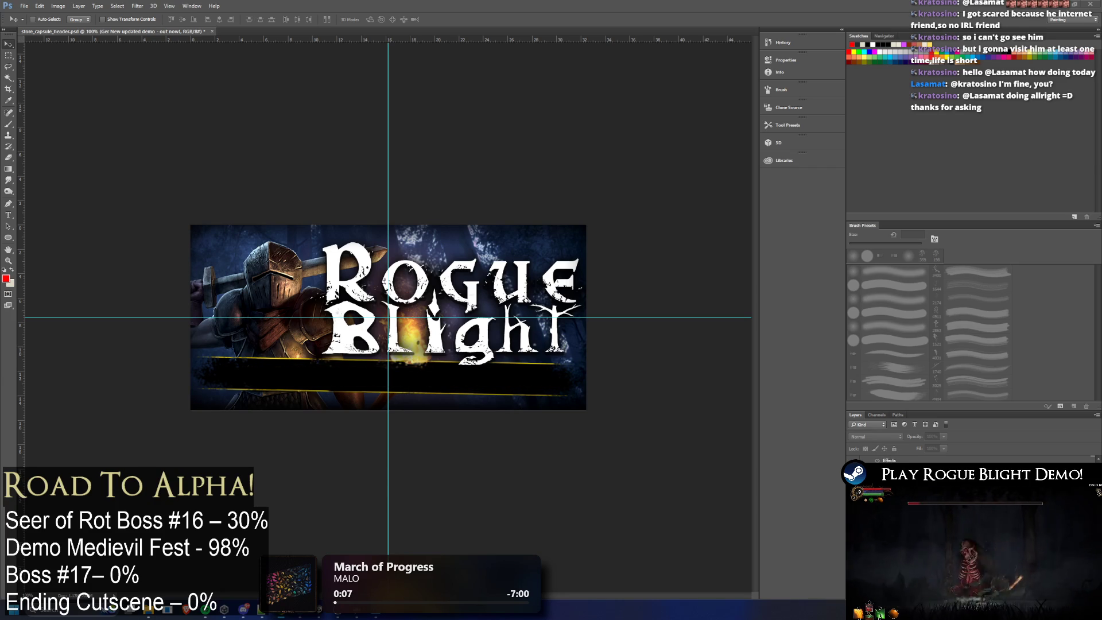
key(alt+bracketleft)
key(ctrl+comma)
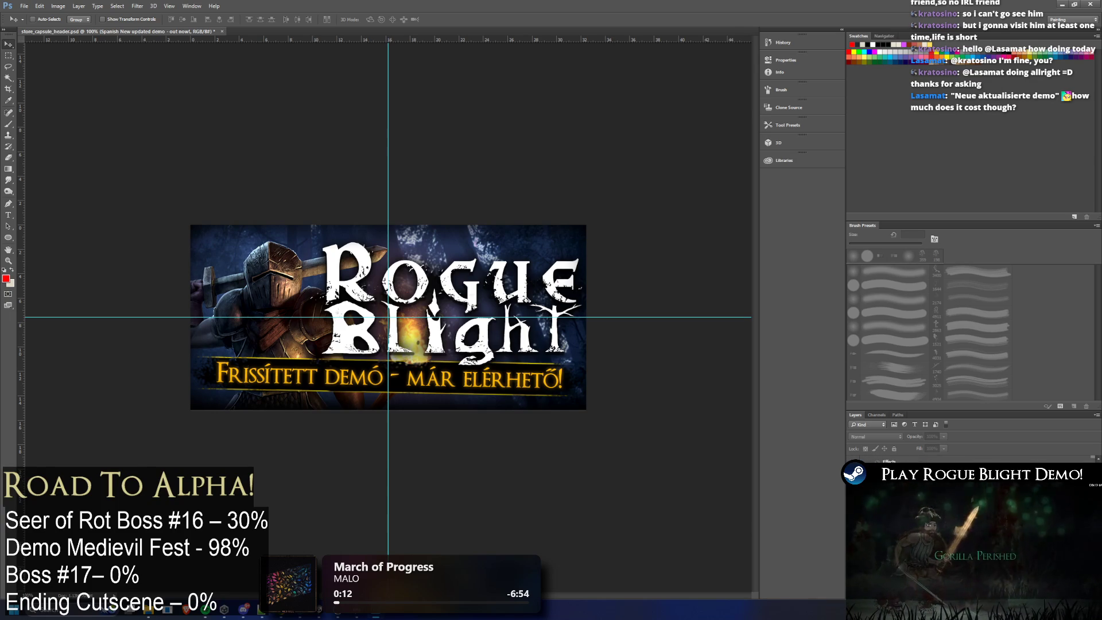
key(alt+bracketright)
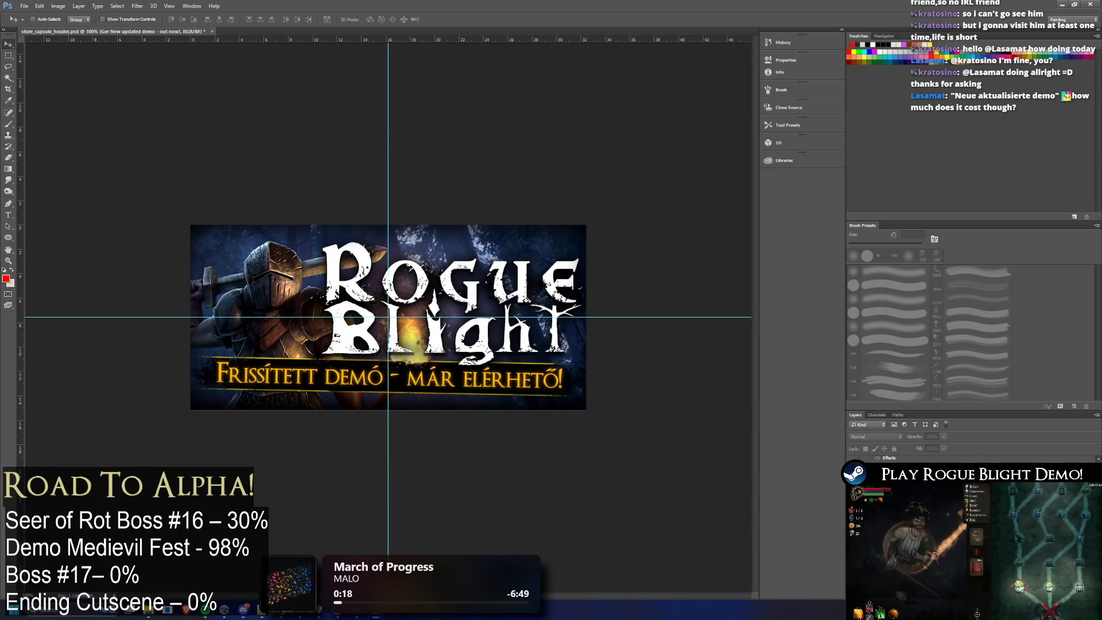
key(Delete)
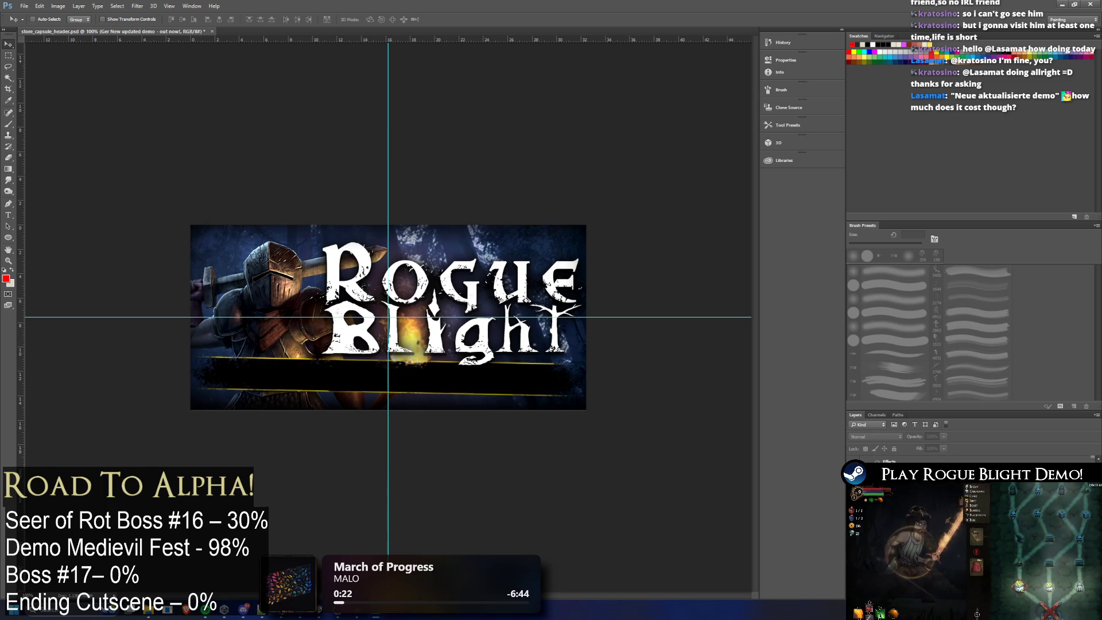
key(ctrl+comma)
key(alt+Tab)
key(Tab)
key(Tab)
key(Escape)
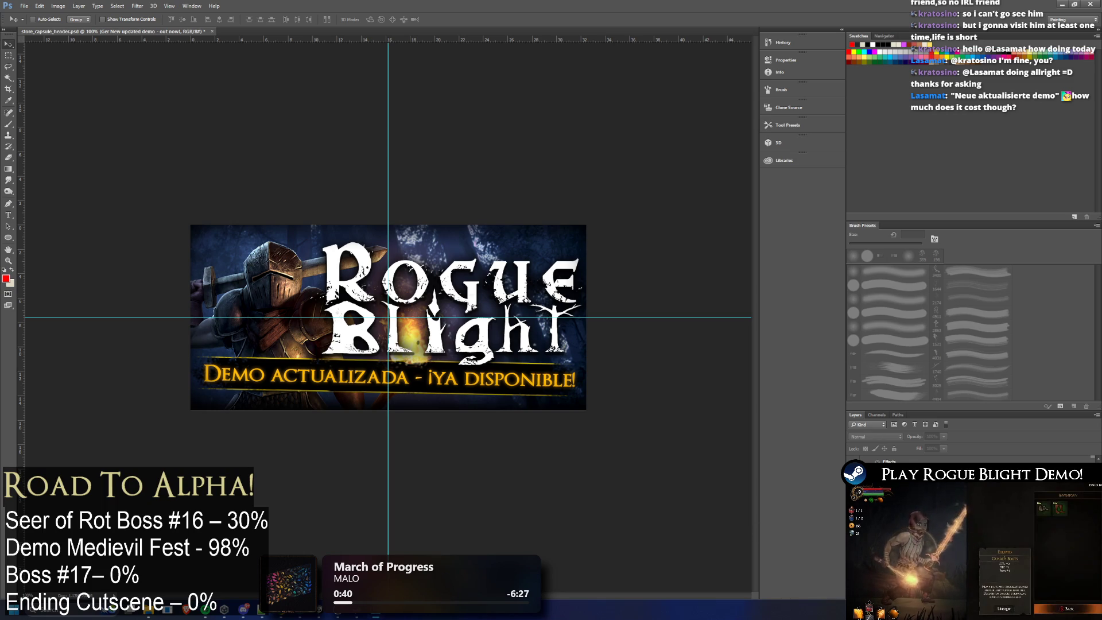
key(alt+])
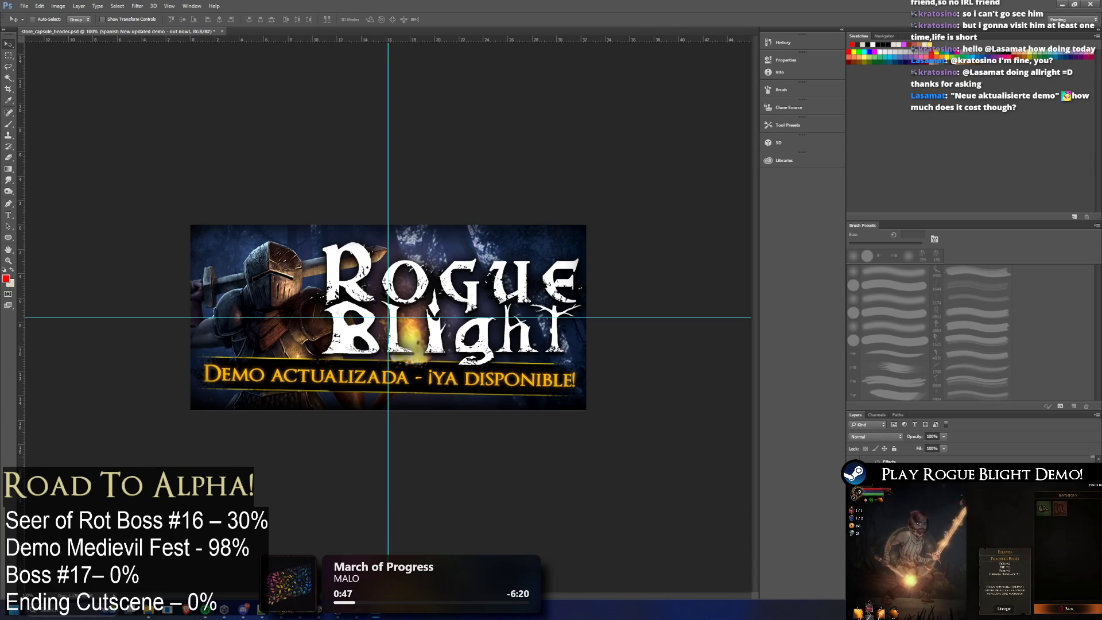
key(alt+])
key(alt+])
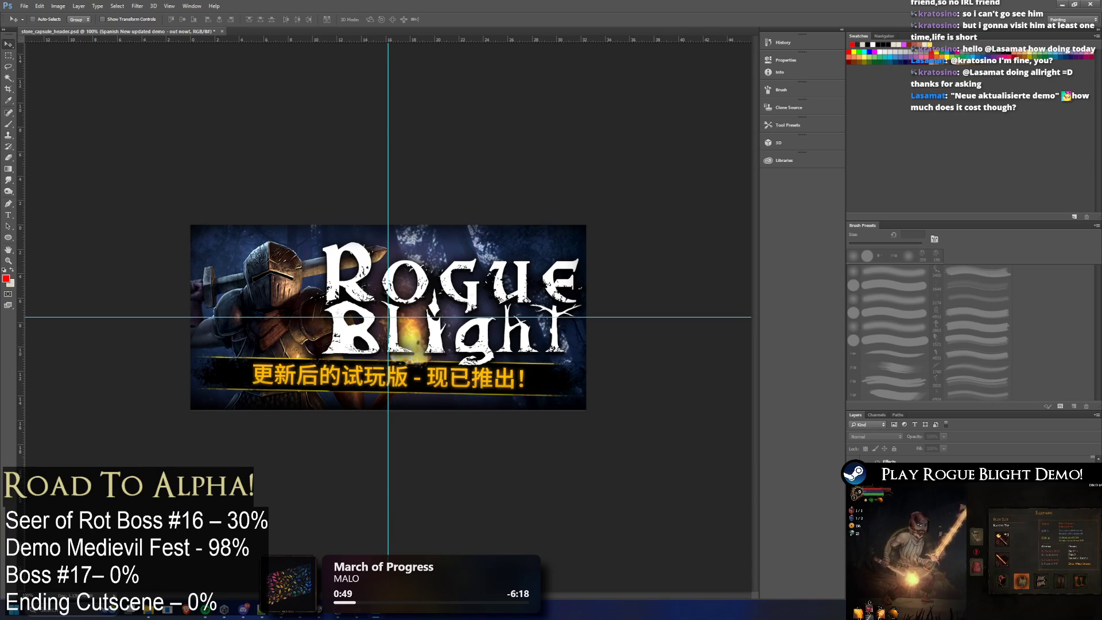
key(alt+])
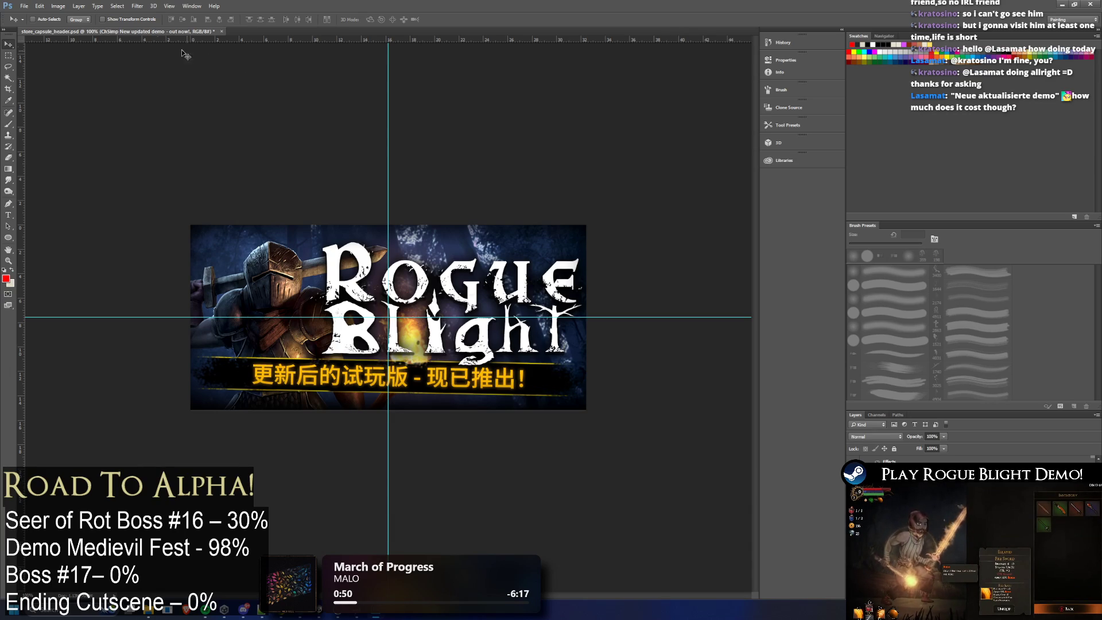
Step: Quick Export the simplified Chinese banner as the _schinese.png header
click(19, 9)
click(195, 131)
click(244, 86)
click(143, 313)
double_click(158, 313)
text(c)
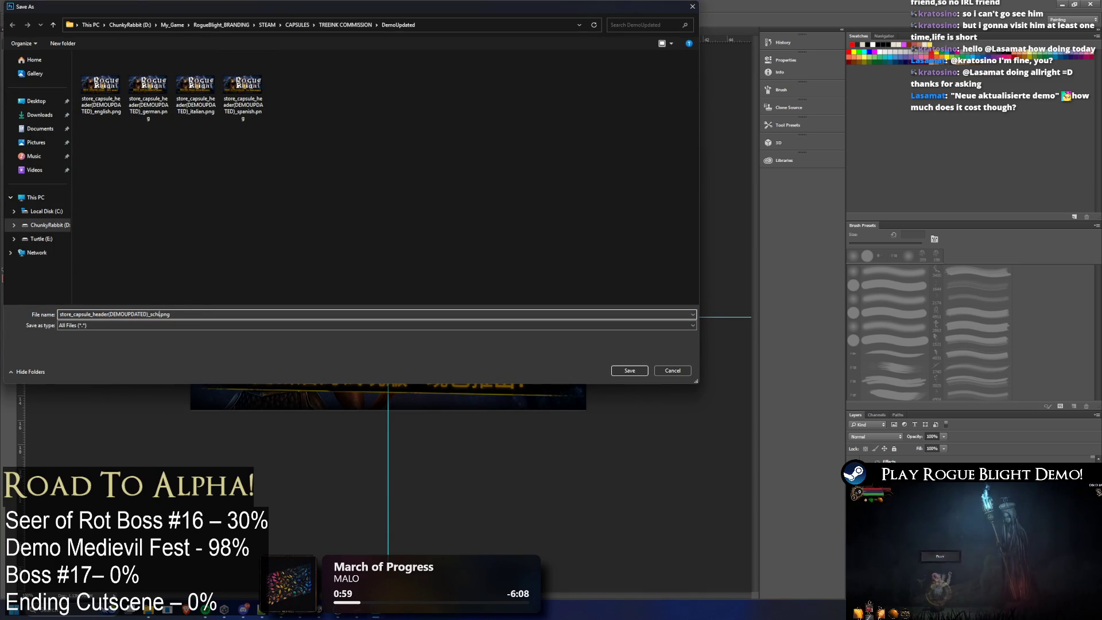
text(chinese)
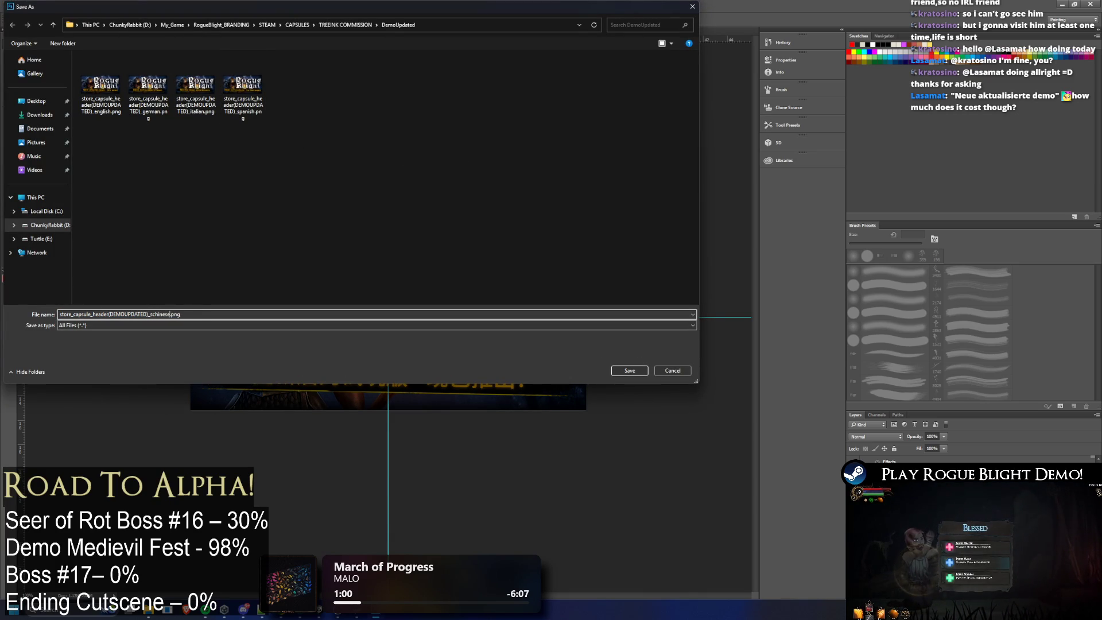
key(Return)
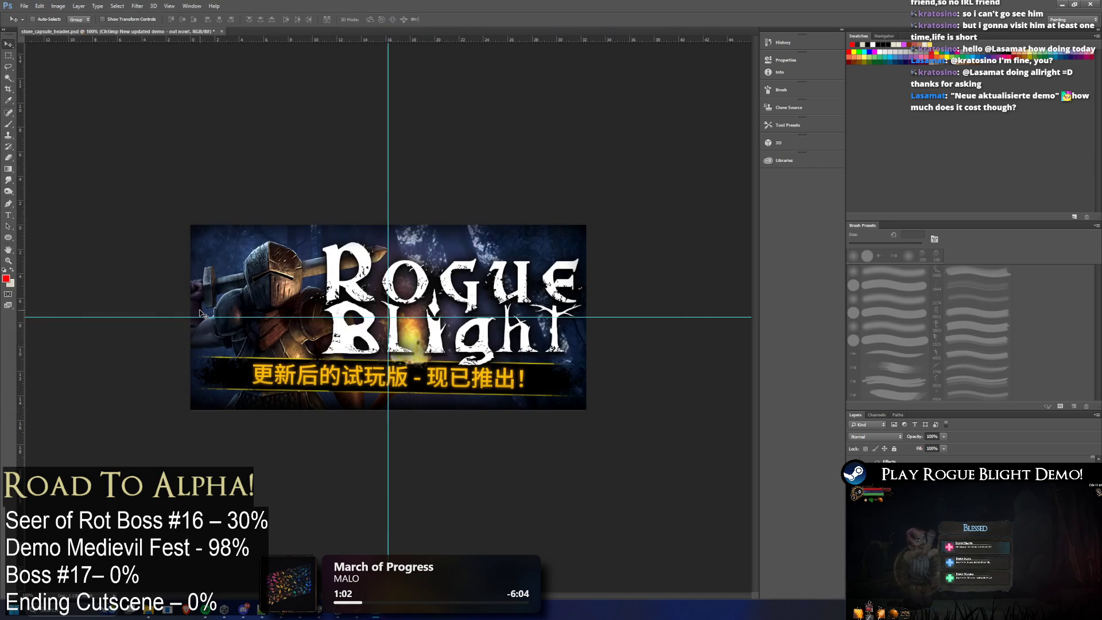
Step: Switch the subtitle to traditional Chinese and Quick Export it as the _tchinese.png header
click(854, 482)
click(887, 496)
click(25, 7)
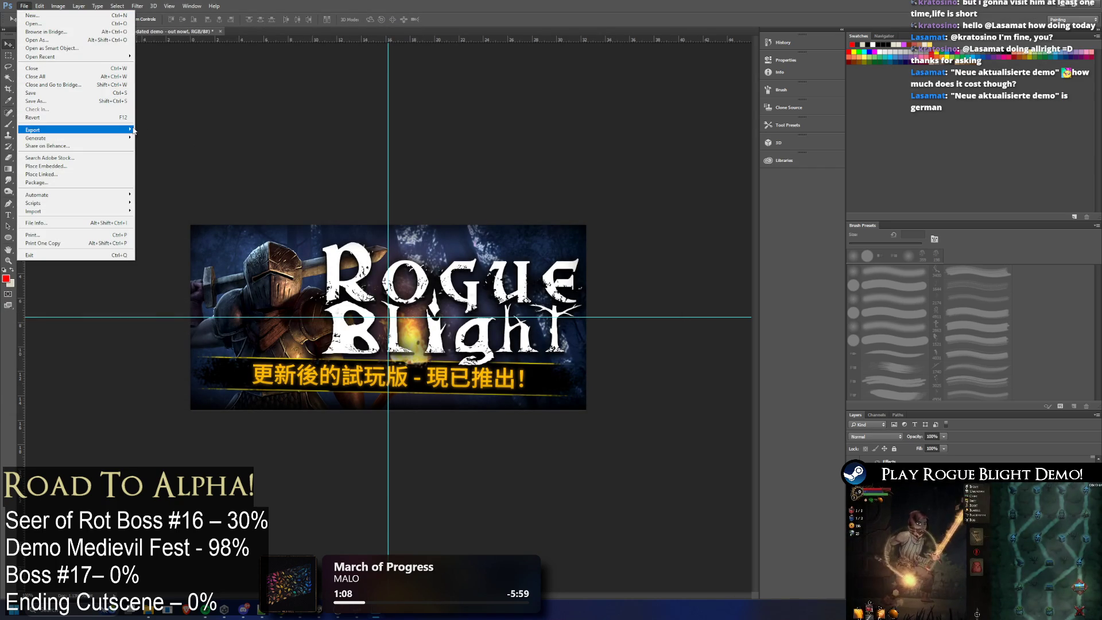
mouse_move(76, 129)
click(210, 131)
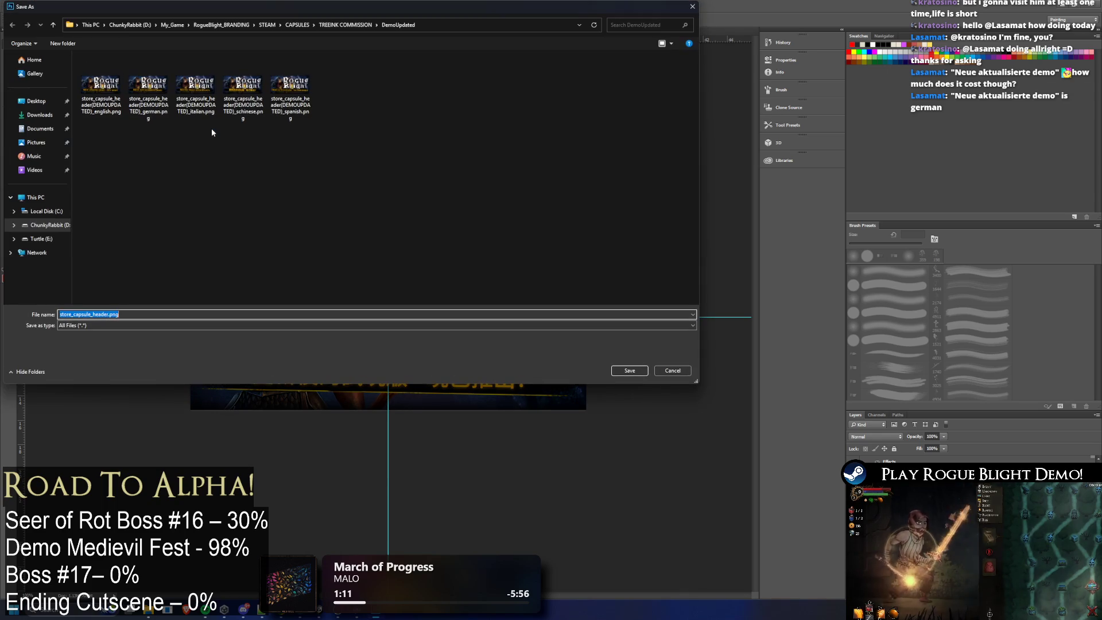
click(299, 123)
click(304, 315)
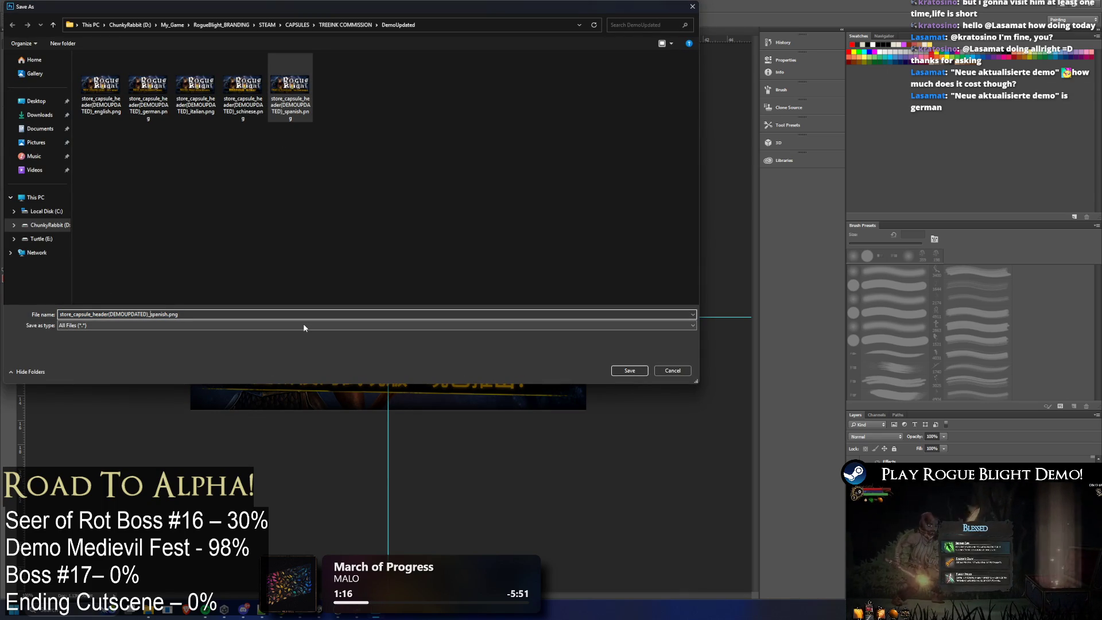
key(Left)
key(Left)
key(Left)
key(BackSpace)
key(BackSpace)
key(BackSpace)
text(tchinese)
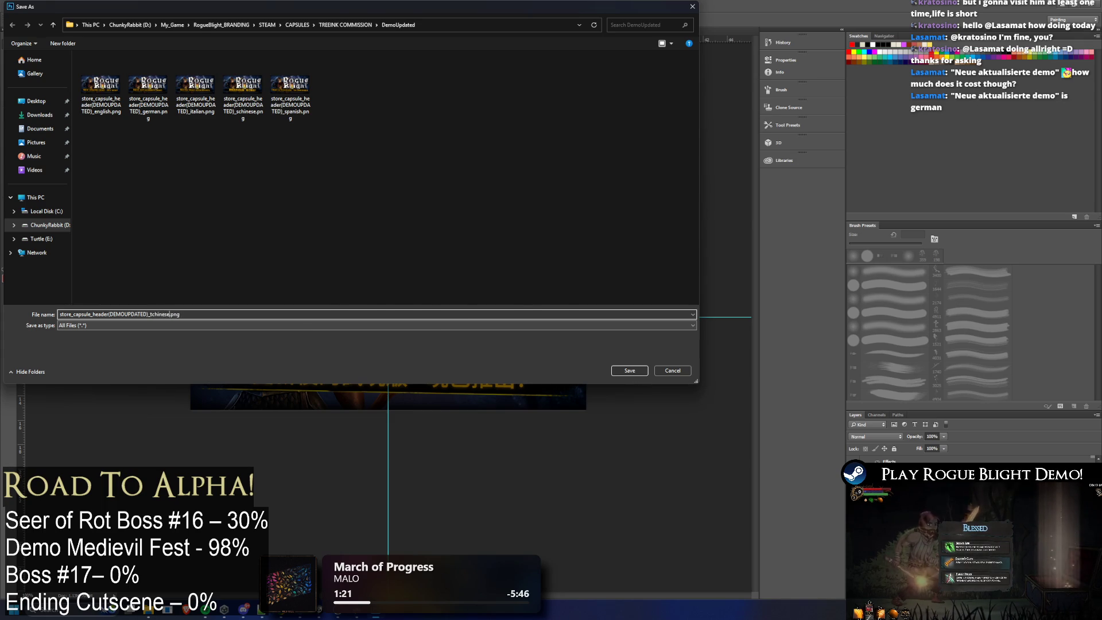
key(Return)
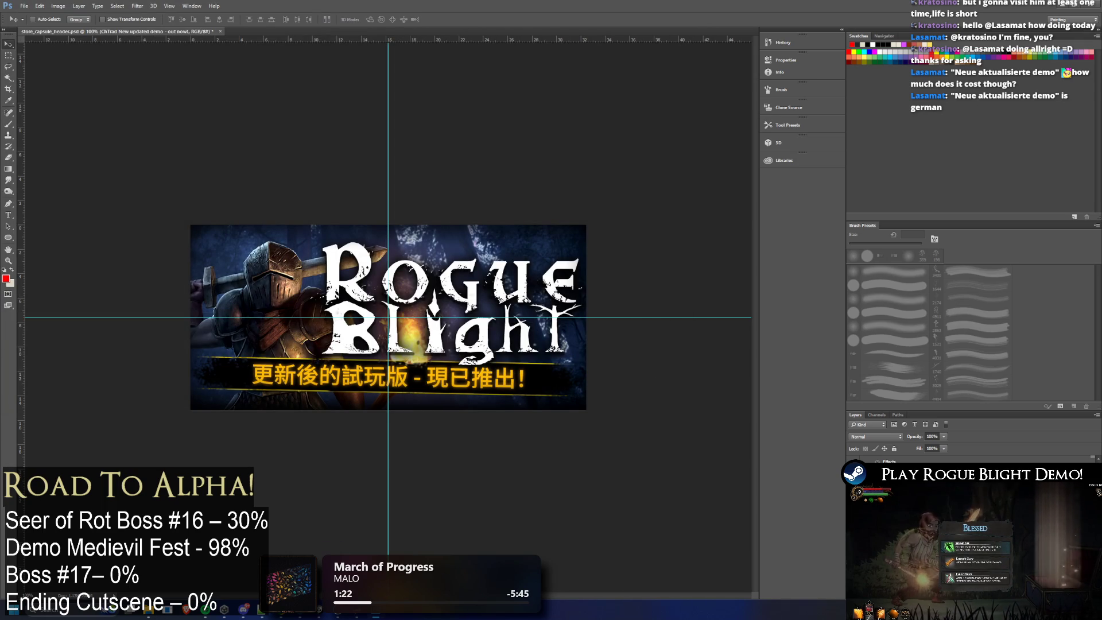
Step: Clear the subtitle from the banner bar and switch over to the exported capsules folder
key(Delete)
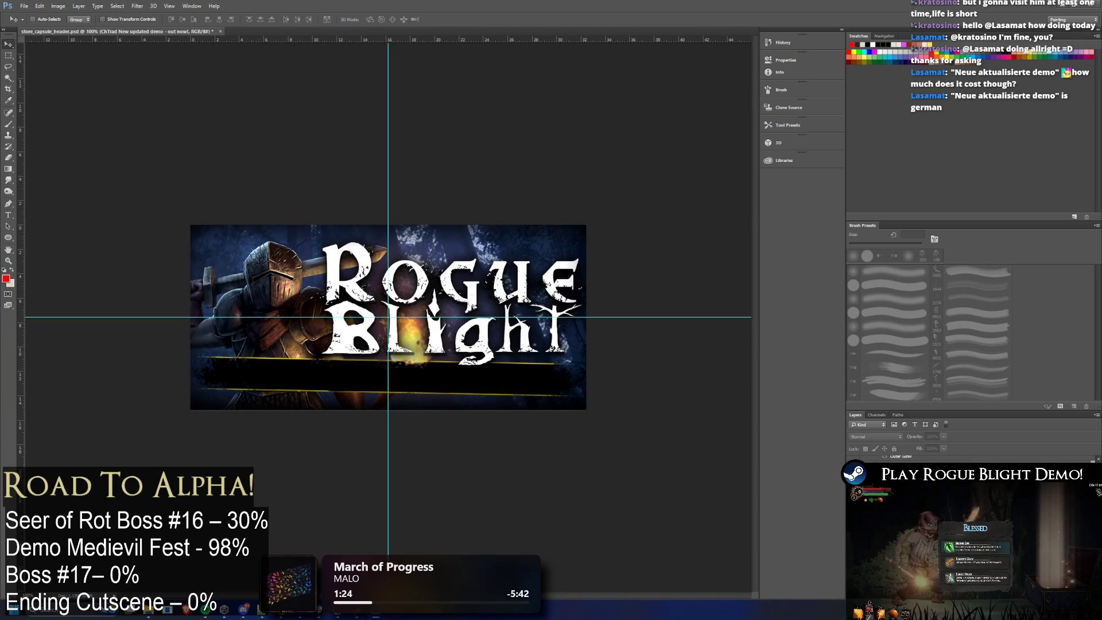
key(Delete)
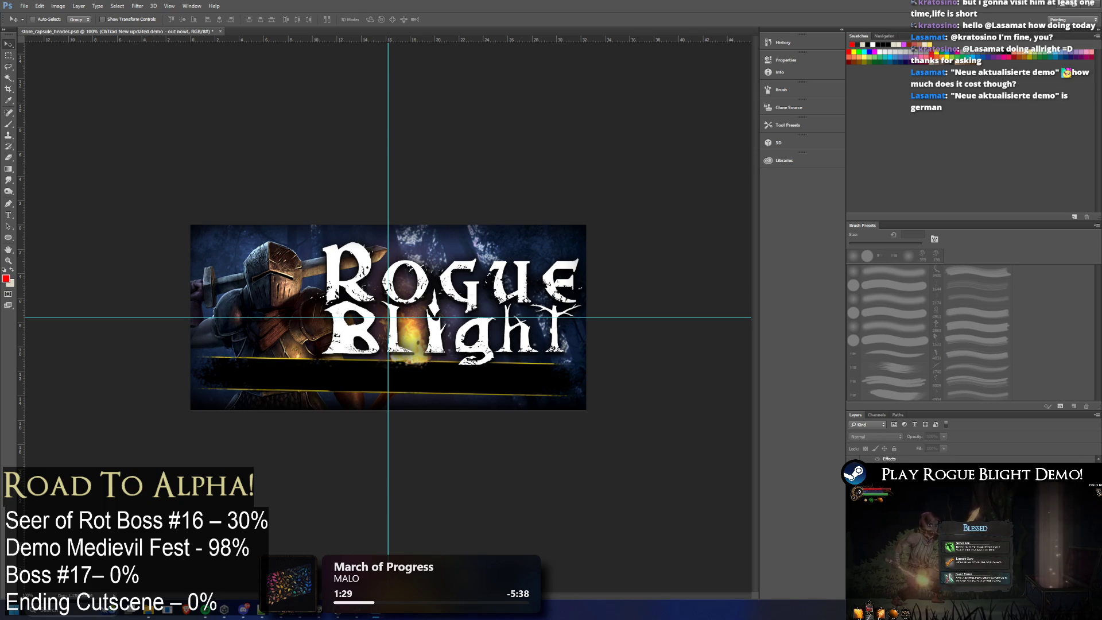
key(alt+Tab)
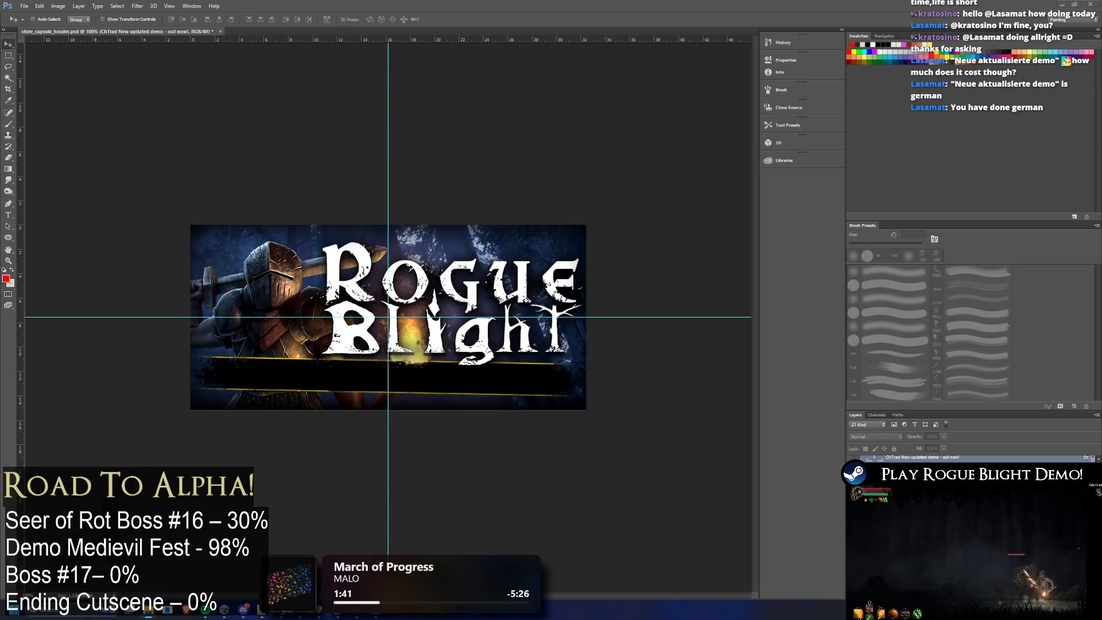
key(alt+Tab)
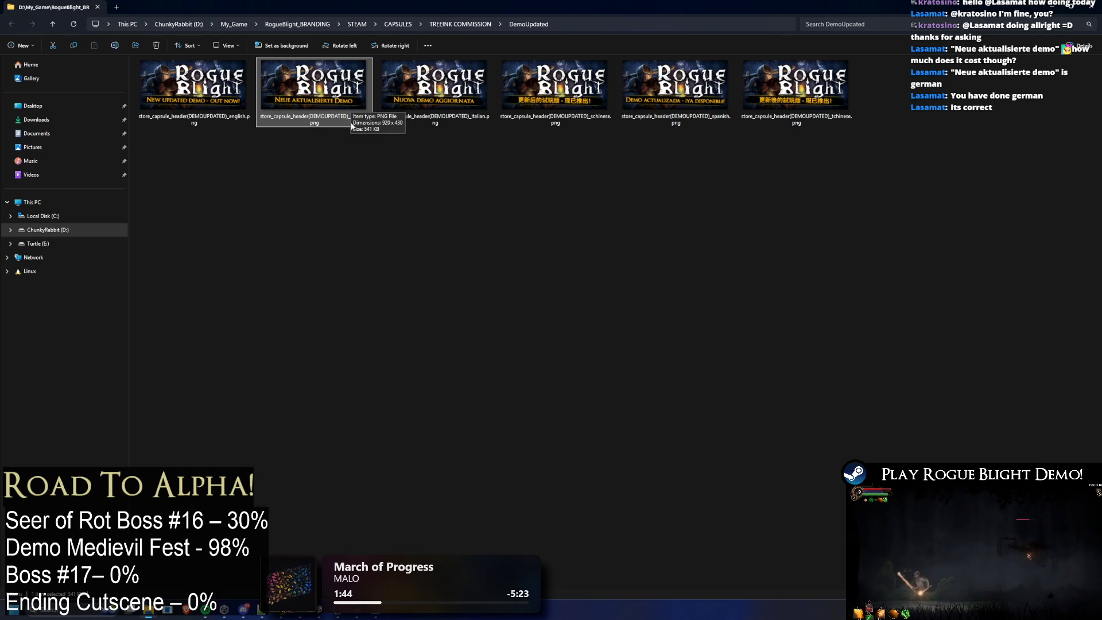
Step: Return from File Explorer to the capsule header document
key(super+Down)
key(super+Down)
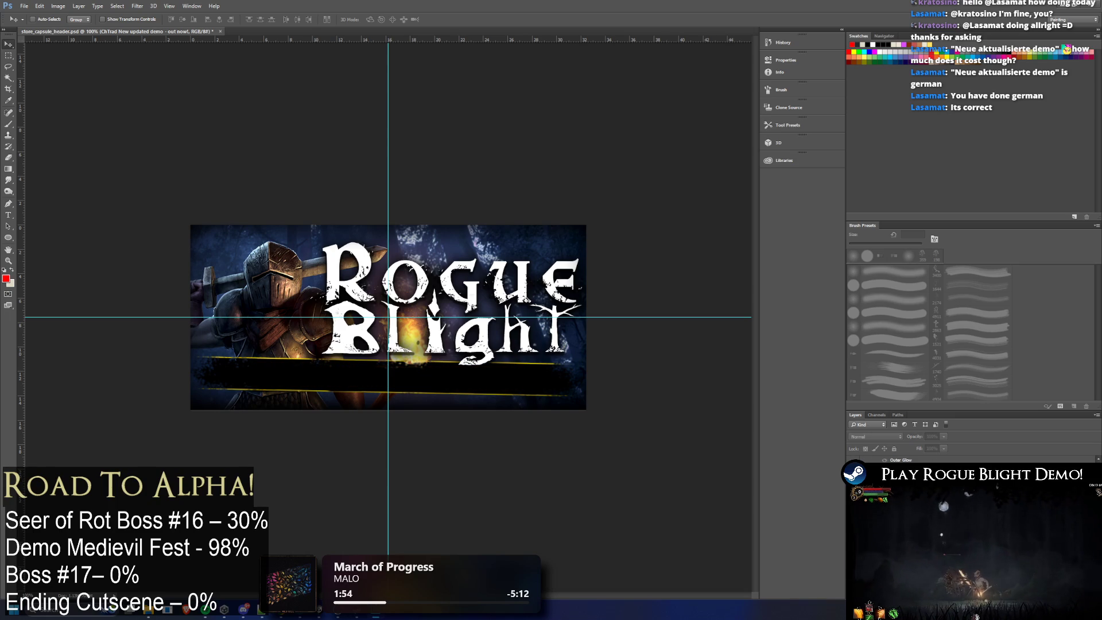
Step: Quick Export the Japanese banner as a PNG with the _japanese suffix in DemoUpdated
click(24, 6)
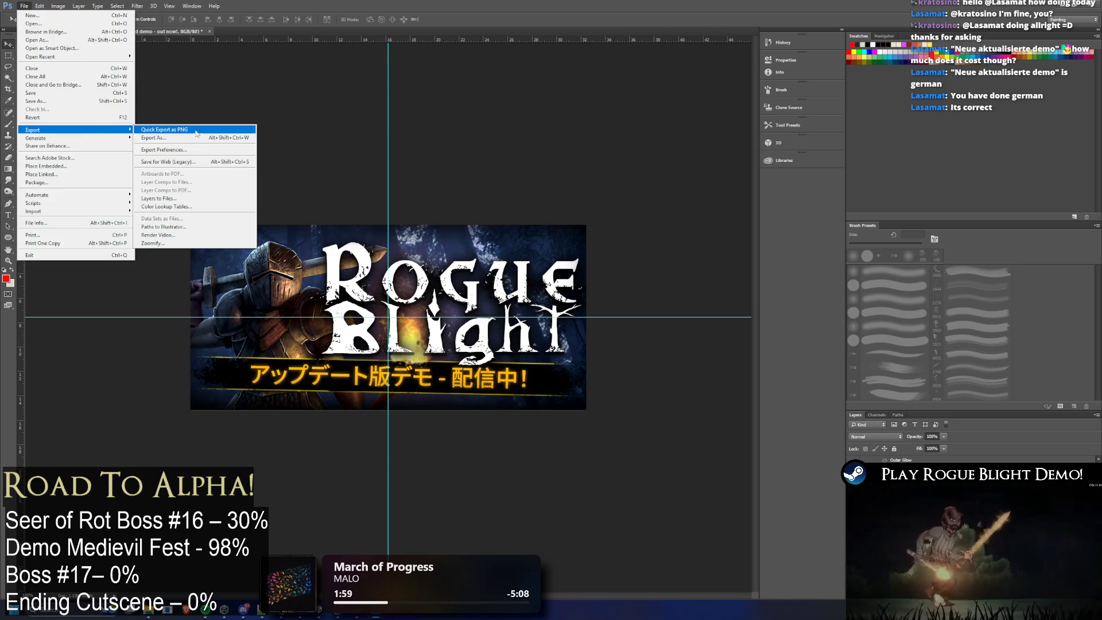
click(172, 130)
click(338, 94)
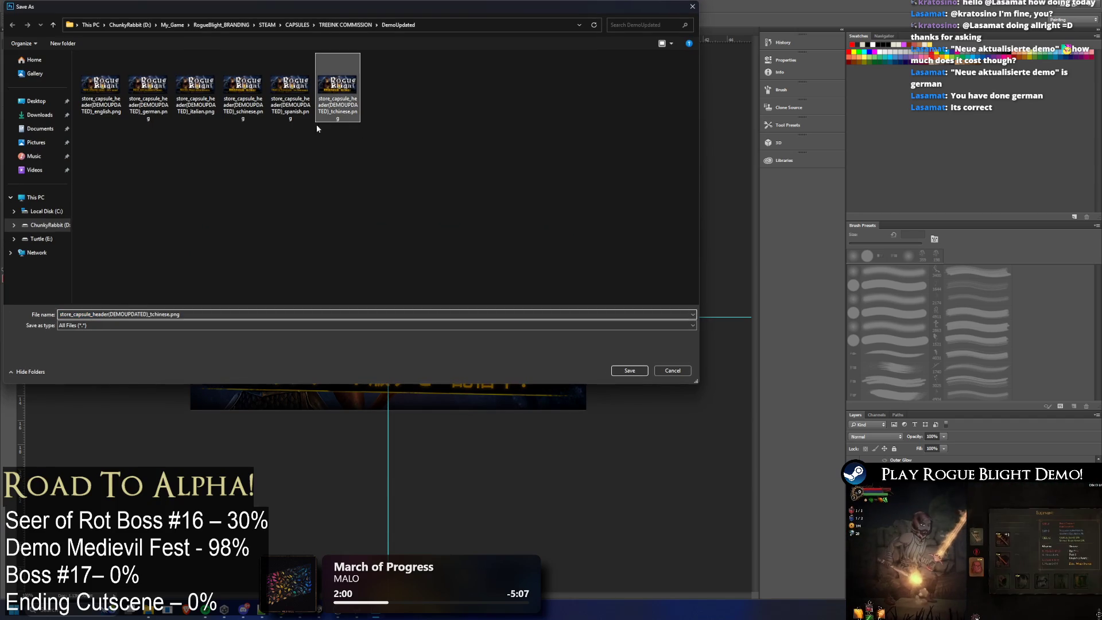
click(169, 313)
key(BackSpace)
key(BackSpace)
key(BackSpace)
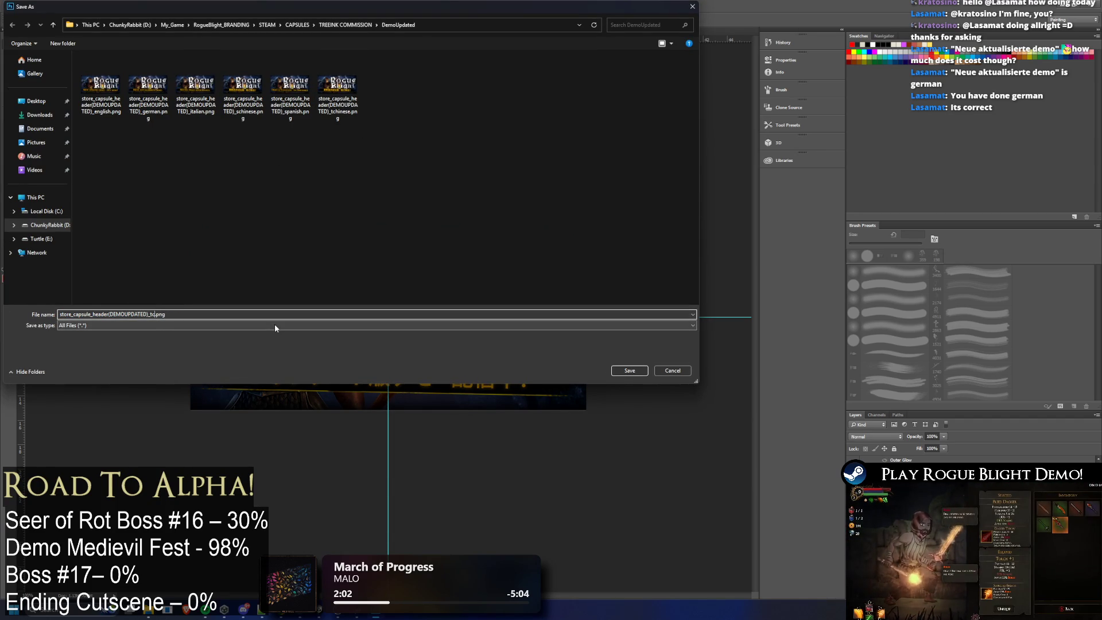
text(japane)
key(Return)
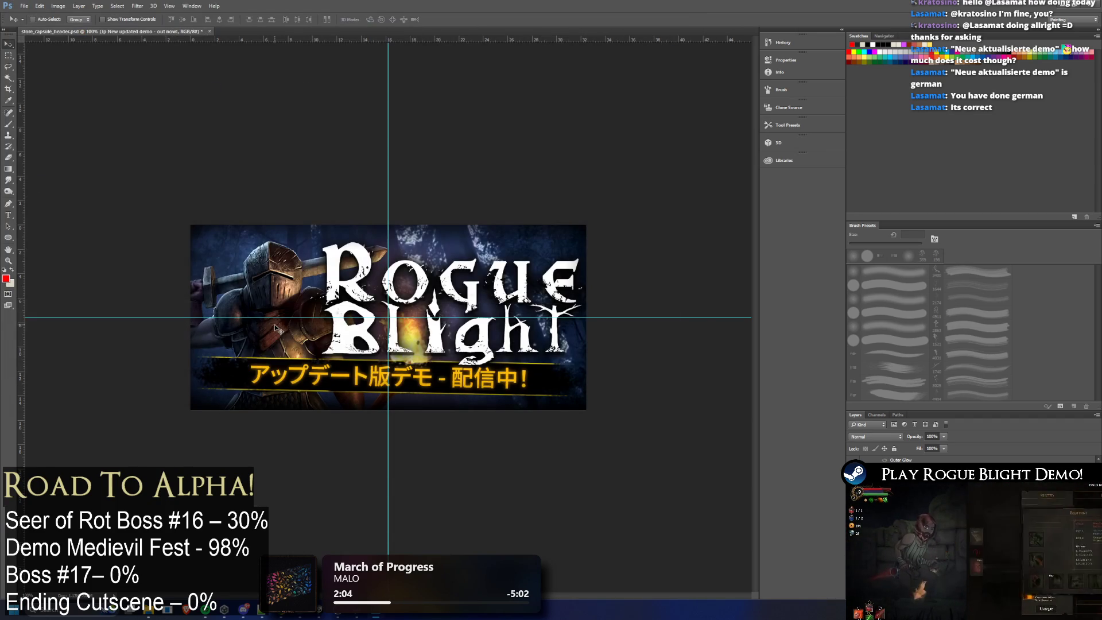
Step: Switch to Russian, Quick Export the Russian header PNG, then show the Hungarian subtitle
click(854, 477)
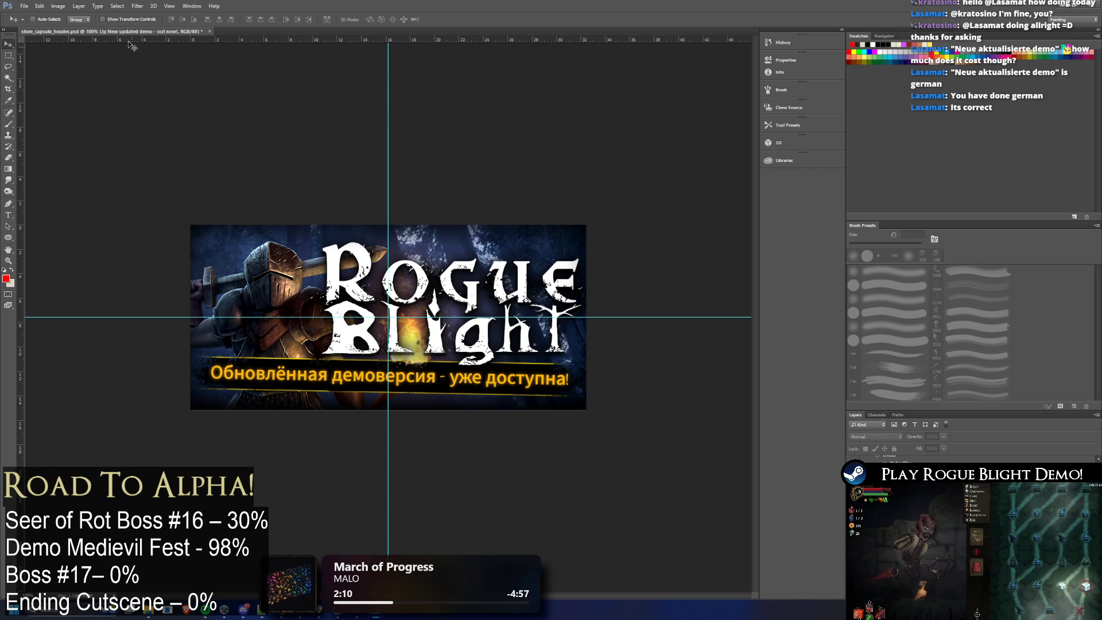
click(26, 5)
click(194, 133)
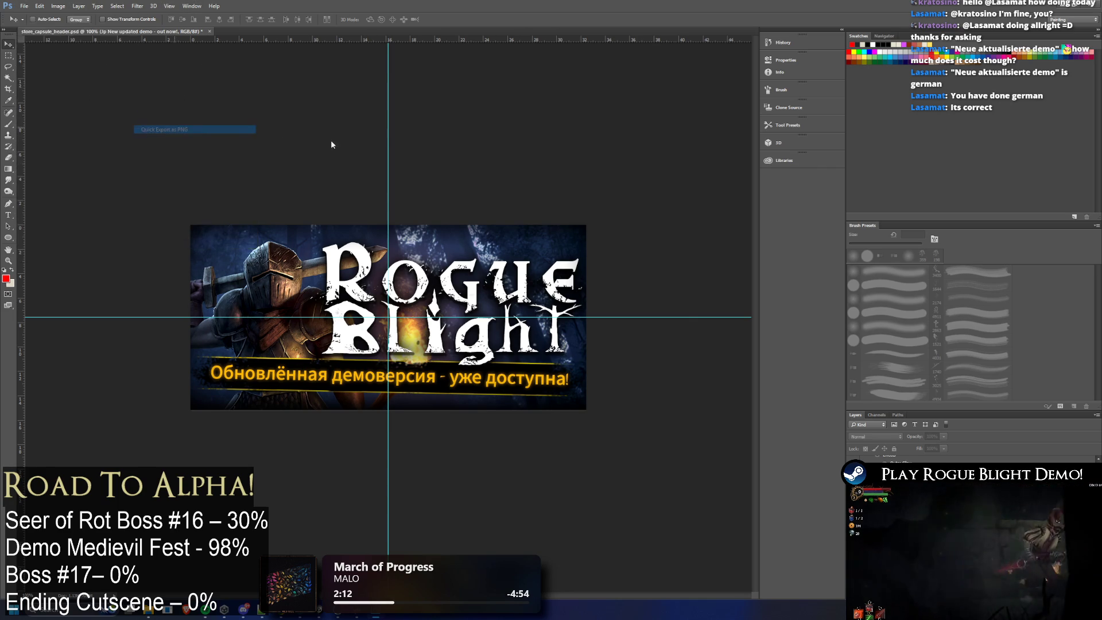
click(385, 95)
click(204, 314)
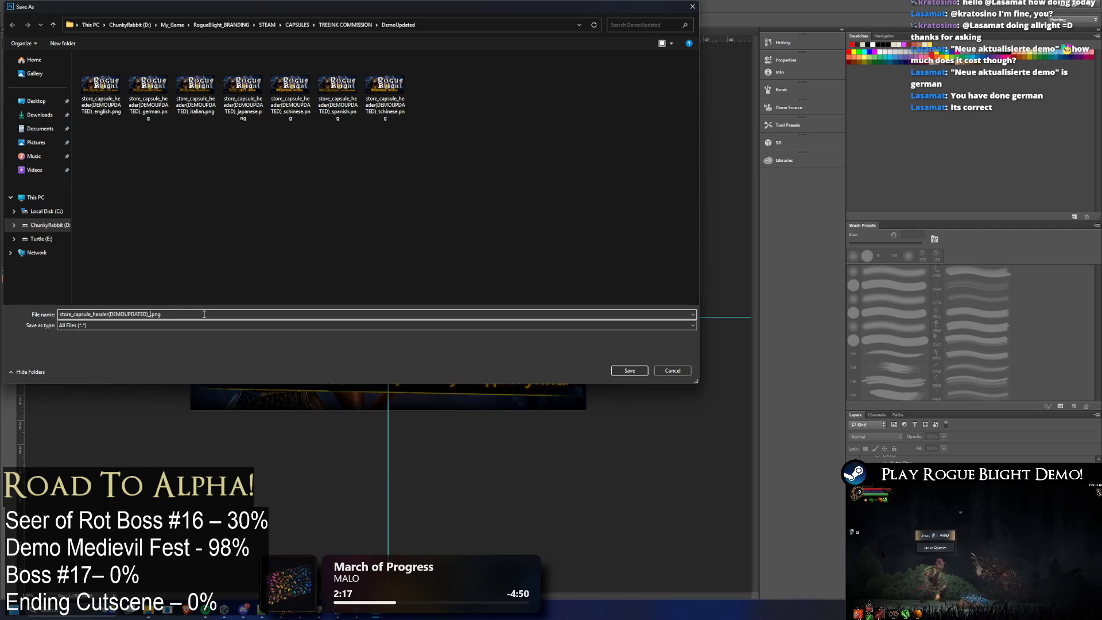
key(Return)
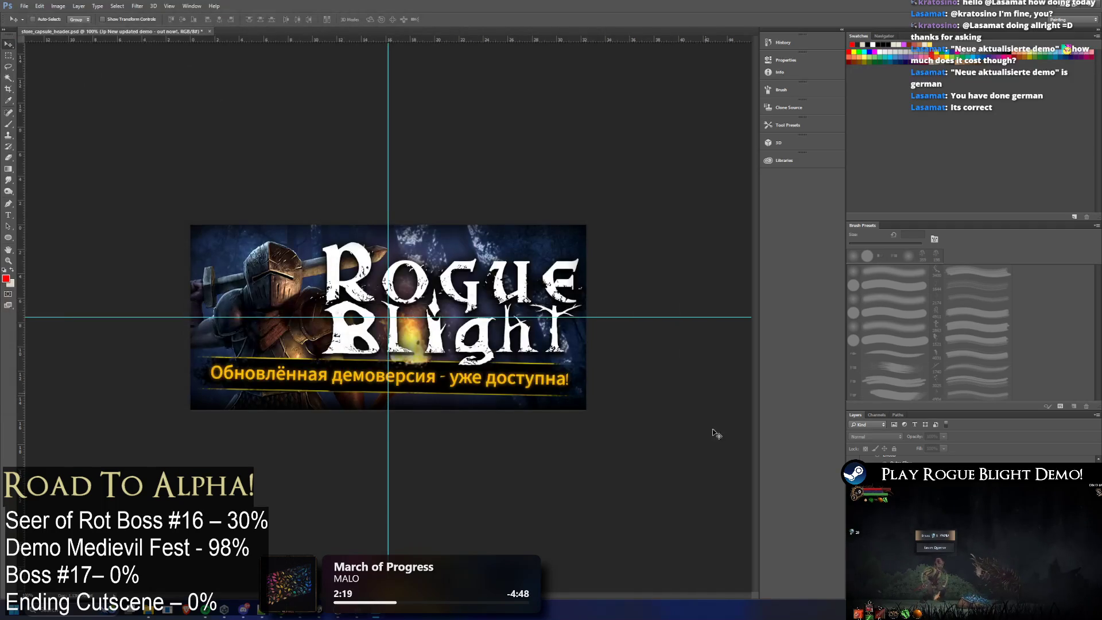
key(ctrl+comma)
key(ctrl+comma)
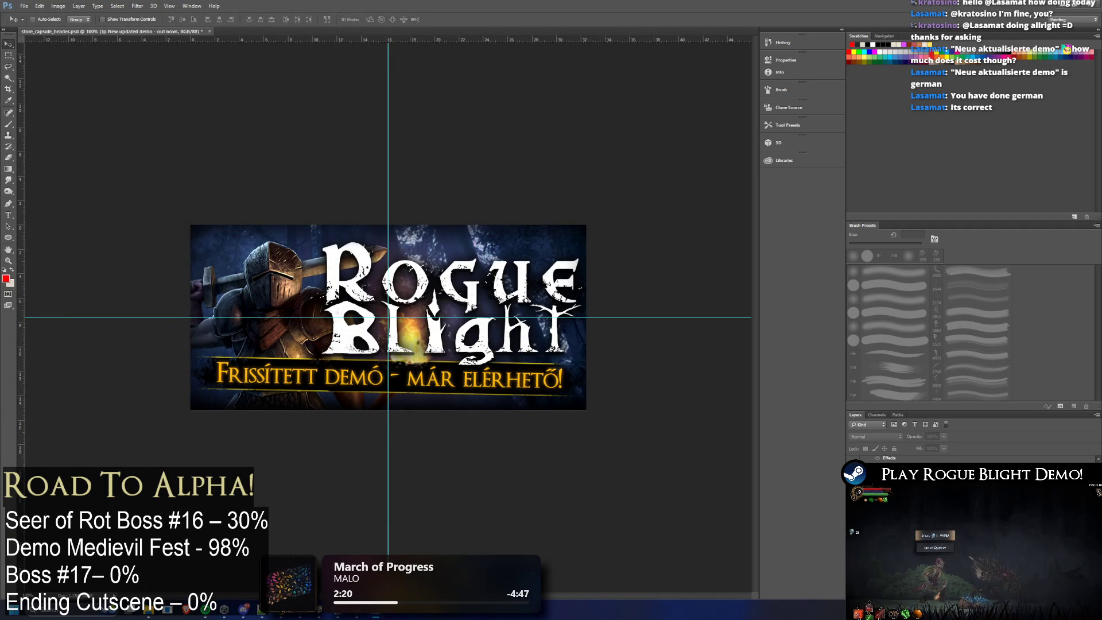
Step: Quick Export the Hungarian banner as a PNG with the _hungarian suffix
click(24, 7)
mouse_move(34, 129)
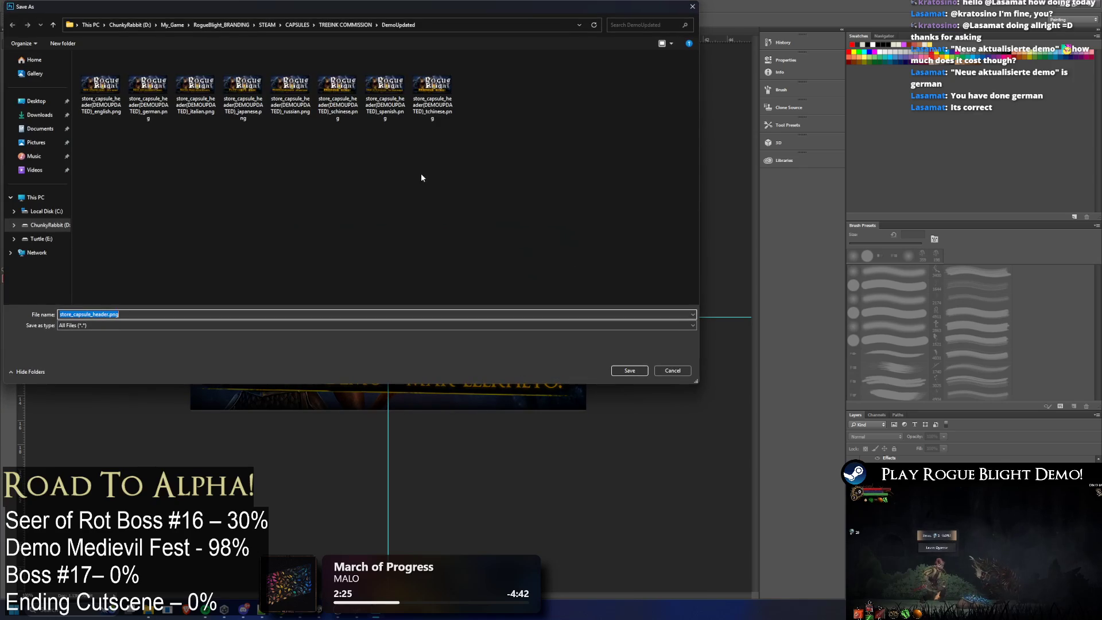
click(435, 95)
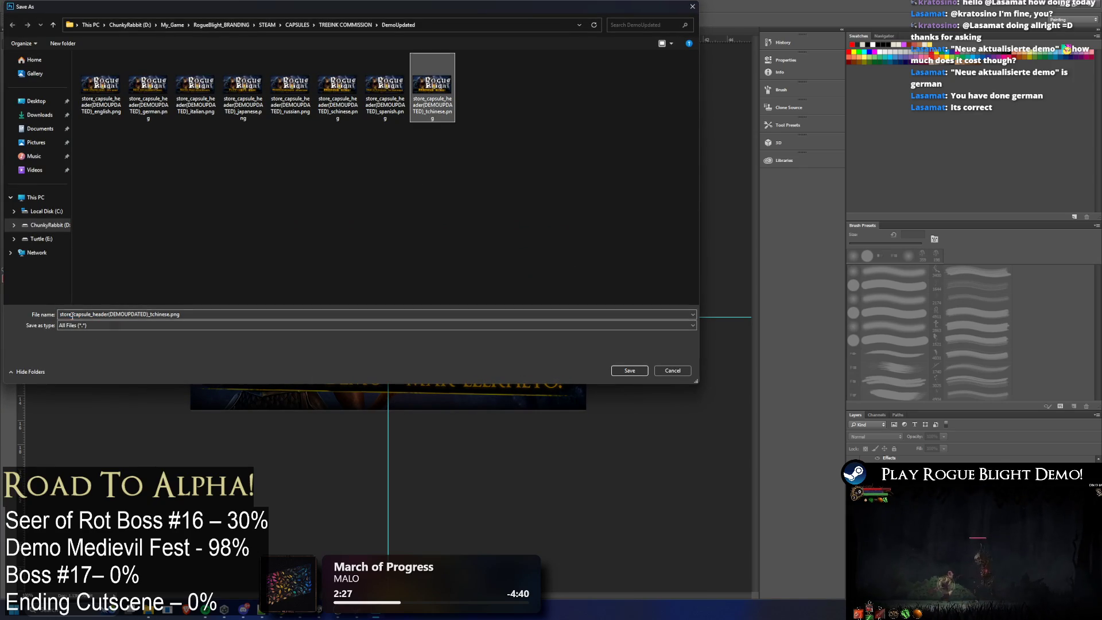
click(76, 316)
click(152, 315)
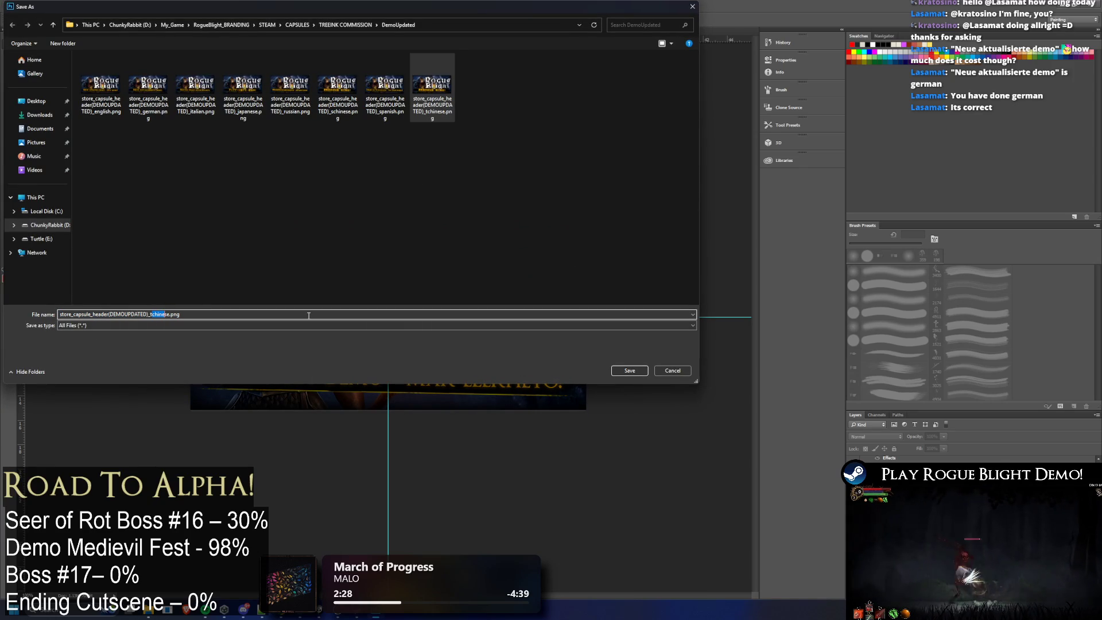
text(fre)
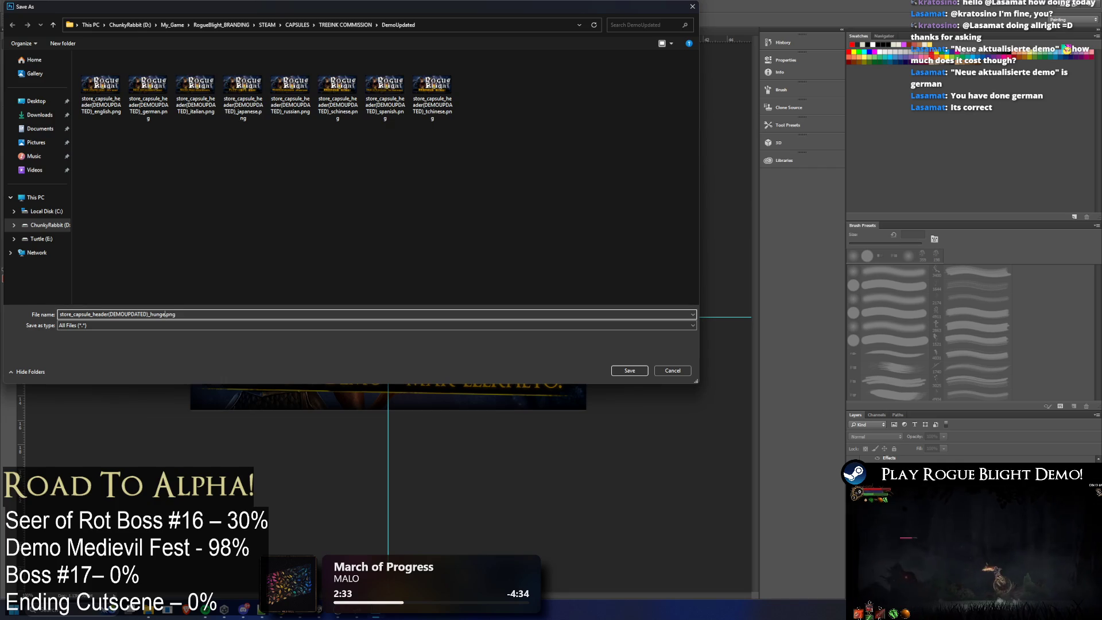
key(Return)
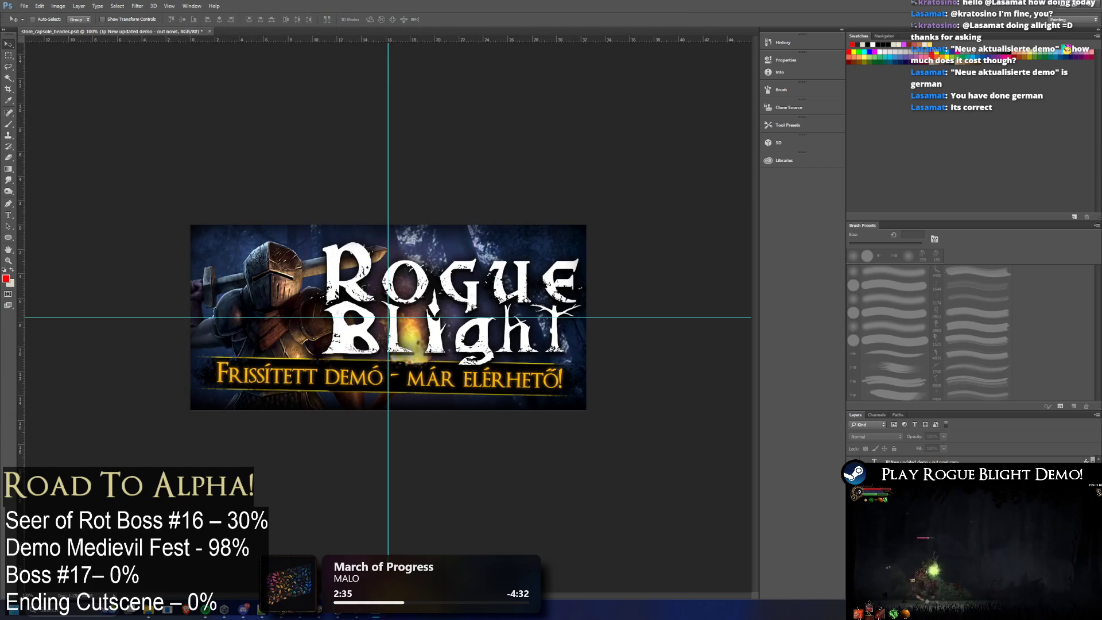
Step: Switch the banner to Portuguese and Quick Export it with the _brazilian suffix
click(854, 478)
click(912, 497)
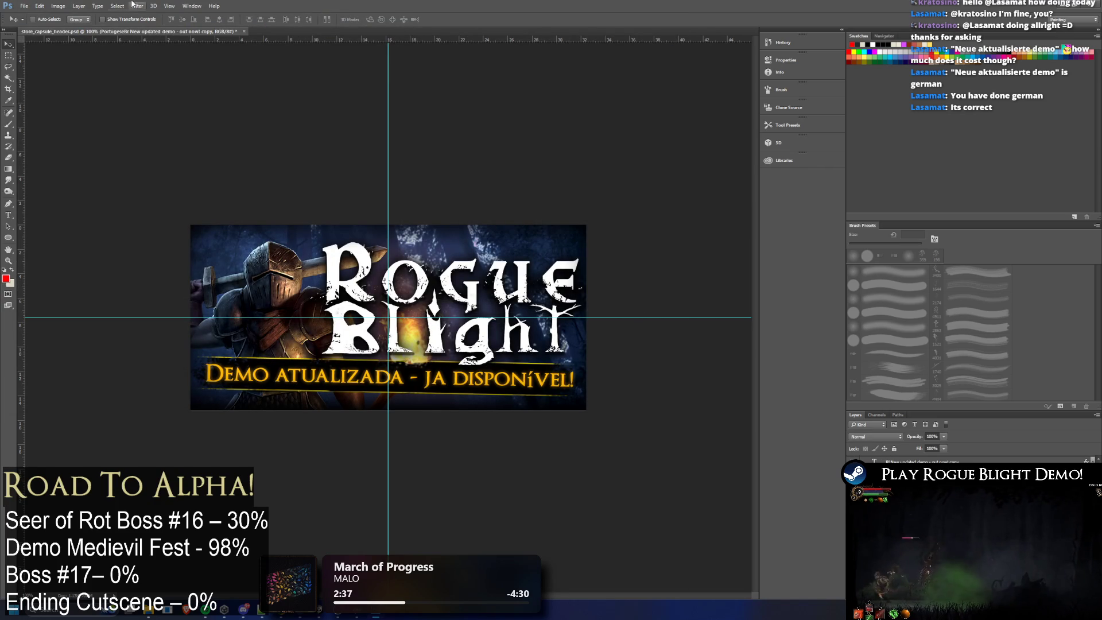
click(26, 8)
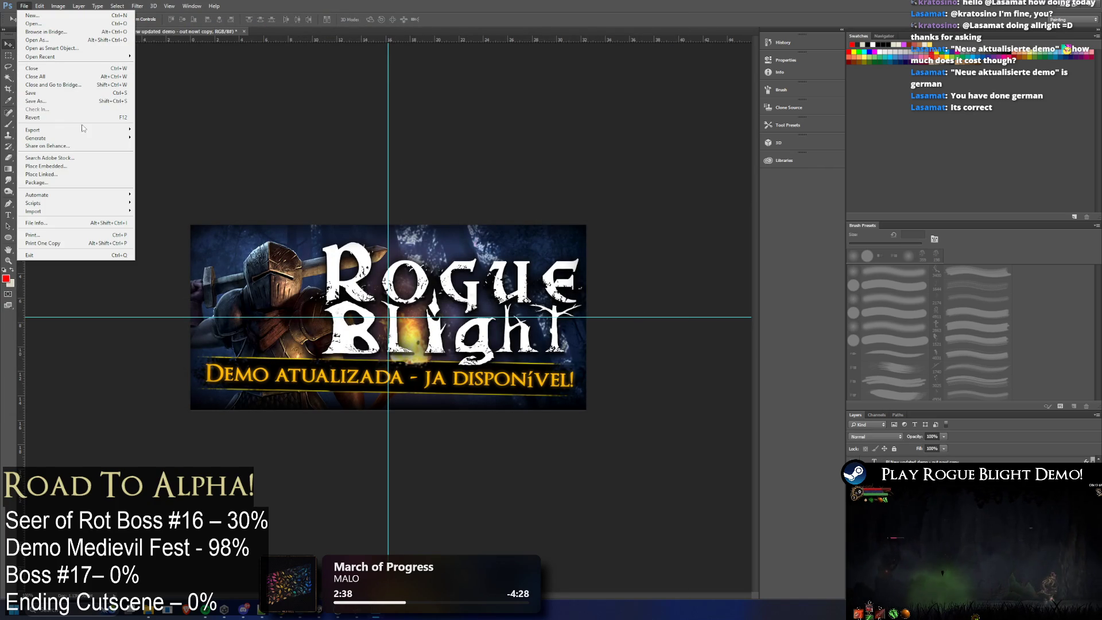
click(163, 131)
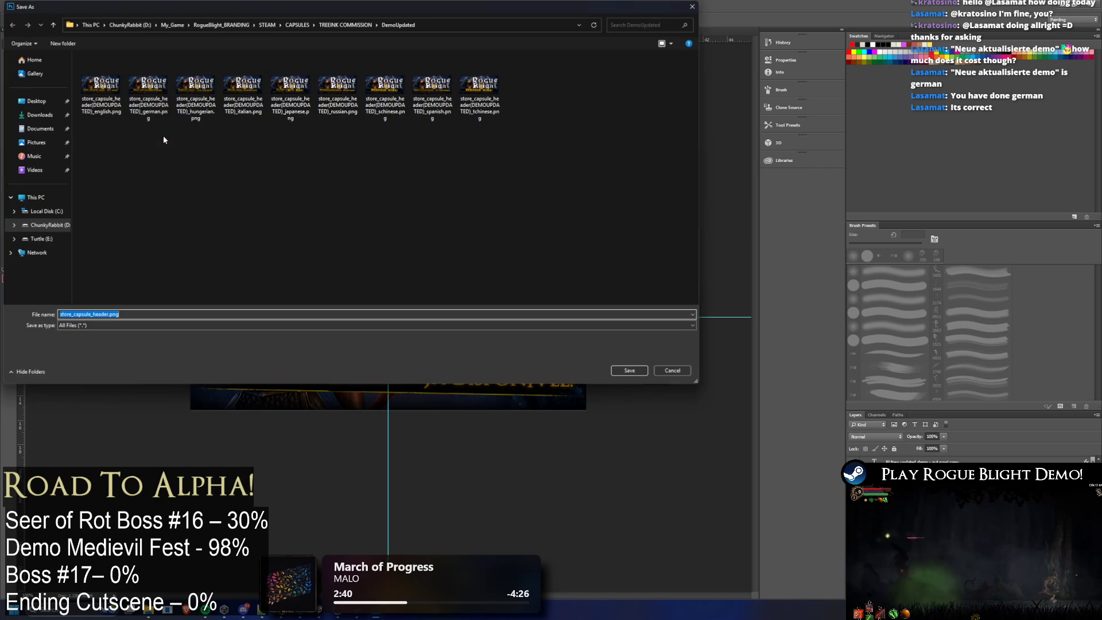
click(479, 90)
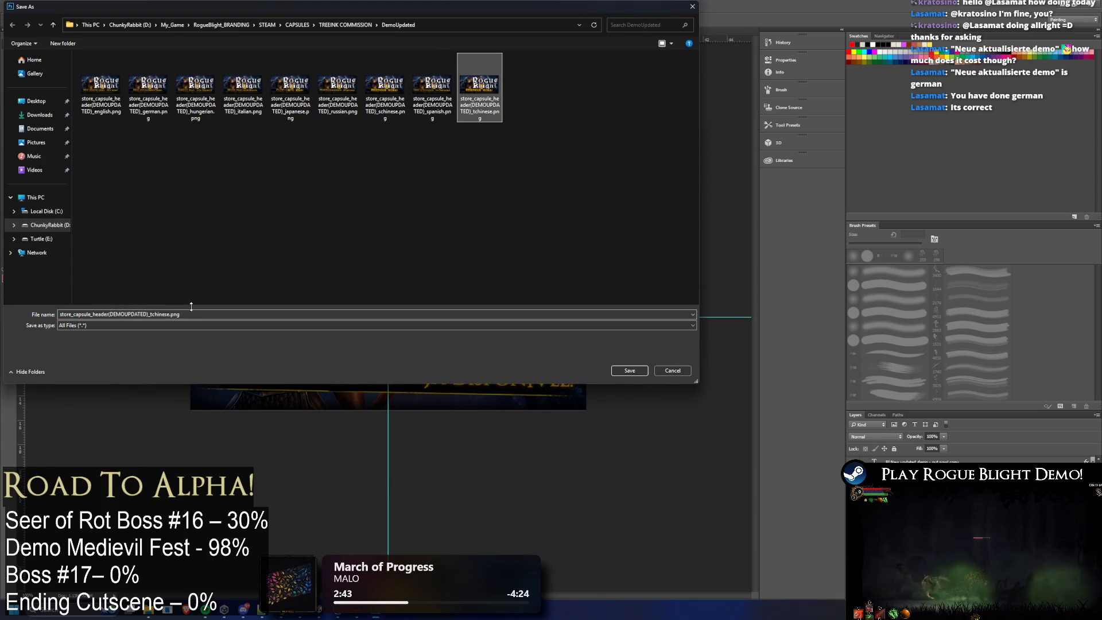
click(256, 314)
key(Home)
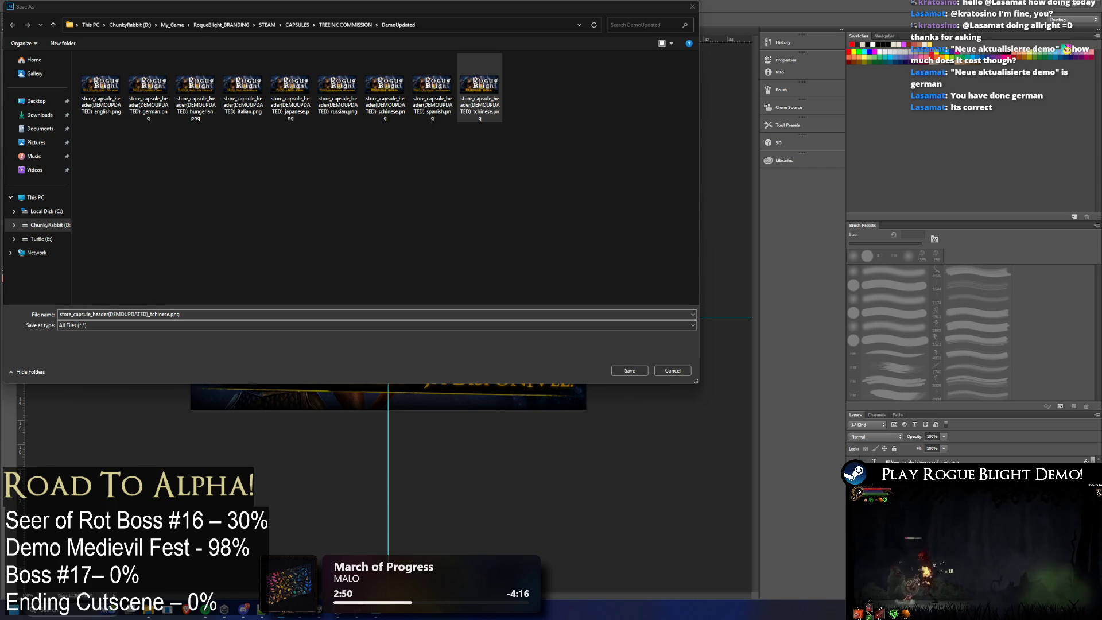
click(155, 314)
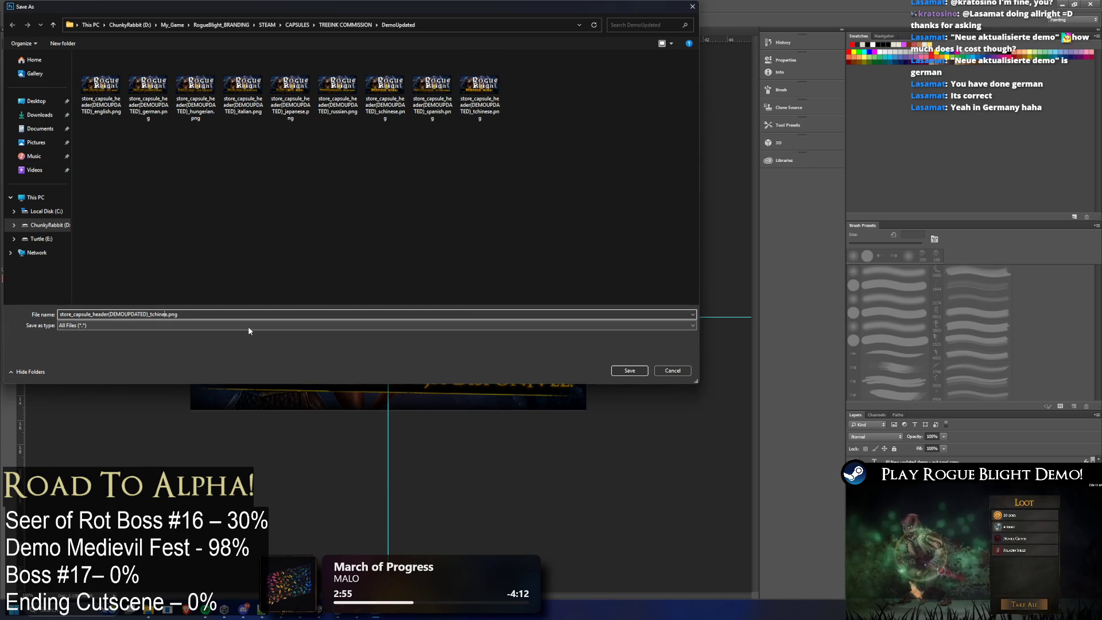
key(BackSpace)
key(BackSpace)
key(BackSpace)
key(BackSpace)
key(BackSpace)
text(b)
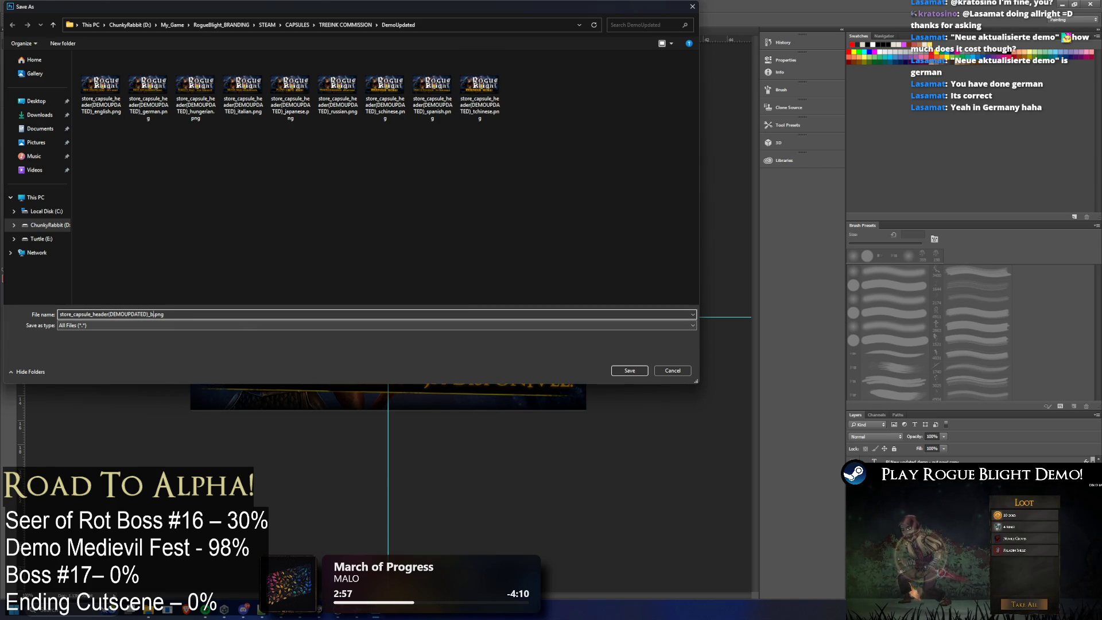
text(raz)
text(ilian)
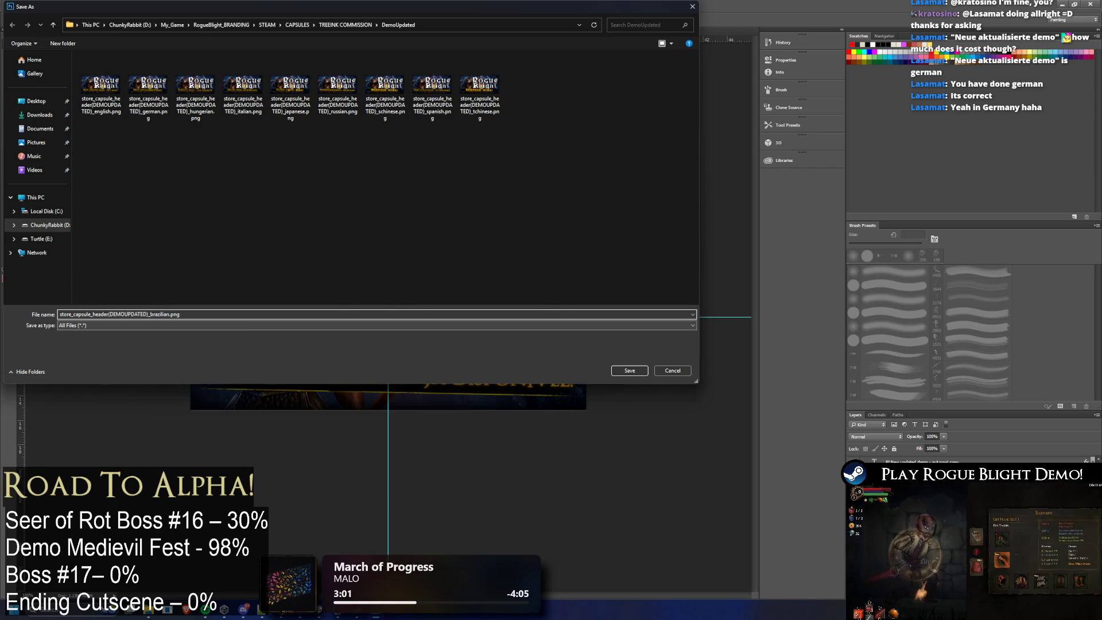
key(Return)
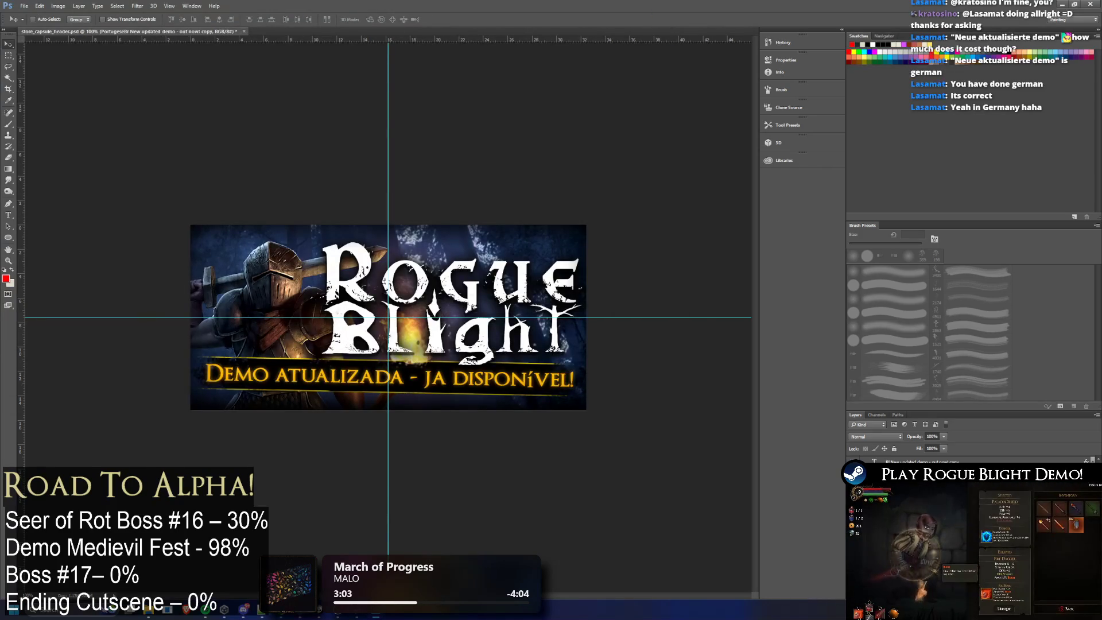
Step: Swap the banner subtitle from Portuguese to Polish, abandoning the full Export As dialog
key(Delete)
click(844, 488)
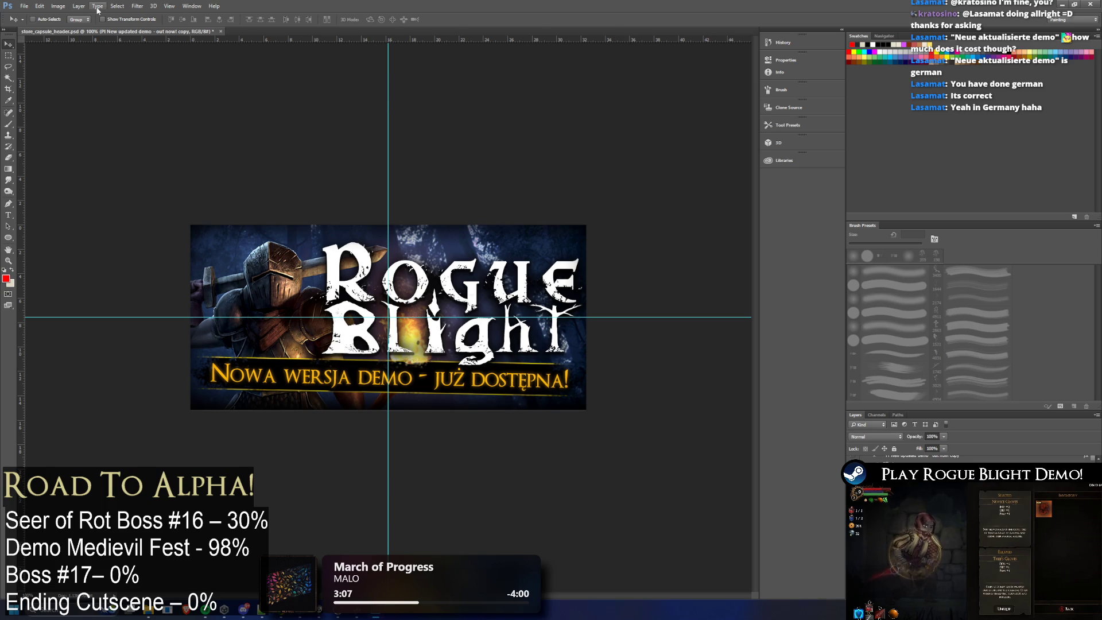
click(29, 9)
mouse_move(52, 129)
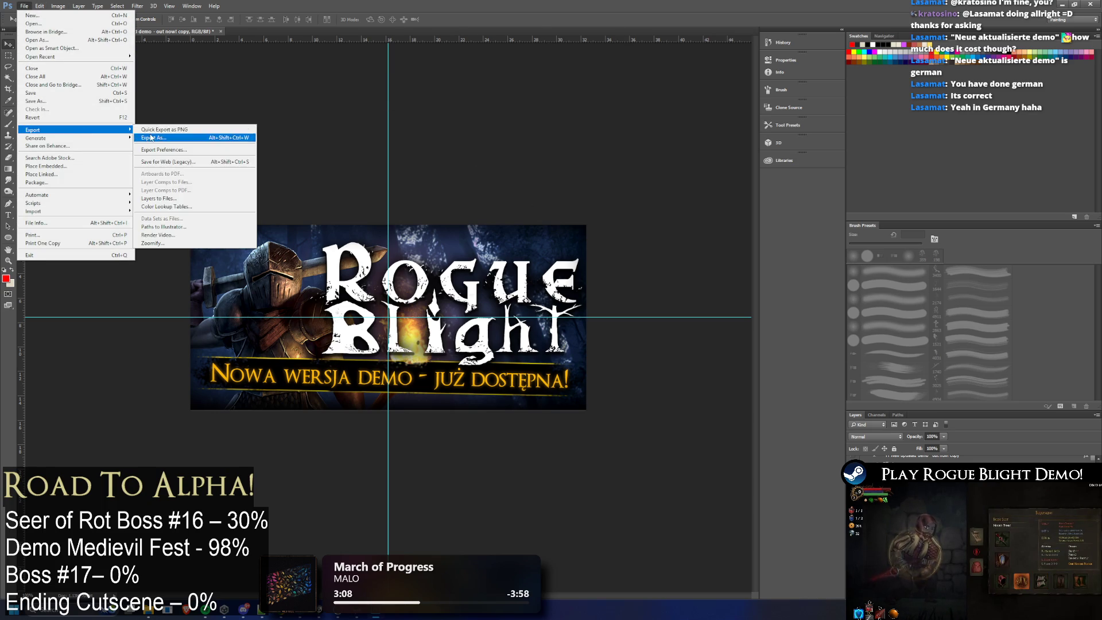
click(207, 142)
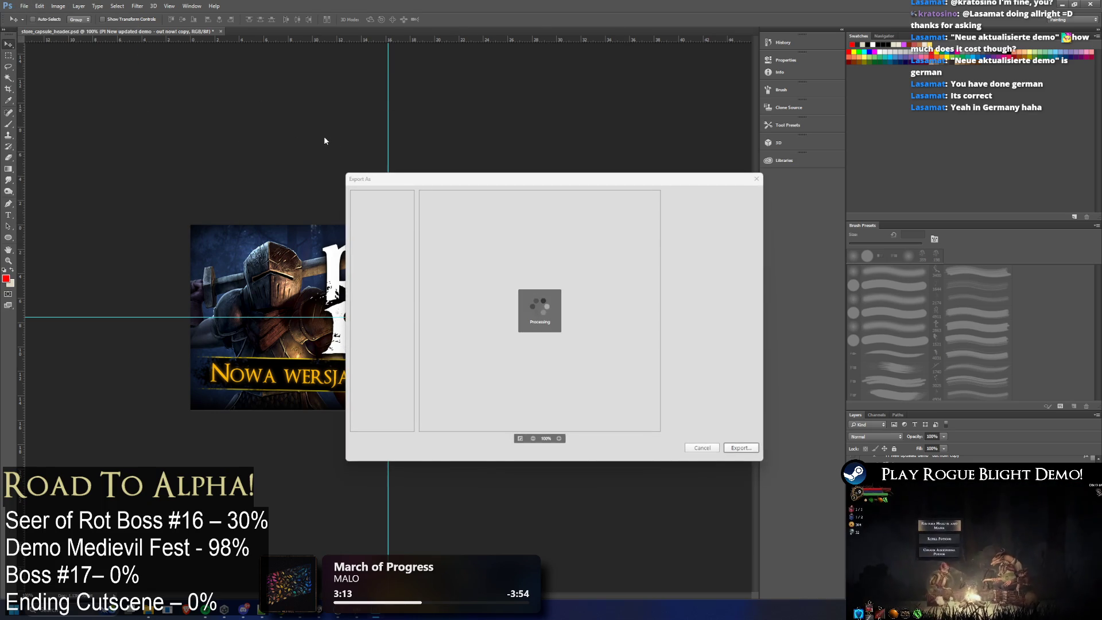
click(756, 178)
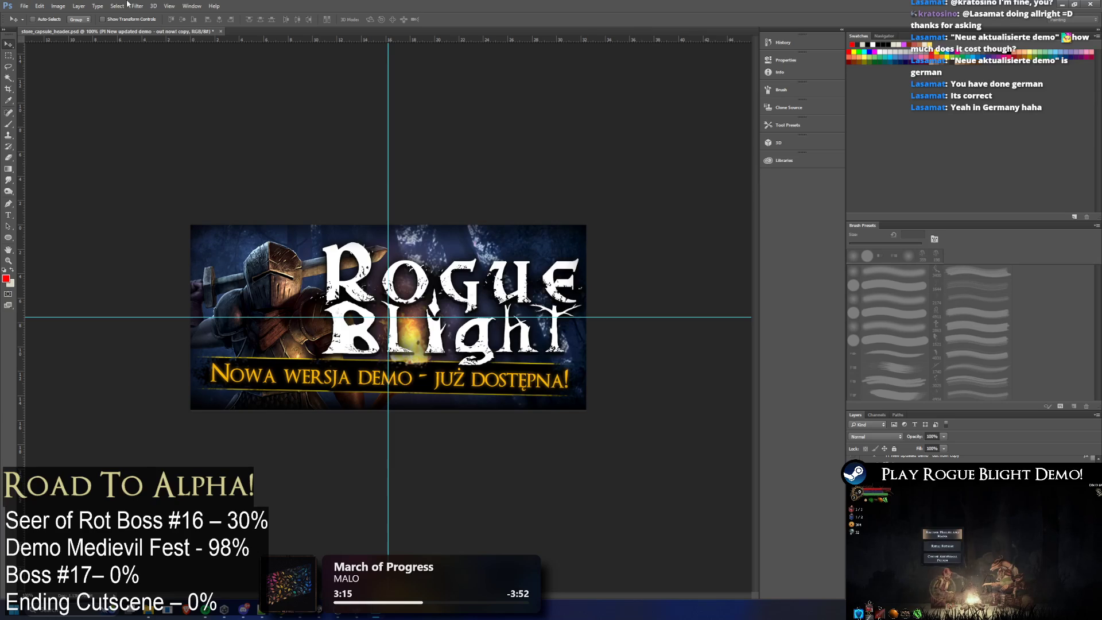
Step: Quick-export the Polish header as PNG, renaming the tchinese template name to the 'pol' suffix
click(26, 6)
mouse_move(74, 129)
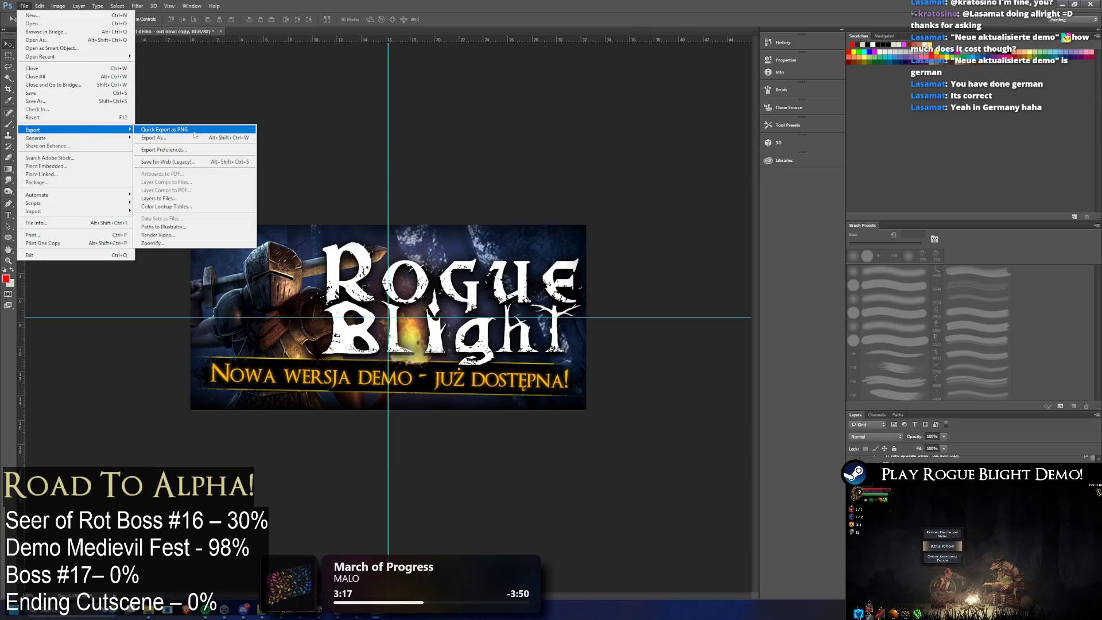
click(168, 142)
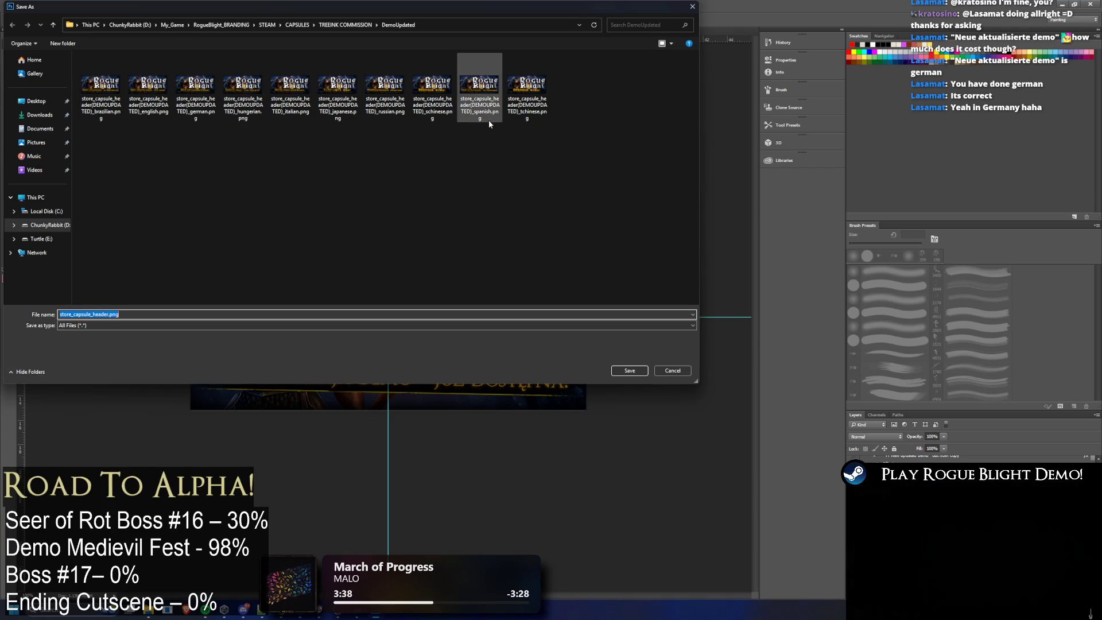
click(541, 99)
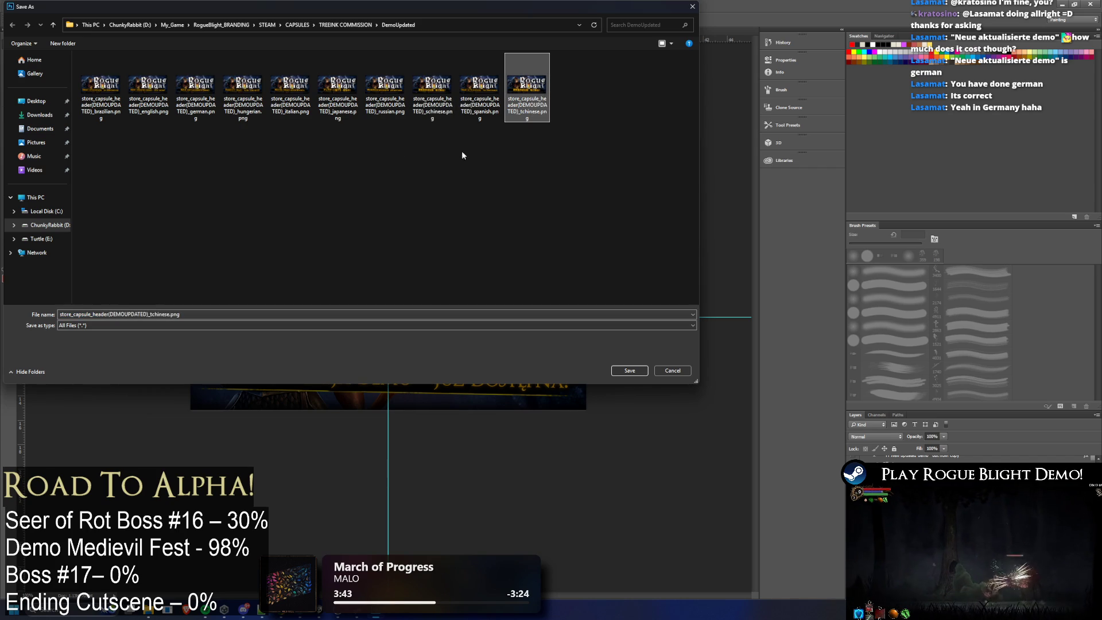
click(105, 315)
click(170, 314)
key(BackSpace)
key(BackSpace)
key(BackSpace)
key(BackSpace)
key(BackSpace)
key(BackSpace)
key(BackSpace)
key(BackSpace)
text(pol)
key(Return)
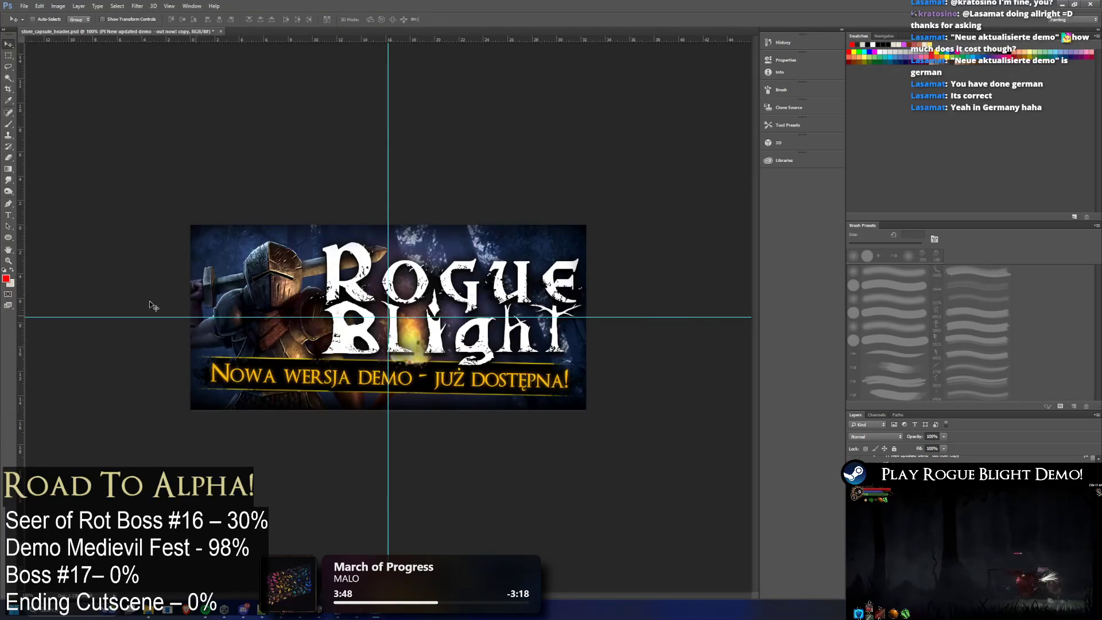
Step: Swap the banner subtitle from Polish to French, cancelling the slow export window
click(871, 456)
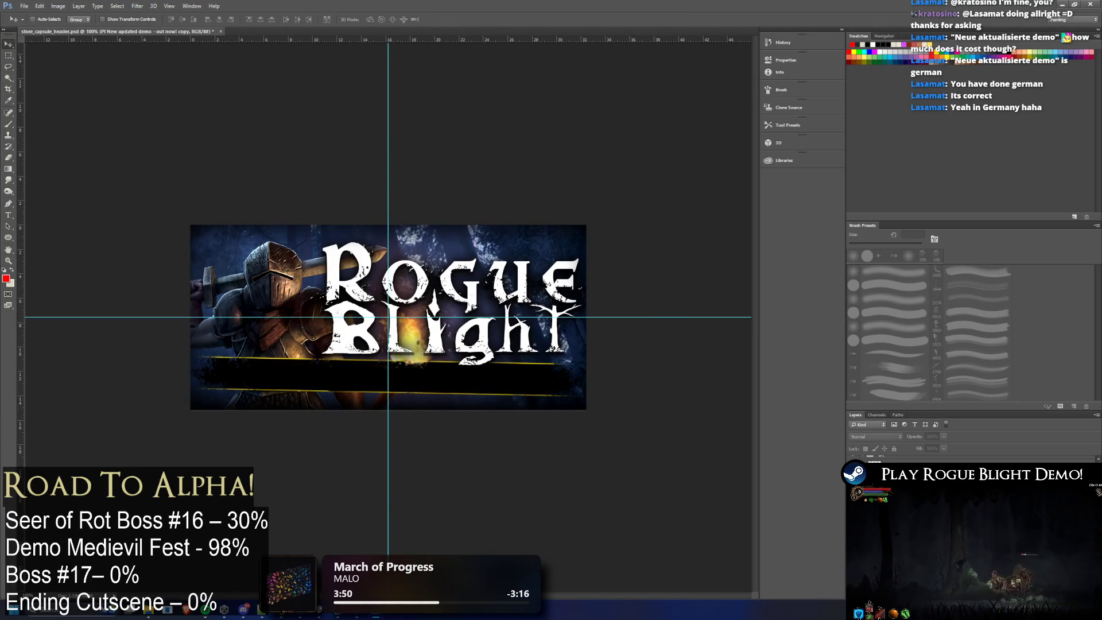
click(871, 456)
click(24, 7)
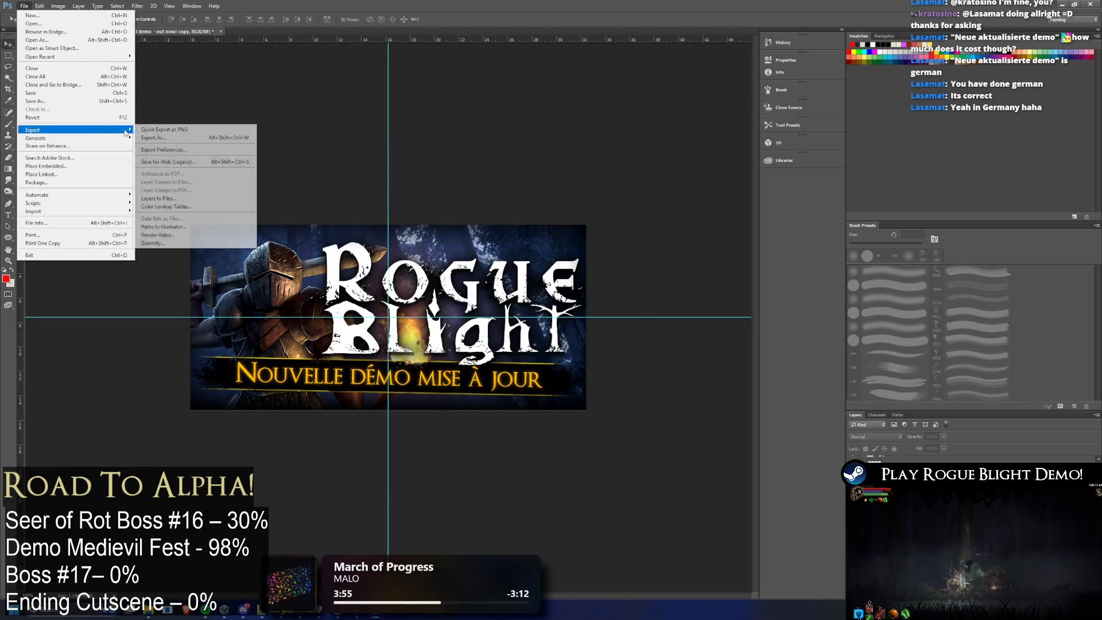
mouse_move(76, 130)
click(164, 137)
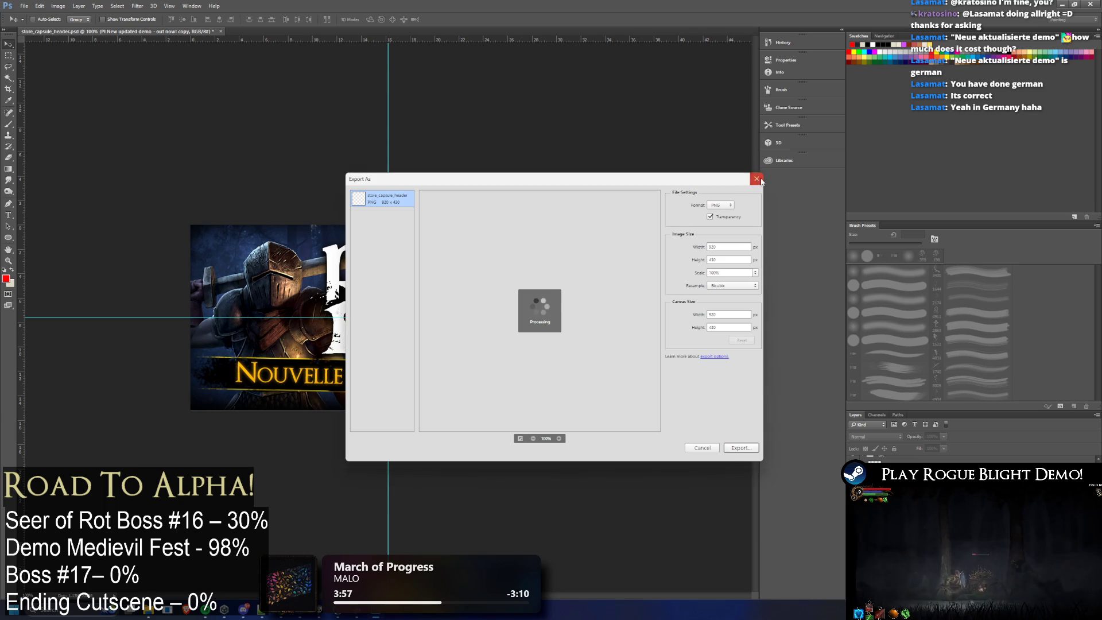
key(Escape)
Step: Quick-export the French header as PNG with the 'fr' suffix into DemoUpdated
click(26, 7)
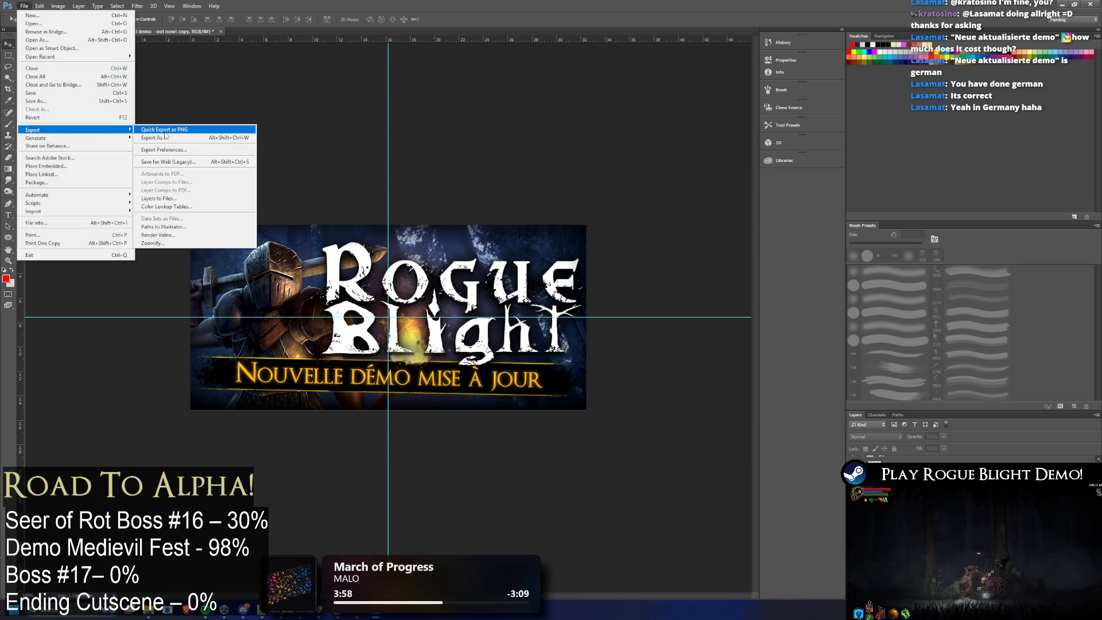
click(172, 130)
click(574, 95)
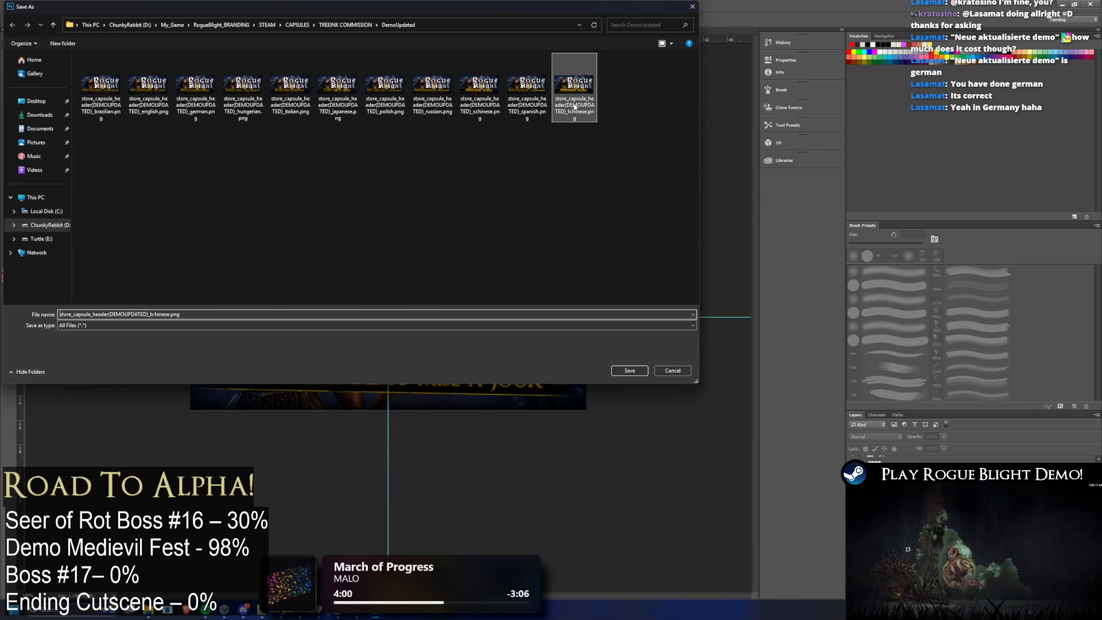
click(161, 314)
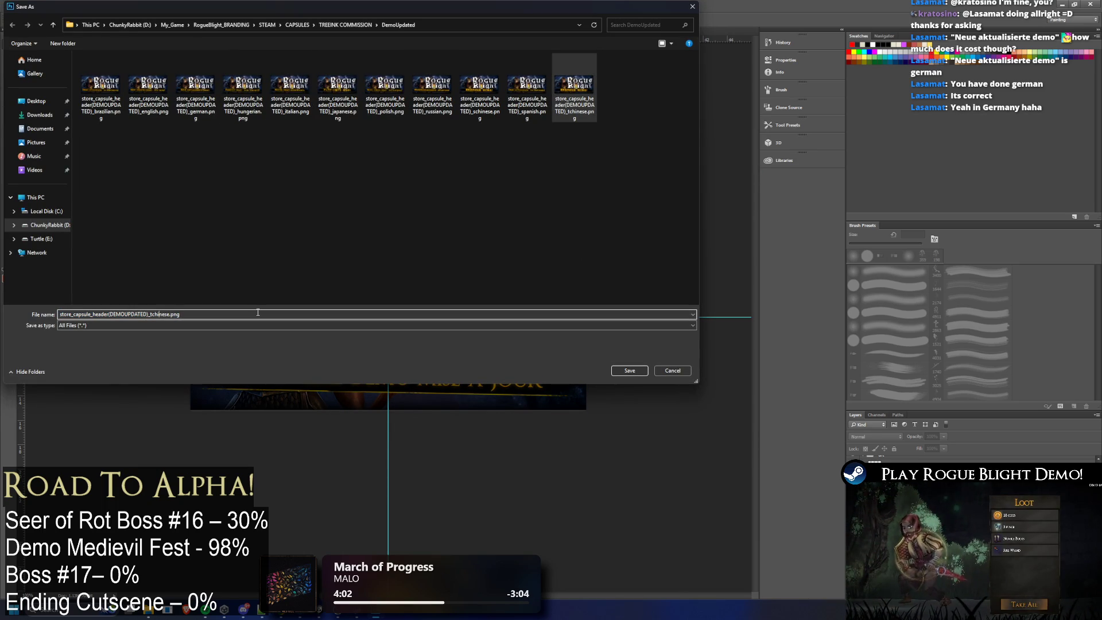
key(BackSpace)
key(BackSpace)
key(BackSpace)
text(fre)
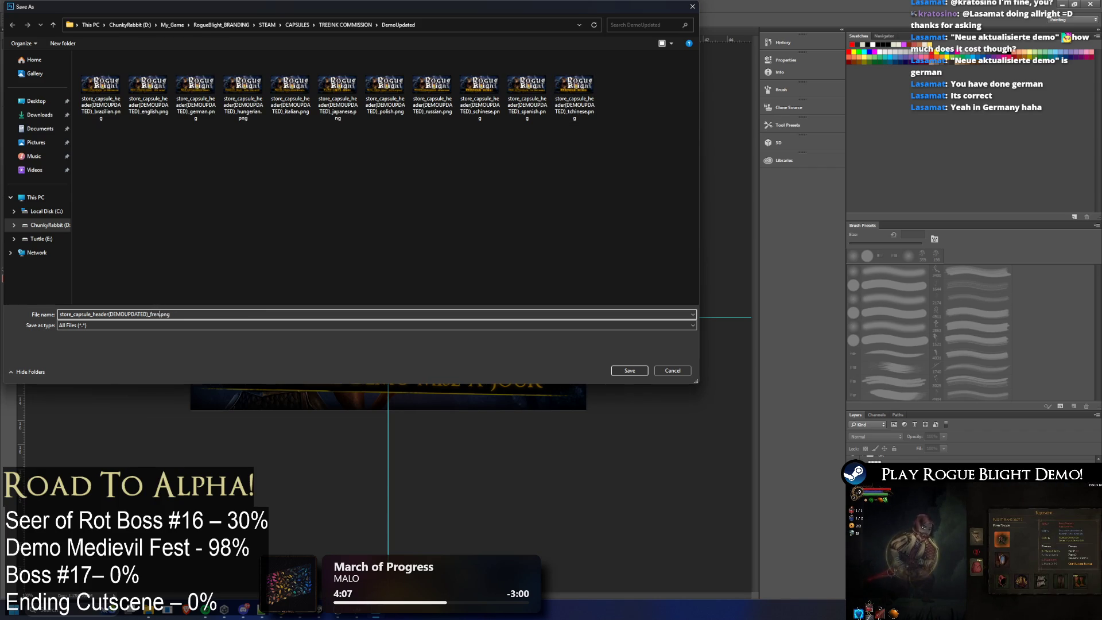
key(Return)
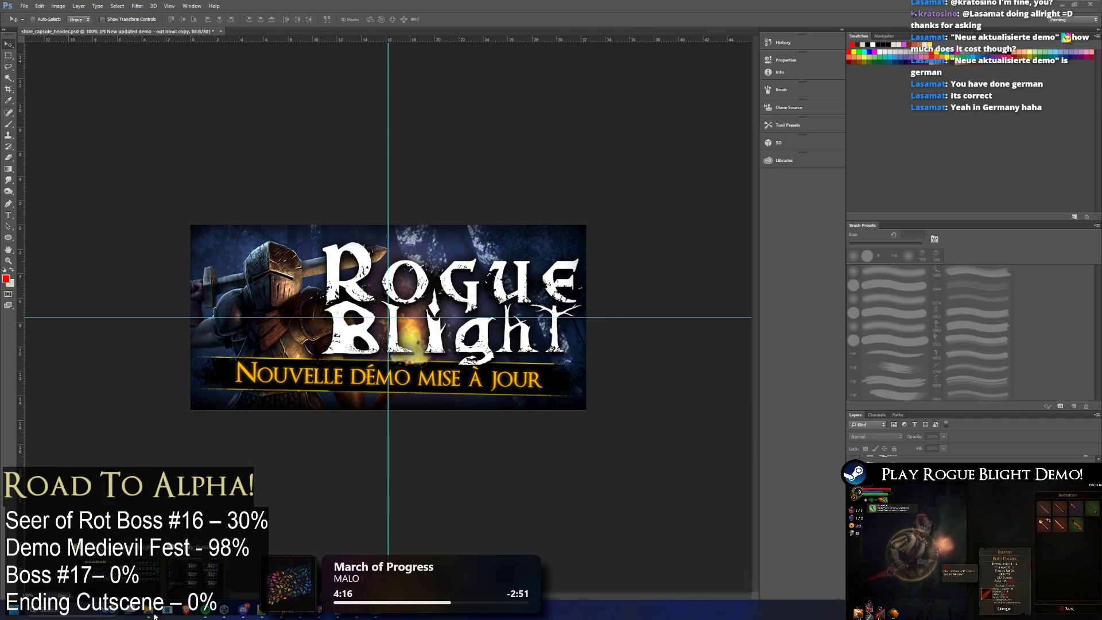
mouse_move(207, 574)
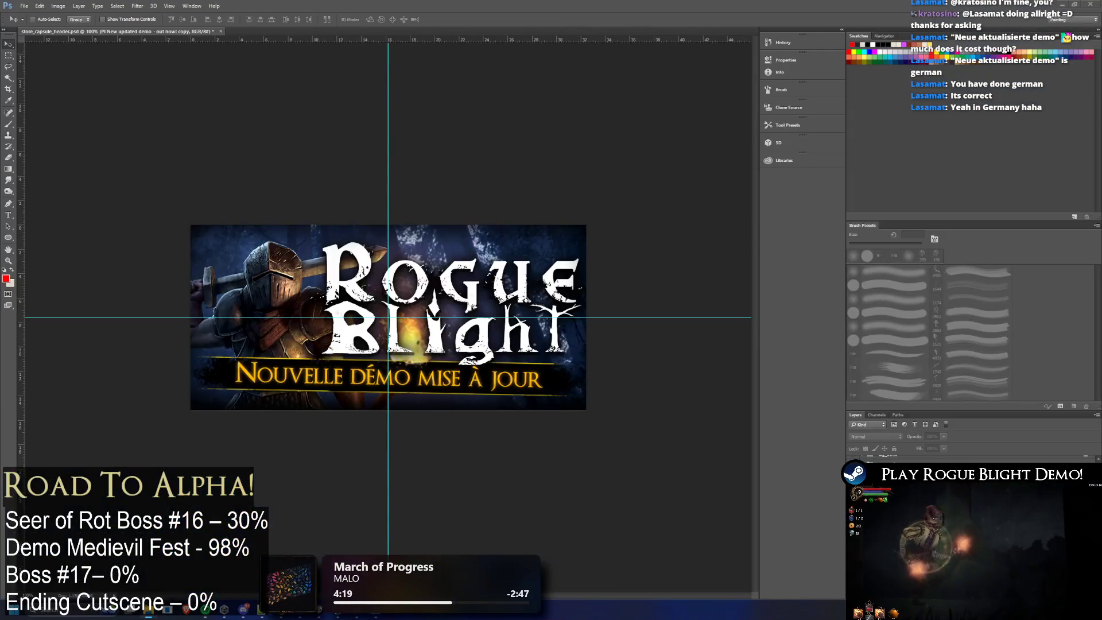
Step: Go up from DemoUpdated to the TREEINK COMMISSION folder and switch between Explorer and Photoshop
click(205, 575)
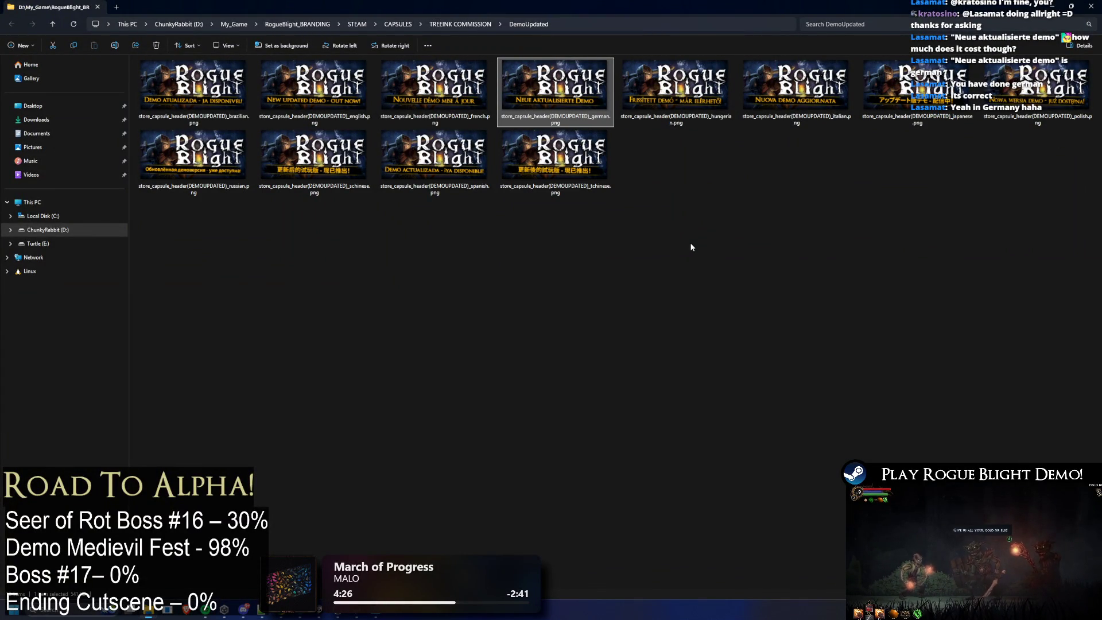
click(718, 222)
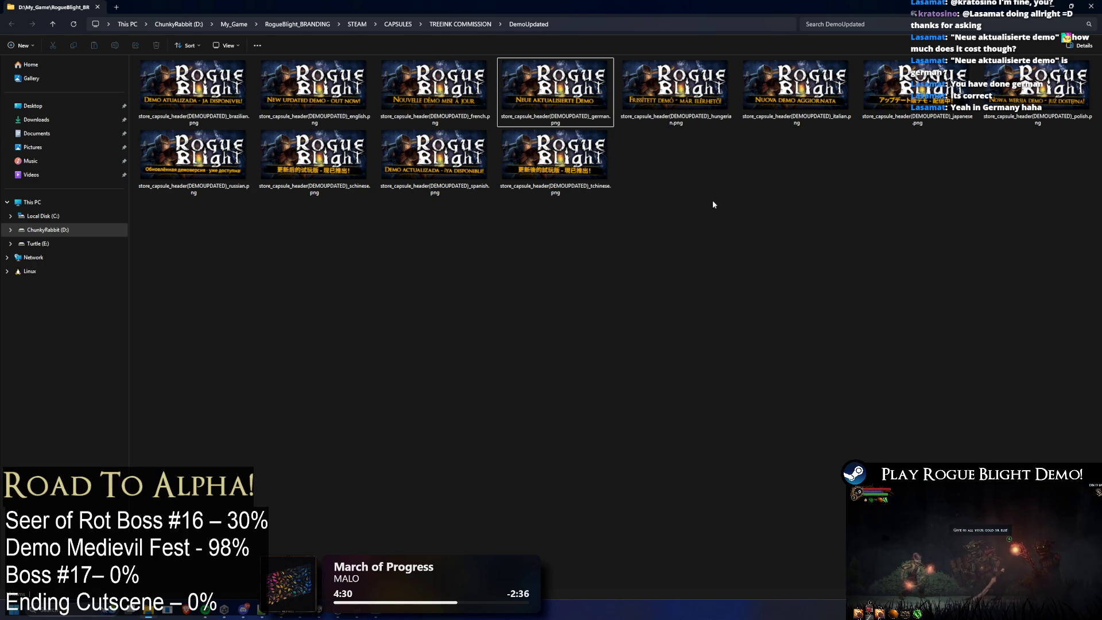
click(450, 27)
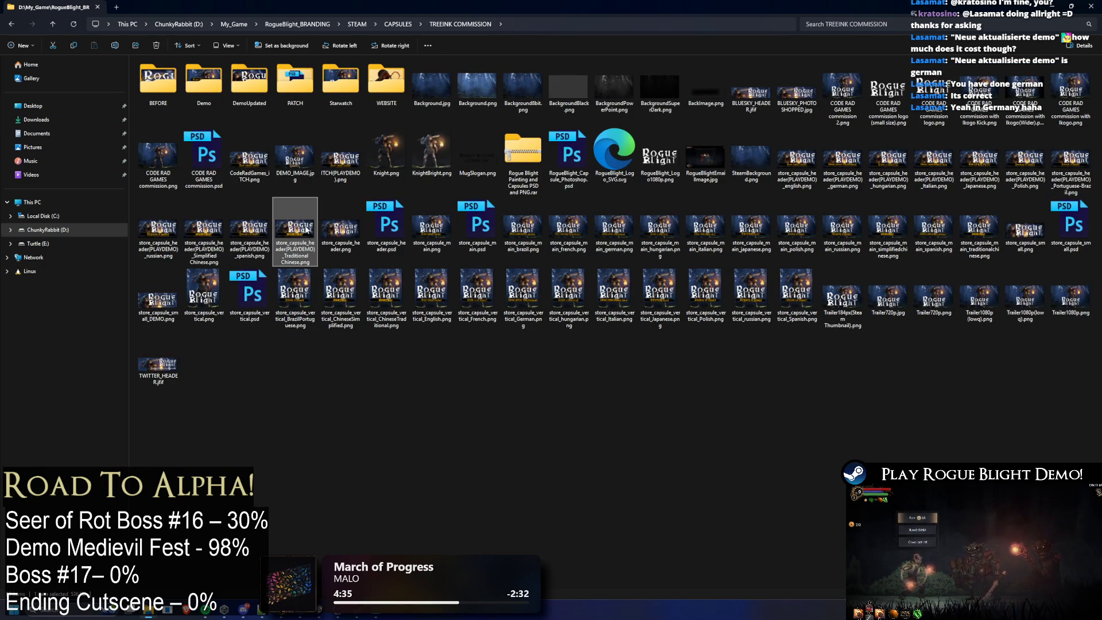
double_click(340, 228)
key(Escape)
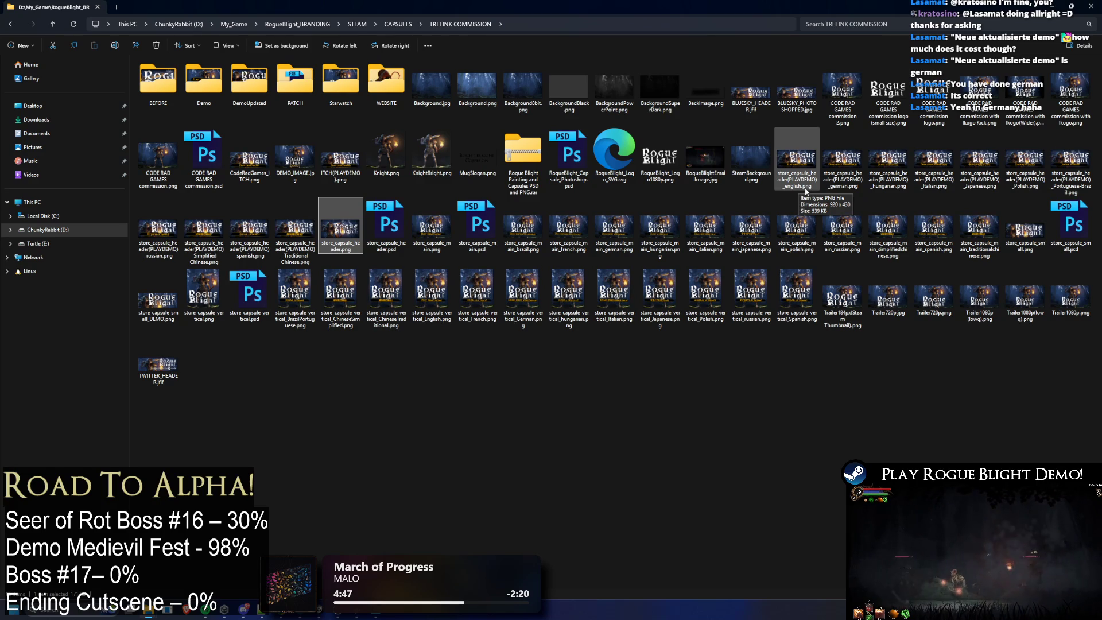
key(alt+Tab)
key(alt+Tab)
key(alt+Tab)
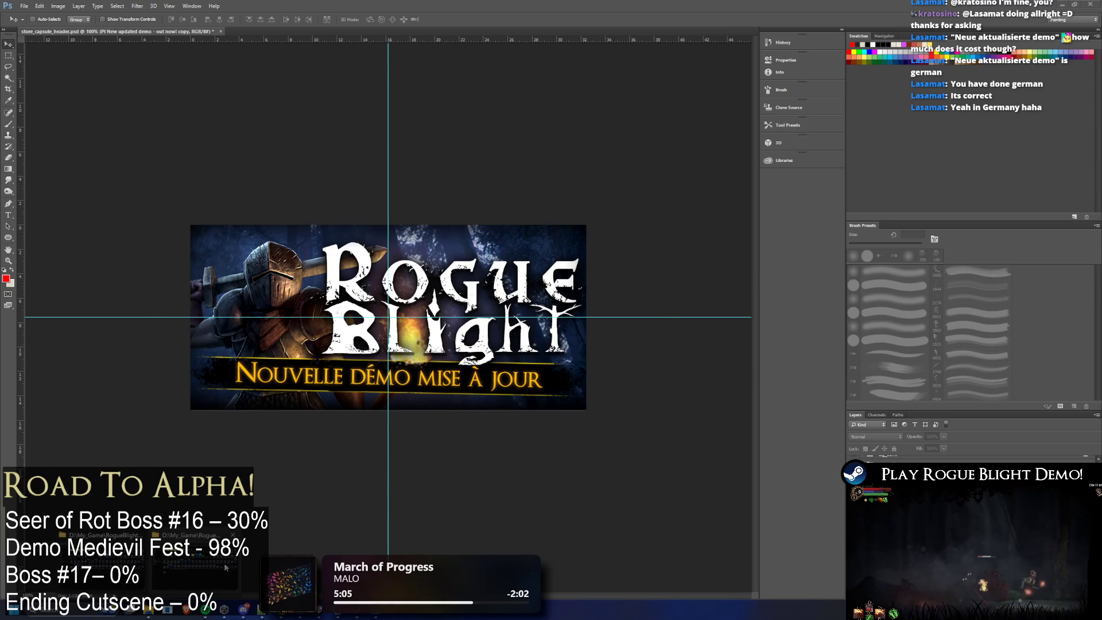
click(195, 609)
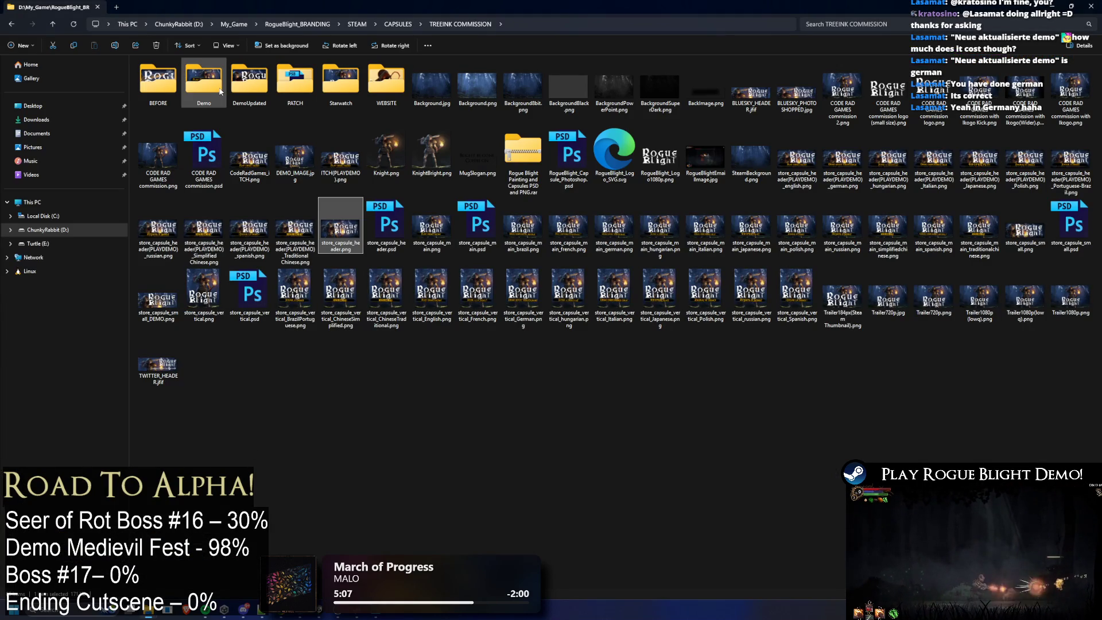
Step: Open the DemoUpdated folder to review the localized header thumbnails
double_click(248, 82)
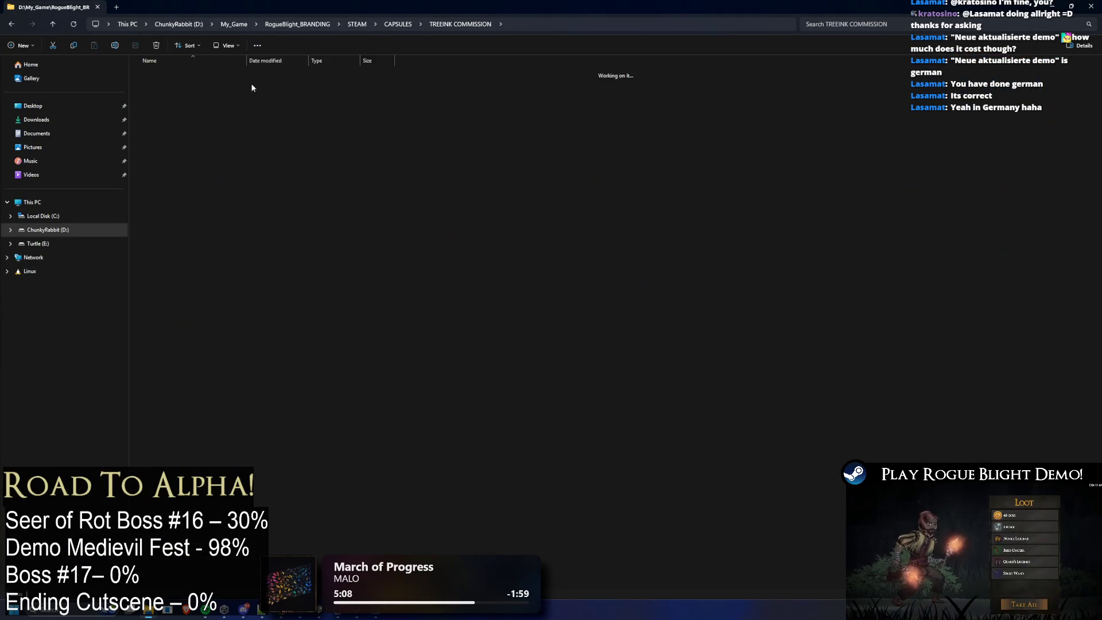
scroll(291, 295, up, 2)
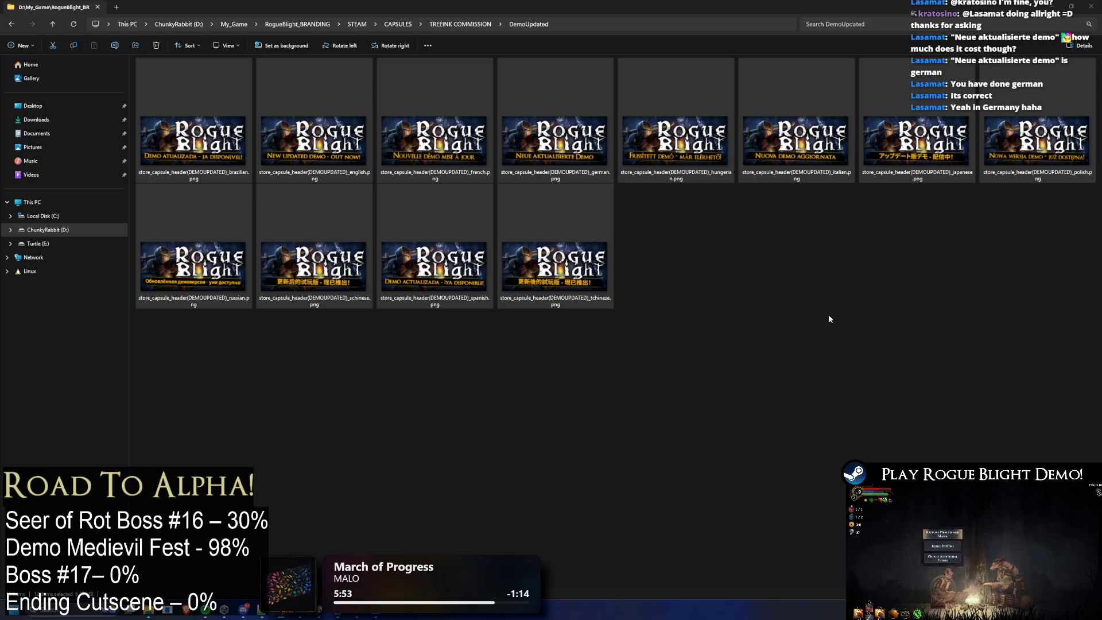
Step: Return to TREEINK COMMISSION and select store_capsule_main.psd to open it in Photoshop
key(alt+Up)
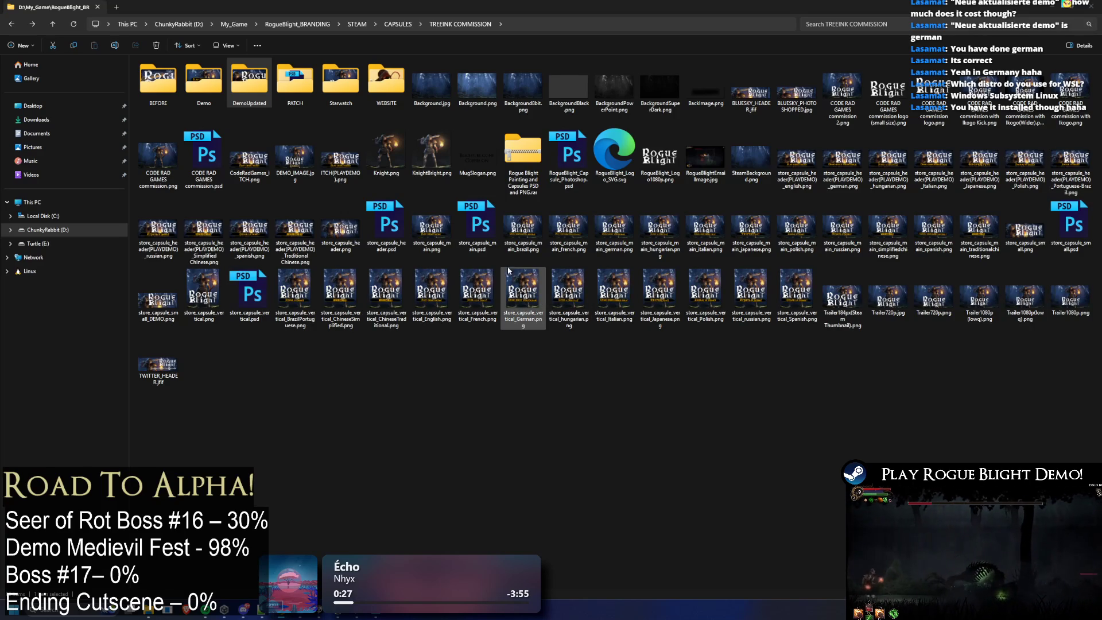
click(492, 225)
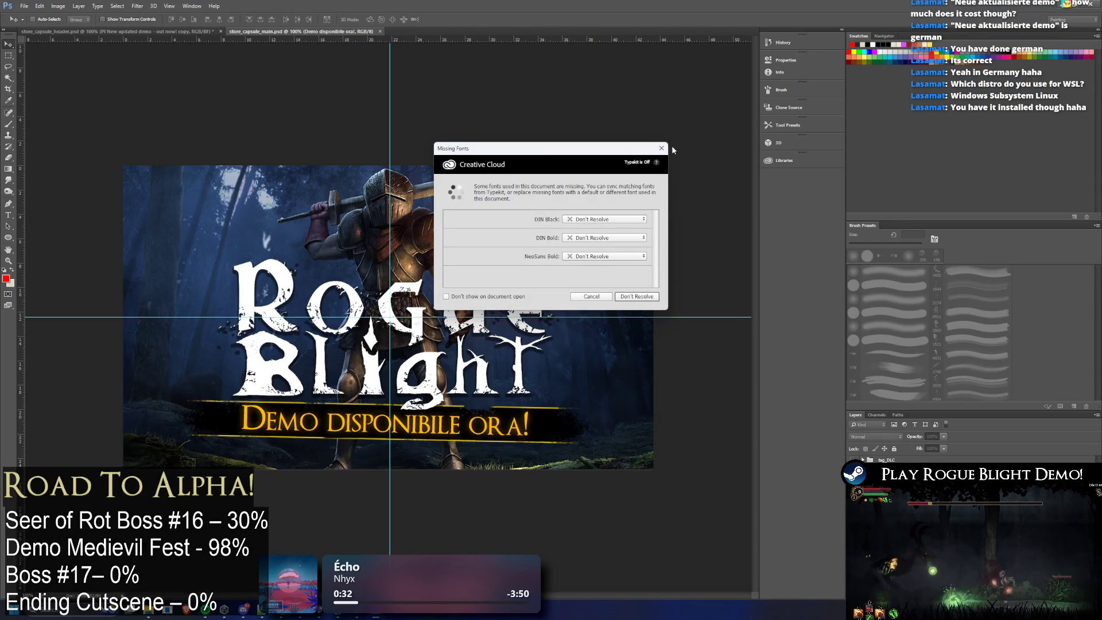
Step: Dismiss the missing-fonts warning and make Layer 18 the working layer
click(661, 148)
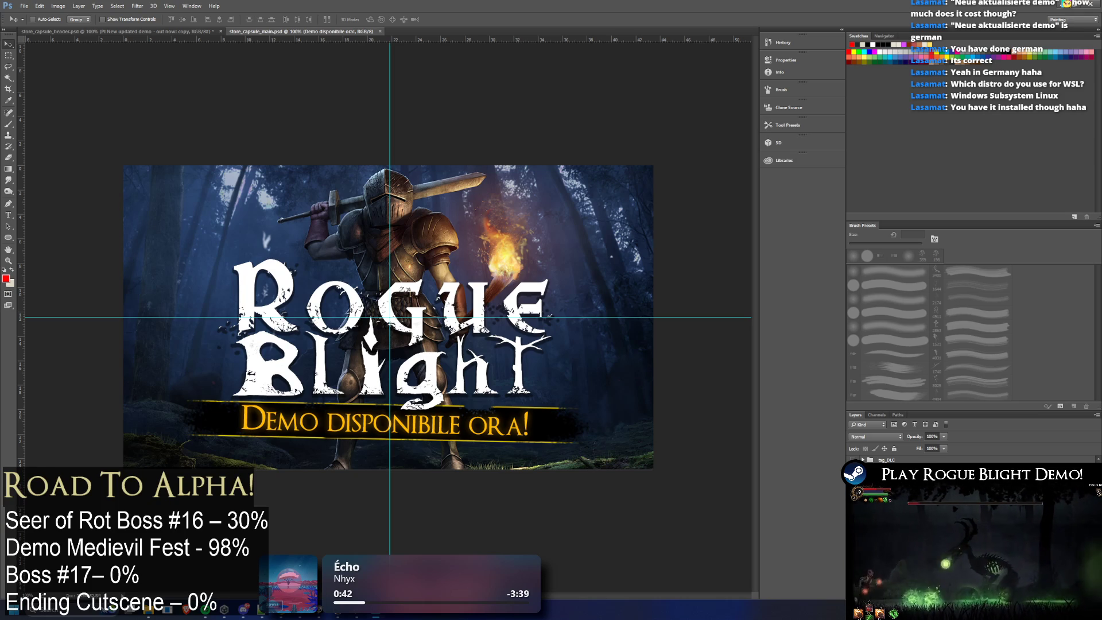
key(alt+bracketleft)
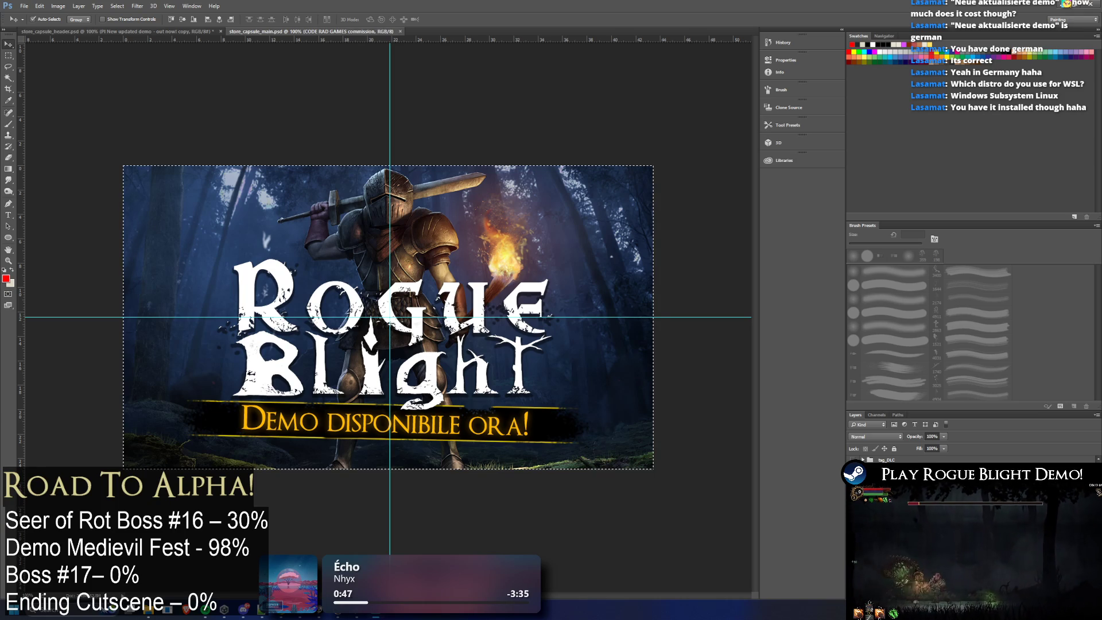
key(alt+bracketleft)
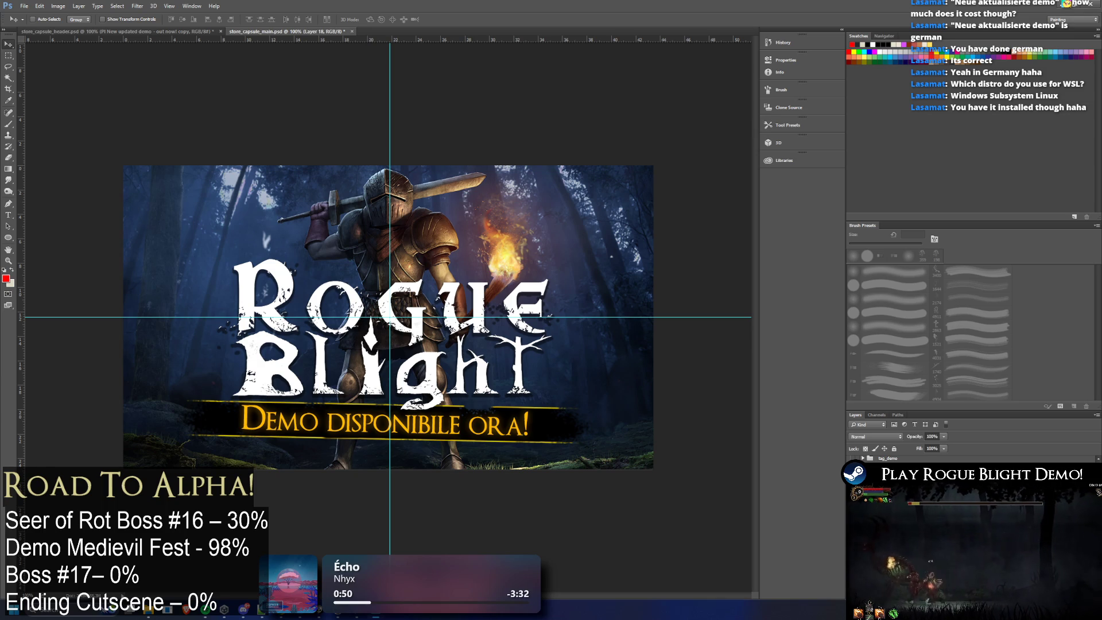
click(24, 6)
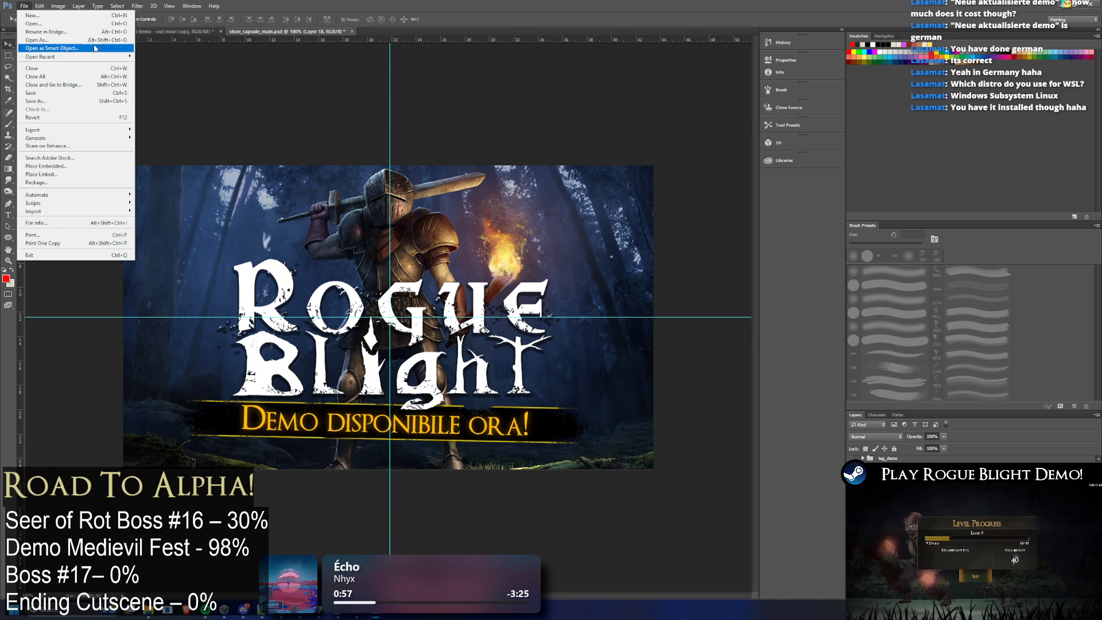
mouse_move(72, 28)
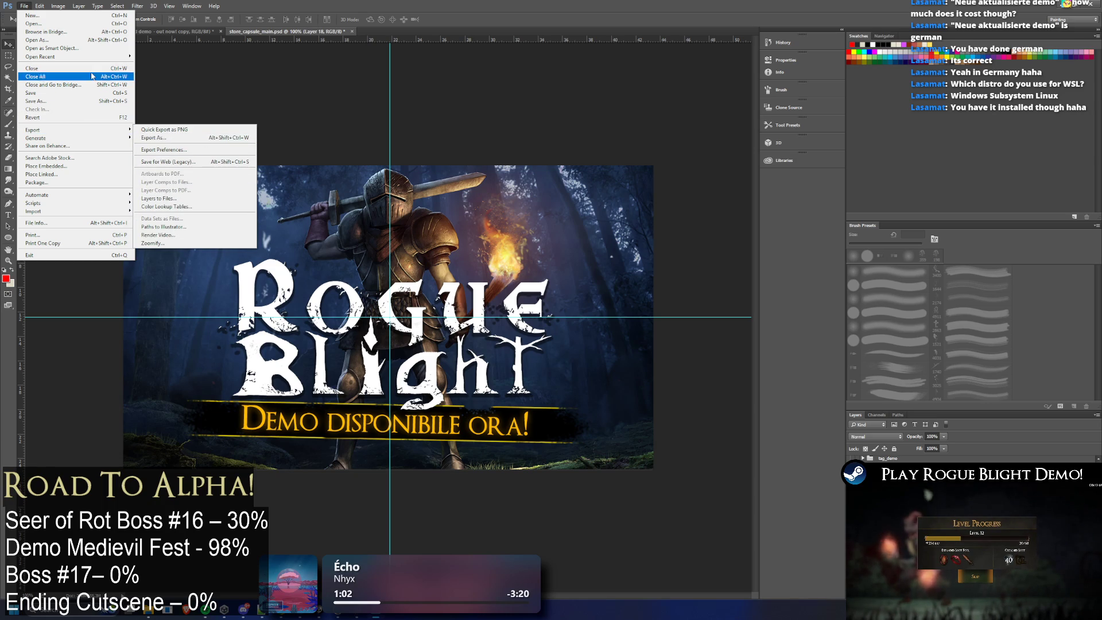
mouse_move(58, 6)
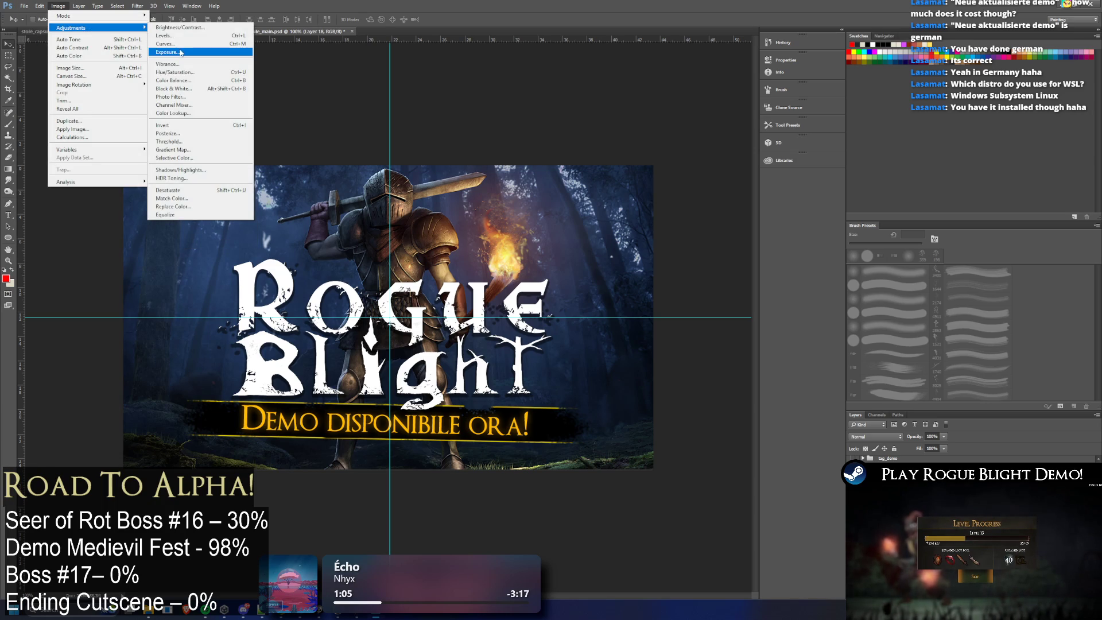
Step: Start an Exposure adjustment, try the zombie preset, reset to Default and rough in exposure and gamma
click(181, 51)
click(329, 463)
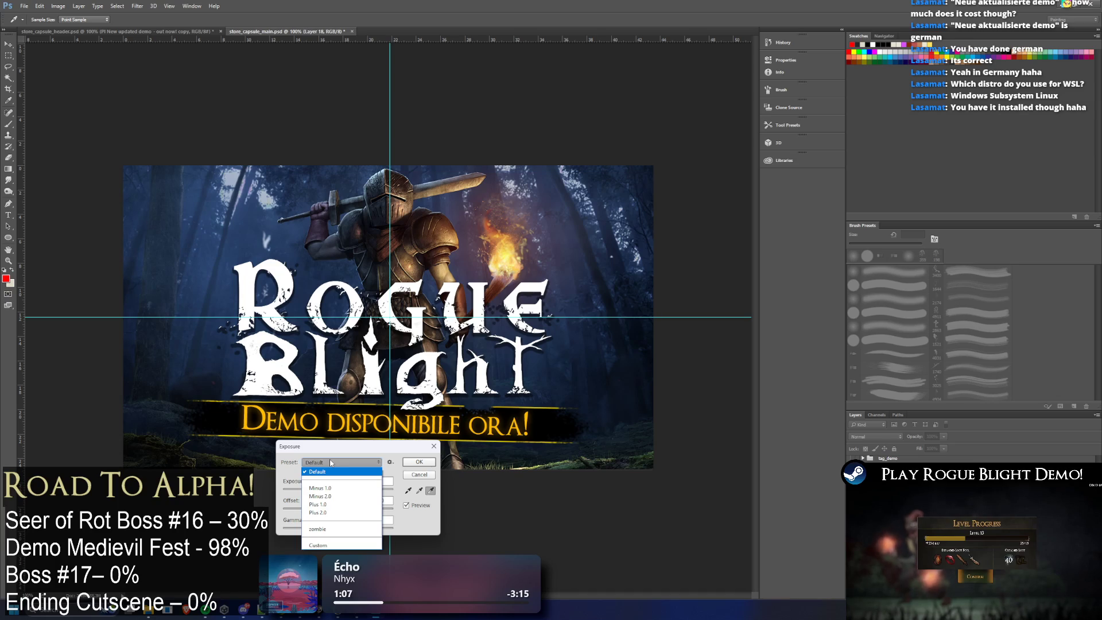
click(324, 529)
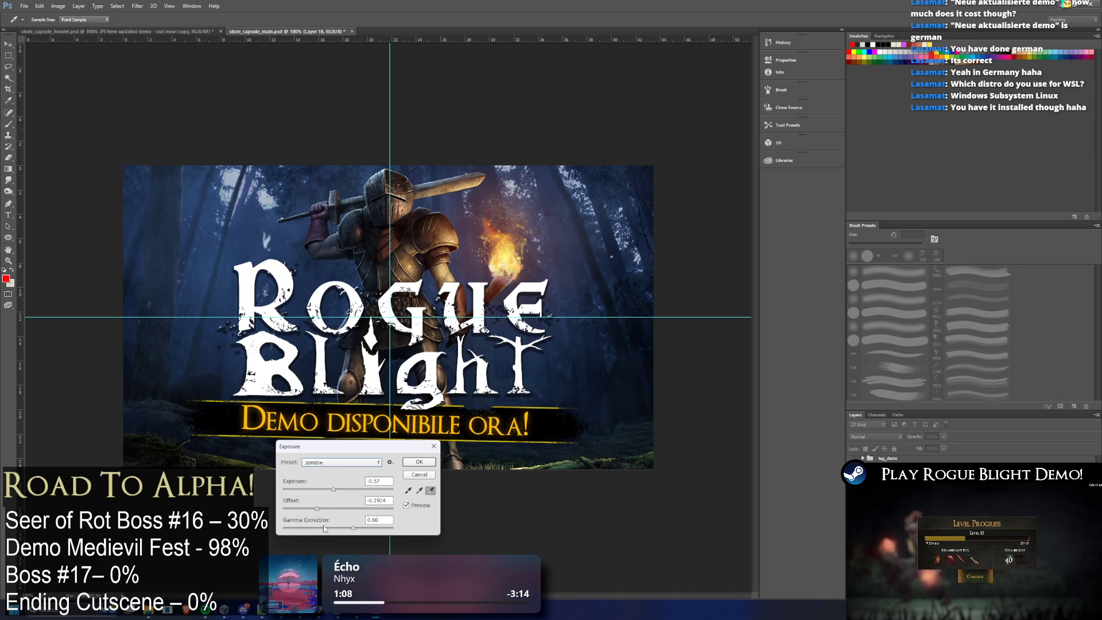
click(380, 463)
click(328, 472)
drag(337, 488, 341, 529)
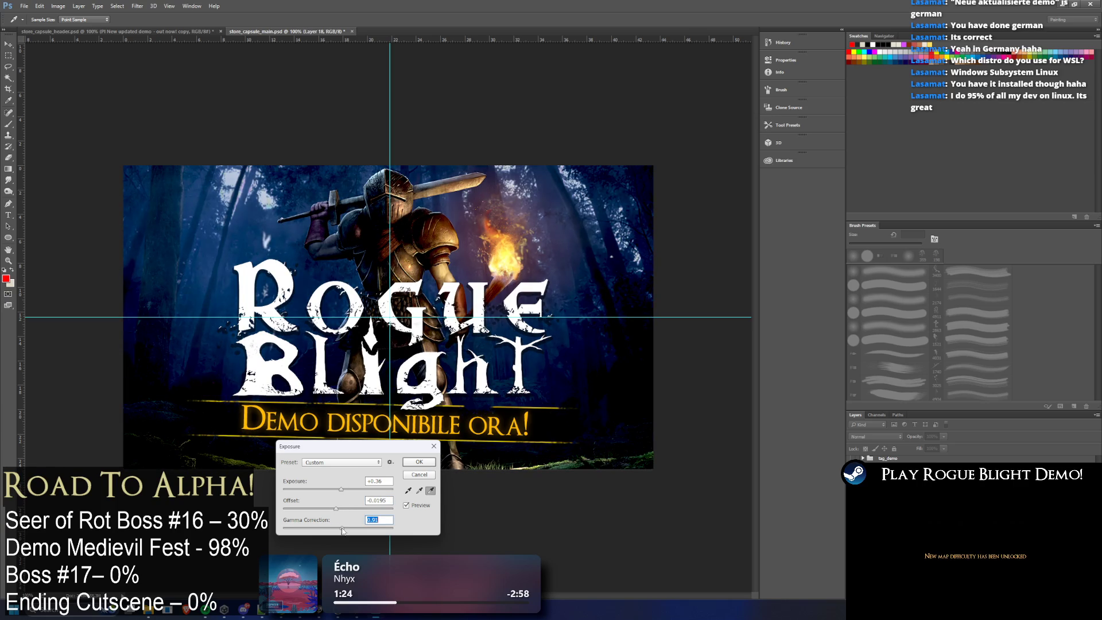
drag(339, 491, 337, 509)
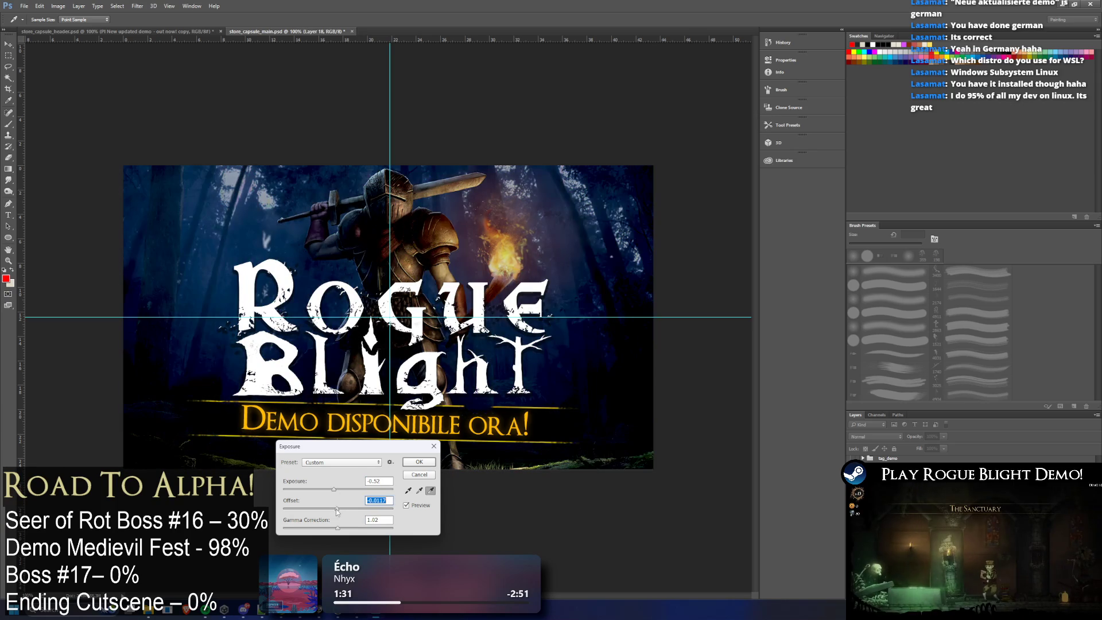
mouse_move(337, 527)
mouse_down()
mouse_move(328, 528)
mouse_move(345, 492)
mouse_move(339, 529)
mouse_up()
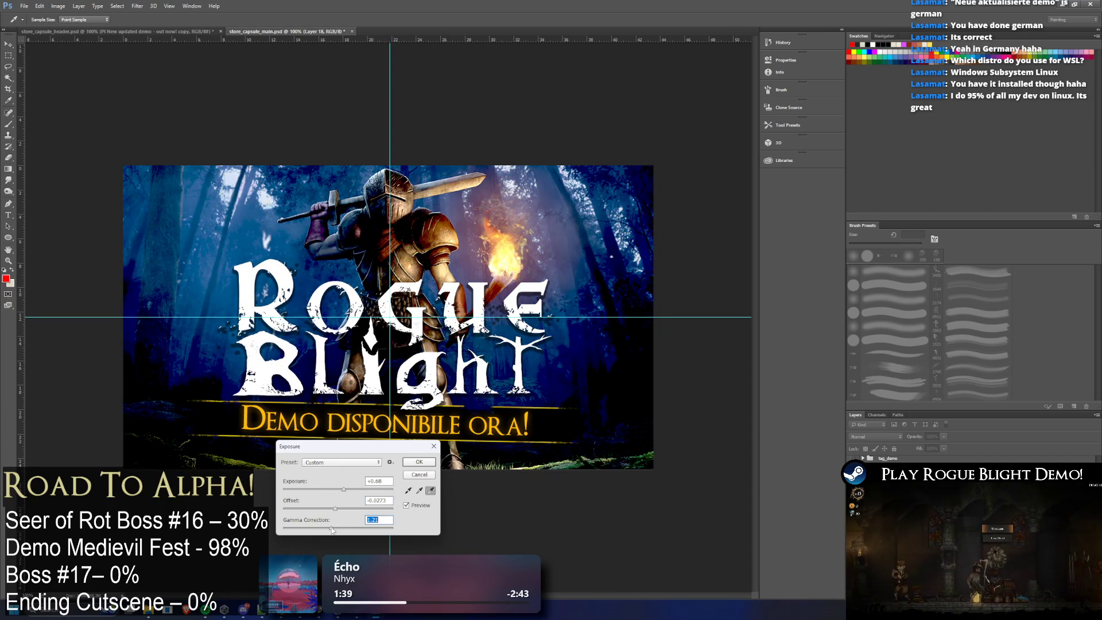
Step: Set the offset to -0.002 and nudge gamma to darken the preview slightly
click(389, 501)
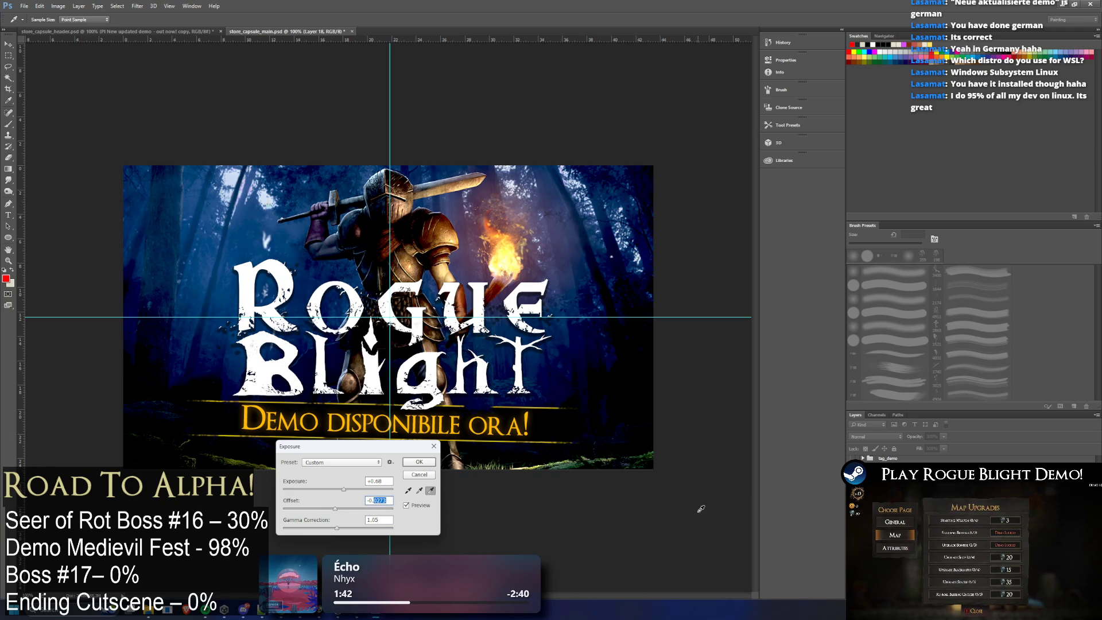
text(-0.01)
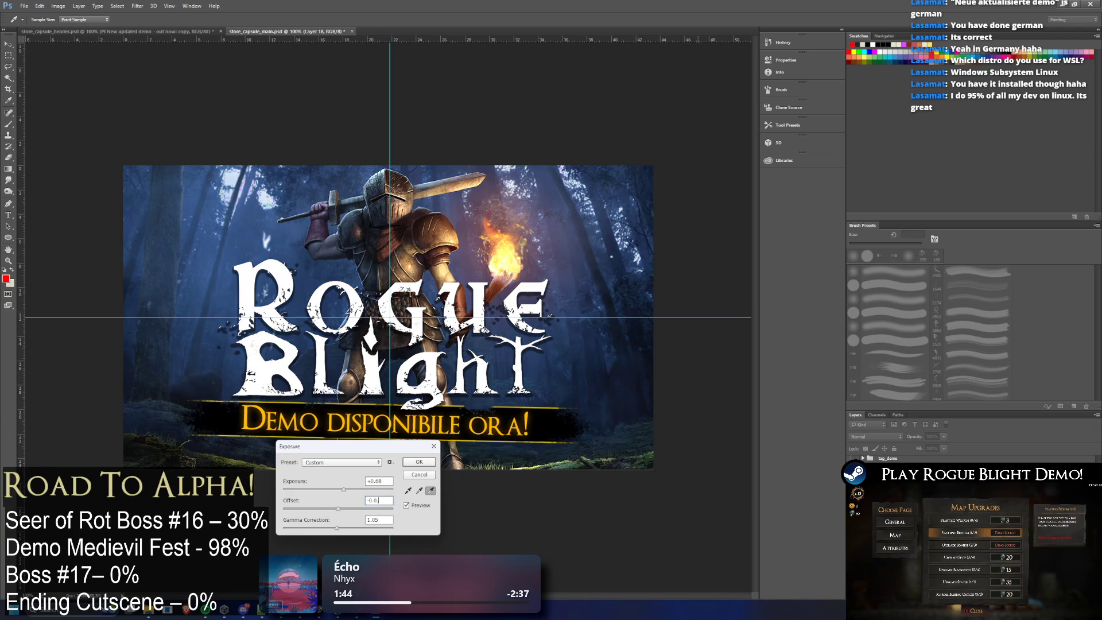
key(BackSpace)
text(5)
key(BackSpace)
text(2)
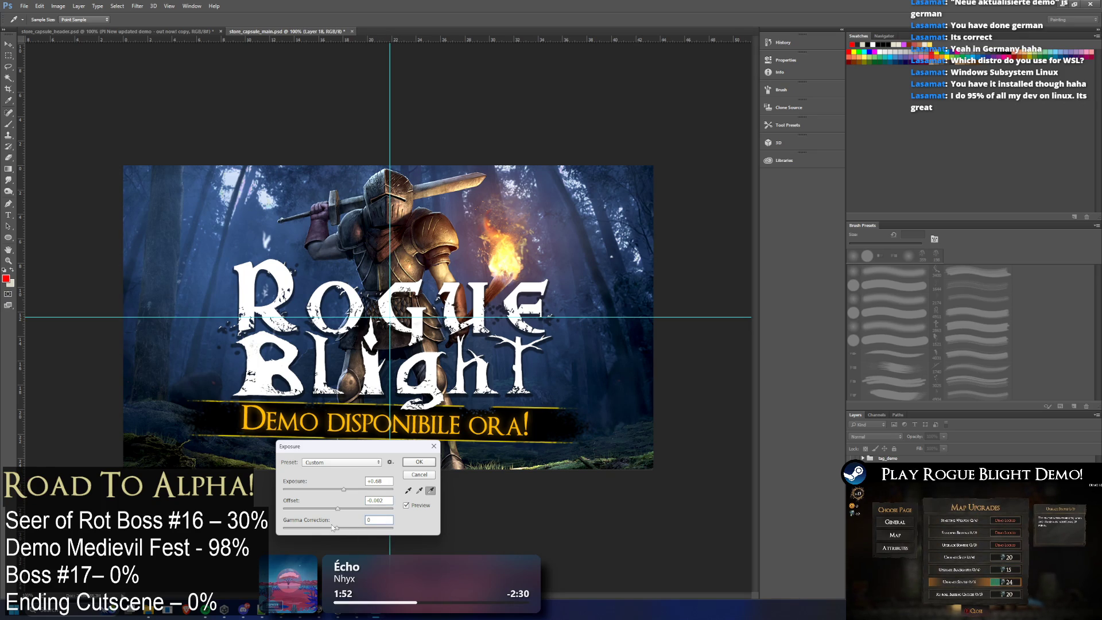
drag(337, 529, 345, 530)
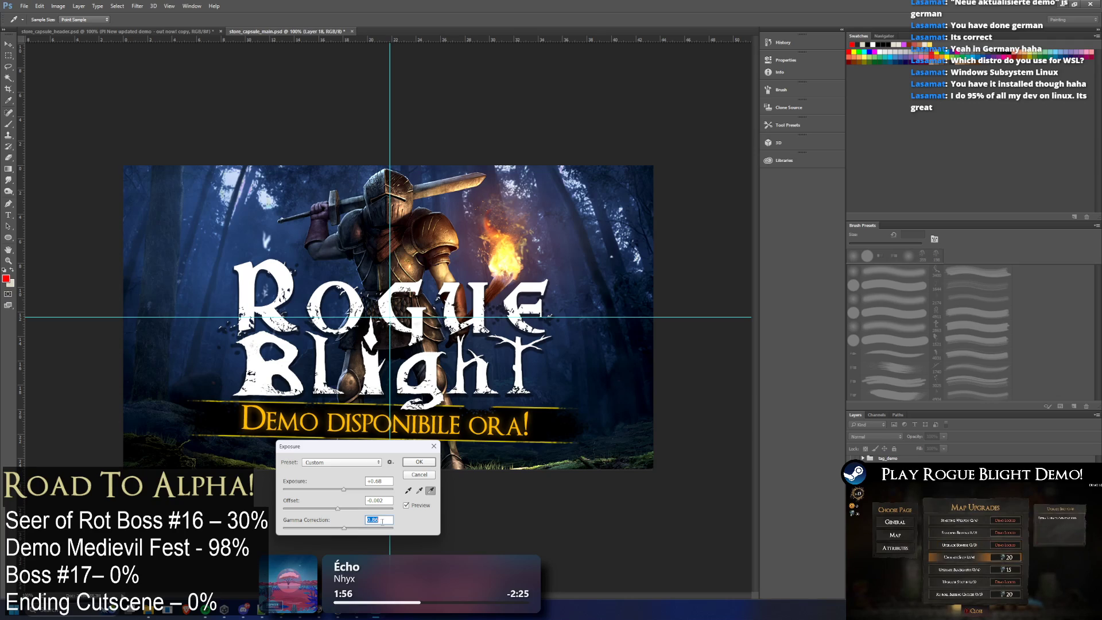
text(1)
double_click(367, 519)
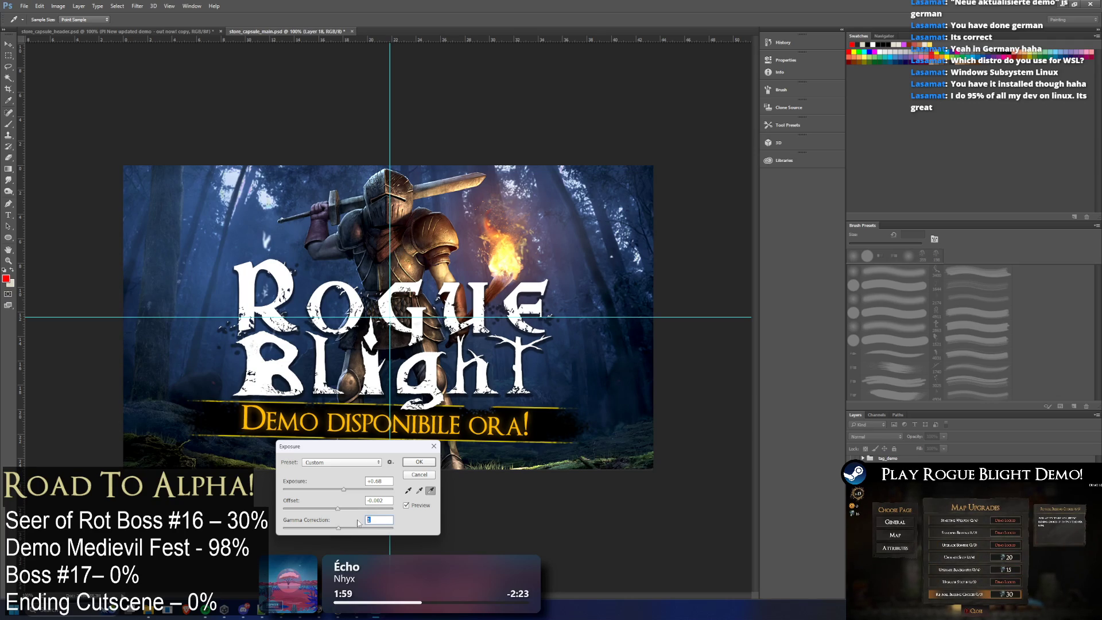
drag(341, 533, 345, 532)
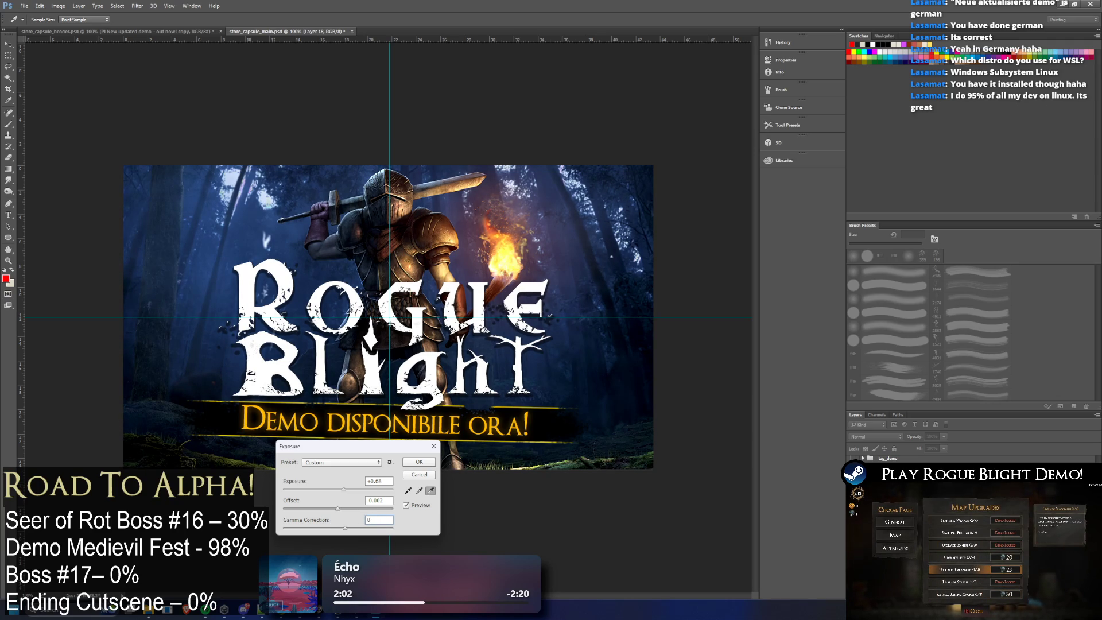
Step: Tune exposure through +0.89 and +0.47 up to about +0.83, keeping the knight visible
click(348, 488)
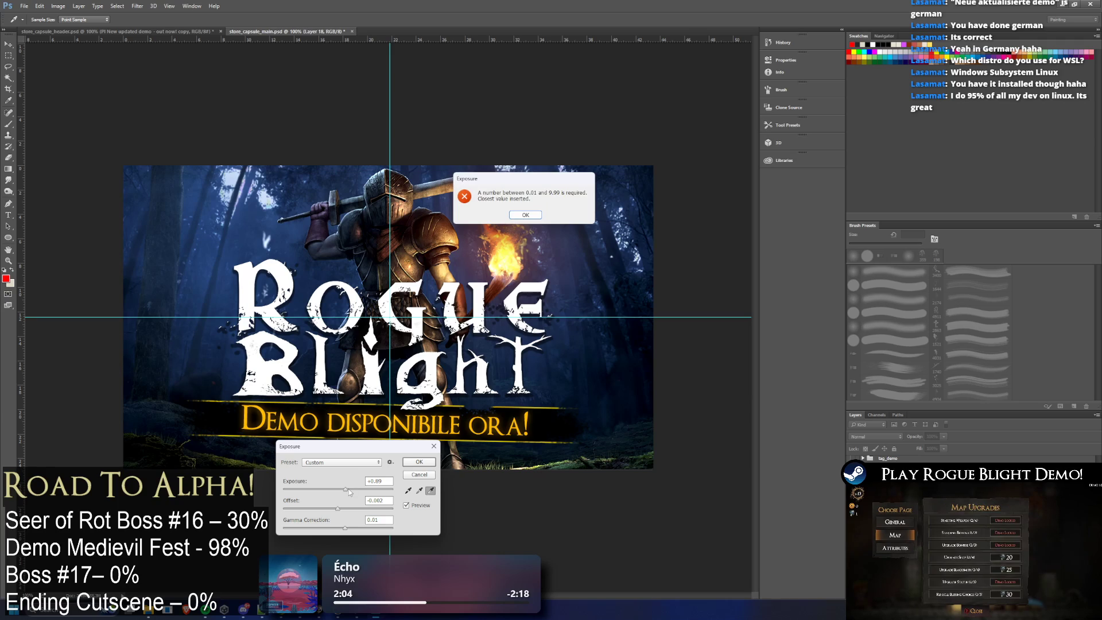
click(525, 214)
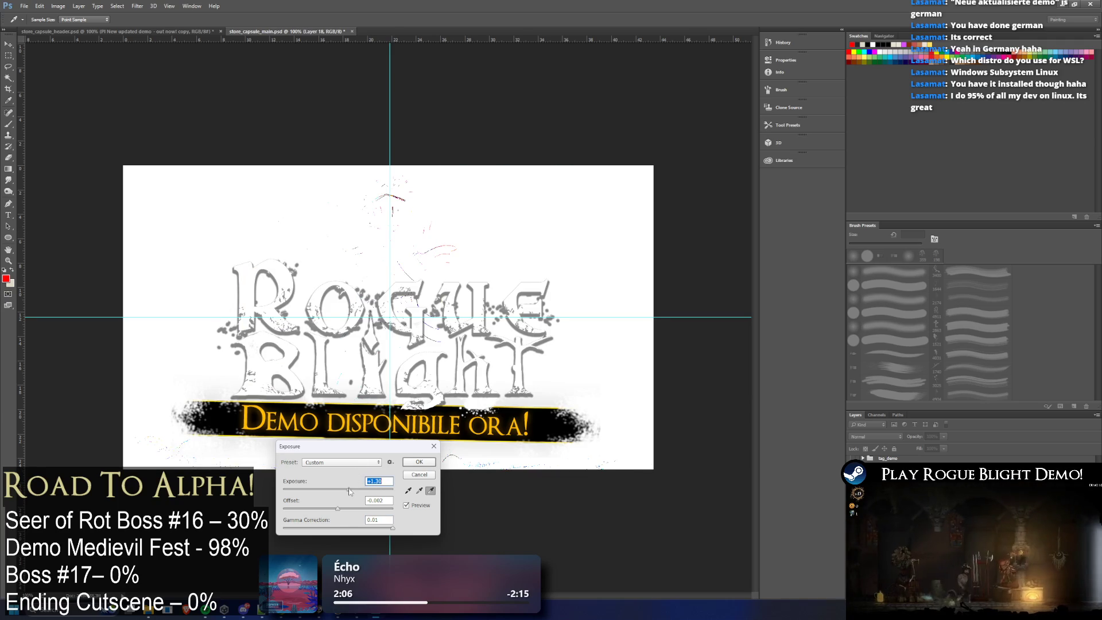
click(349, 491)
drag(350, 490, 342, 490)
click(376, 520)
text(0.8)
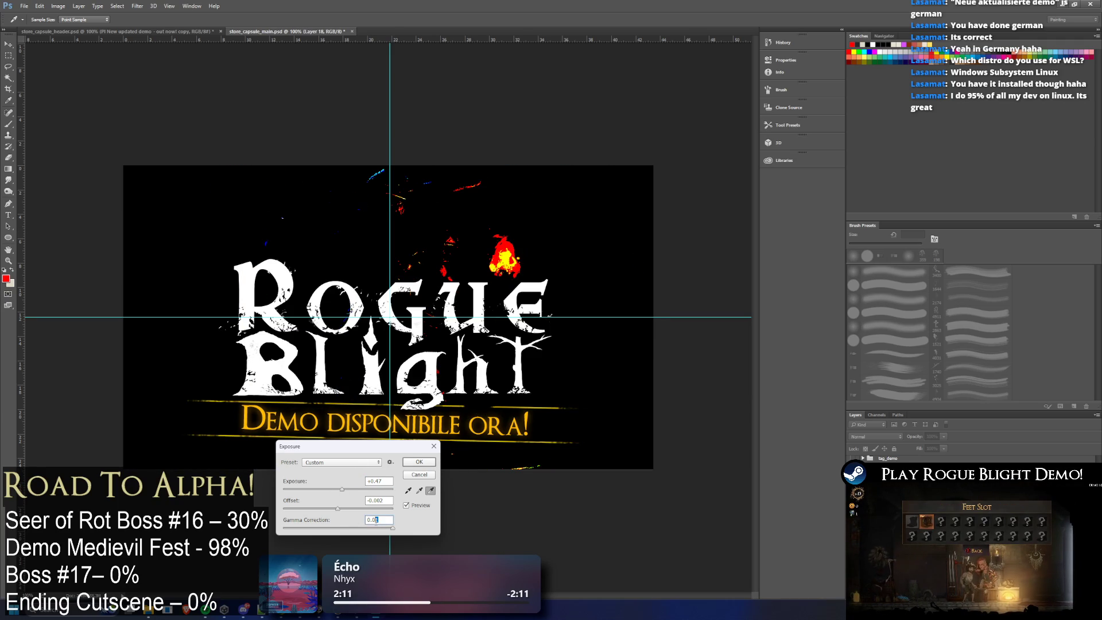
drag(392, 528, 354, 528)
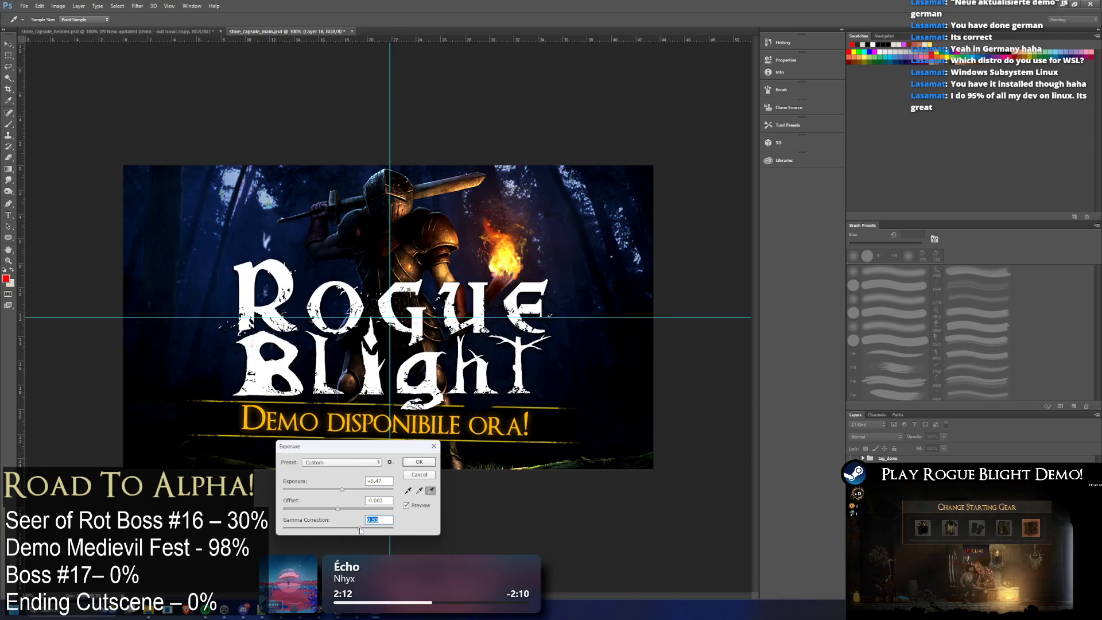
drag(342, 489, 344, 528)
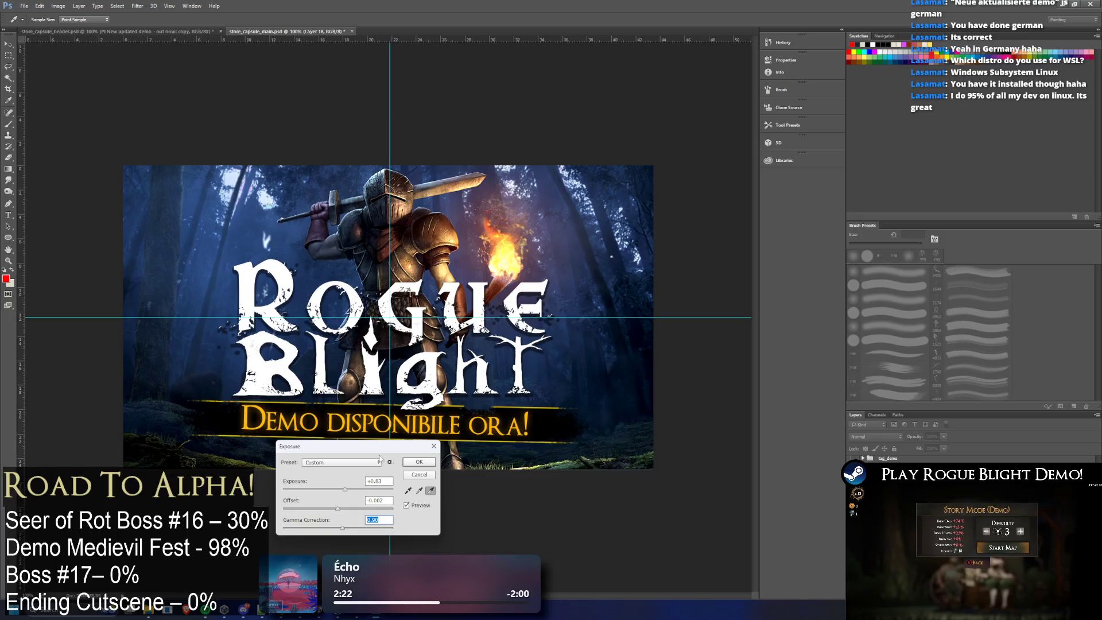
drag(357, 452, 368, 476)
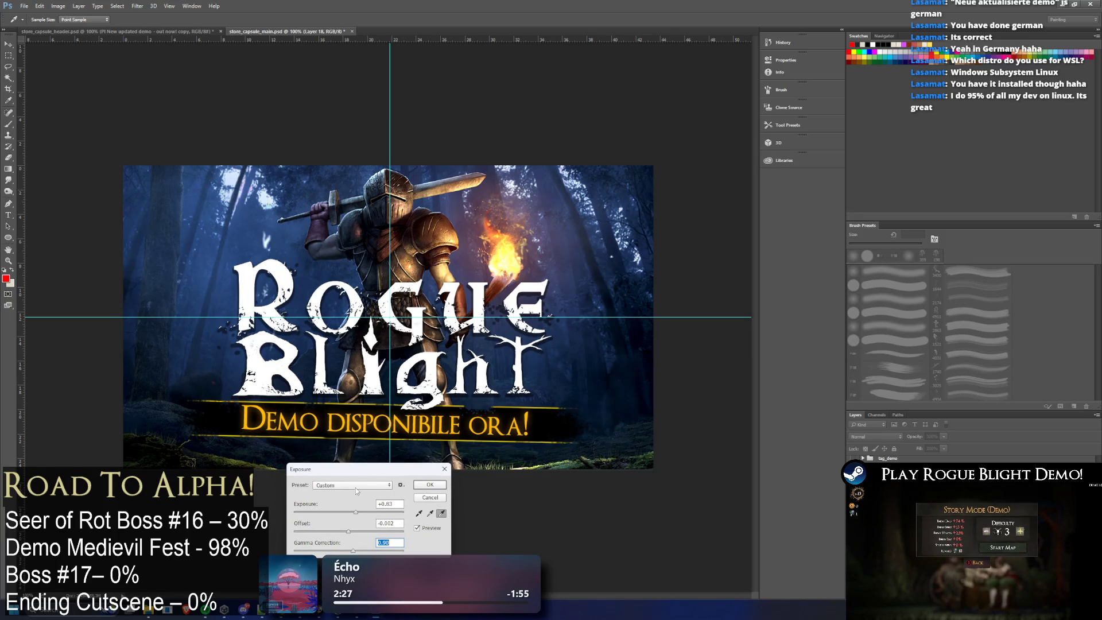
click(357, 487)
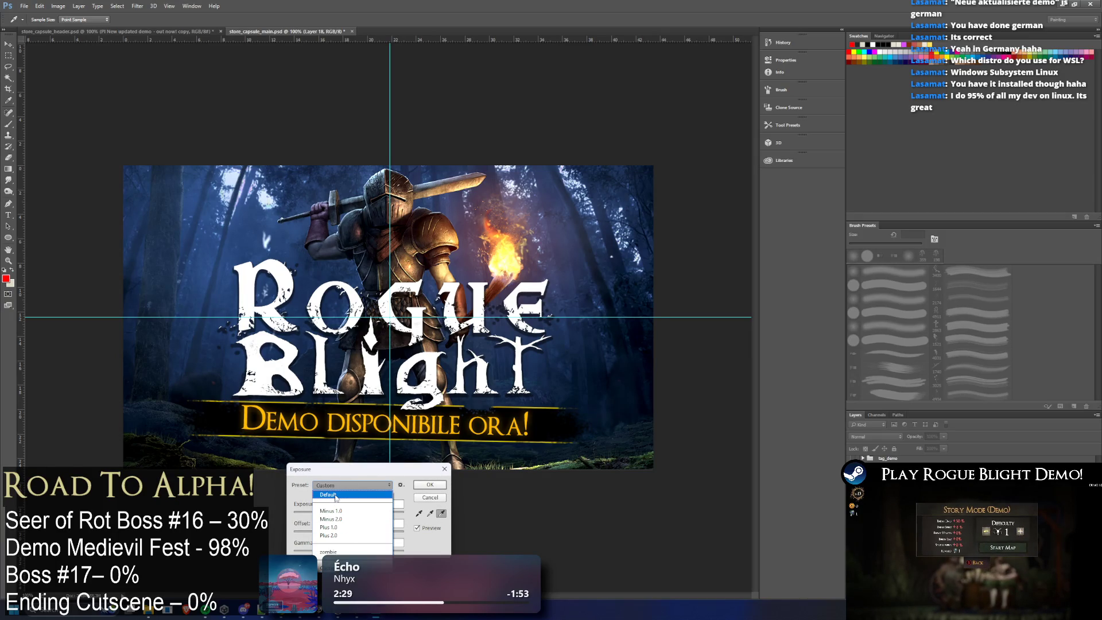
Step: Save the current exposure settings as a preset named 'capsule', replacing the zombie name
key(Escape)
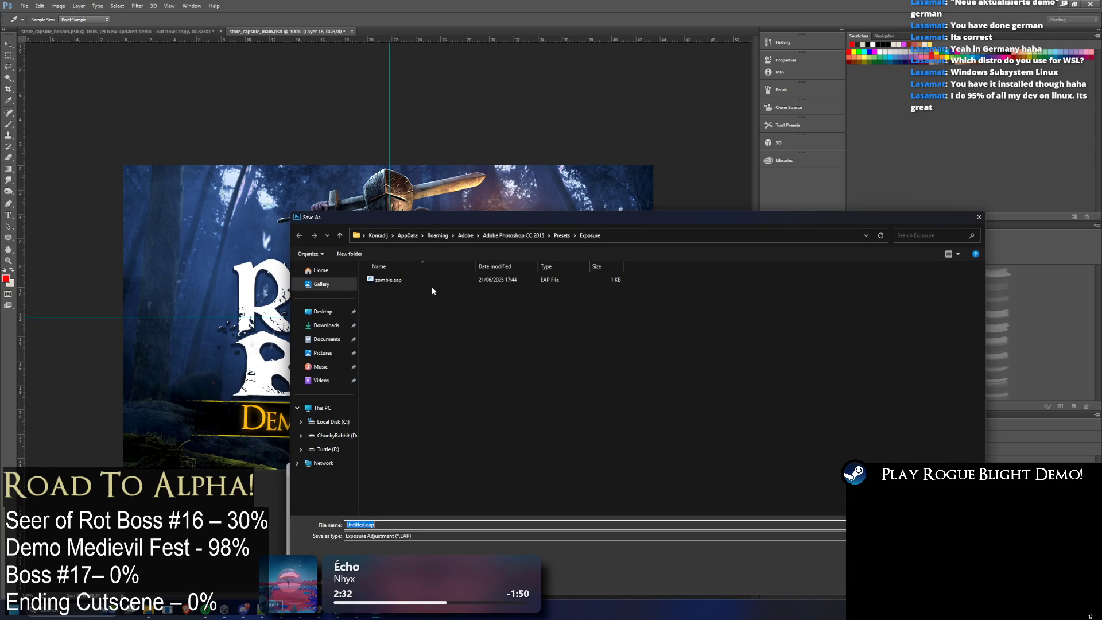
click(432, 284)
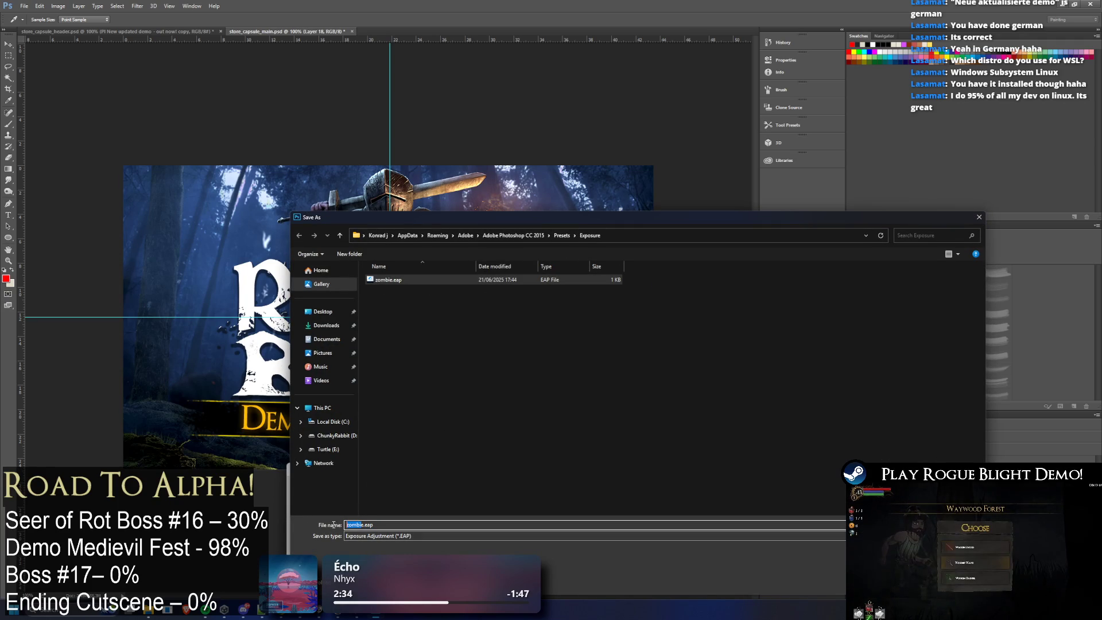
key(BackSpace)
text(Capsule)
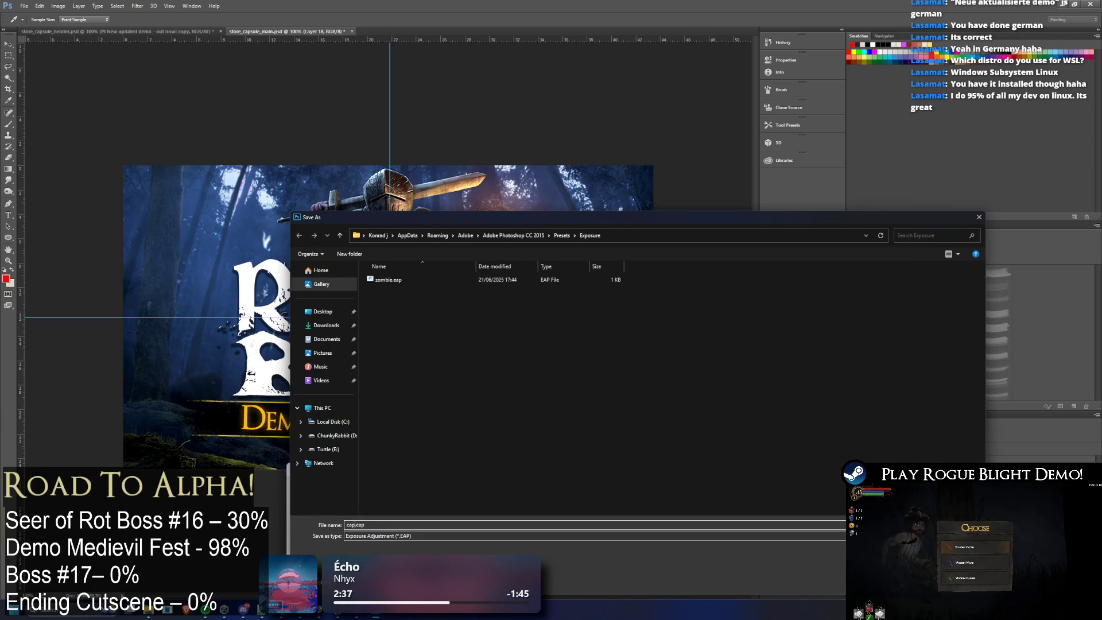
key(Return)
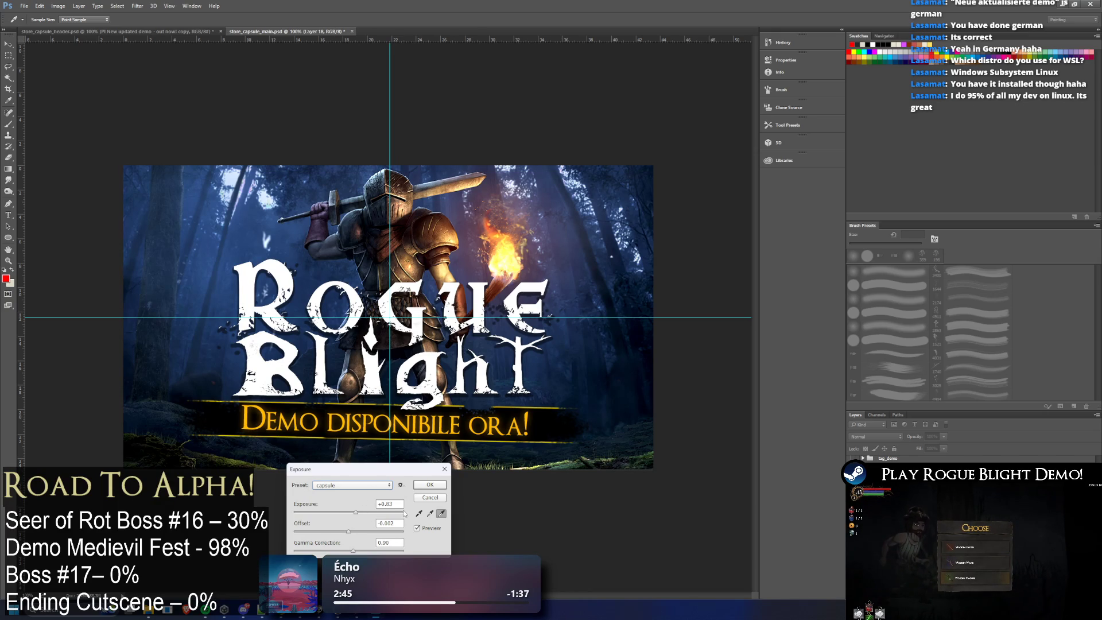
Step: Load the saved capsule preset and apply the exposure adjustment to the Italian capsule image
drag(357, 512, 357, 514)
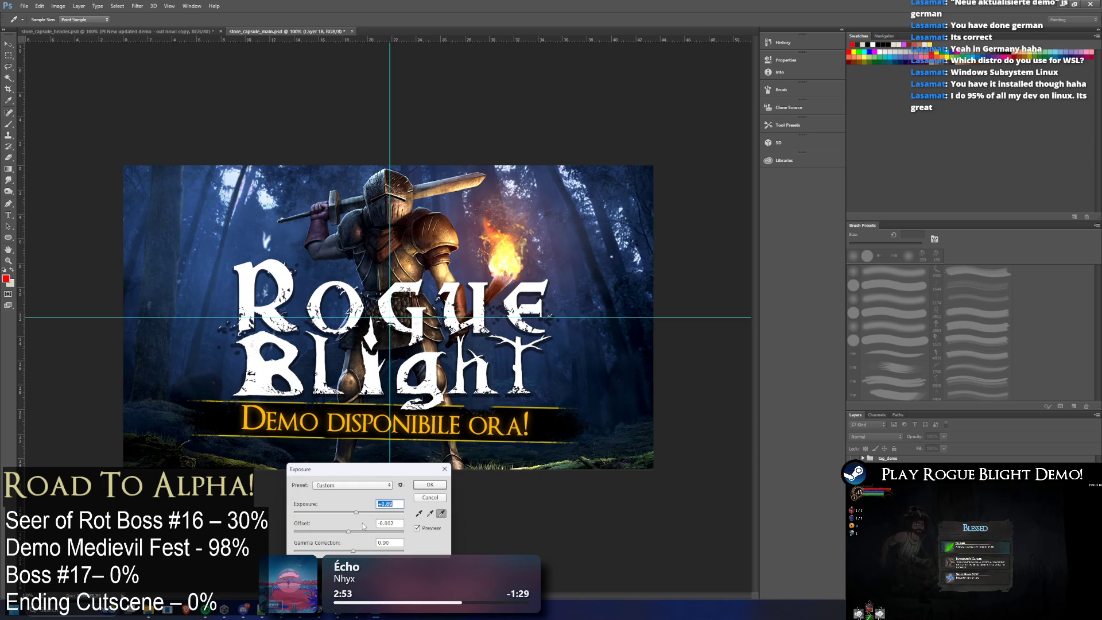
drag(349, 535, 348, 535)
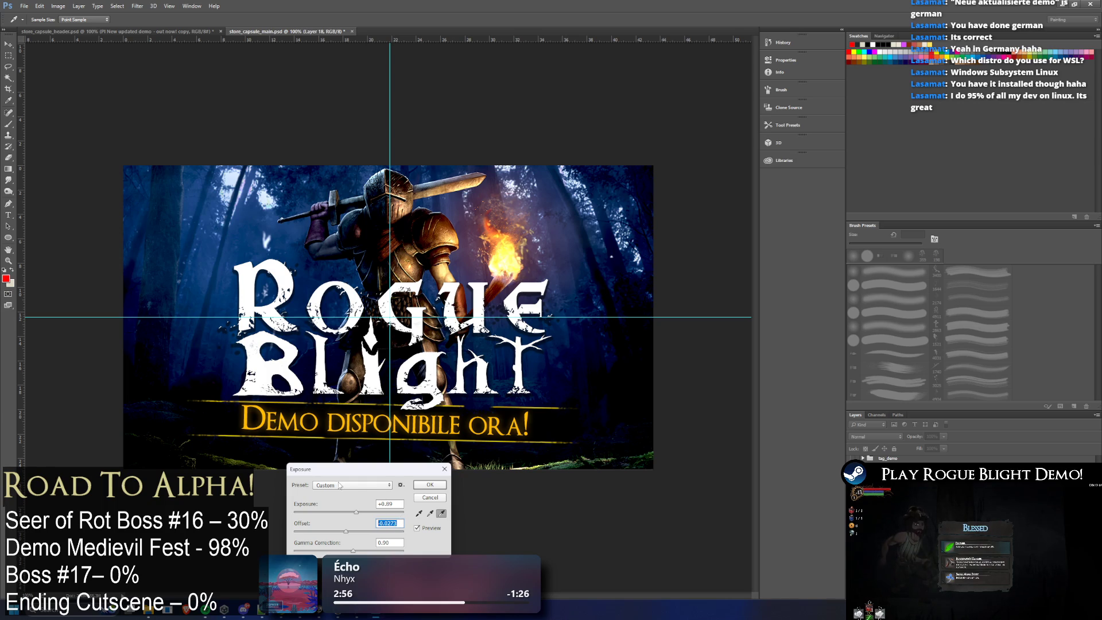
click(340, 485)
click(331, 560)
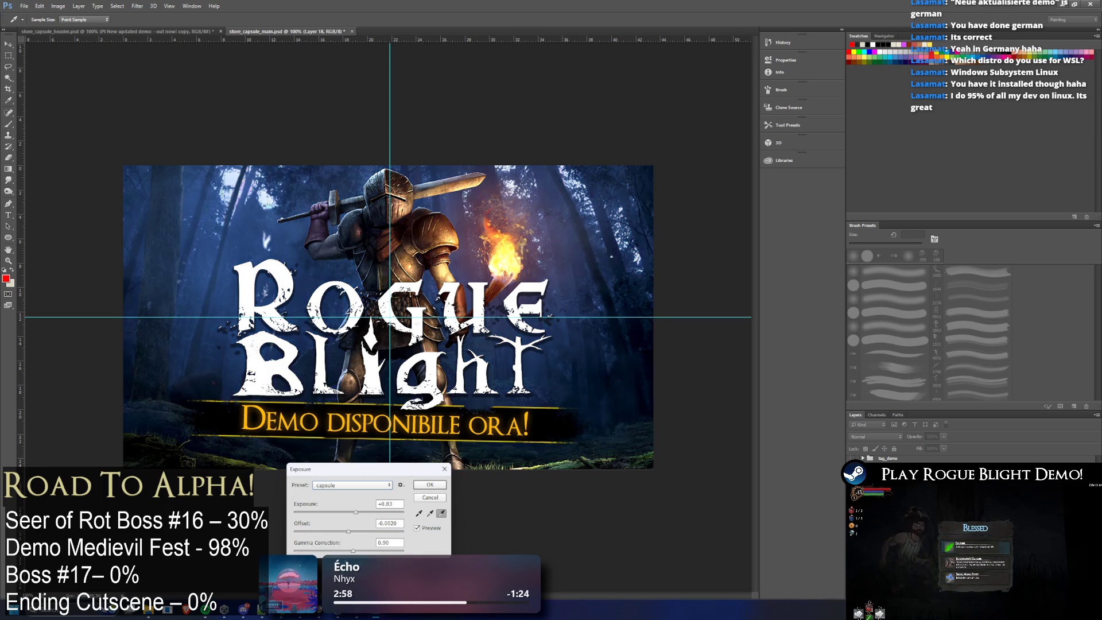
click(431, 484)
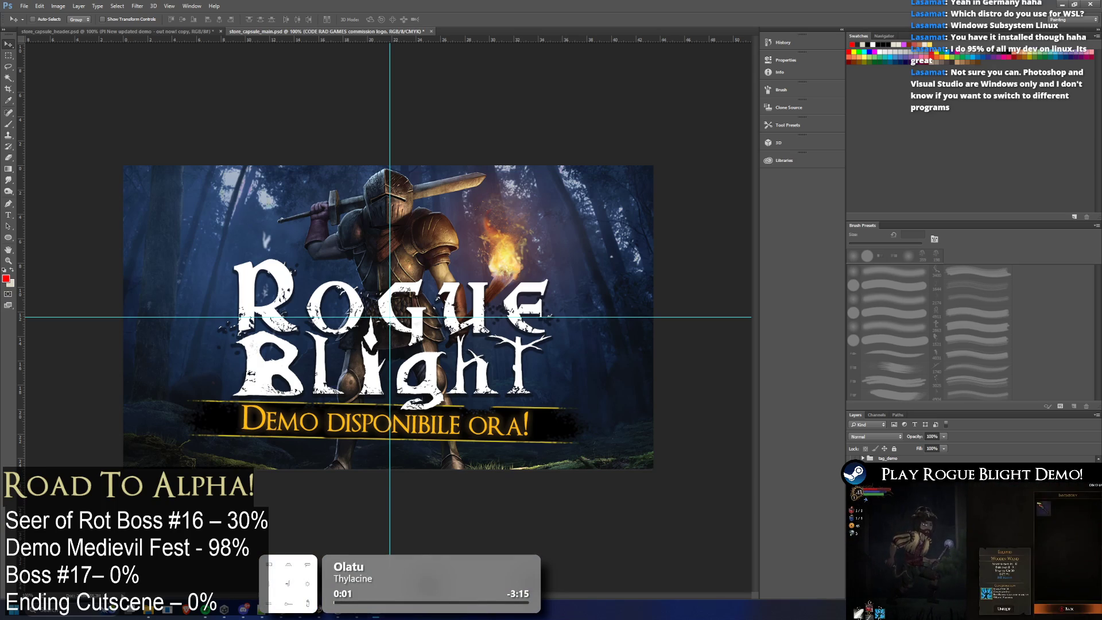
Step: Make the 'Demo disponibile ora!' banner layer active, then switch to the French header document
key(ctrl+comma)
key(ctrl+comma)
key(ctrl+comma)
key(ctrl+comma)
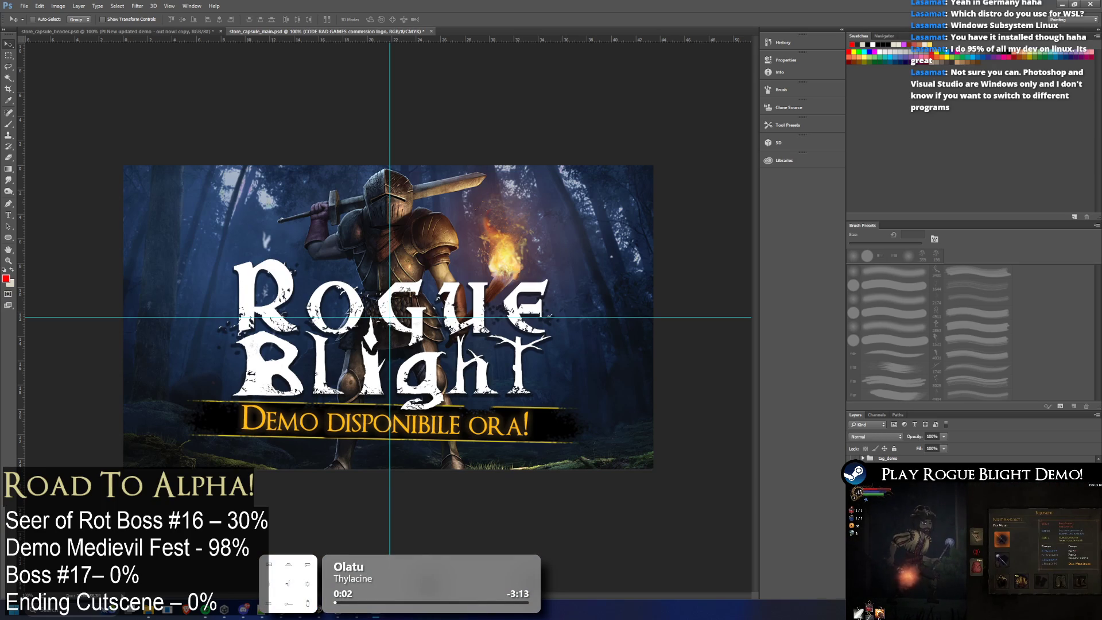
right_click(899, 70)
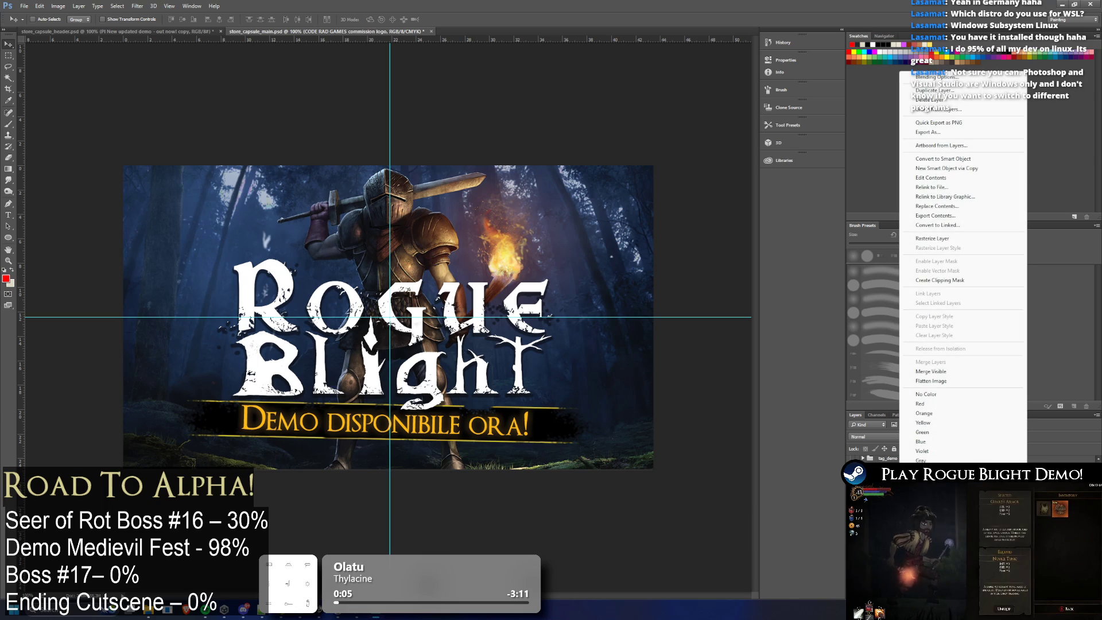
key(Escape)
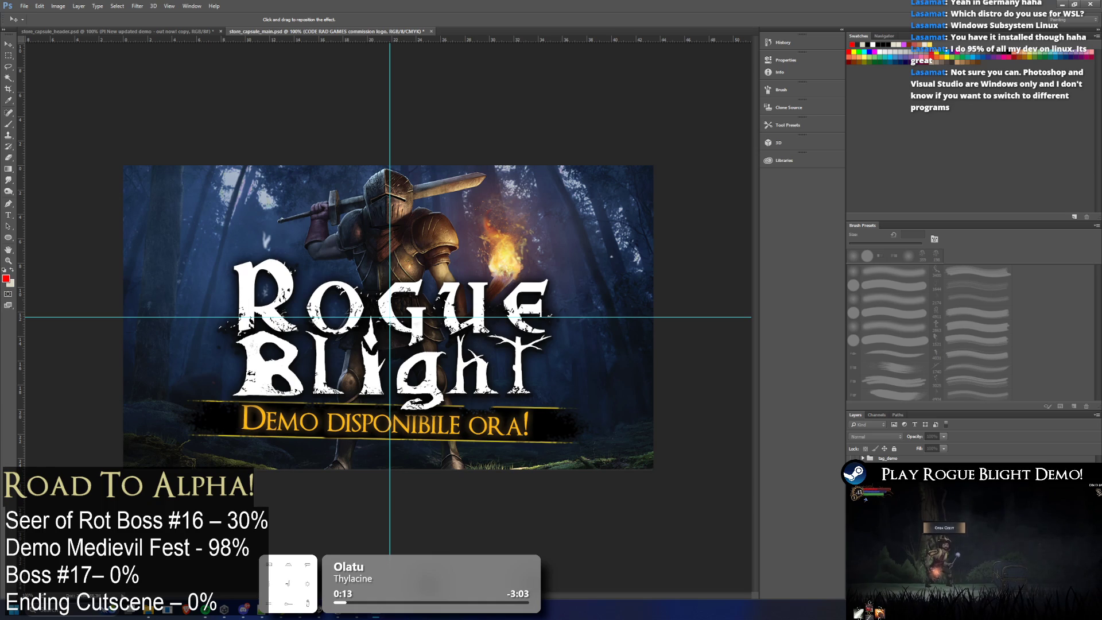
key(Return)
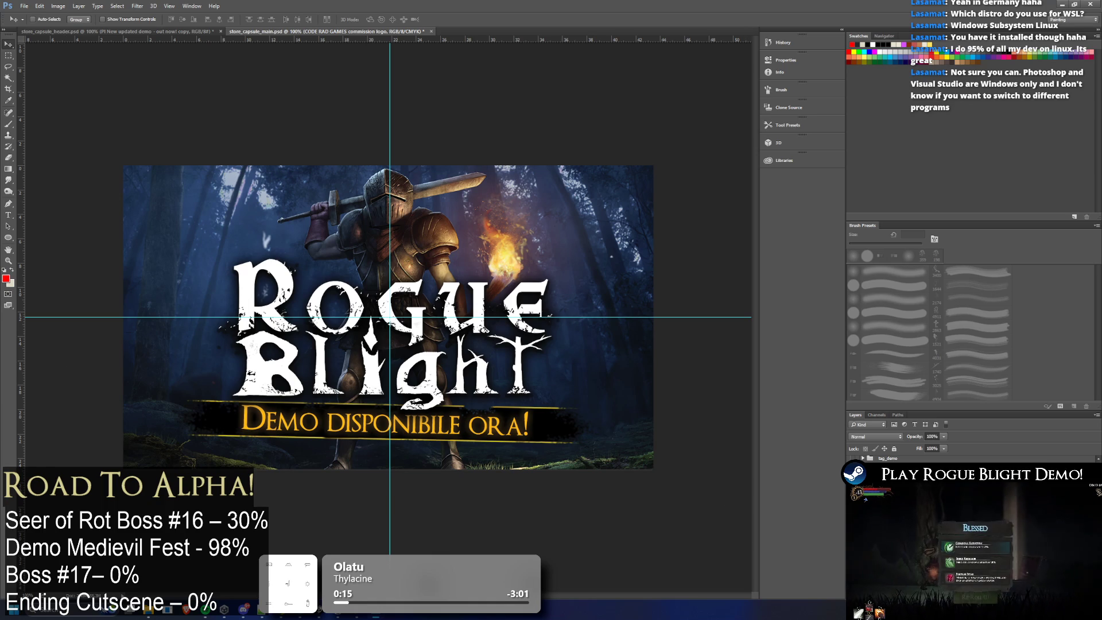
key(alt+bracketleft)
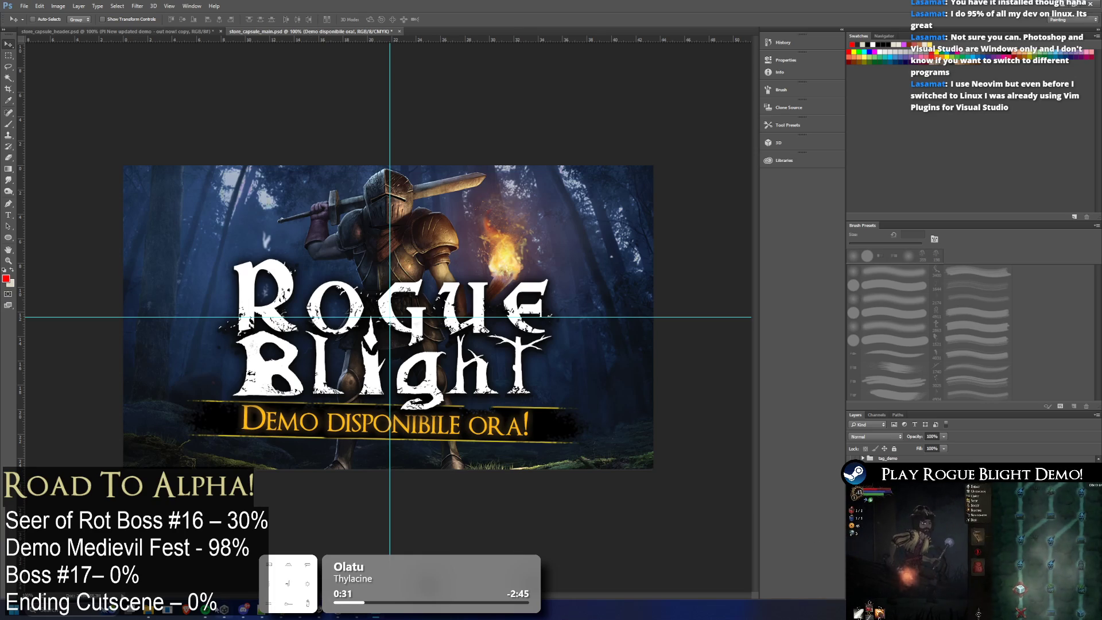
key(ctrl+Tab)
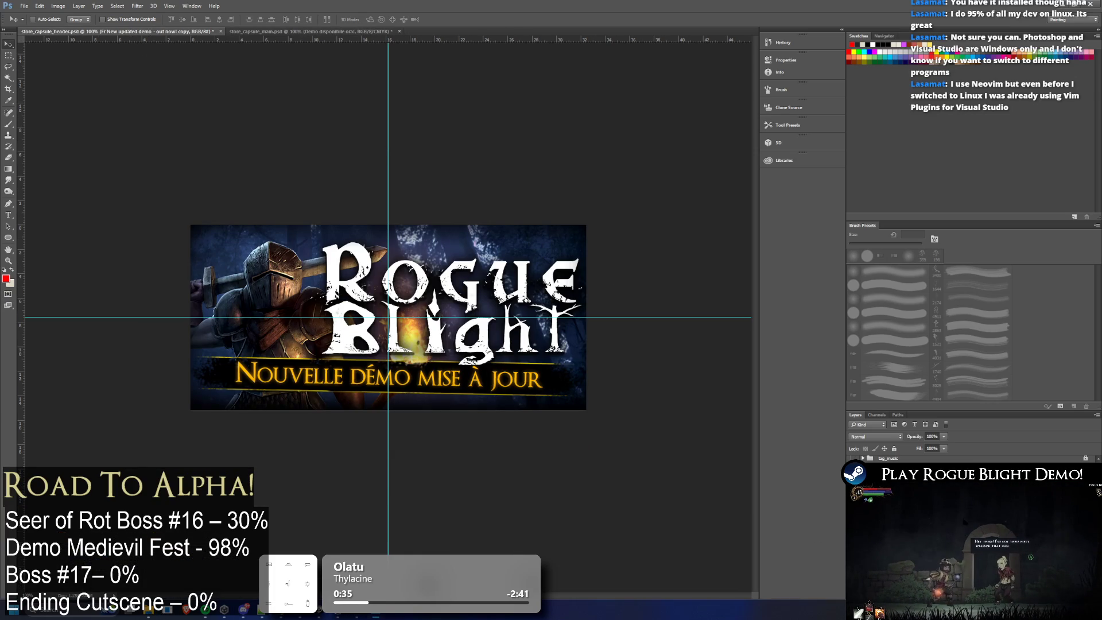
Step: Dismiss the emoji panel, then hide and immediately restore the main capsule's Italian demo banner
key(super+period)
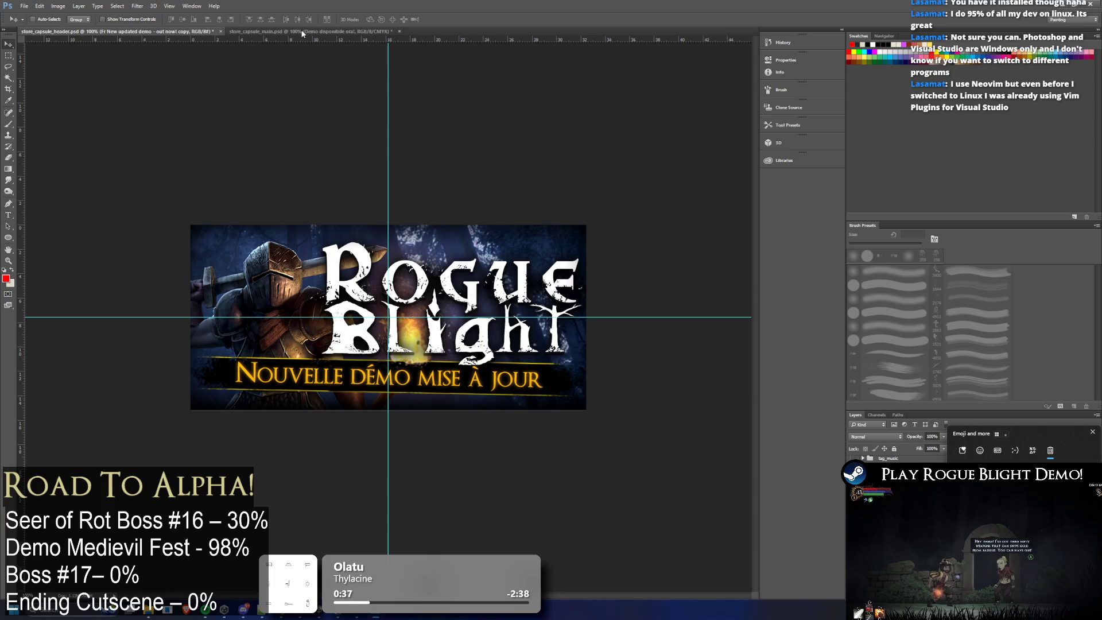
click(1093, 433)
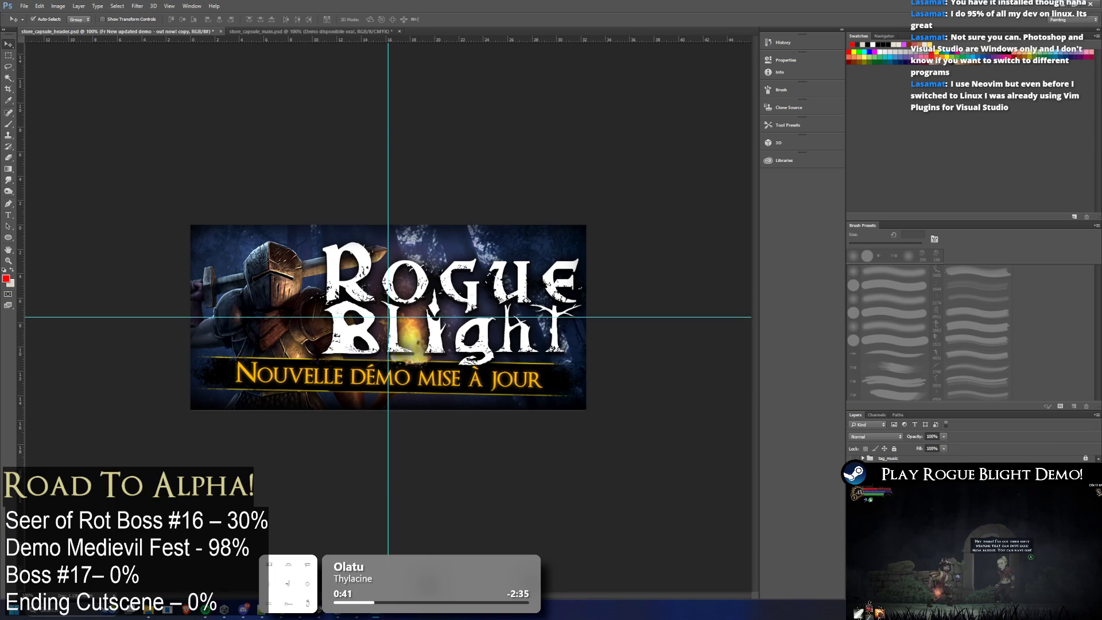
click(284, 34)
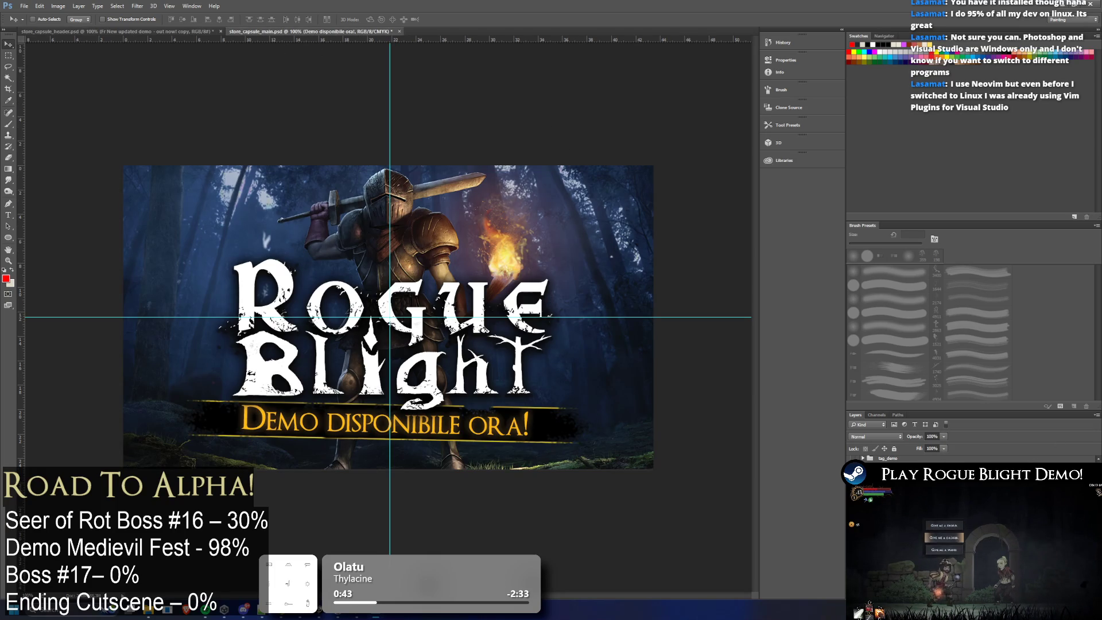
key(Delete)
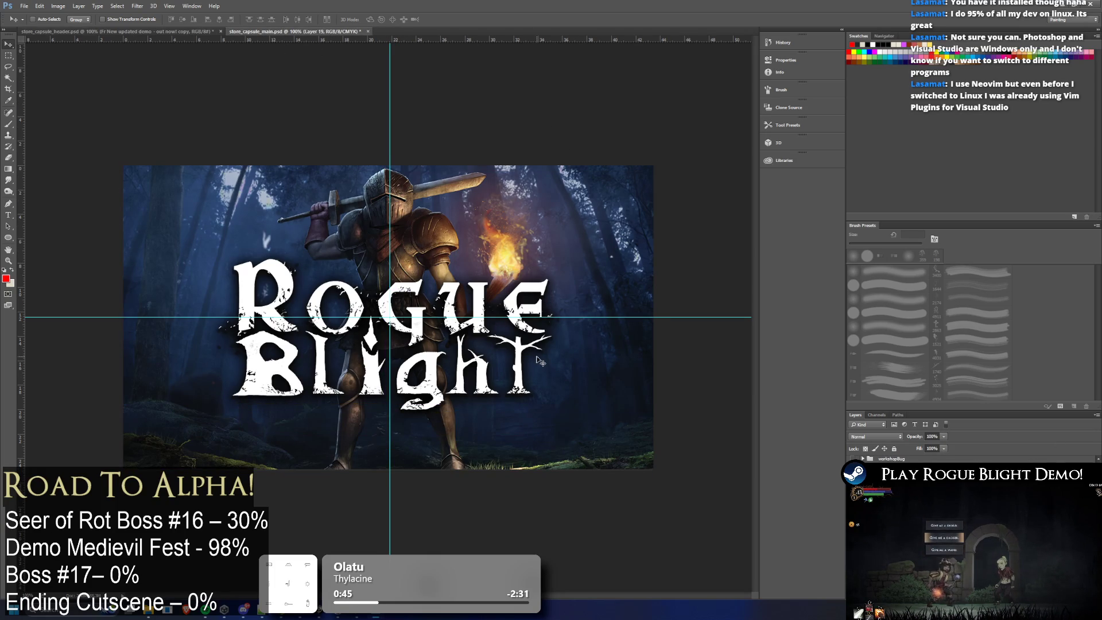
key(ctrl+z)
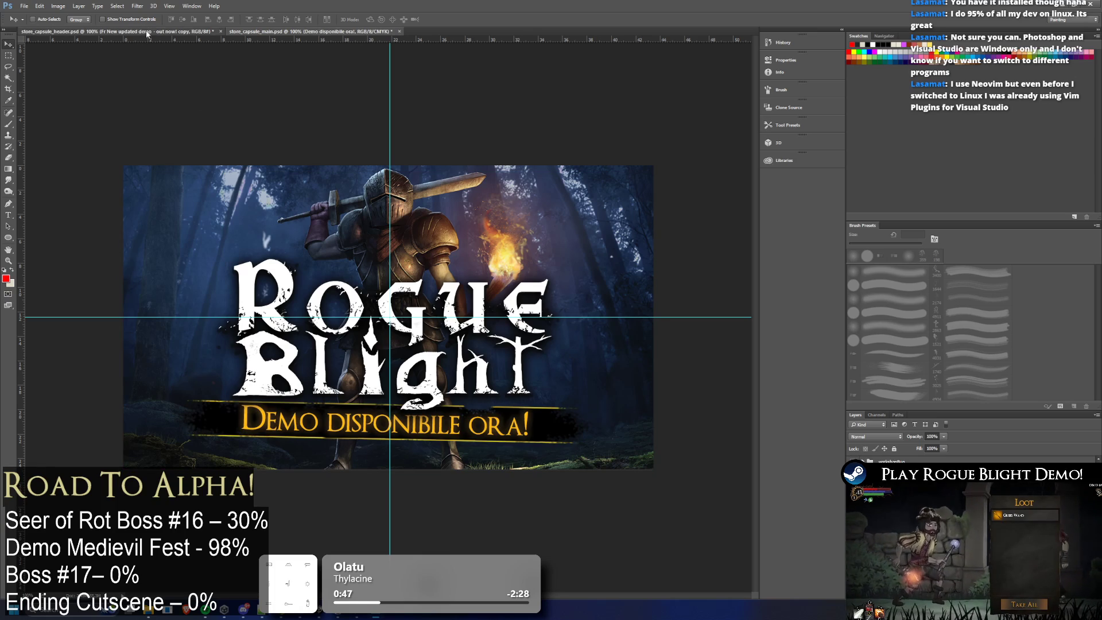
Step: On the French header document, browse the layer context menu and the Layer menu
click(120, 32)
right_click(909, 463)
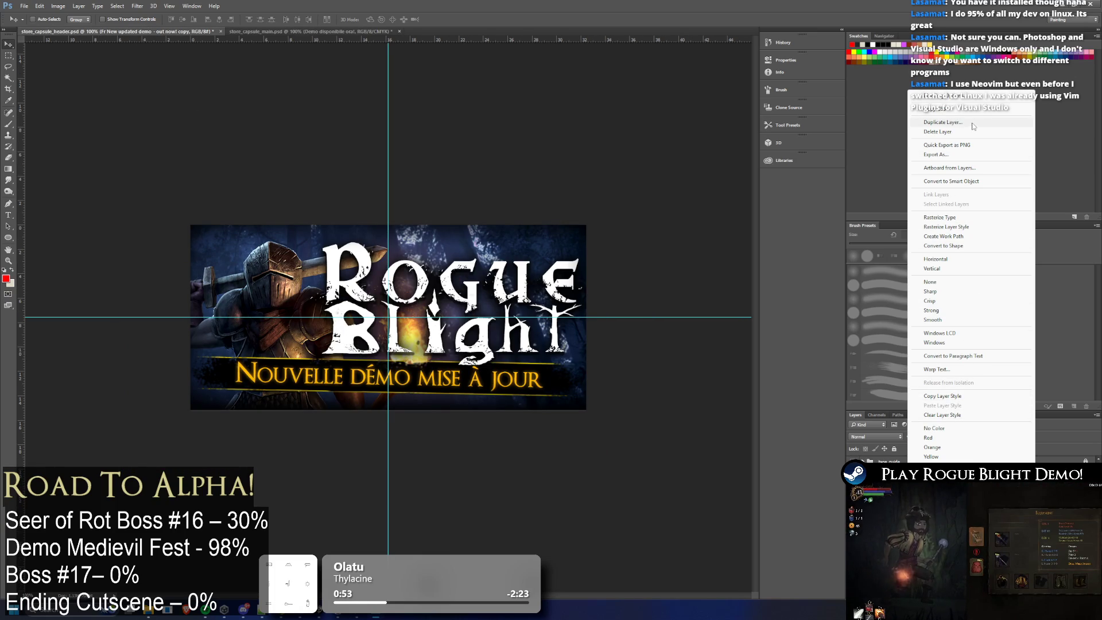
click(79, 6)
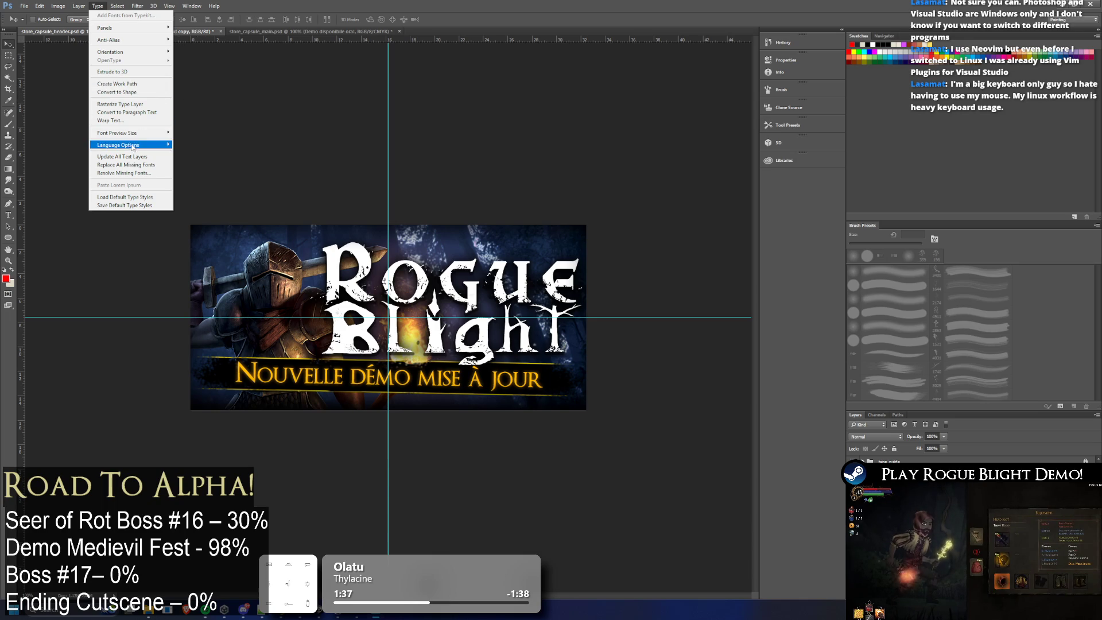
mouse_move(137, 6)
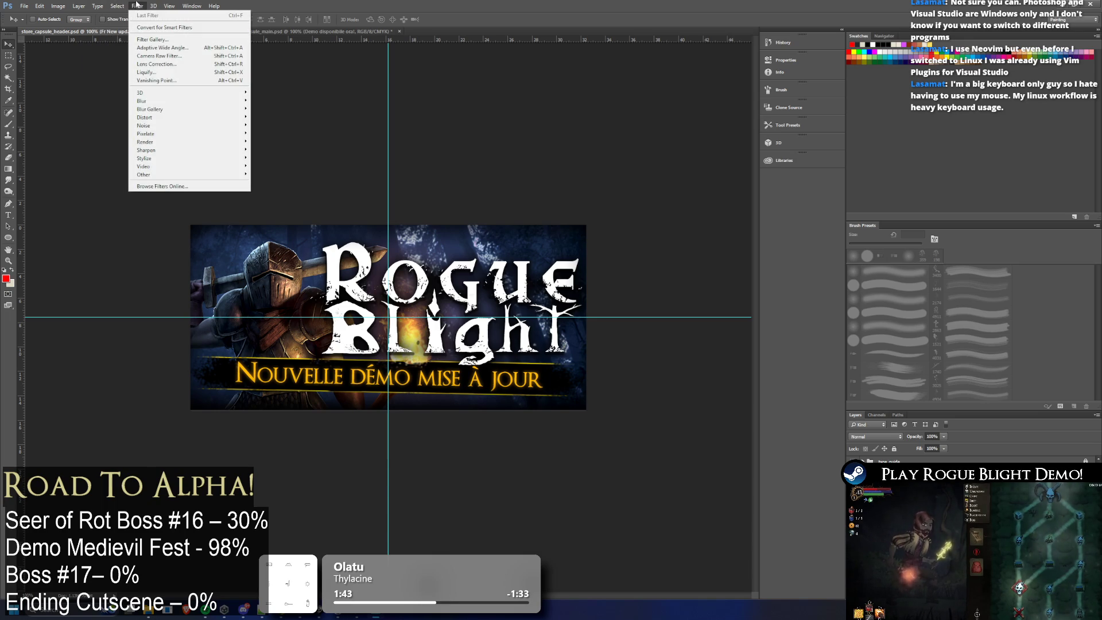
click(123, 8)
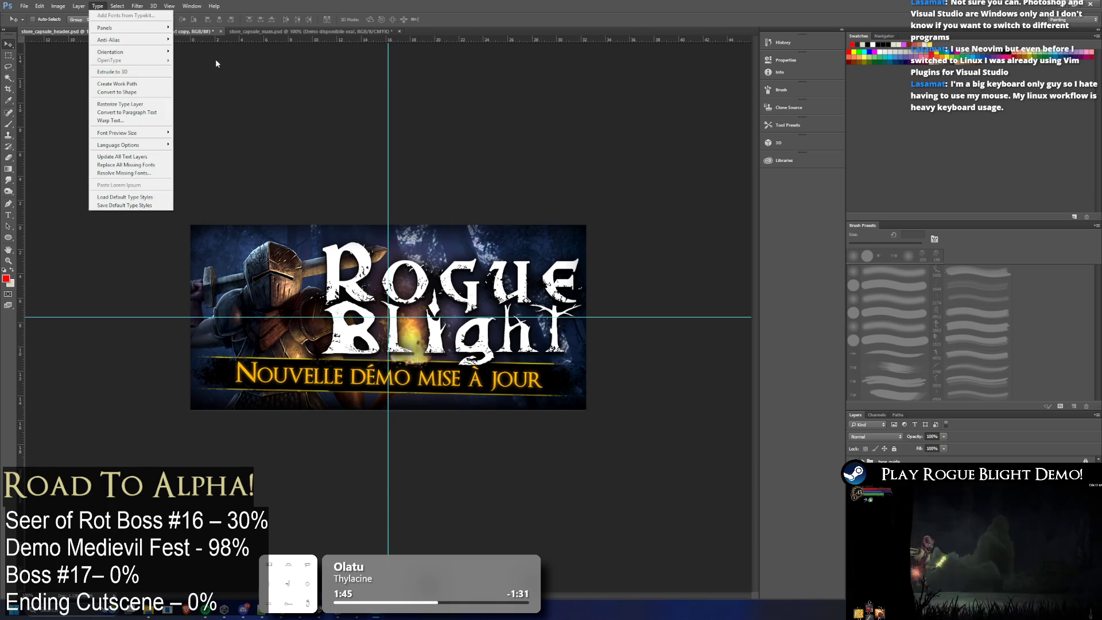
right_click(924, 462)
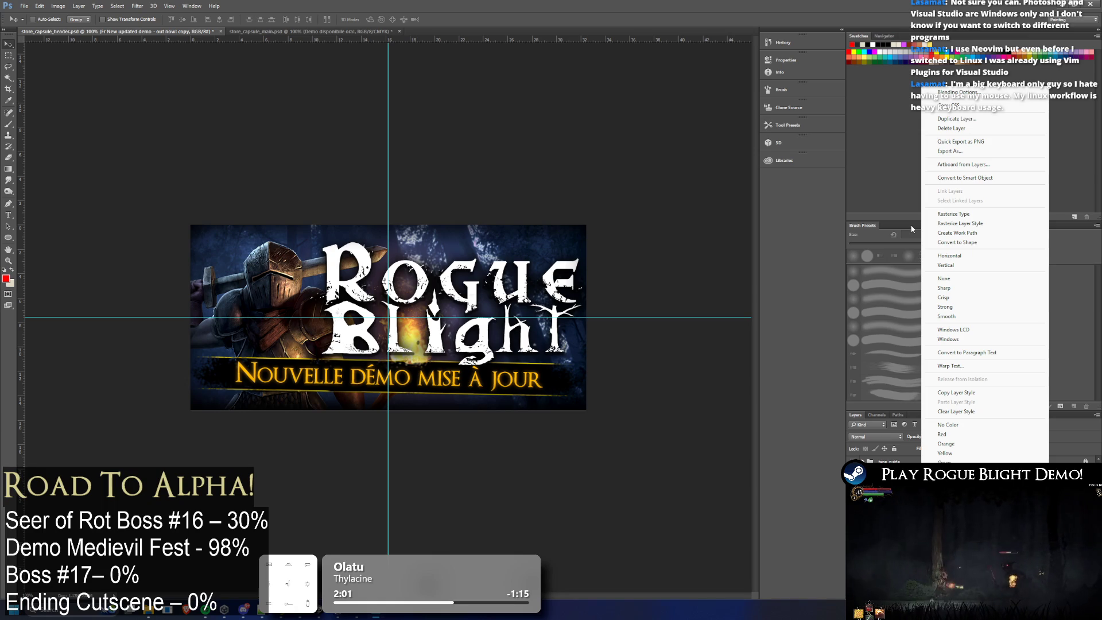
key(Escape)
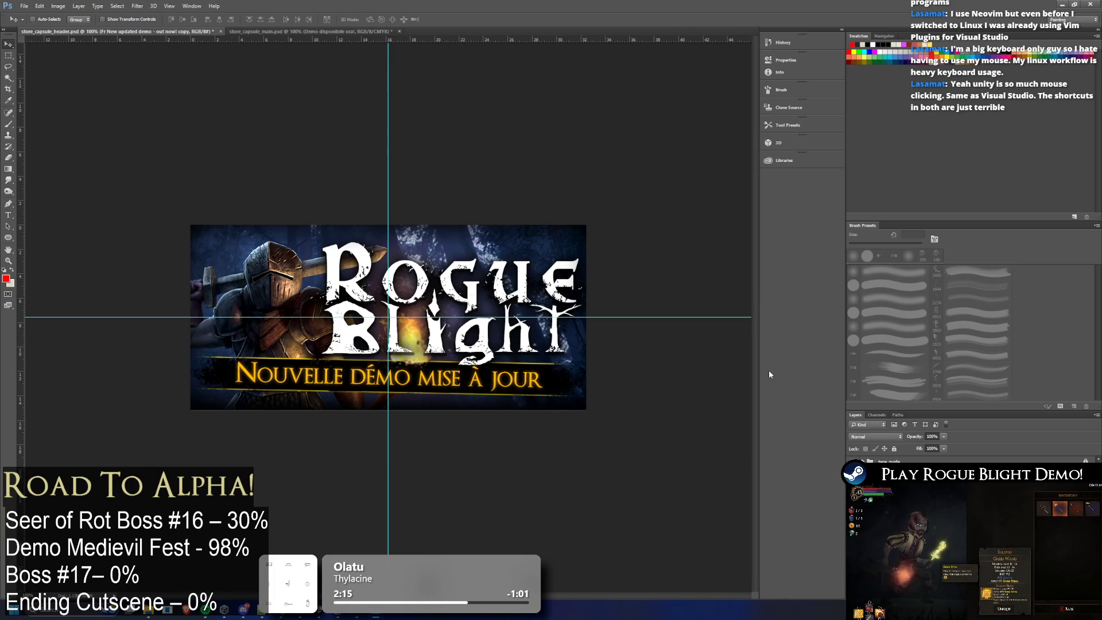
Step: Select the header's whole French banner line with the Type tool for copying
click(9, 214)
click(390, 389)
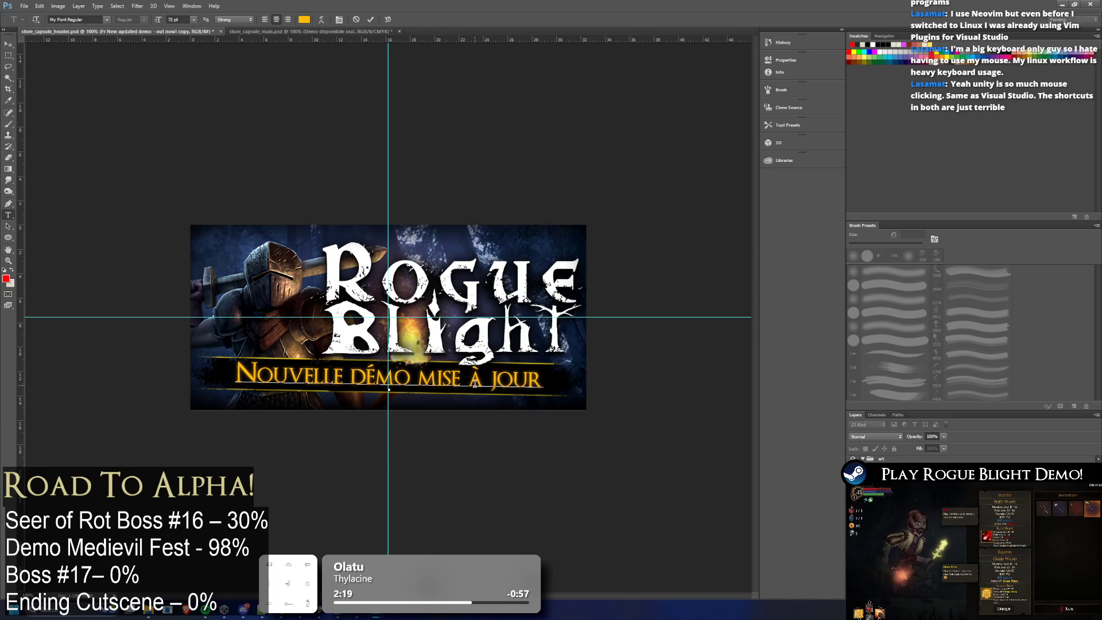
key(ctrl+a)
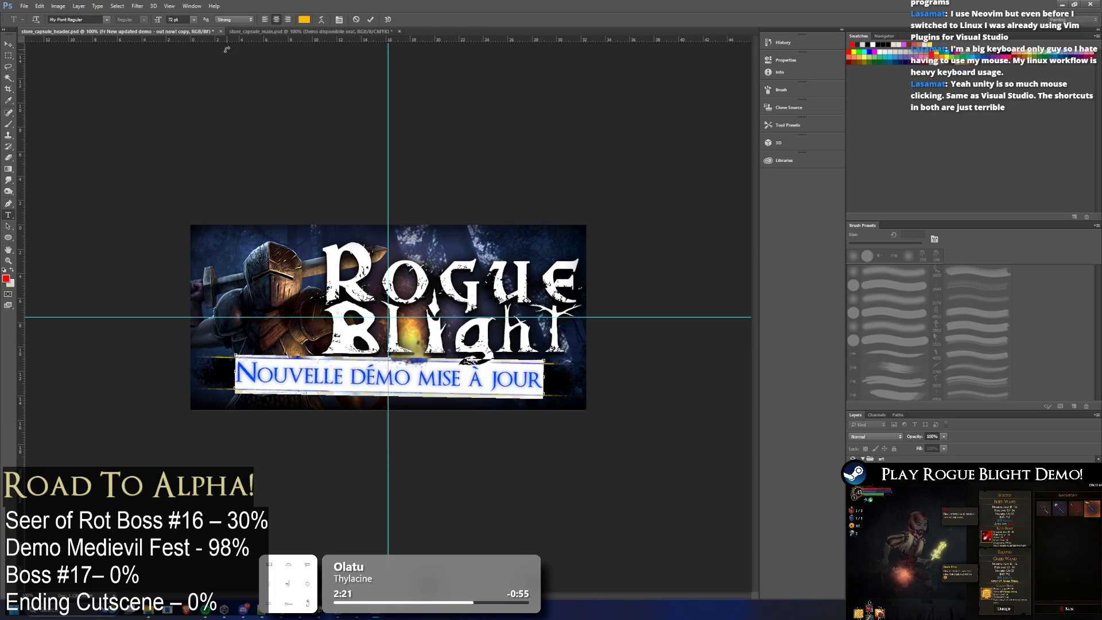
click(105, 4)
click(82, 9)
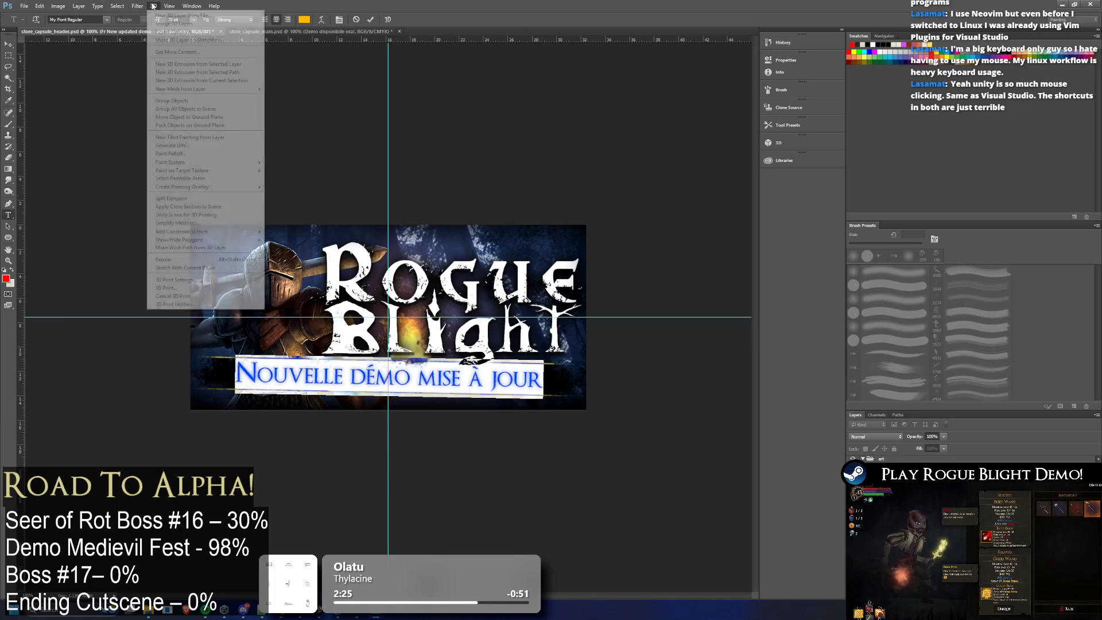
click(126, 7)
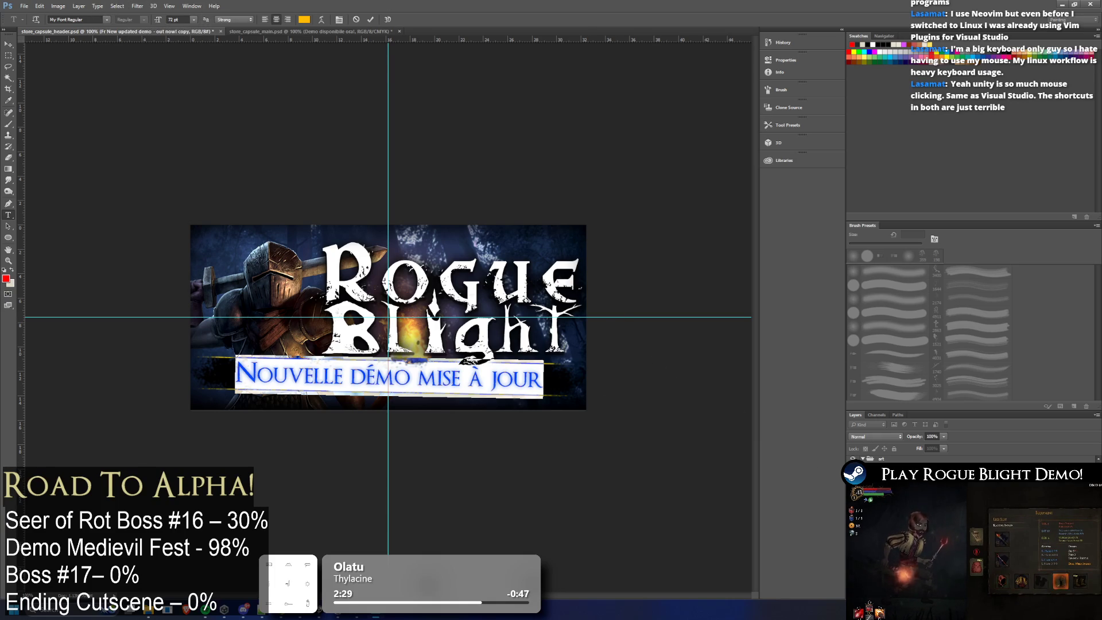
key(ctrl+Return)
triple_click(437, 379)
key(ctrl+c)
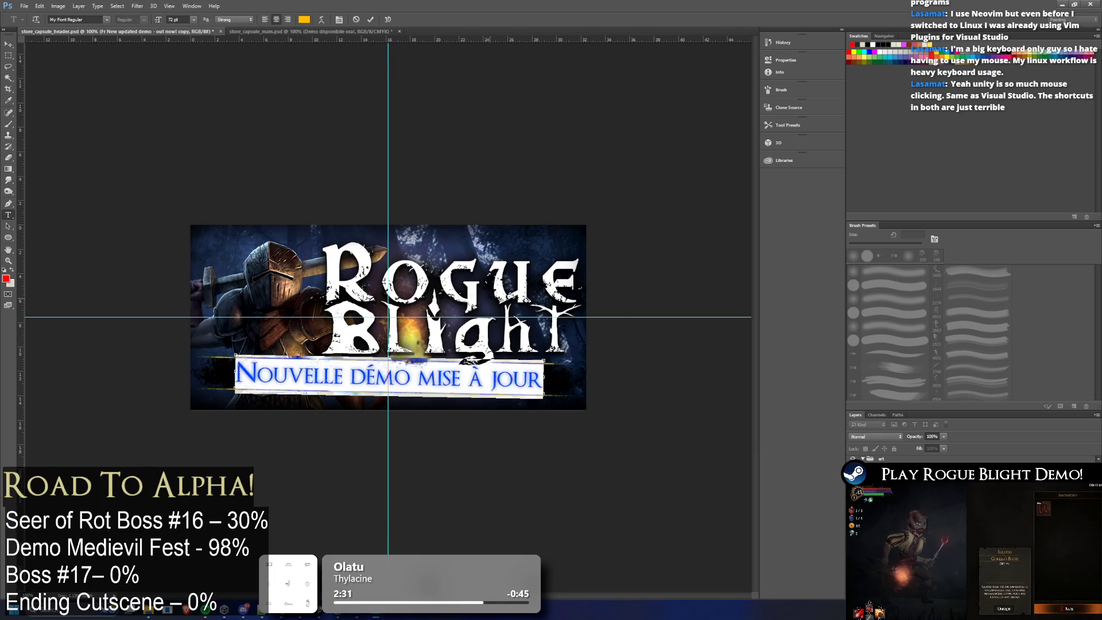
Step: Paste the French text over the main capsule's Italian banner and try the 72 pt preset
click(310, 31)
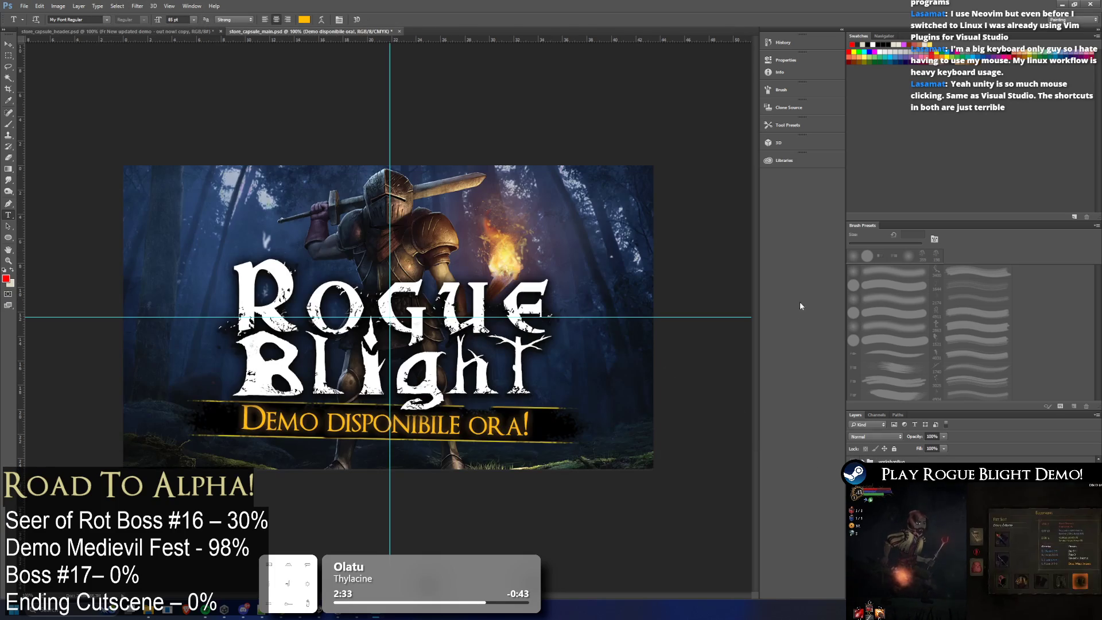
triple_click(464, 442)
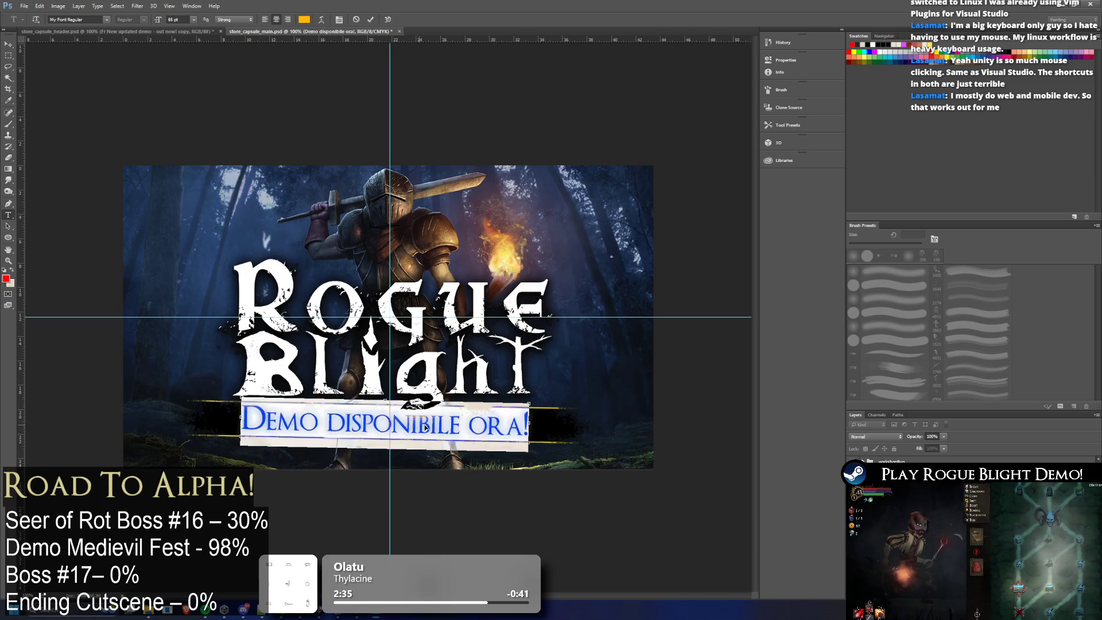
key(ctrl+v)
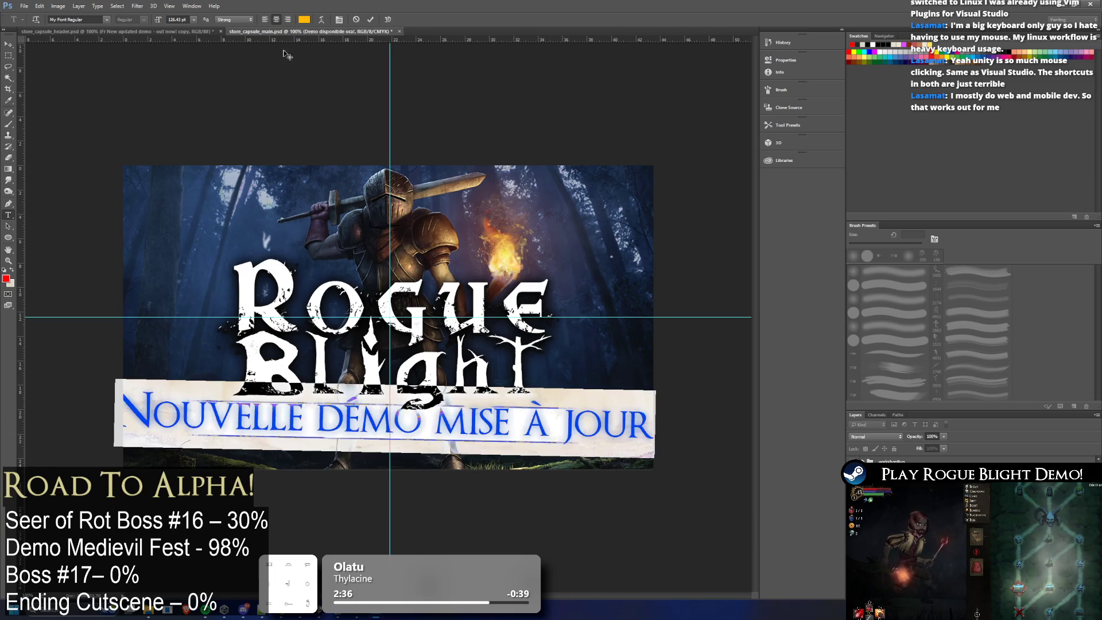
click(195, 19)
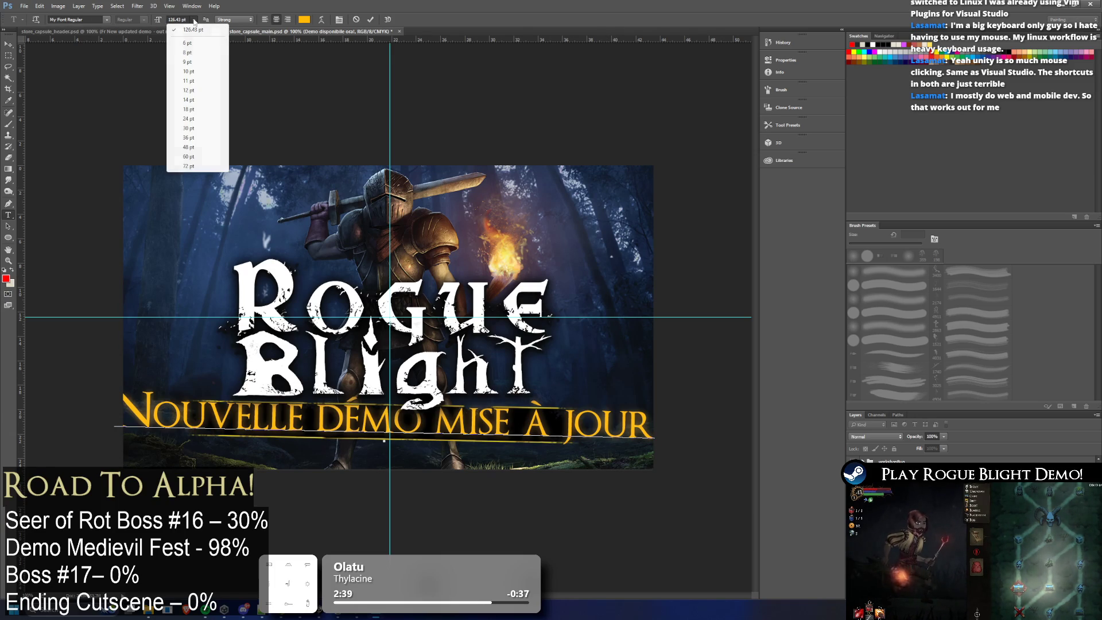
click(200, 167)
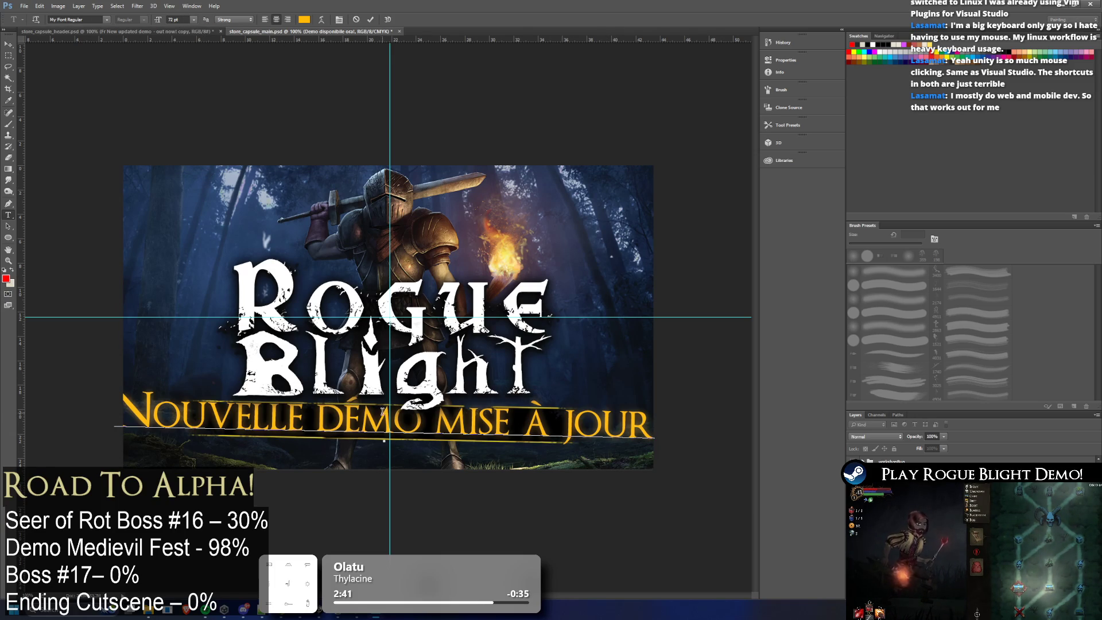
click(195, 19)
click(189, 167)
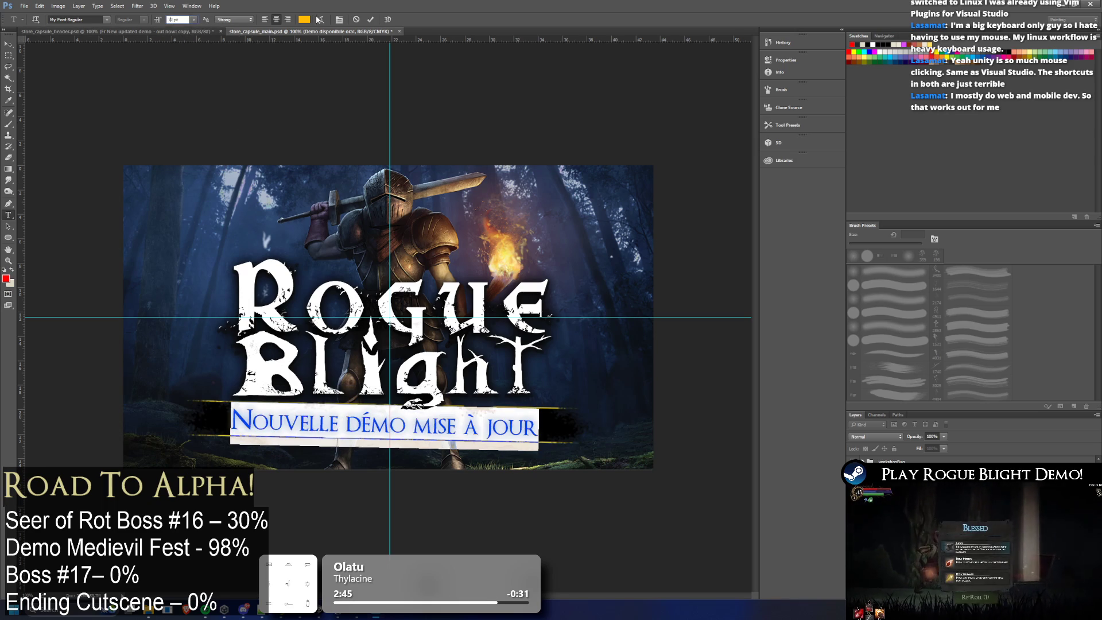
text(2)
Step: Enter a custom font size for the French banner, leaving it far too small, and commit
key(Return)
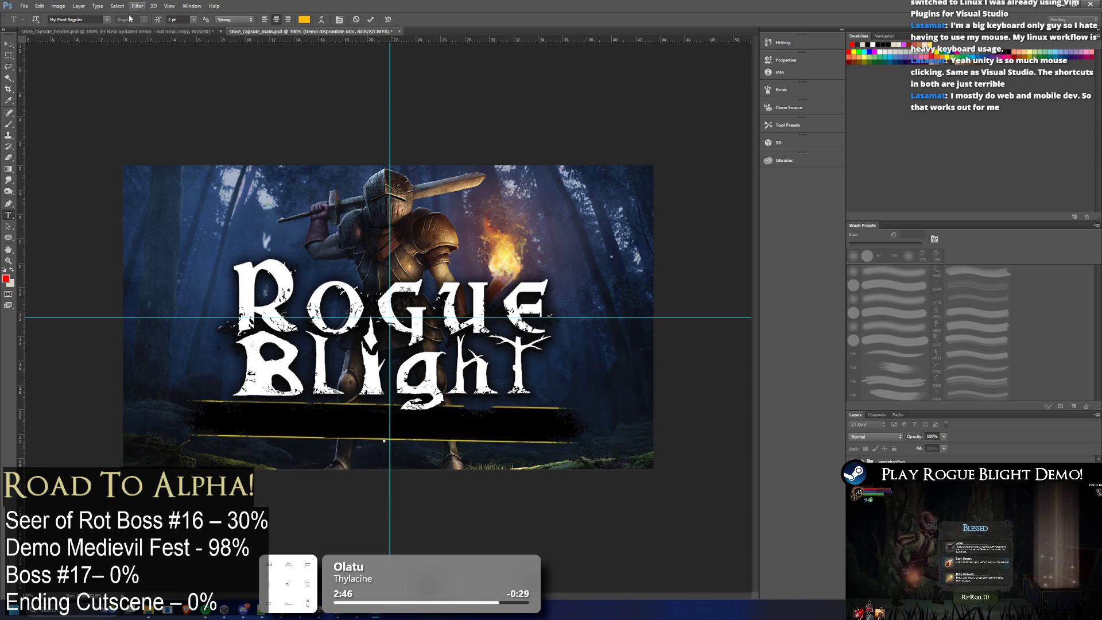
click(175, 20)
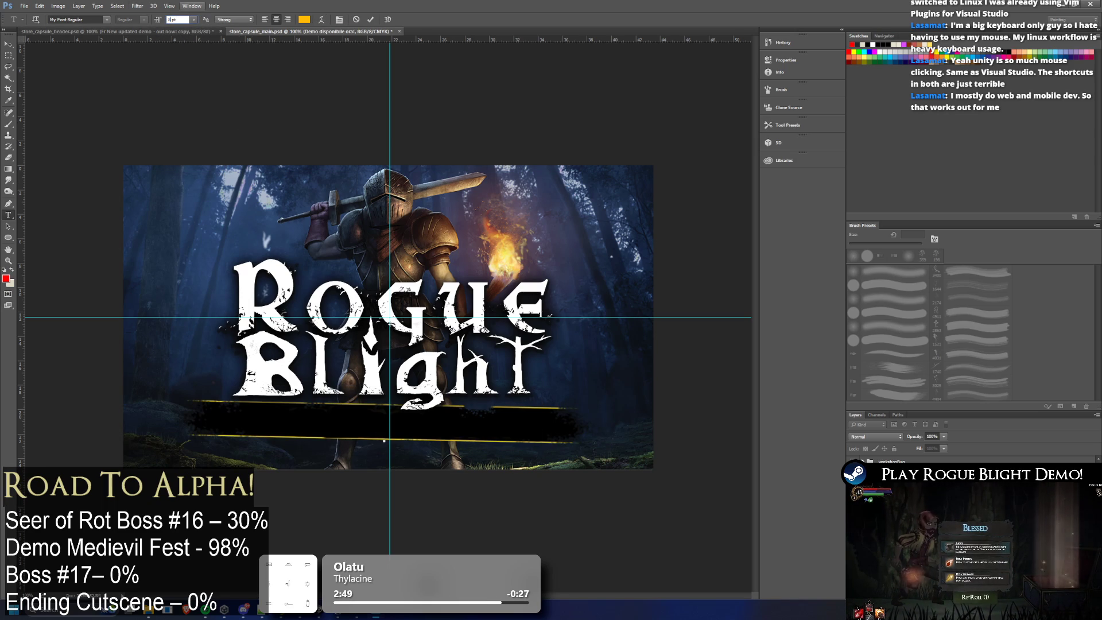
text(80060)
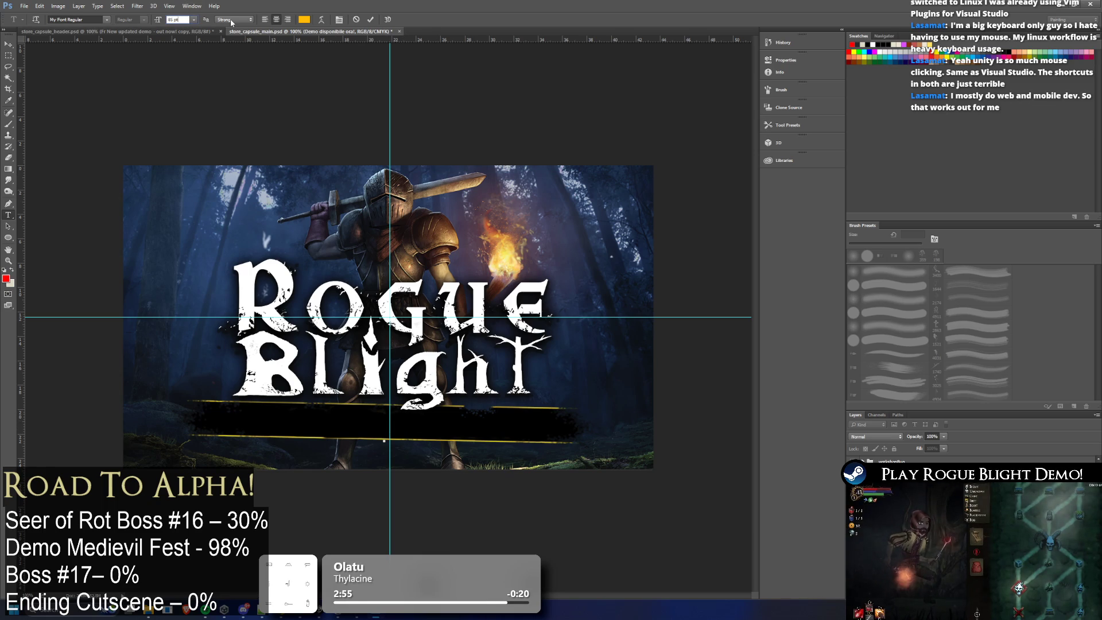
key(Return)
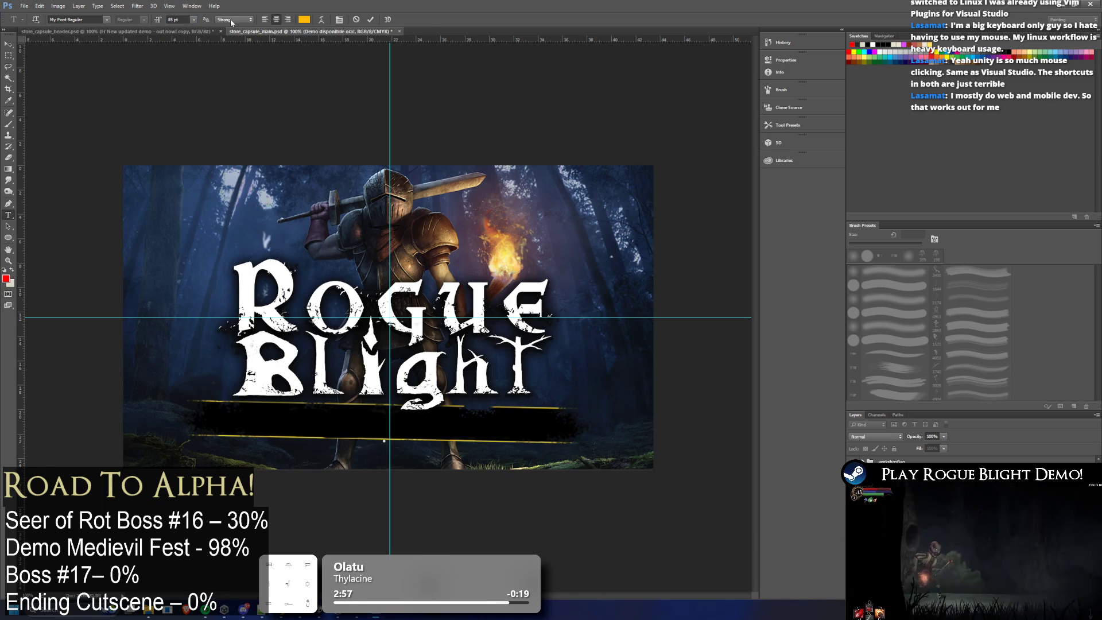
click(10, 66)
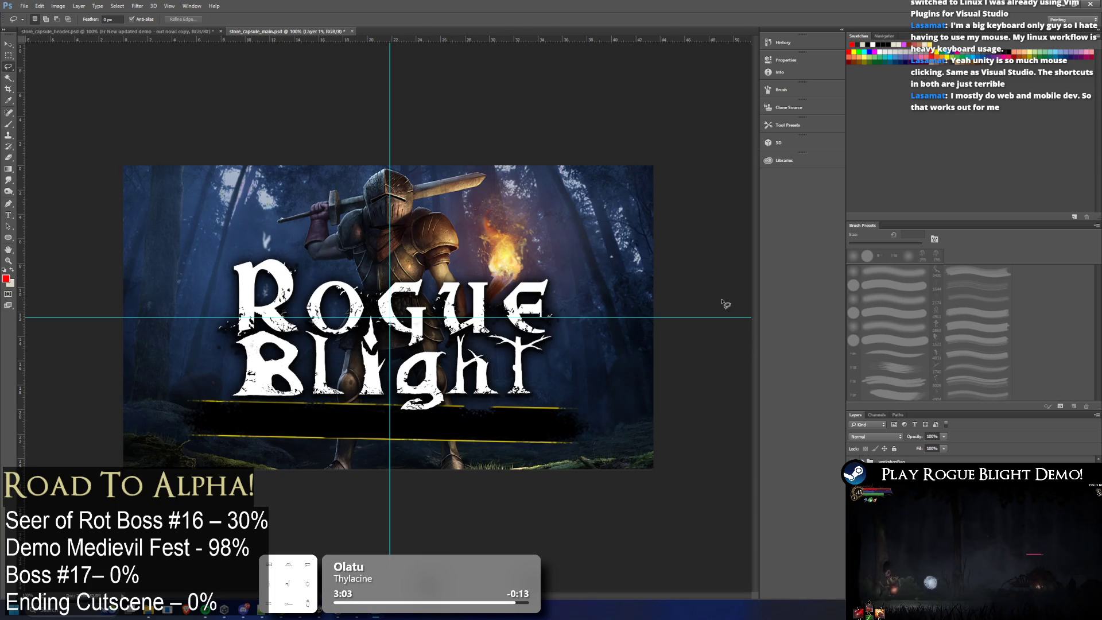
Step: Restore the Italian banner, then reveal the English banner text layer in the header
click(852, 469)
click(194, 31)
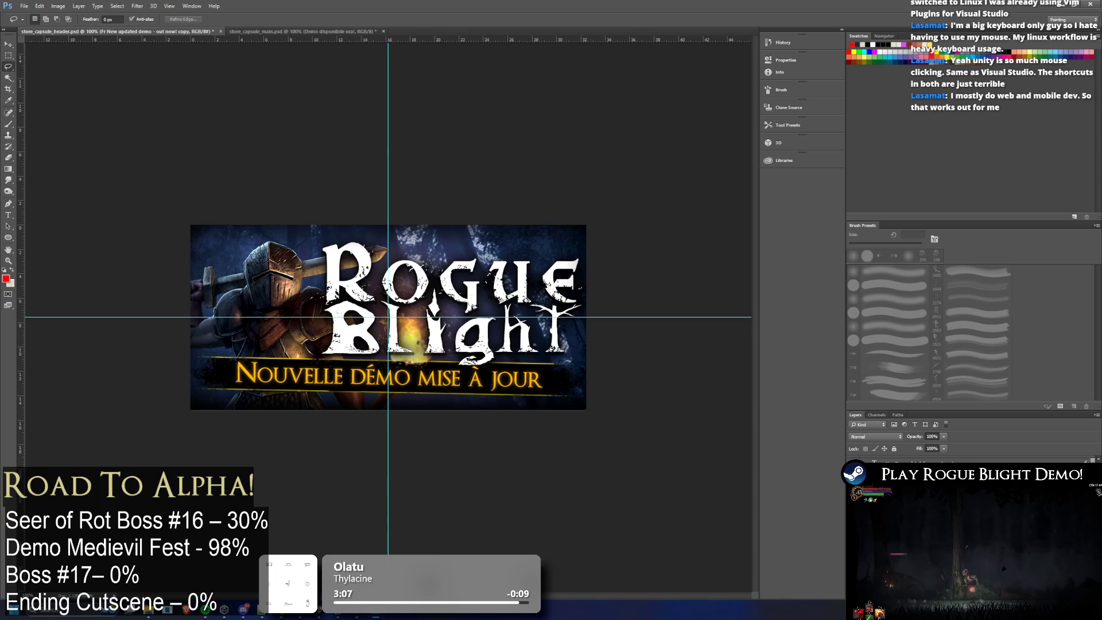
key(alt+[)
key(ctrl+comma)
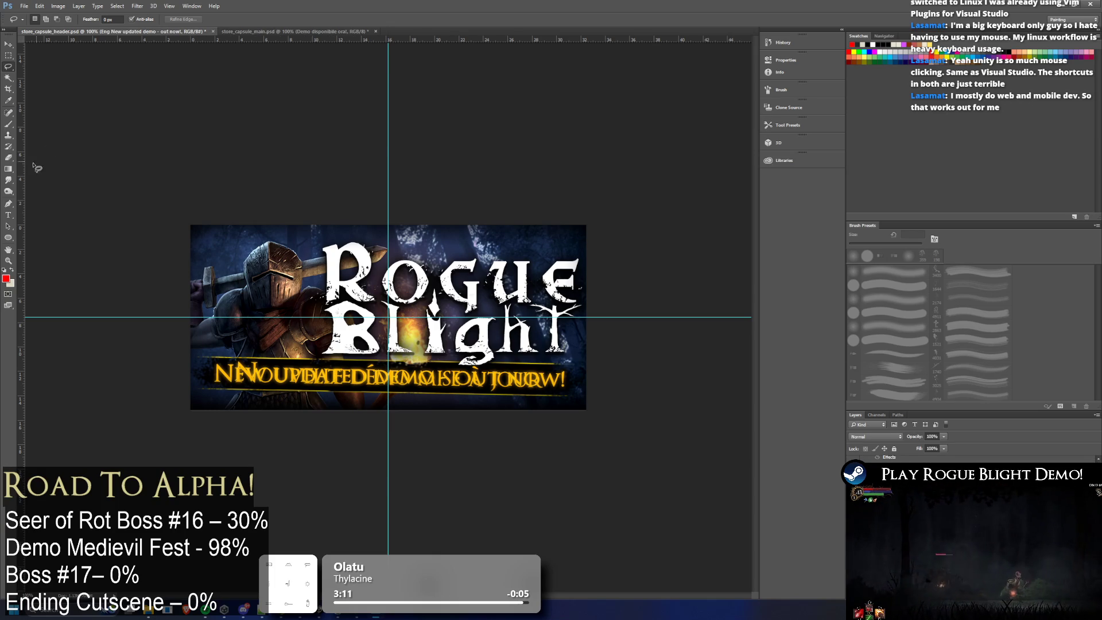
Step: Copy the header's English 'New updated demo - out now!' text with the Type tool
click(8, 214)
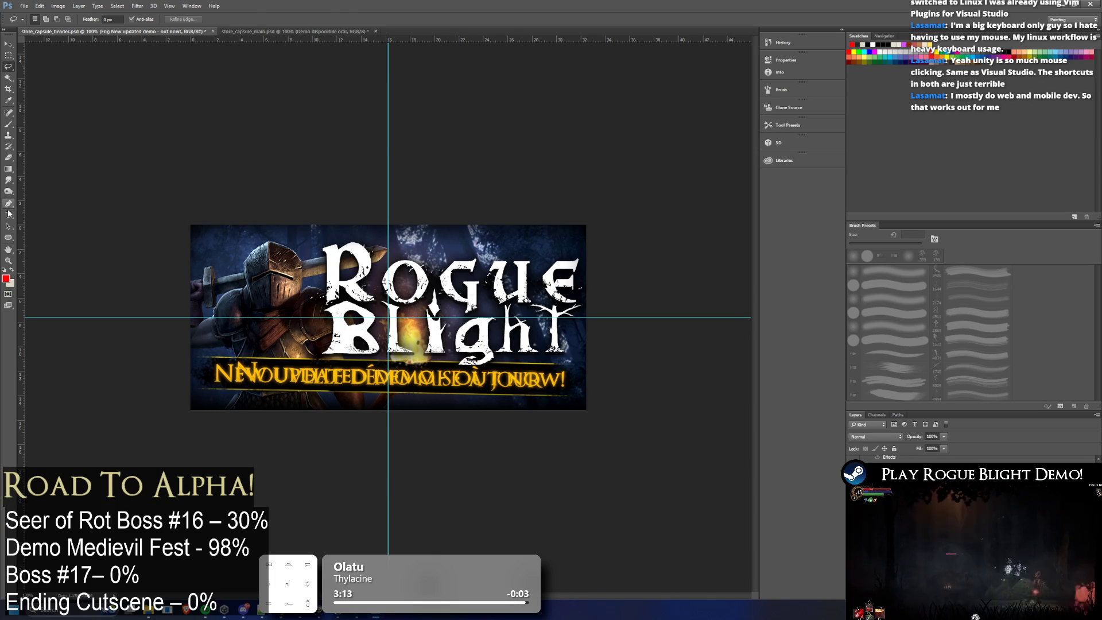
click(388, 389)
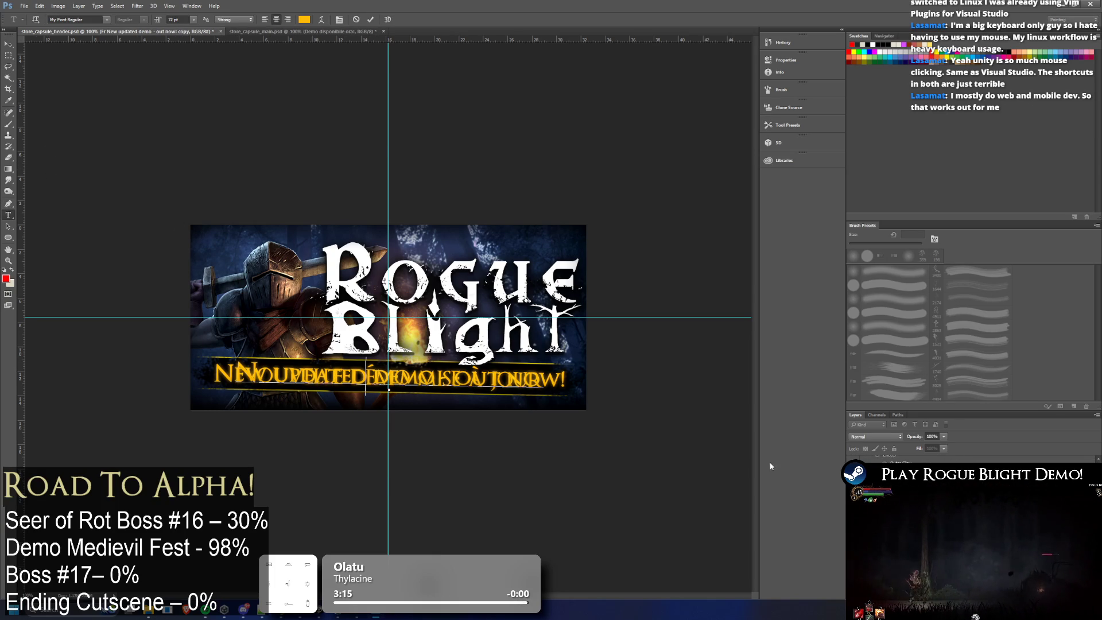
key(Escape)
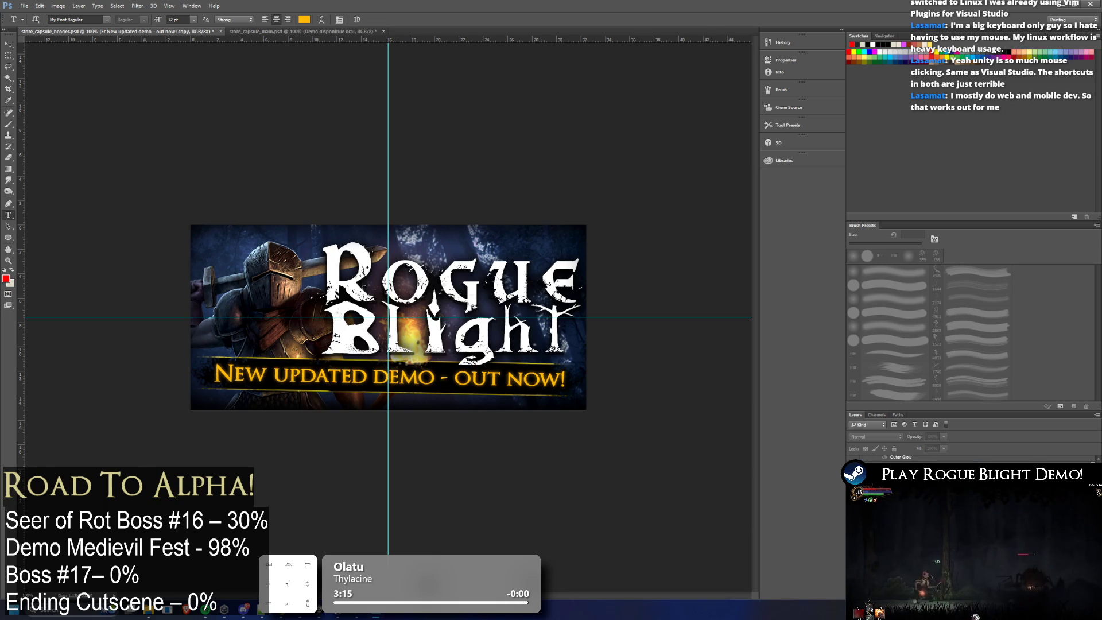
key(alt+bracketleft)
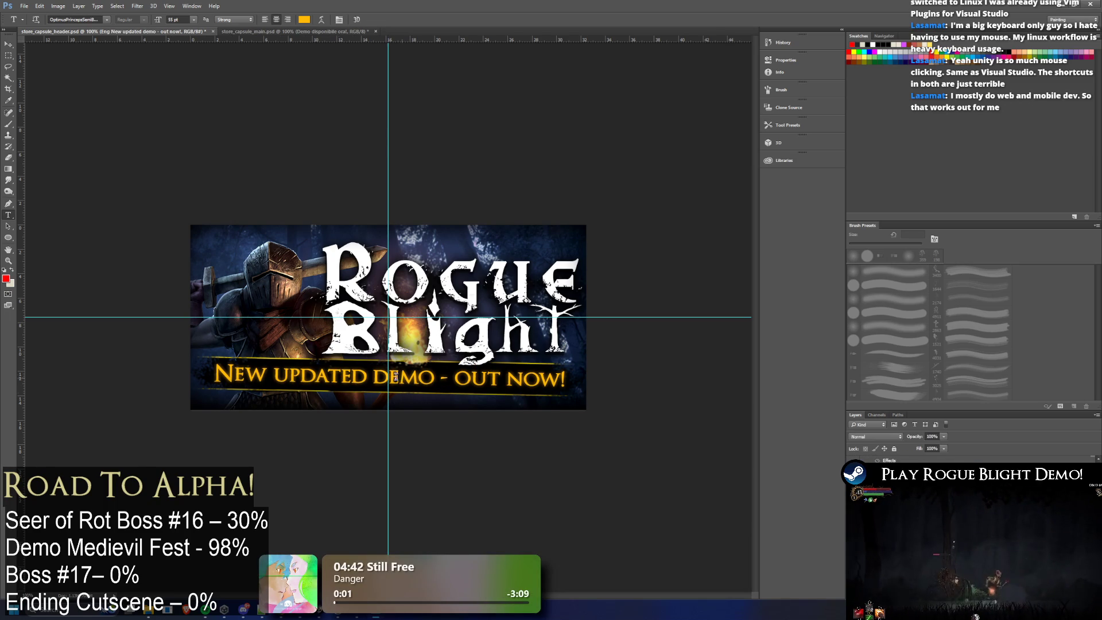
key(Return)
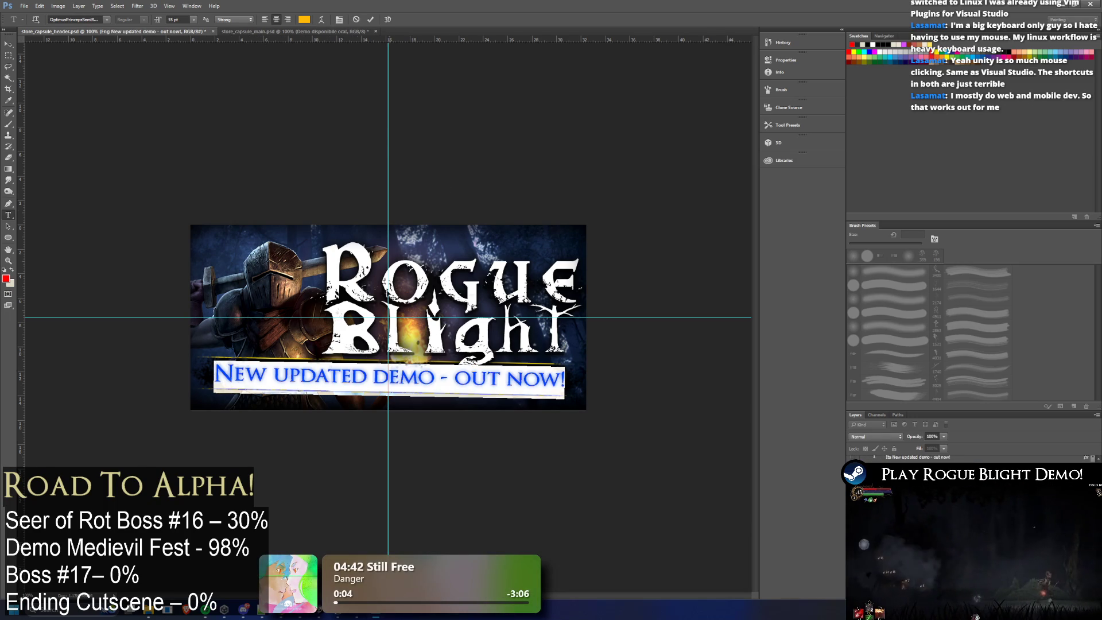
Step: Paste the English text into the main capsule's banner, oversized, and select it all
click(275, 33)
key(Return)
key(ctrl+v)
key(ctrl+a)
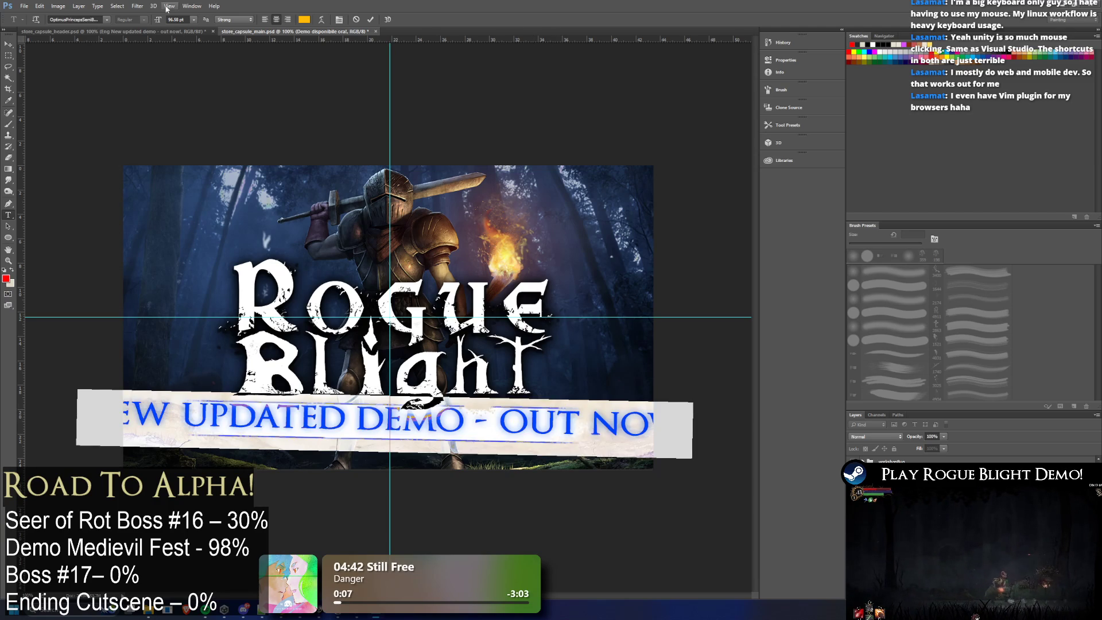
Step: Try the 72 pt and 60 pt presets on the English banner text
click(193, 19)
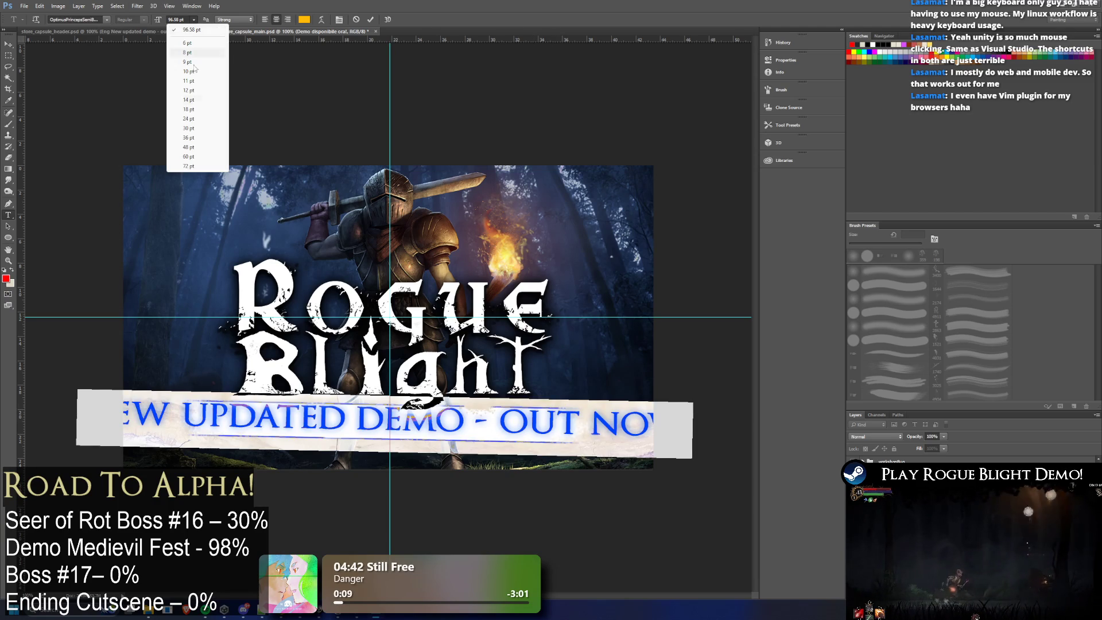
click(207, 169)
click(193, 19)
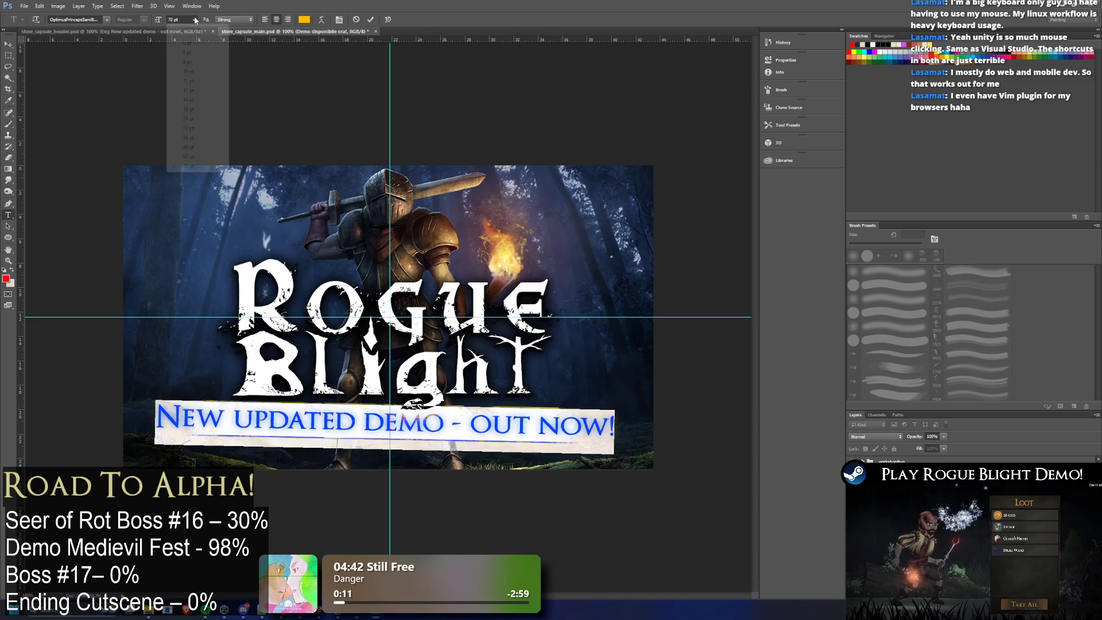
click(207, 153)
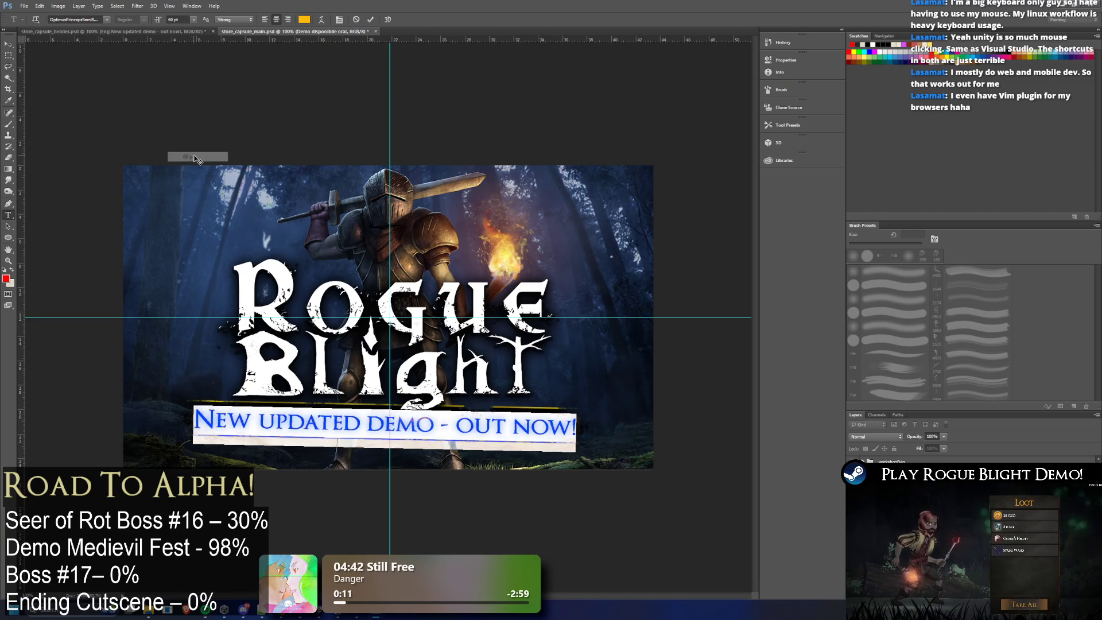
click(13, 77)
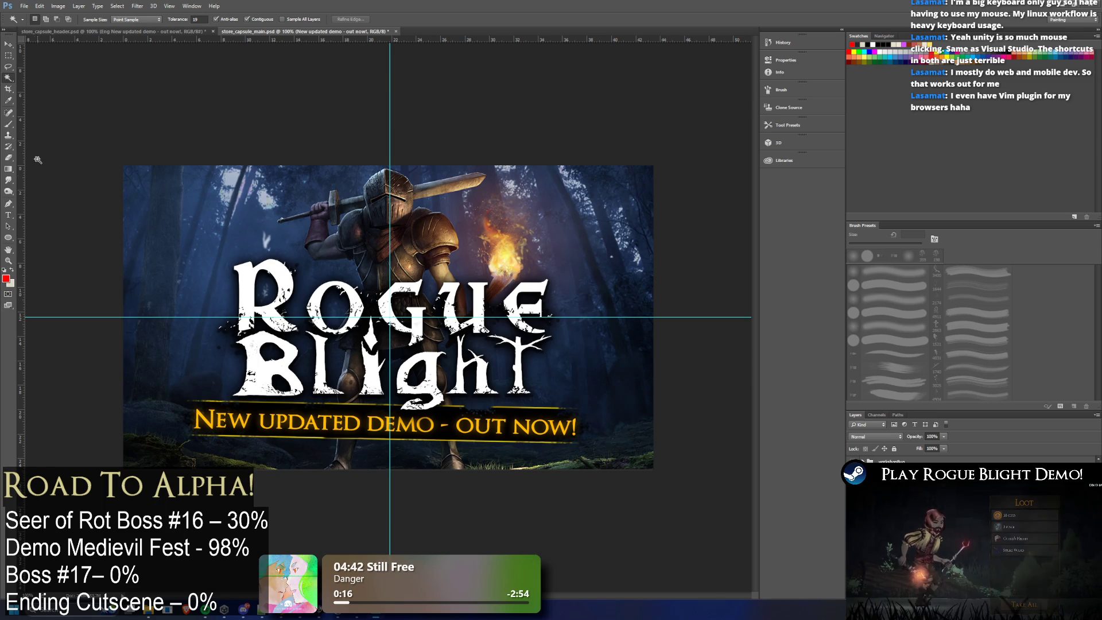
click(8, 43)
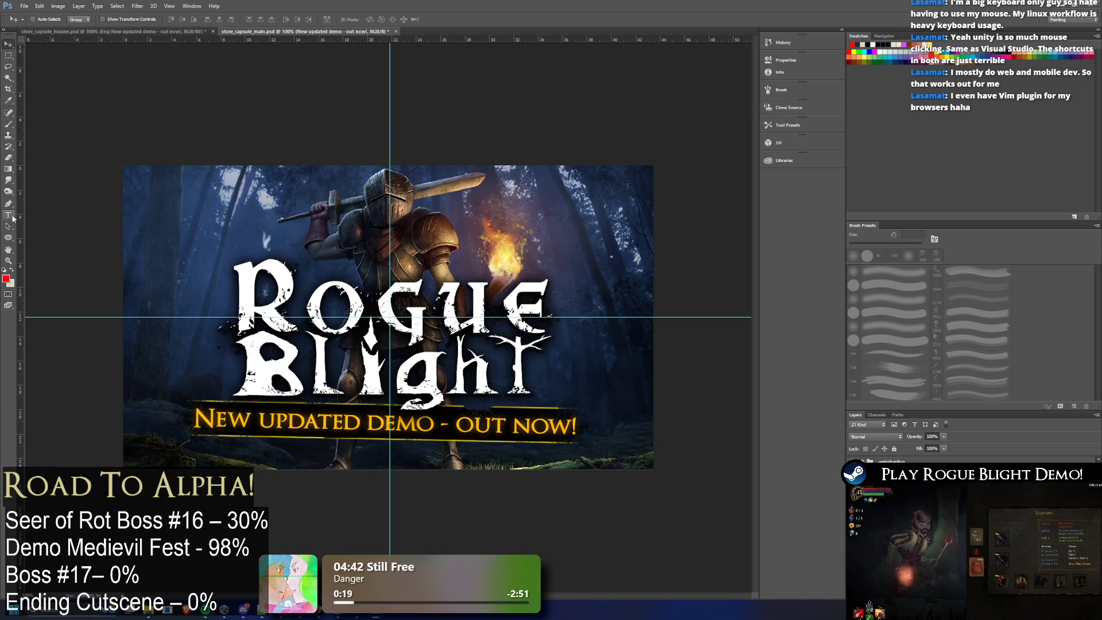
Step: Set the 'New updated demo - out now!' banner to 58 pt and commit
key(t)
key(ctrl+a)
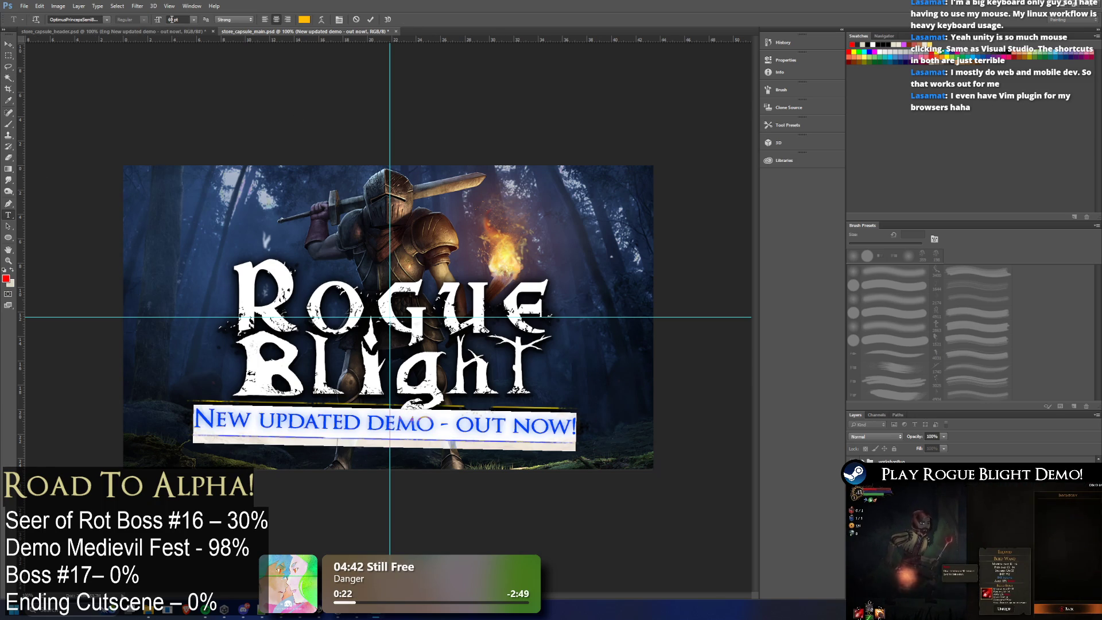
click(173, 19)
text(58)
key(Return)
click(9, 66)
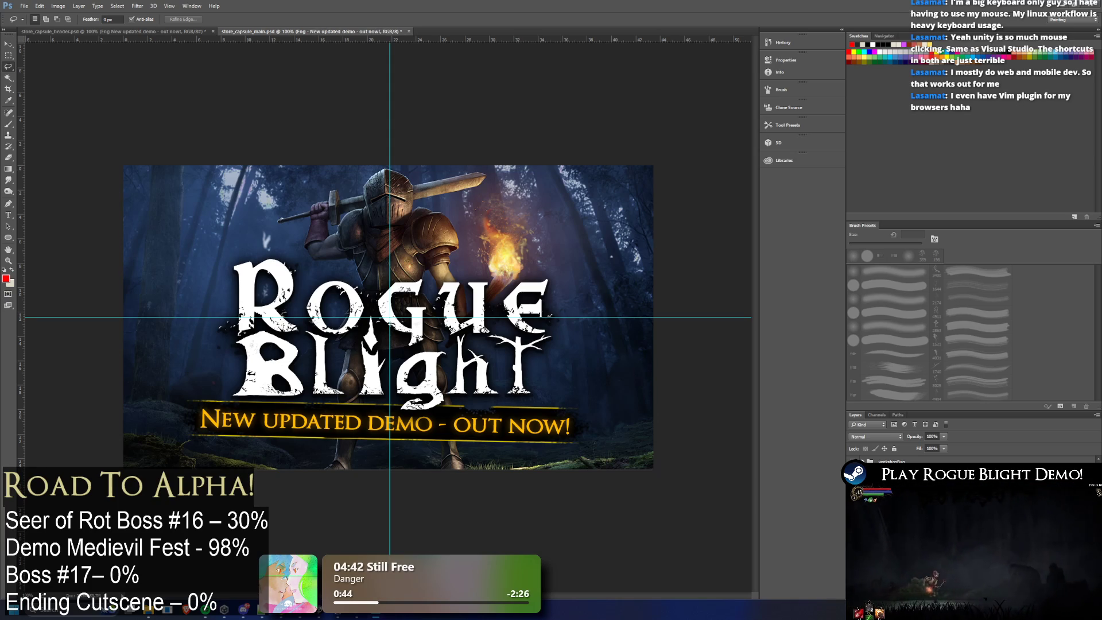
right_click(923, 462)
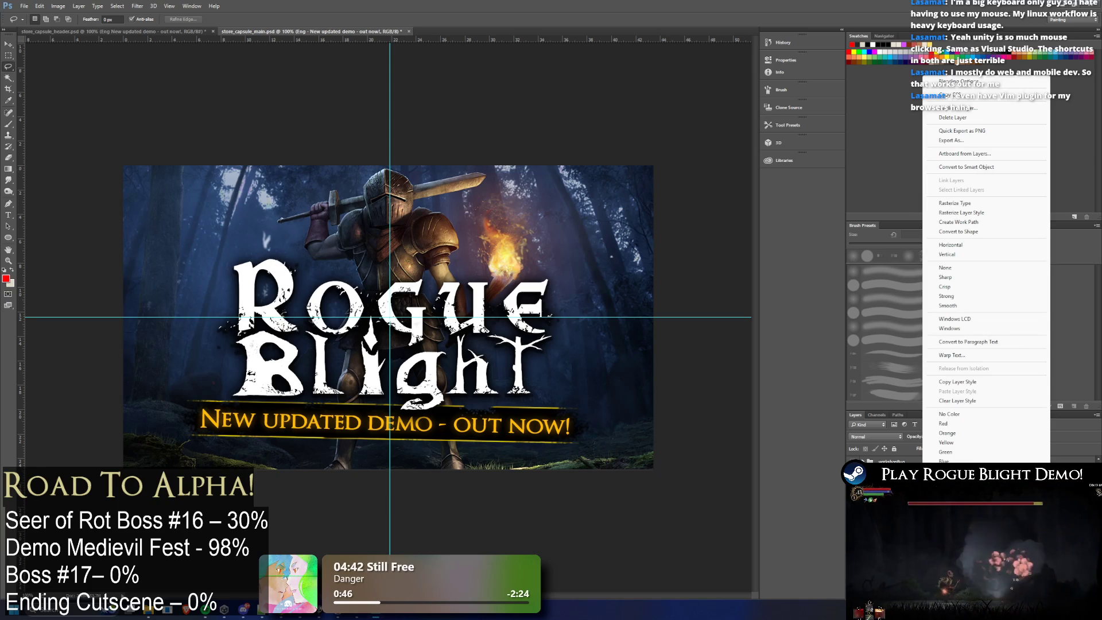
Step: Duplicate the English banner layer as a PortBrazilian copy, then show the header document
click(987, 108)
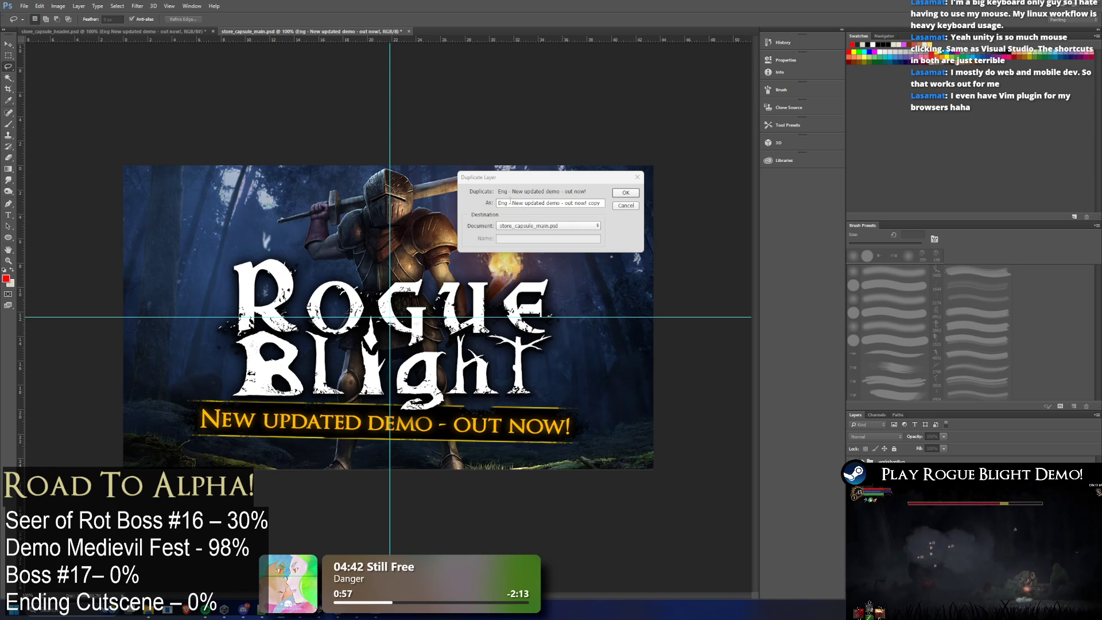
key(alt+Tab)
click(534, 208)
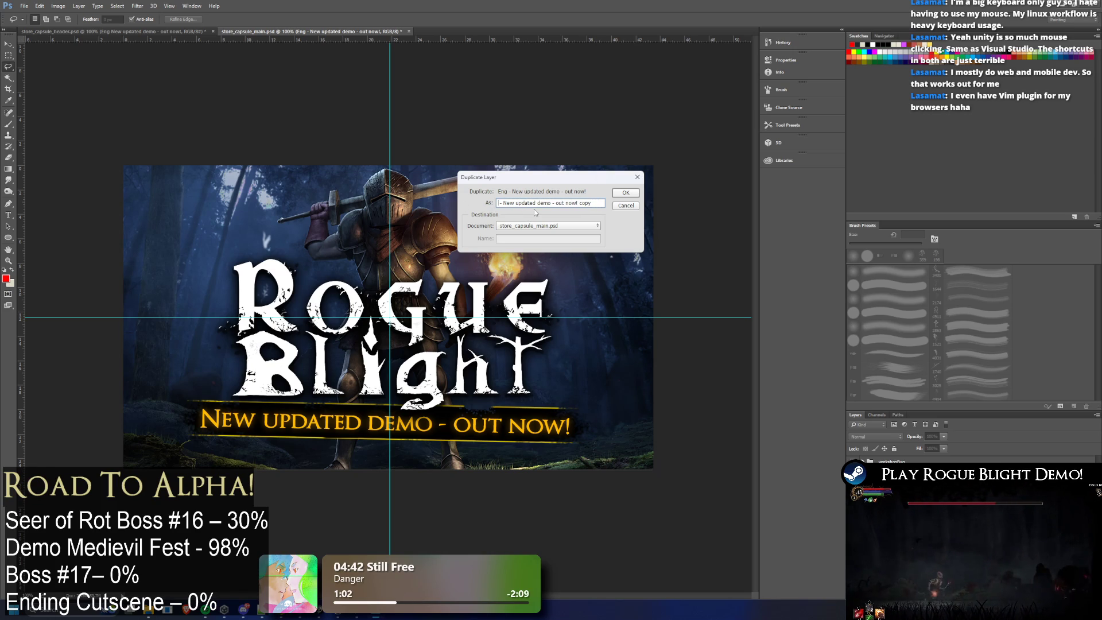
text(Brazilian)
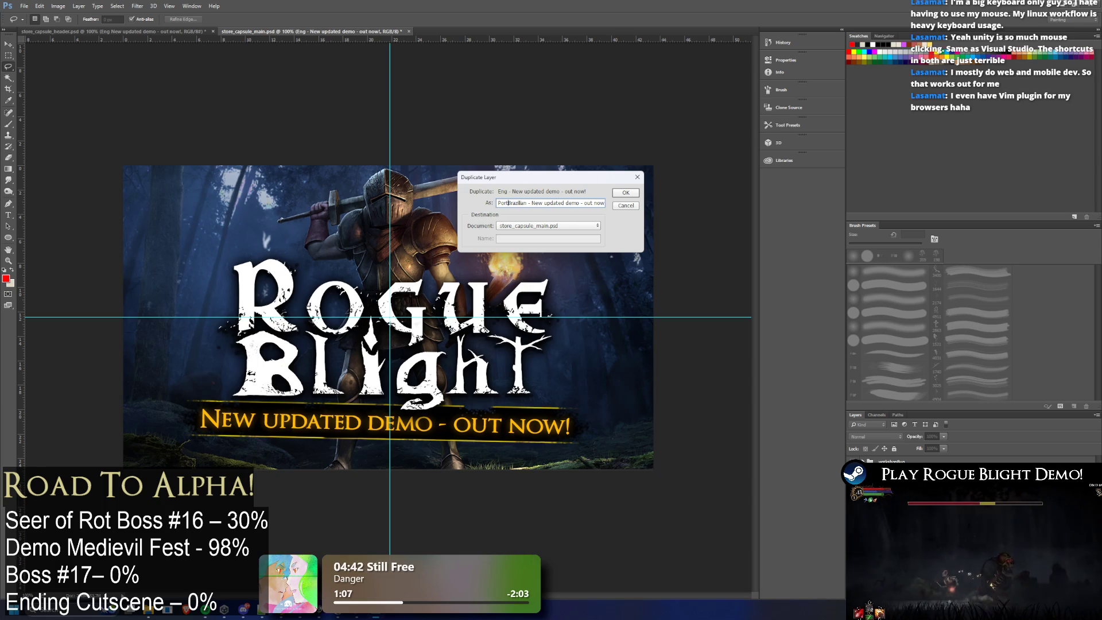
click(632, 196)
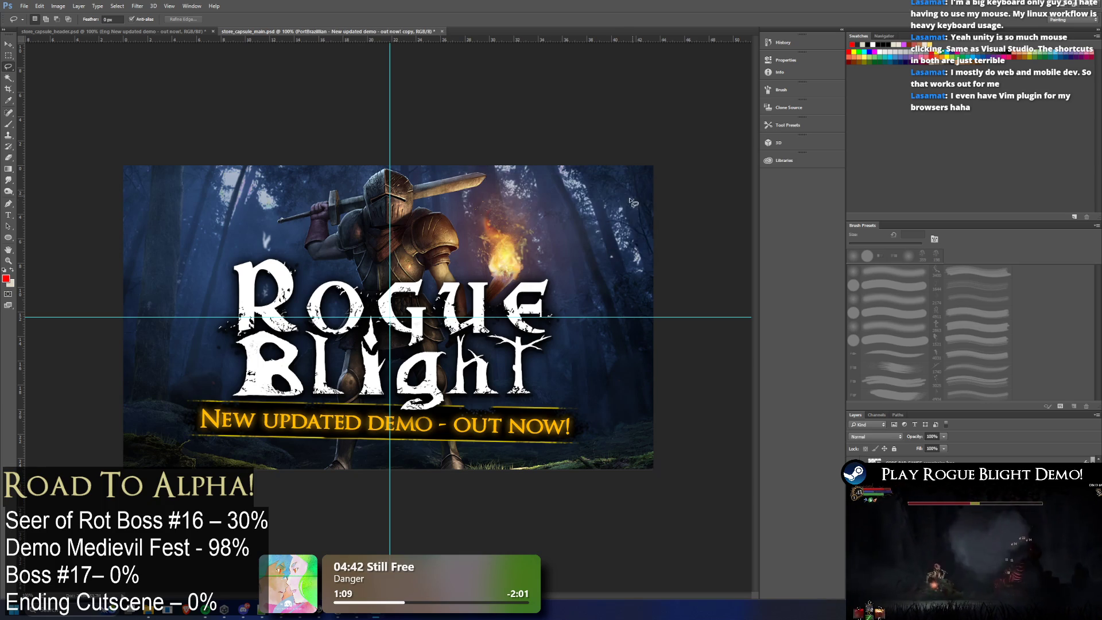
click(133, 33)
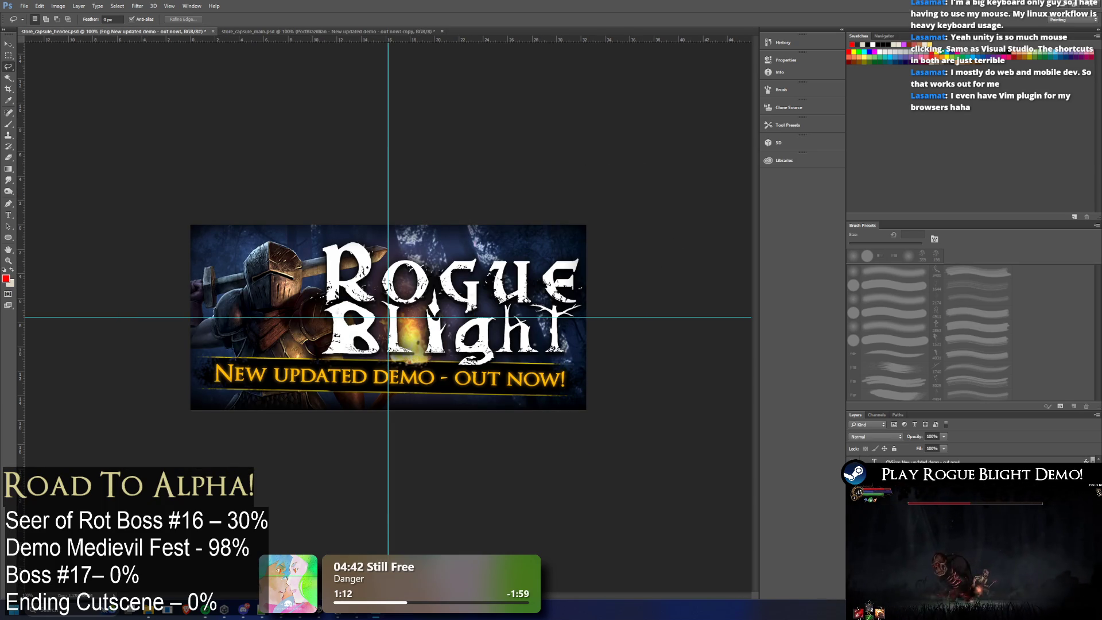
Step: Hide the header's English banner and reveal its Italian 'Nuova demo aggiornata' text
key(Delete)
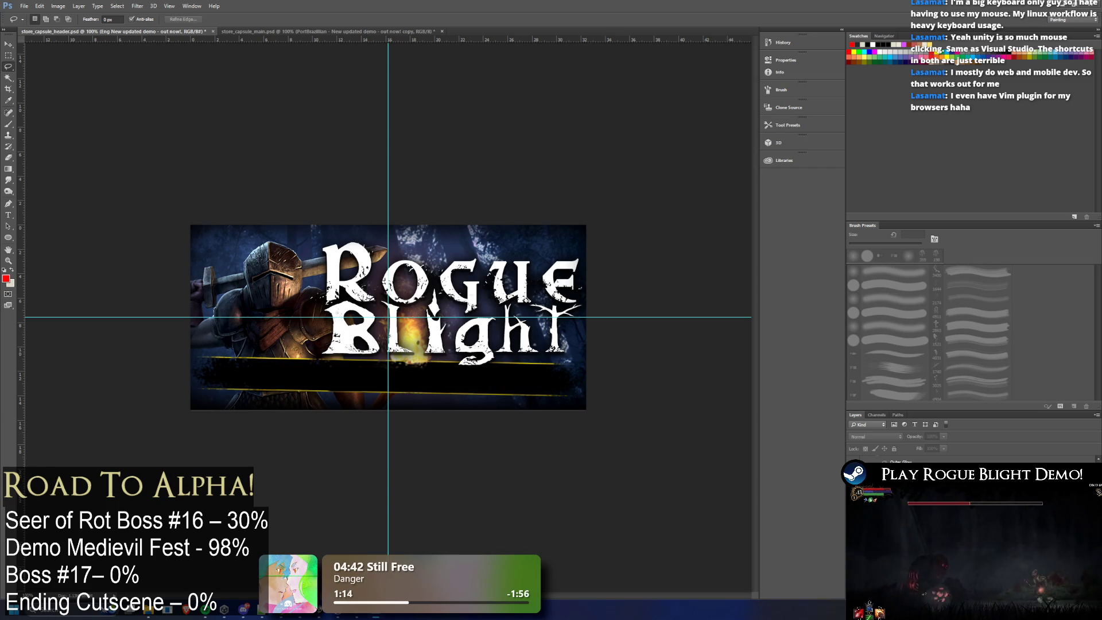
click(327, 32)
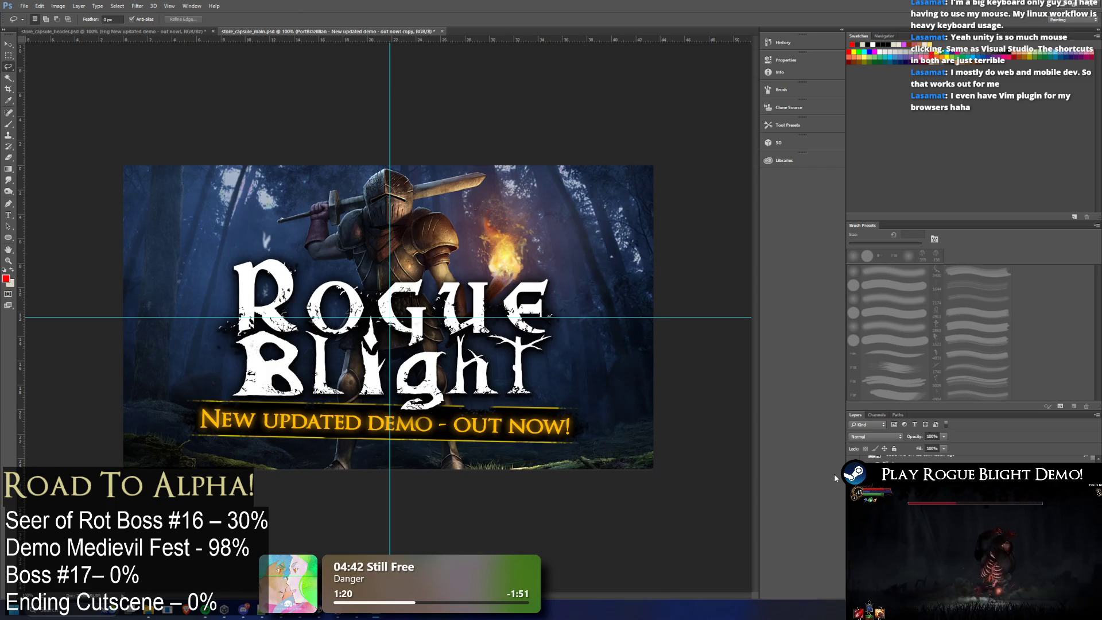
key(alt+])
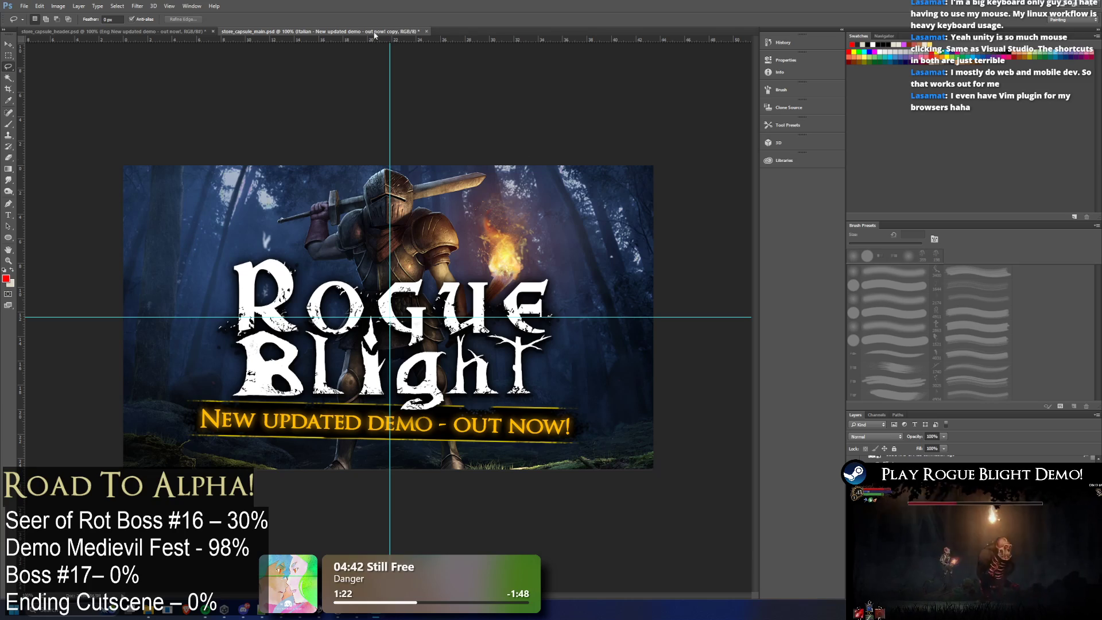
click(155, 31)
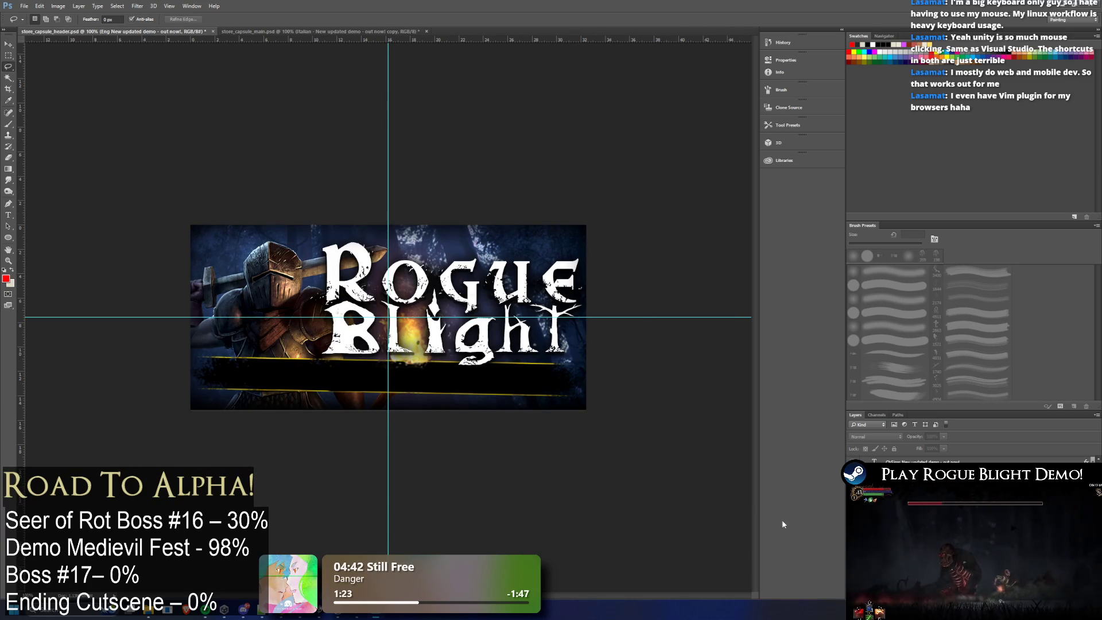
key(alt+])
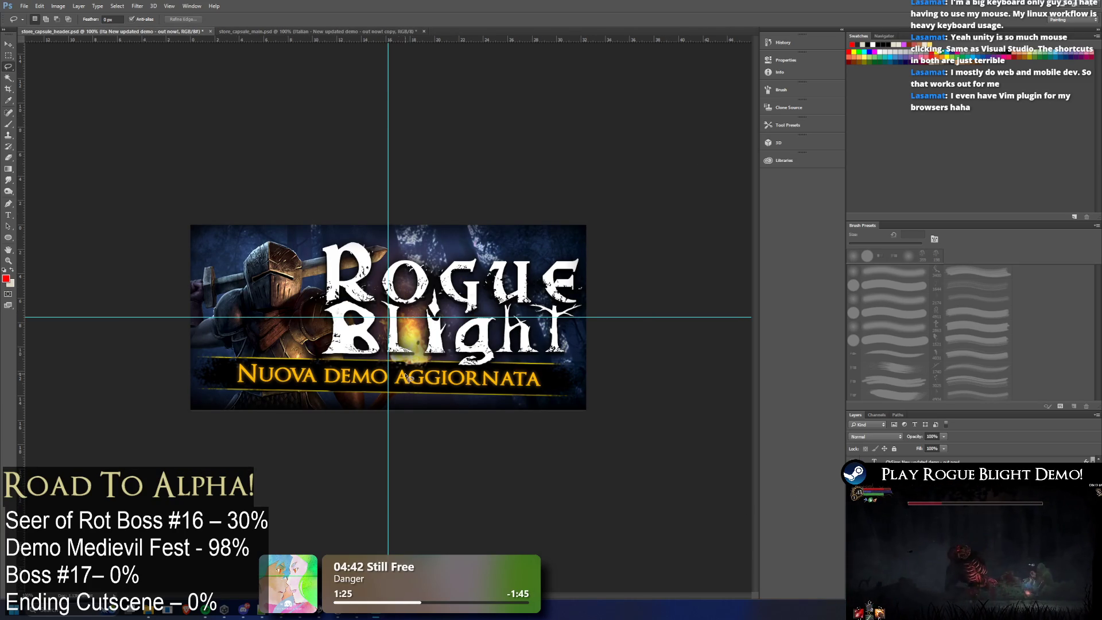
Step: Copy the Italian wording and, after two undone attempts, paste it over the main capsule banner
click(9, 214)
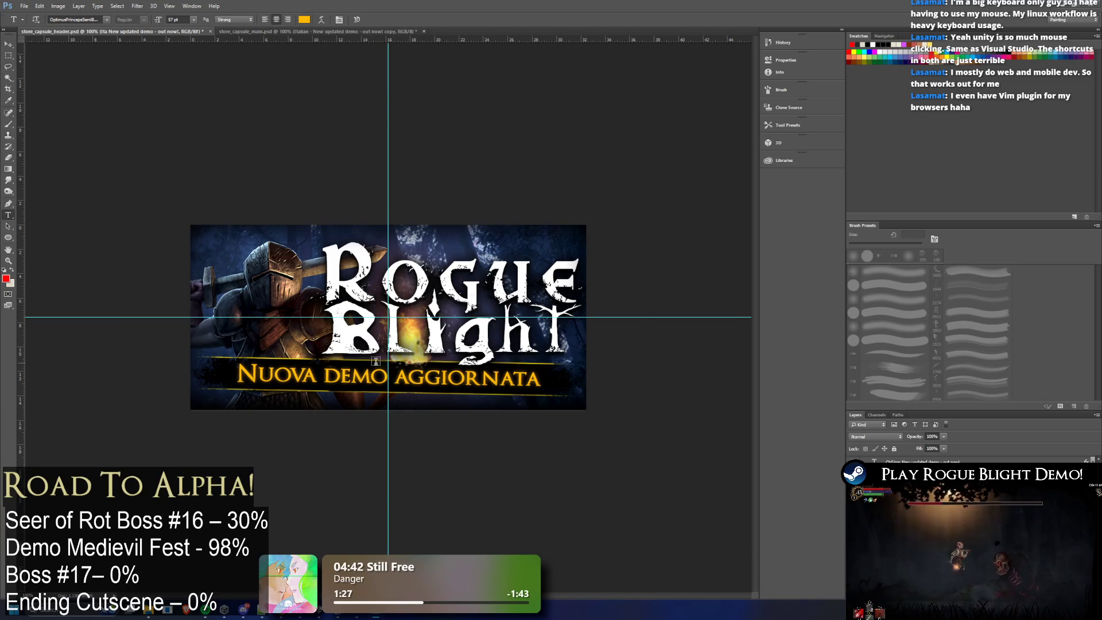
click(381, 361)
key(ctrl+a)
key(ctrl+c)
key(ctrl+Tab)
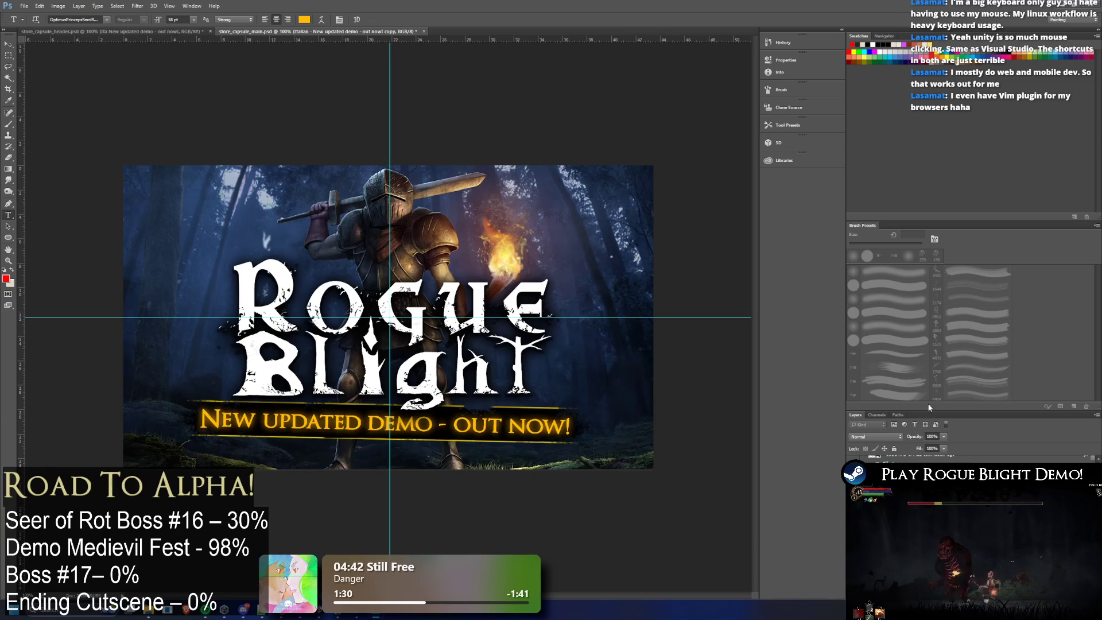
click(384, 435)
key(ctrl+a)
key(ctrl+v)
key(ctrl+z)
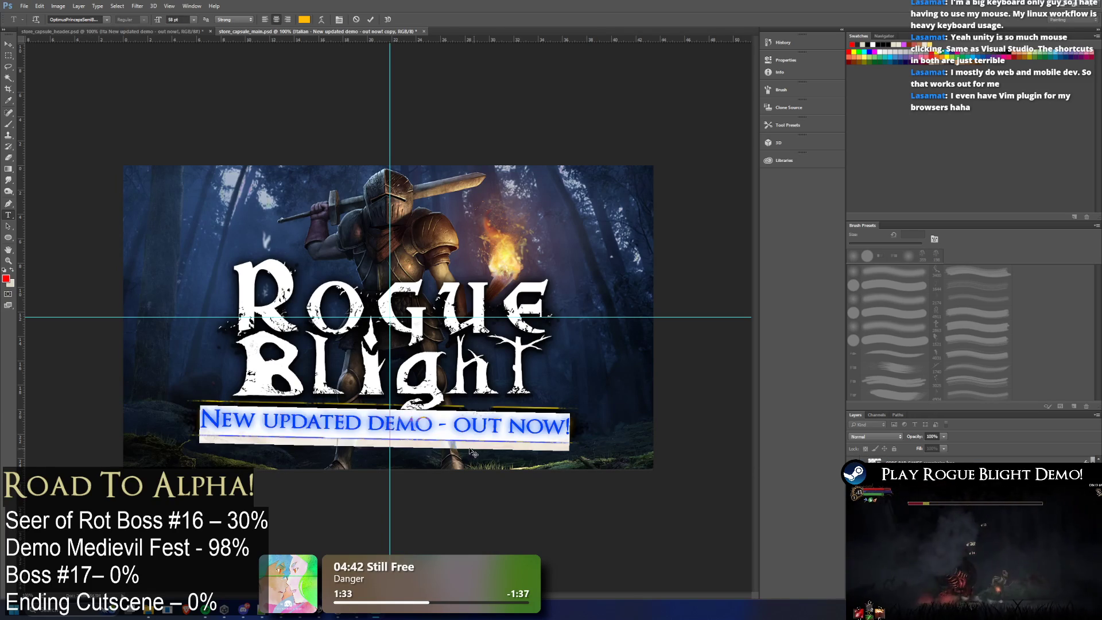
key(ctrl+v)
key(ctrl+z)
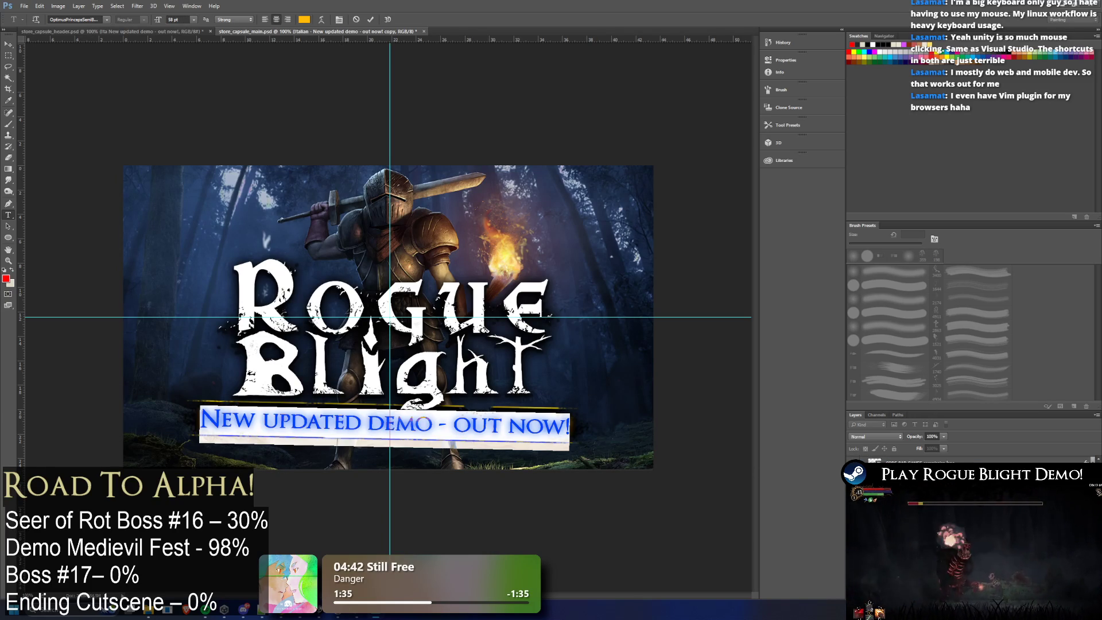
key(Right)
key(ctrl+a)
key(ctrl+v)
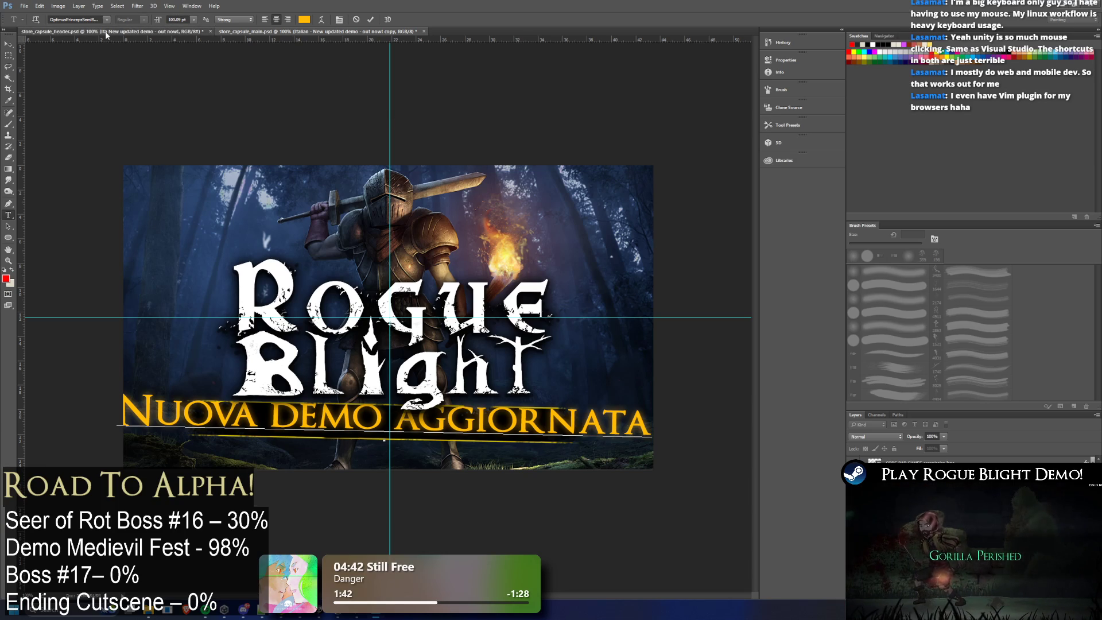
Step: Check the header's Italian text, then reselect the Italian banner layer on the main capsule
click(129, 33)
click(477, 377)
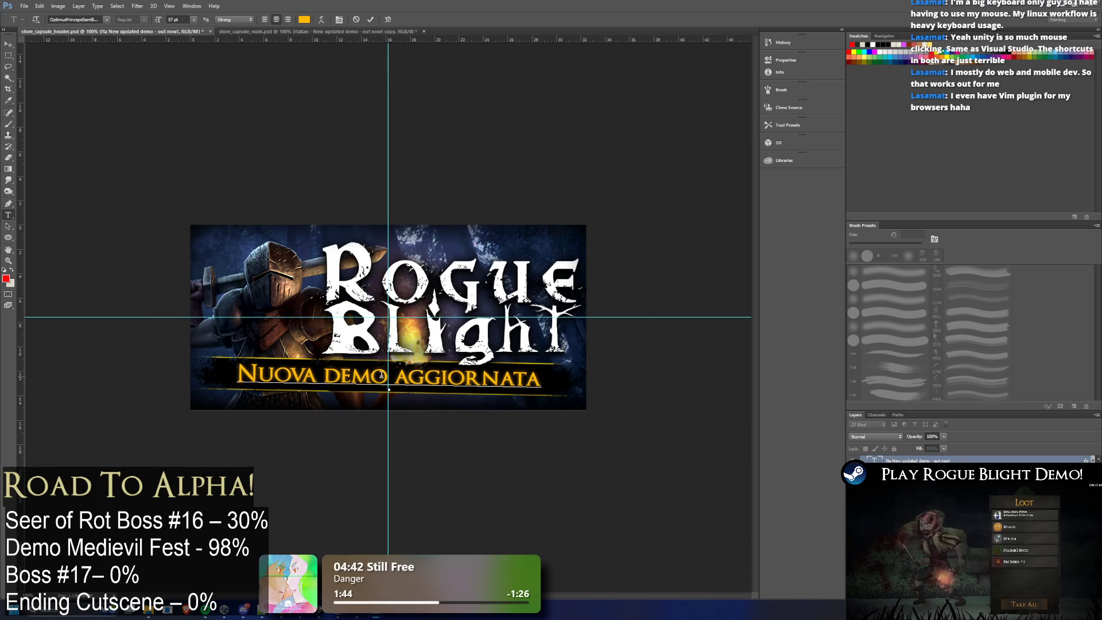
key(ctrl+a)
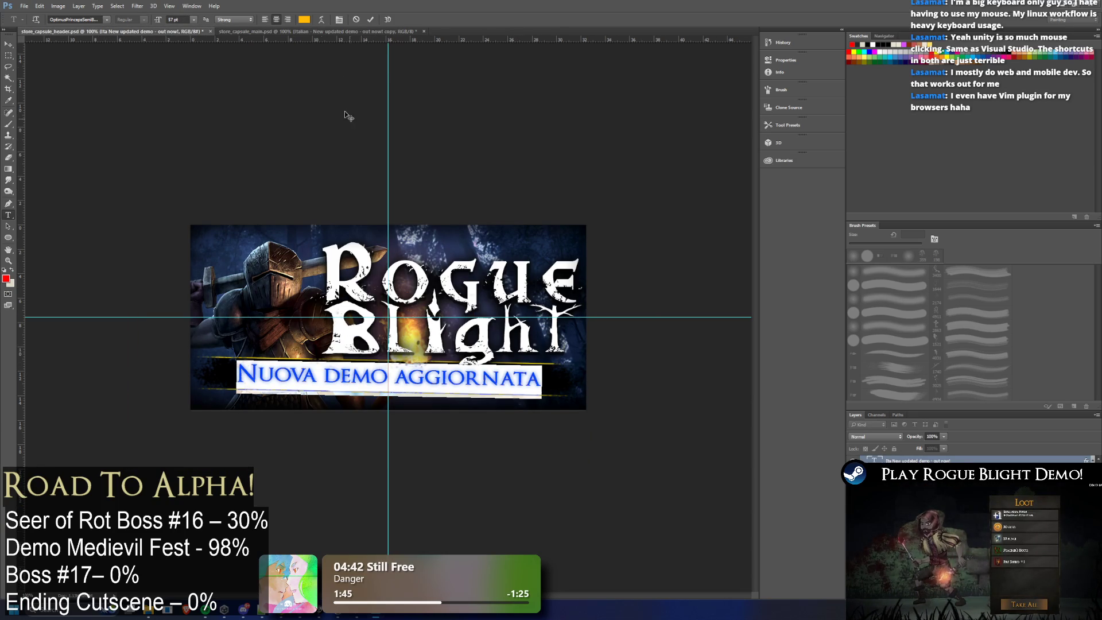
click(319, 32)
click(474, 314)
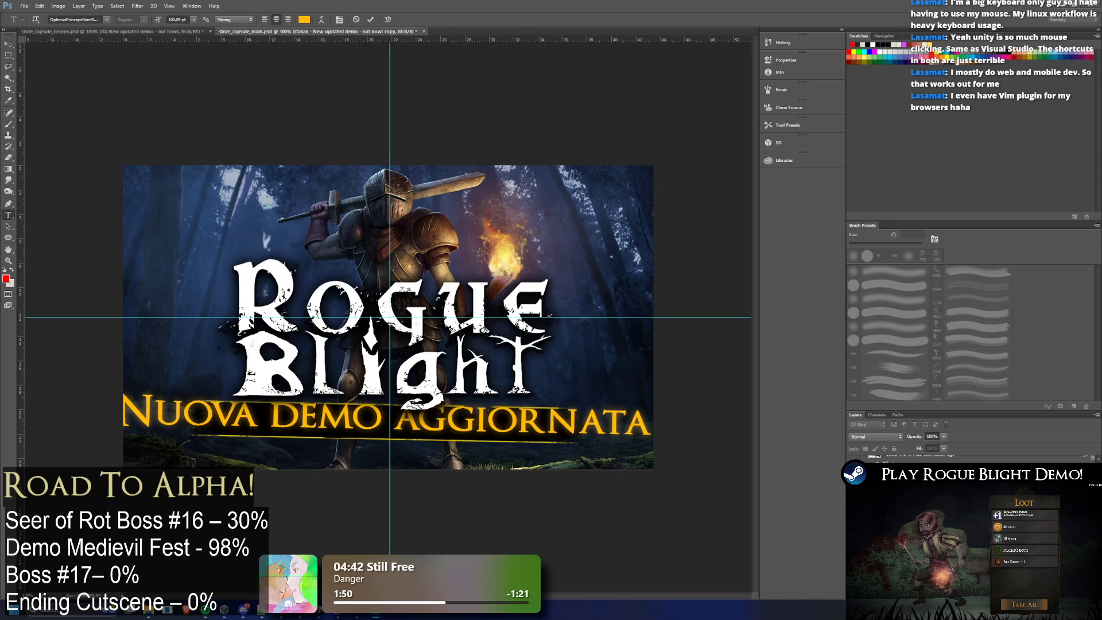
key(Escape)
key(alt+bracketleft)
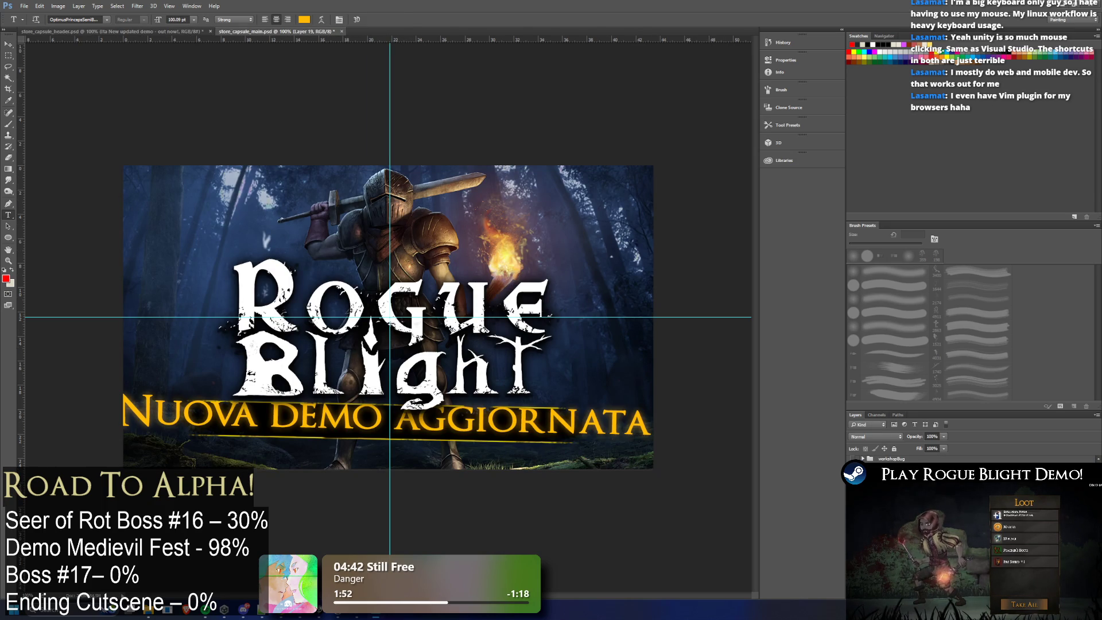
Step: Re-edit the Italian banner text, undo a stray letter and select the whole line
click(404, 425)
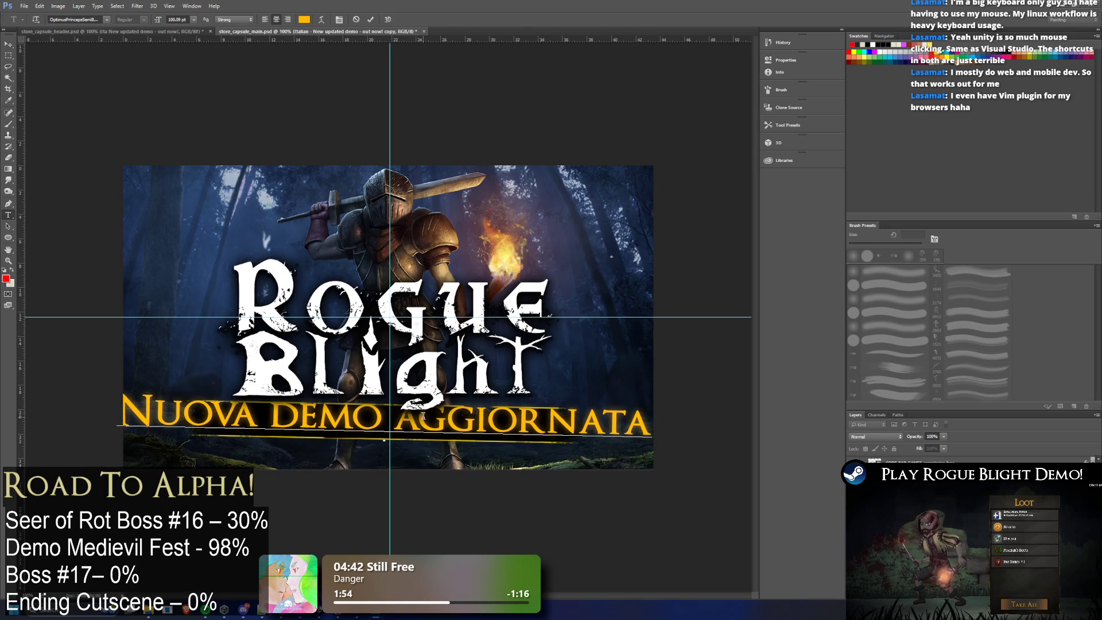
text(a)
key(ctrl+a)
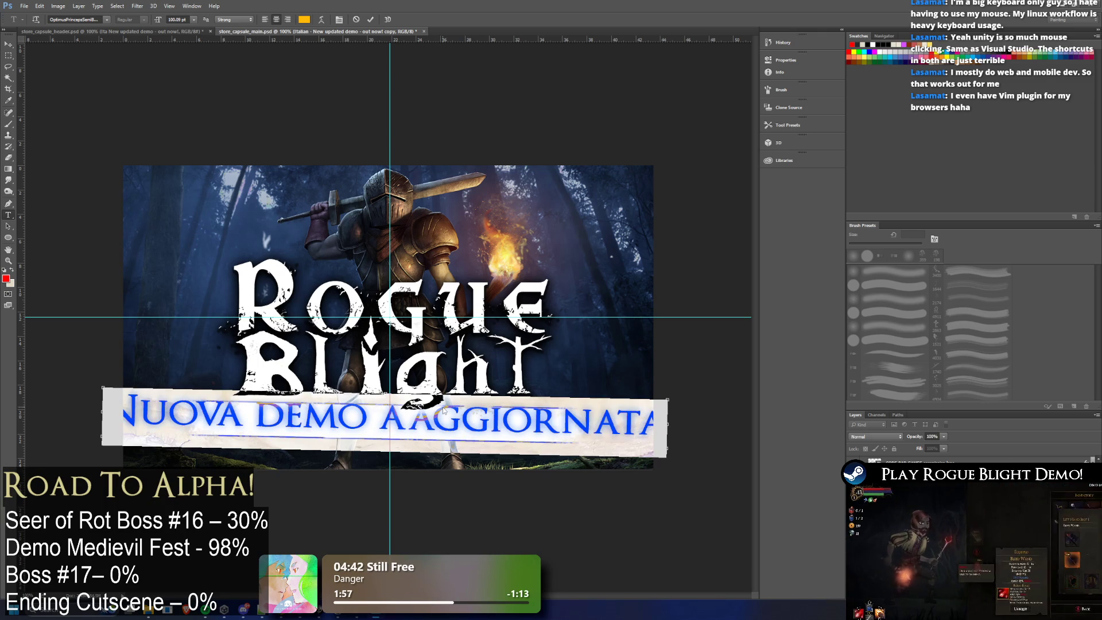
text(V)
key(ctrl+z)
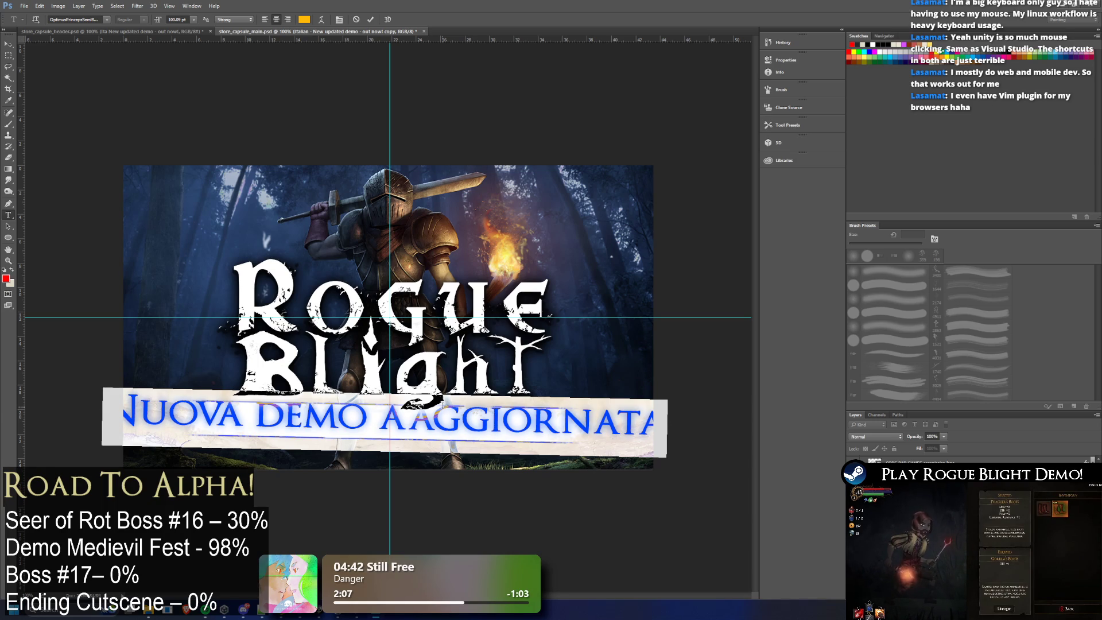
key(Right)
key(ctrl+a)
key(Right)
key(ctrl+a)
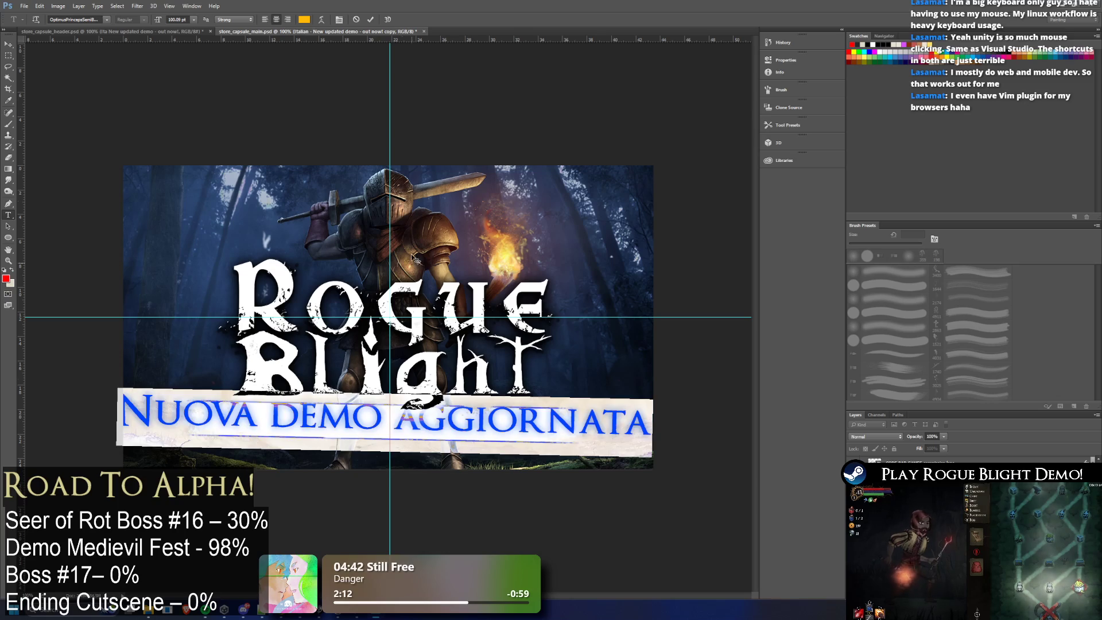
Step: Hide the overlapping English line and select the full Italian banner line for resizing
click(194, 21)
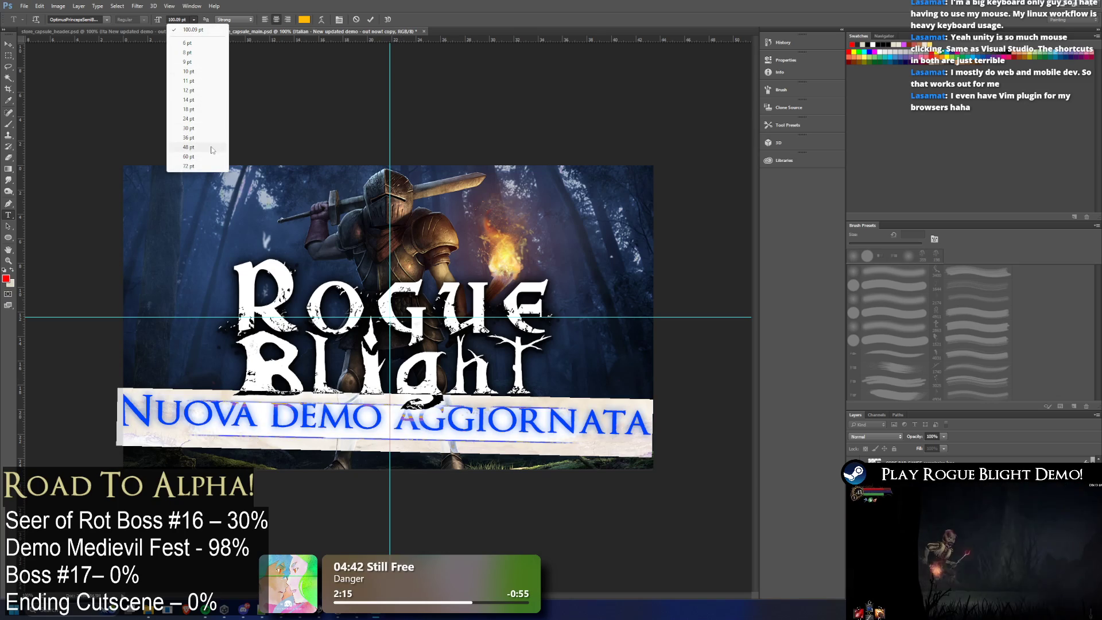
click(914, 455)
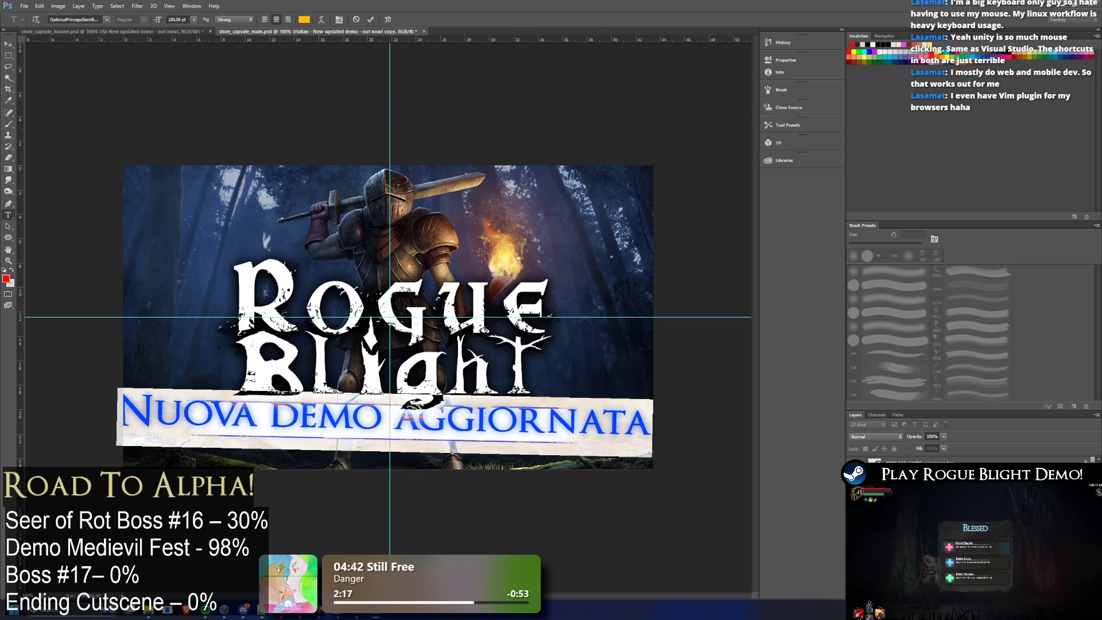
click(903, 474)
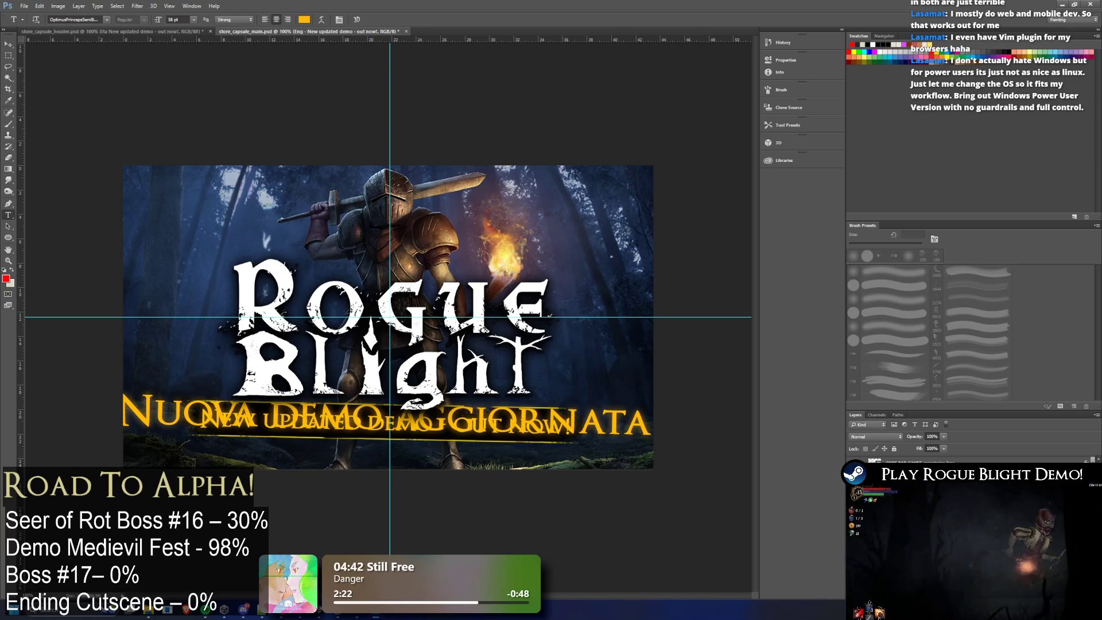
click(474, 442)
key(ctrl+Return)
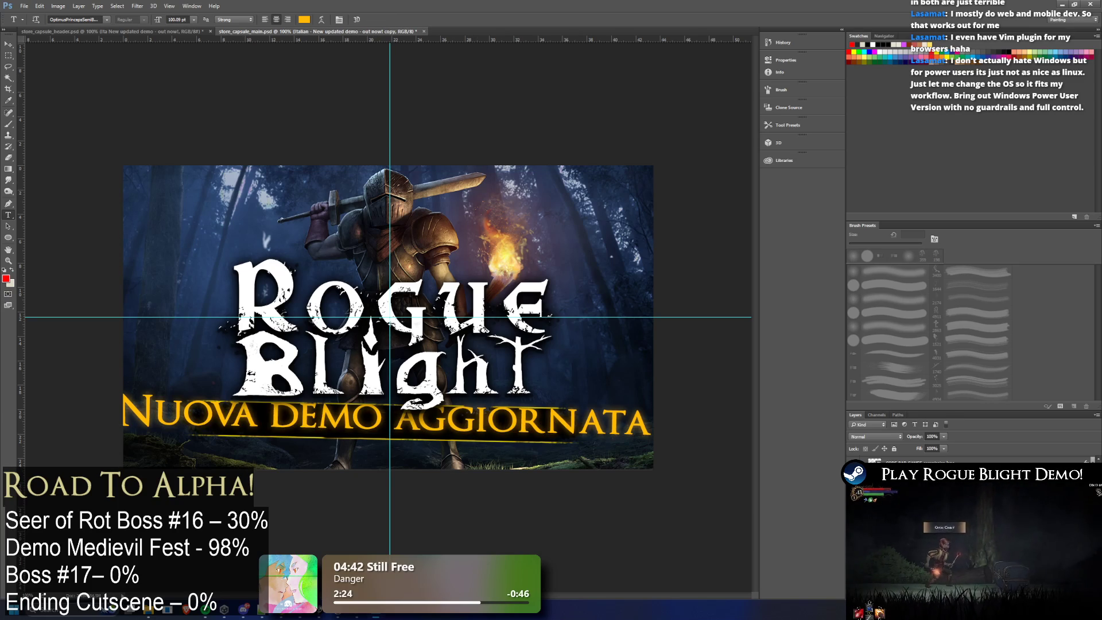
triple_click(456, 421)
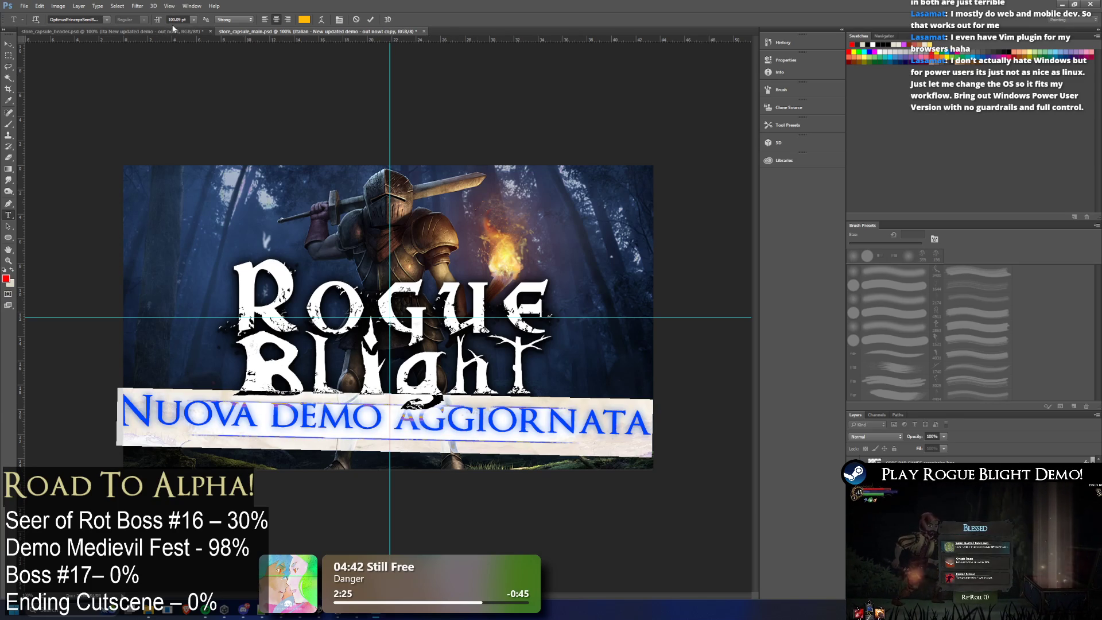
text(58)
key(Return)
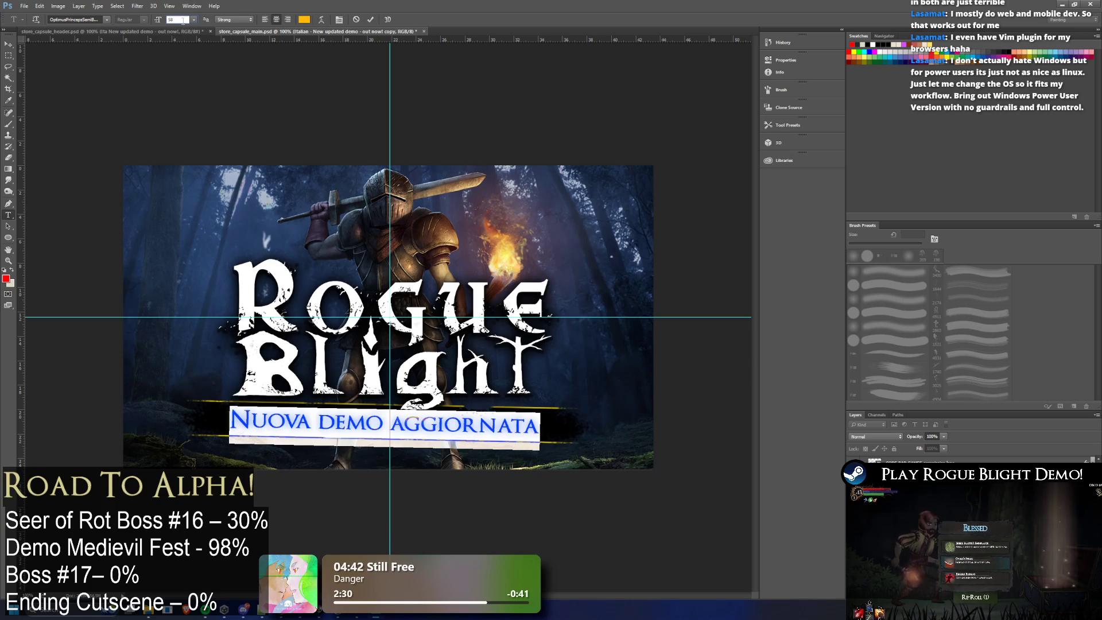
text(60)
Step: Adjust the Italian banner to 68 pt so it fits the strip, and commit
key(BackSpace)
text(5)
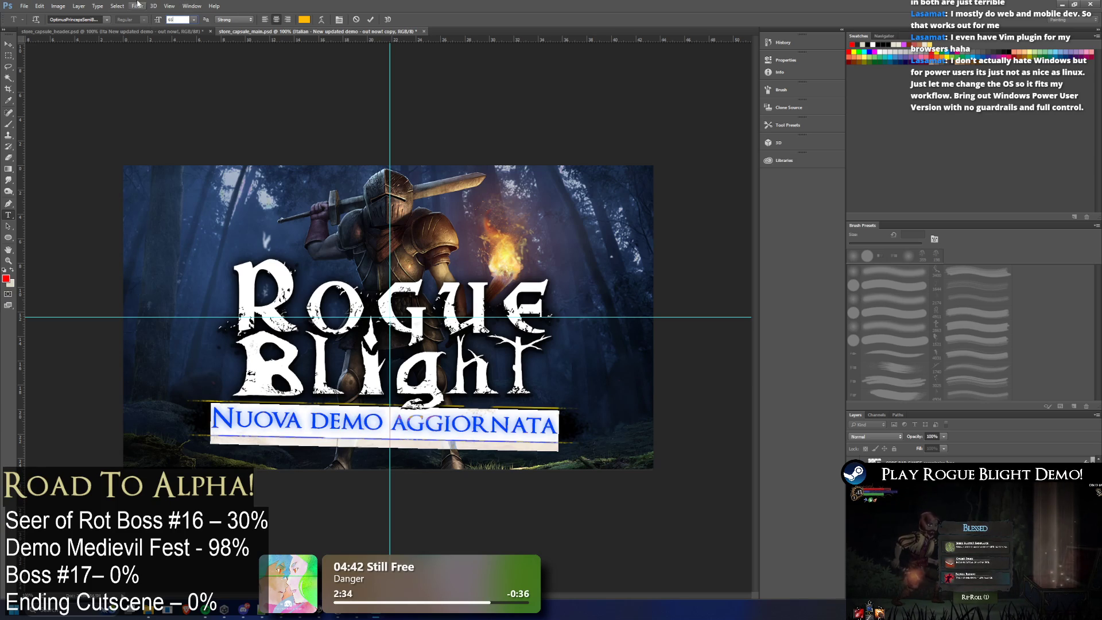
key(BackSpace)
key(BackSpace)
text(67)
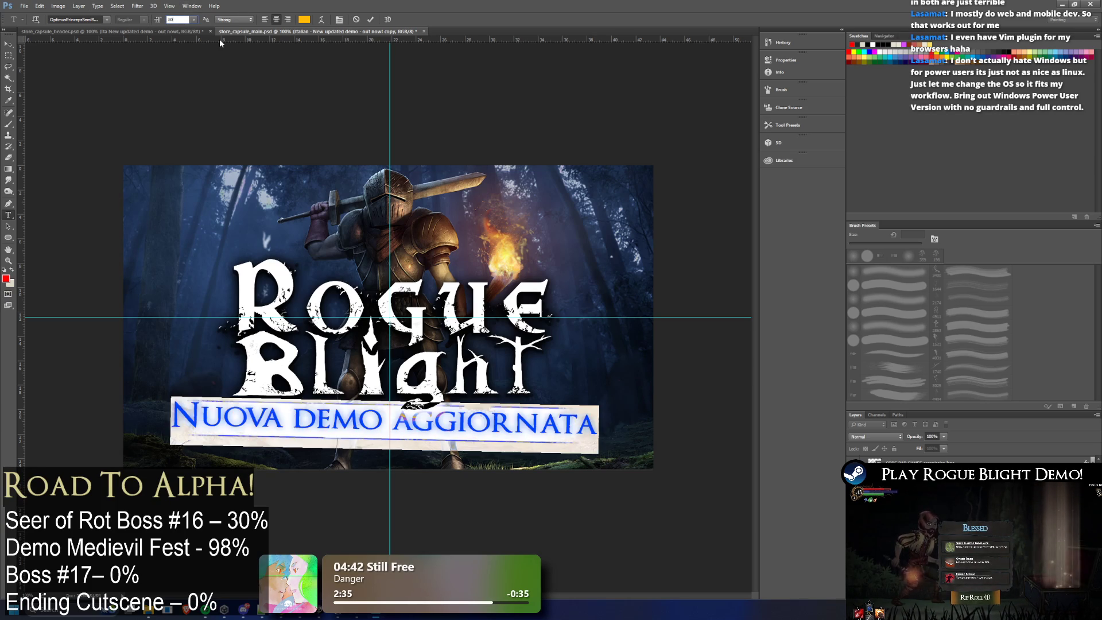
key(BackSpace)
text(7)
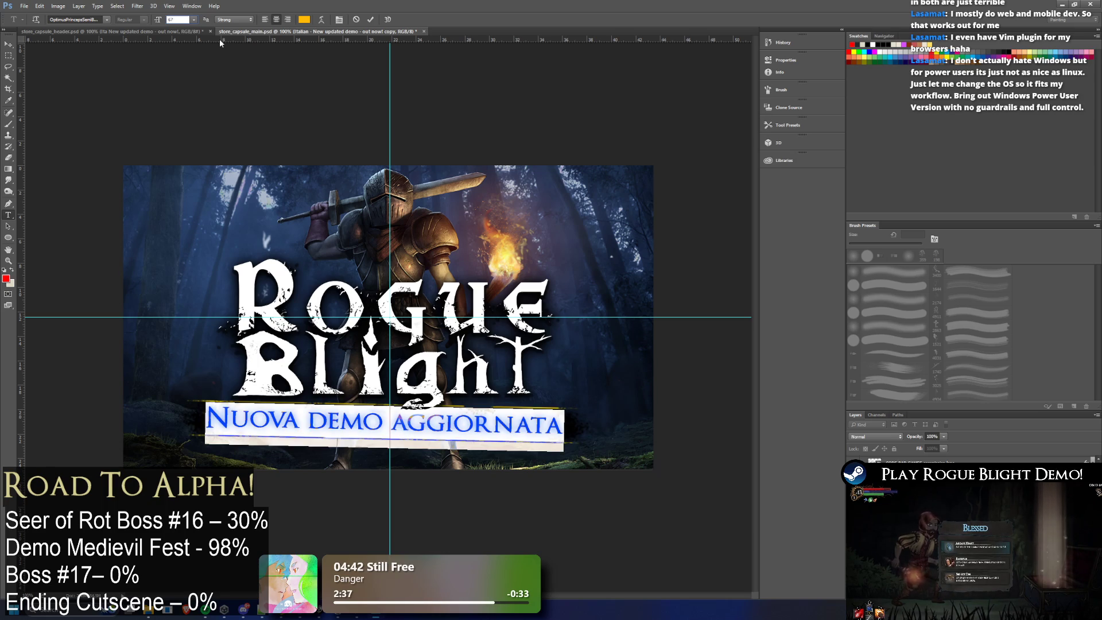
key(BackSpace)
text(8)
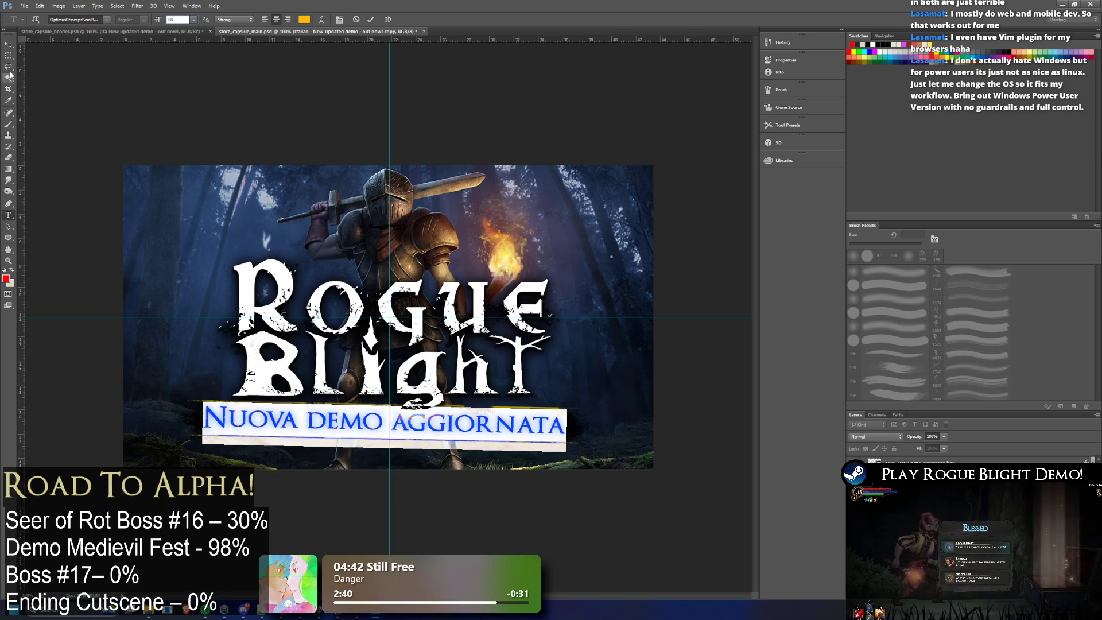
click(9, 67)
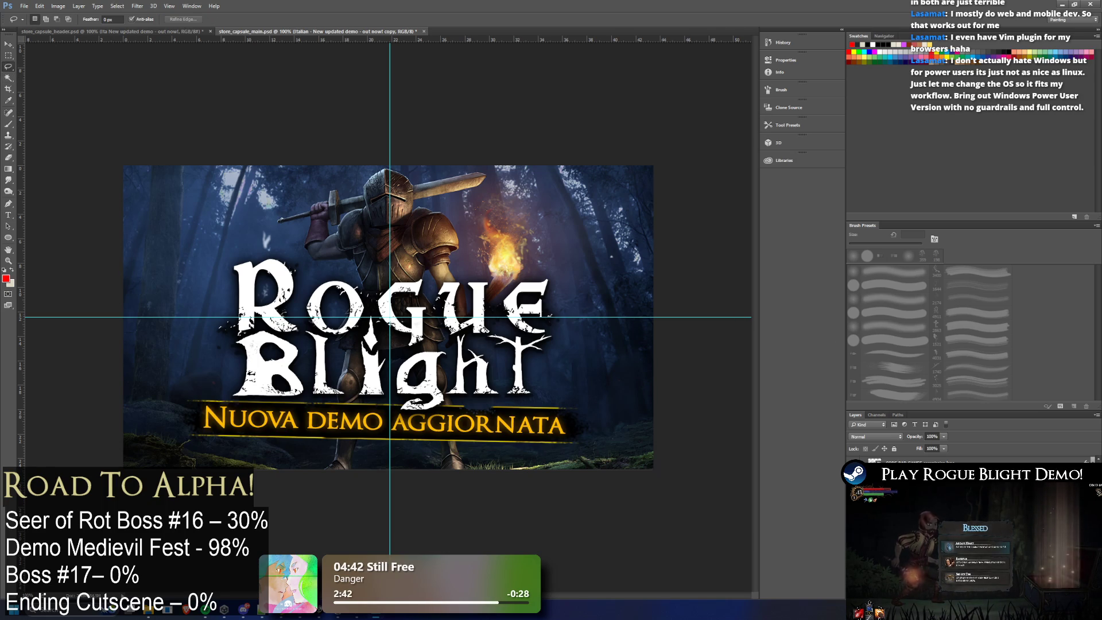
click(11, 43)
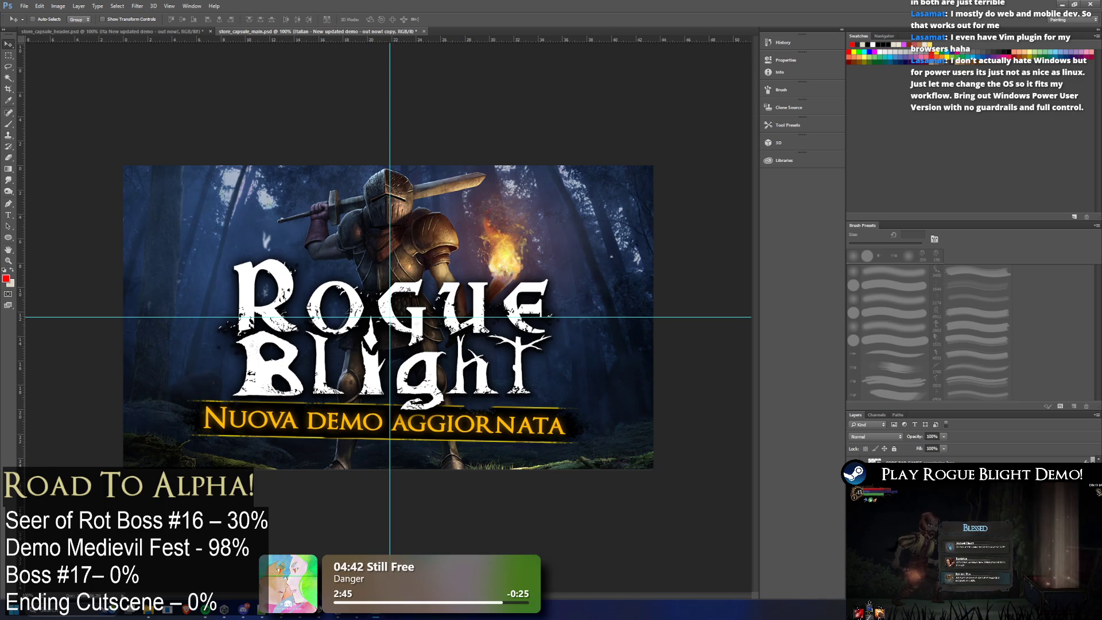
Step: Duplicate the Italian banner layer as a 'German' copy, then show the 'Neue aktualisierte Demo' header
right_click(910, 508)
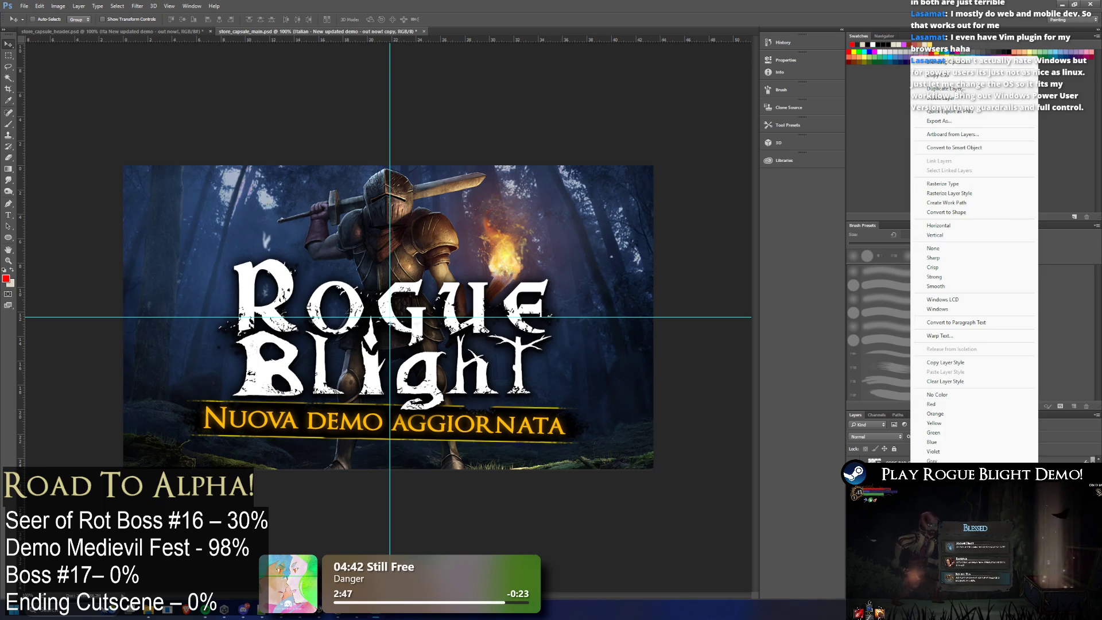
click(175, 33)
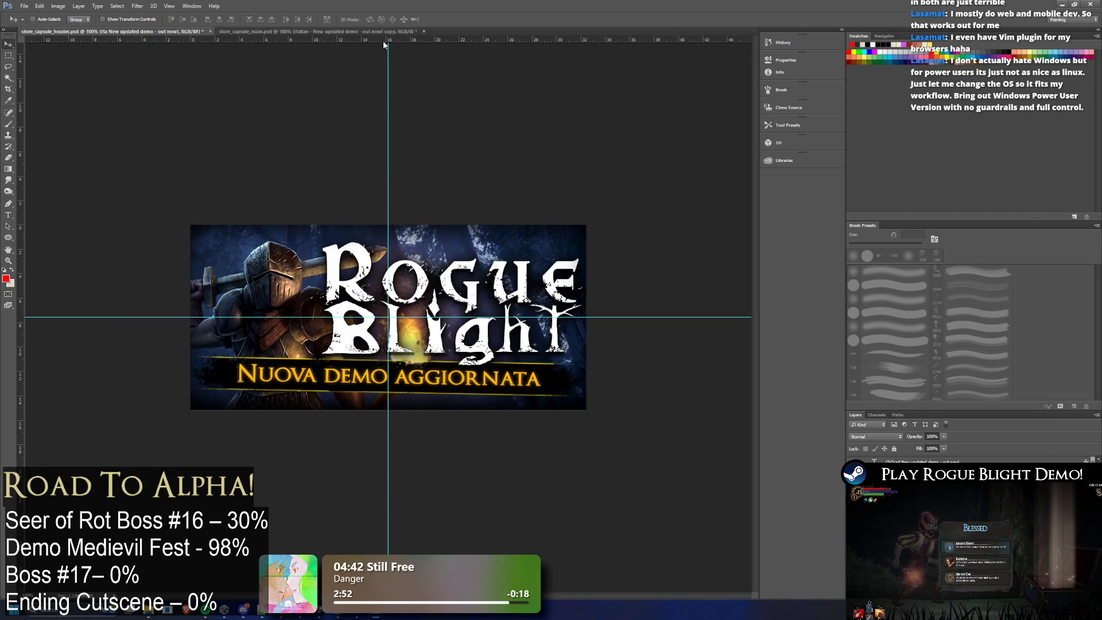
click(359, 31)
right_click(902, 462)
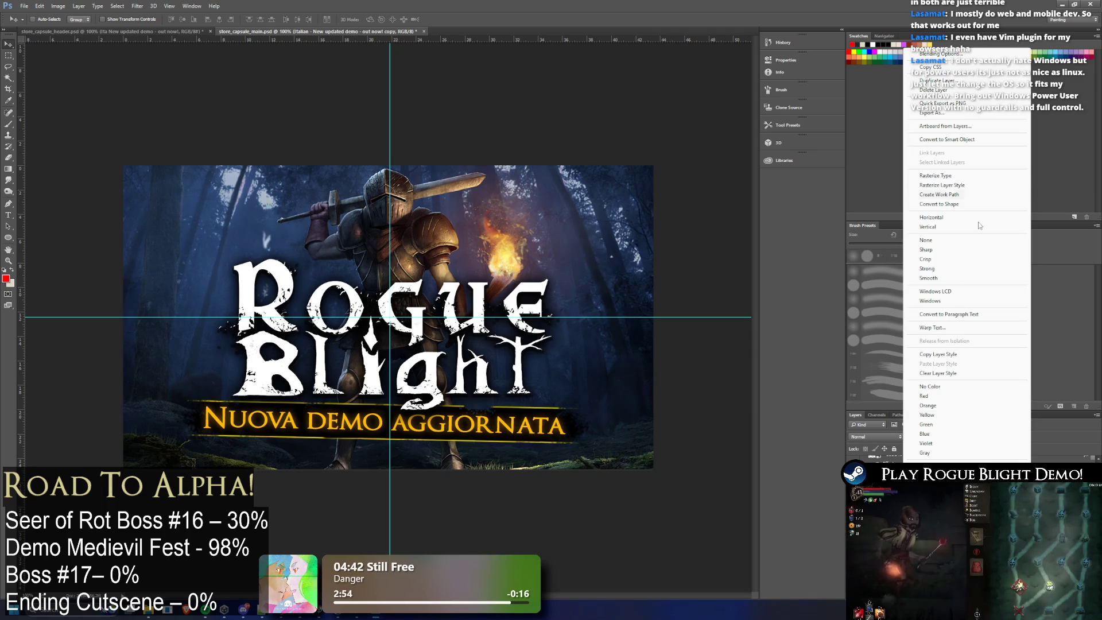
click(954, 80)
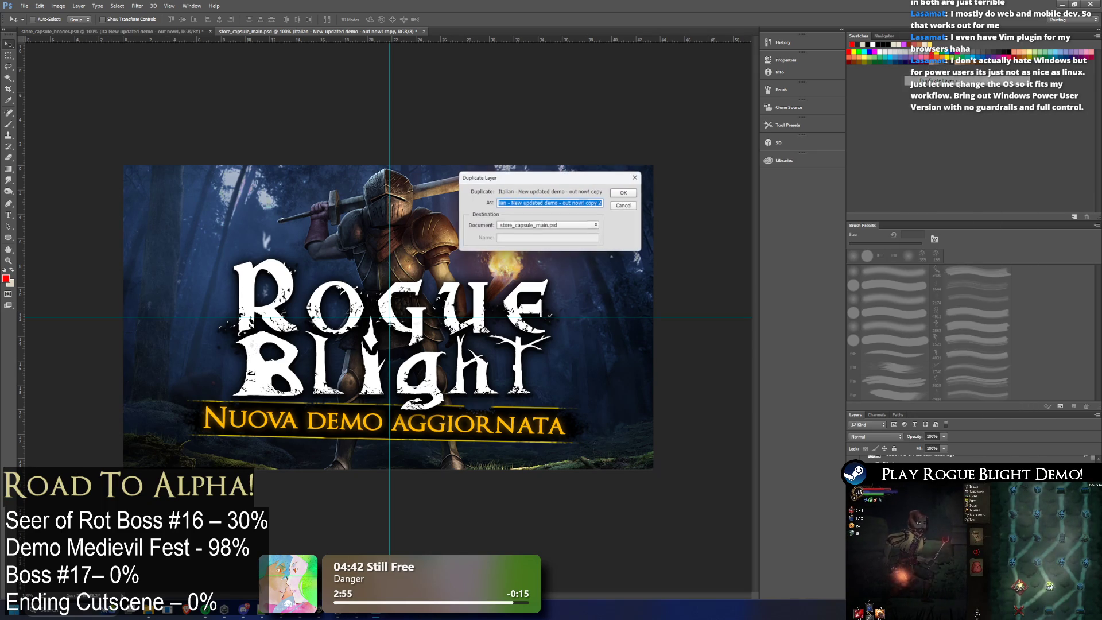
click(501, 204)
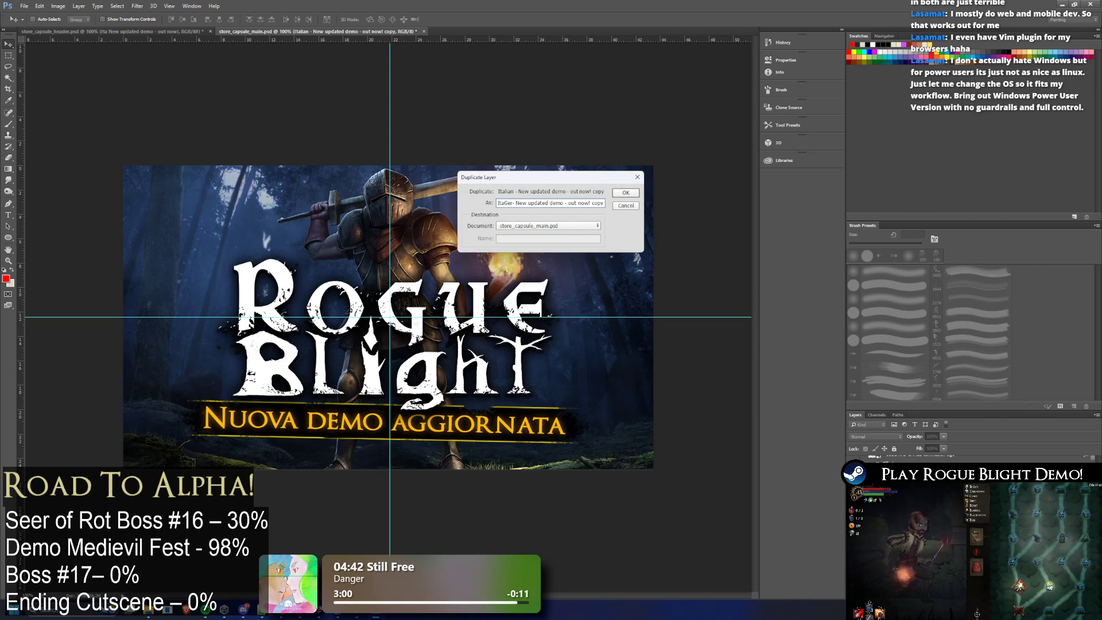
text(rman)
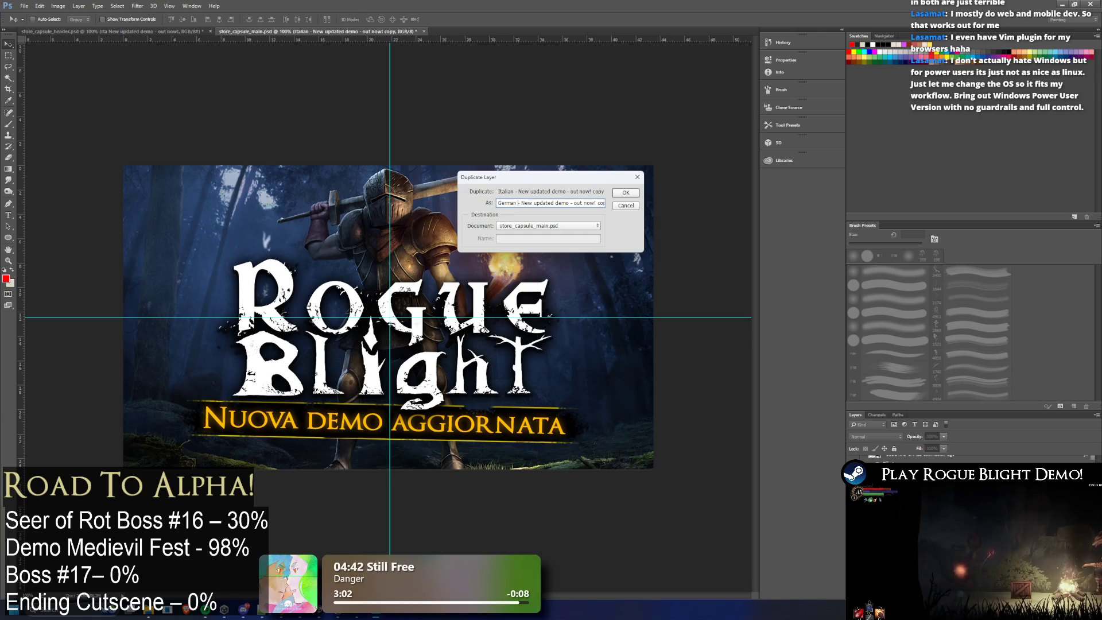
key(Return)
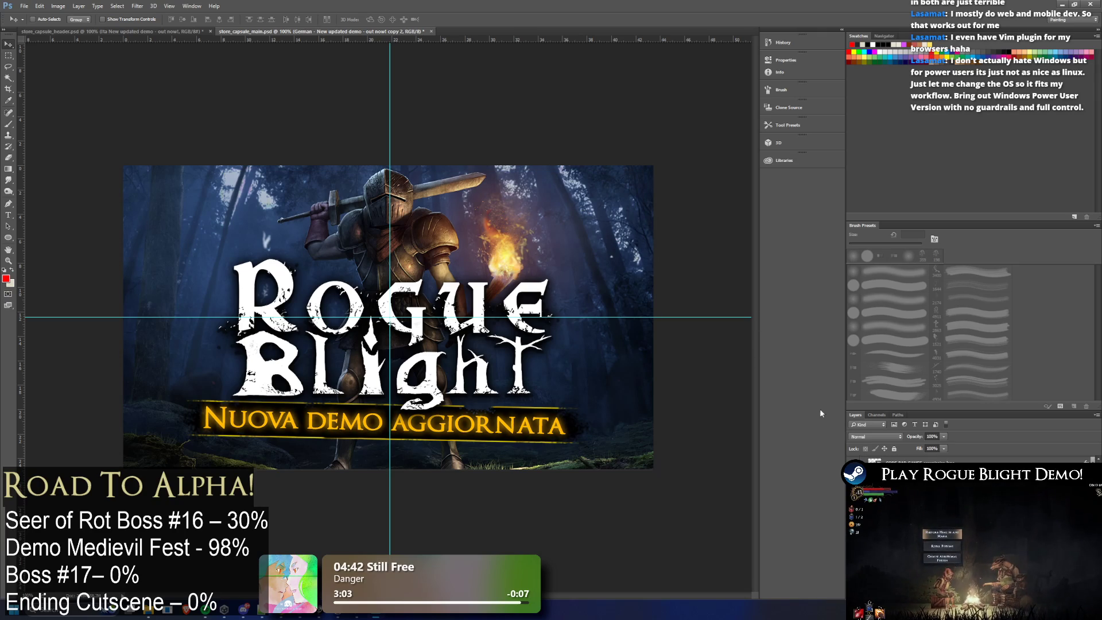
click(133, 29)
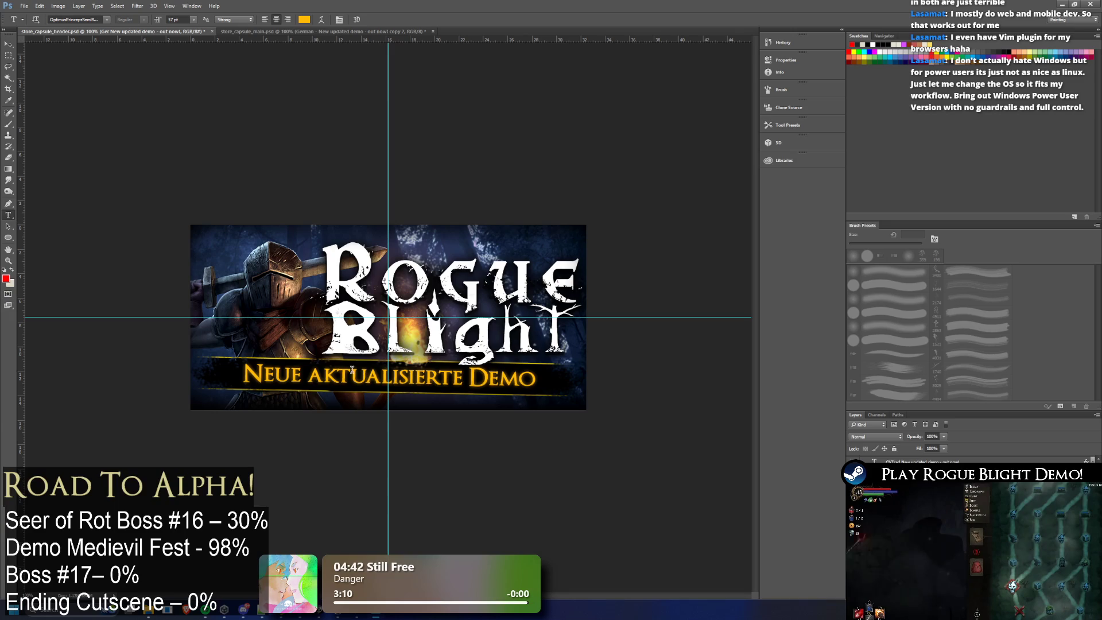
Step: Replace the main capsule's Italian banner wording with the German 'Neue aktualisierte Demo'
double_click(874, 462)
key(ctrl+c)
click(327, 31)
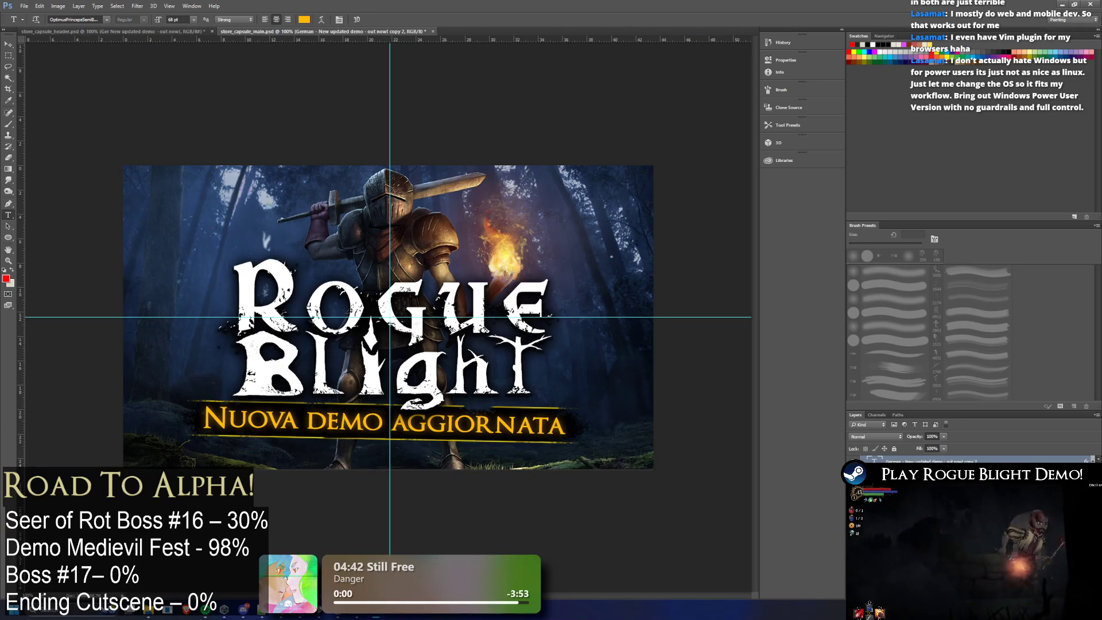
click(447, 415)
key(ctrl+a)
key(ctrl+v)
key(ctrl+a)
key(ctrl+Return)
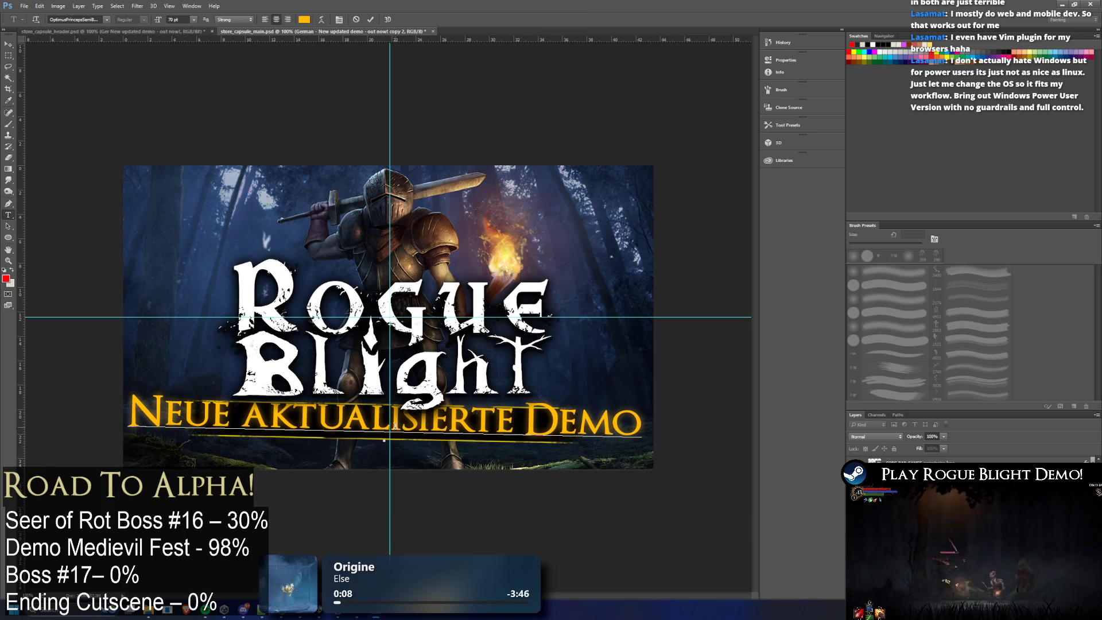
Step: Resize the German banner text to fit beneath the title and commit
key(ctrl+a)
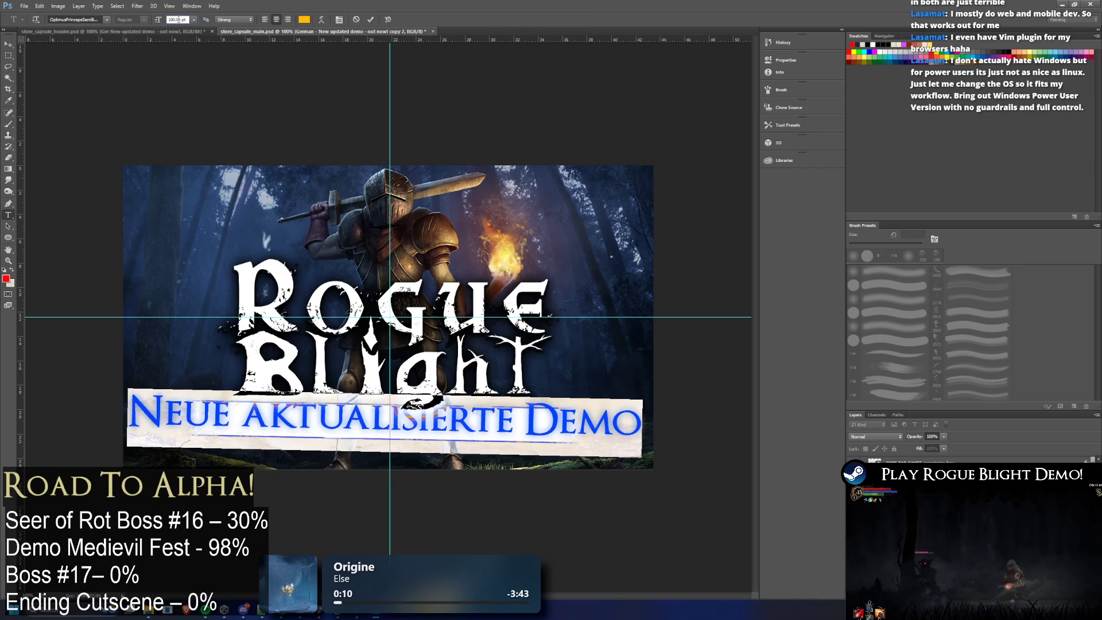
text(15019)
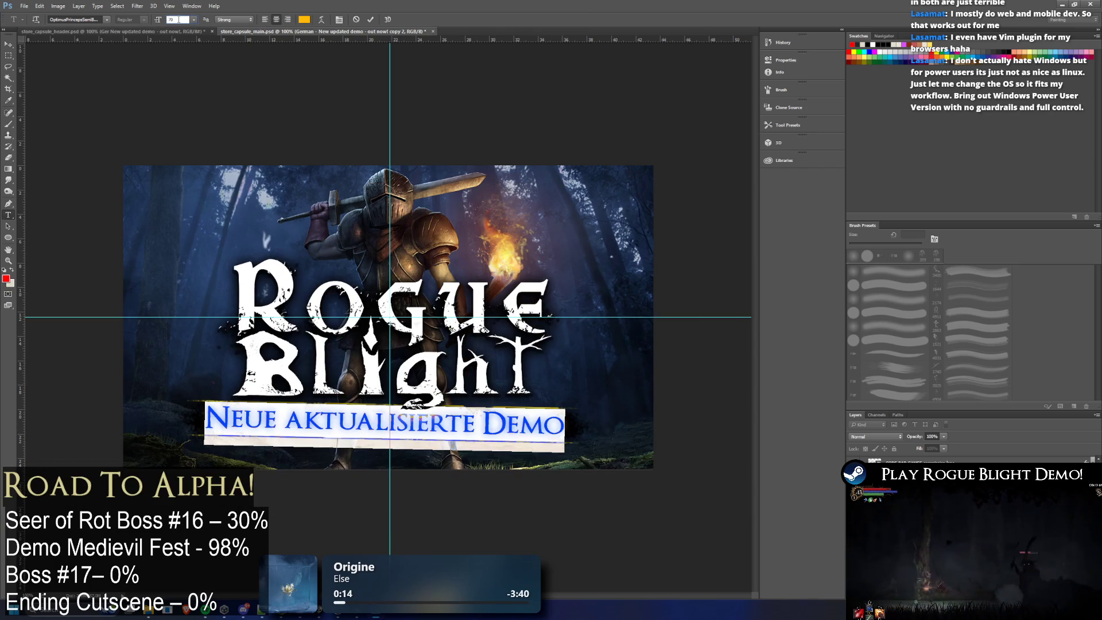
click(14, 66)
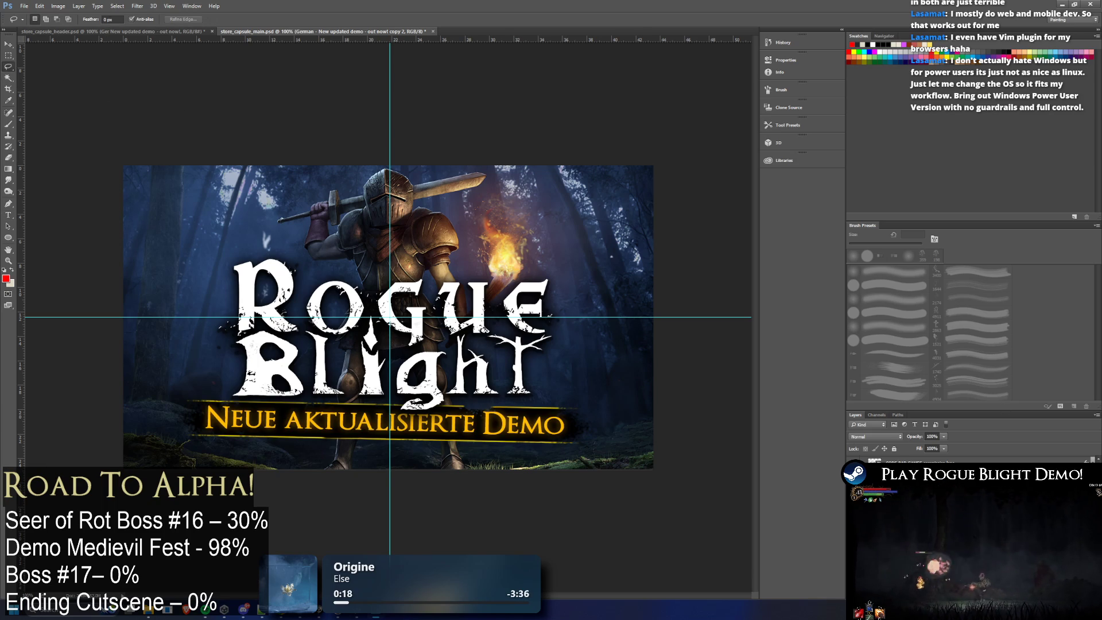
right_click(921, 465)
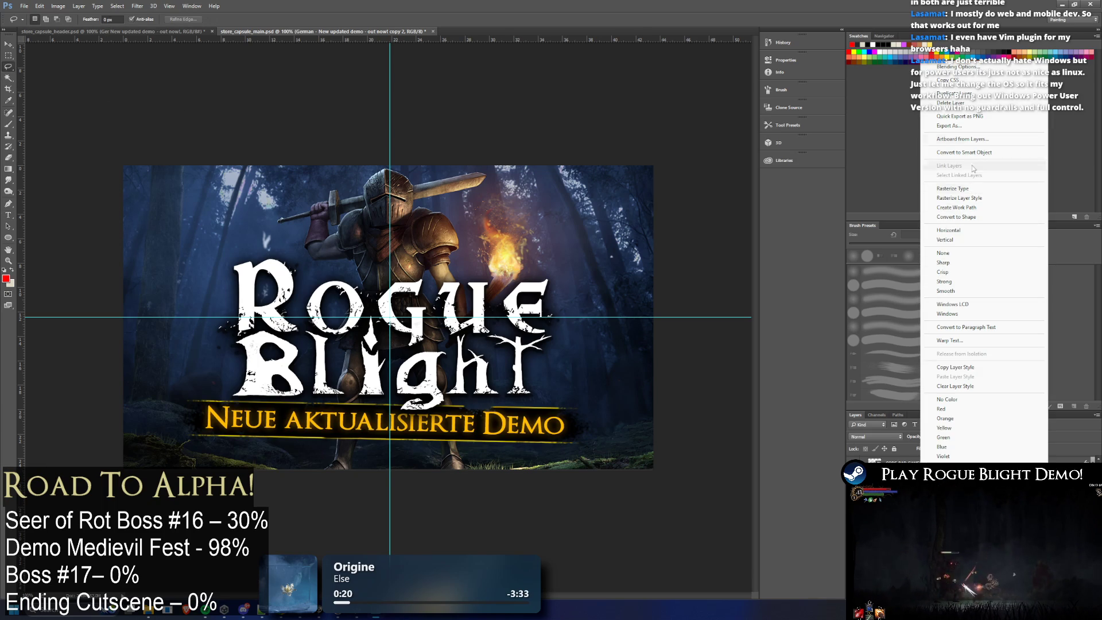
Step: Duplicate the German banner layer and glance at the header document
click(947, 94)
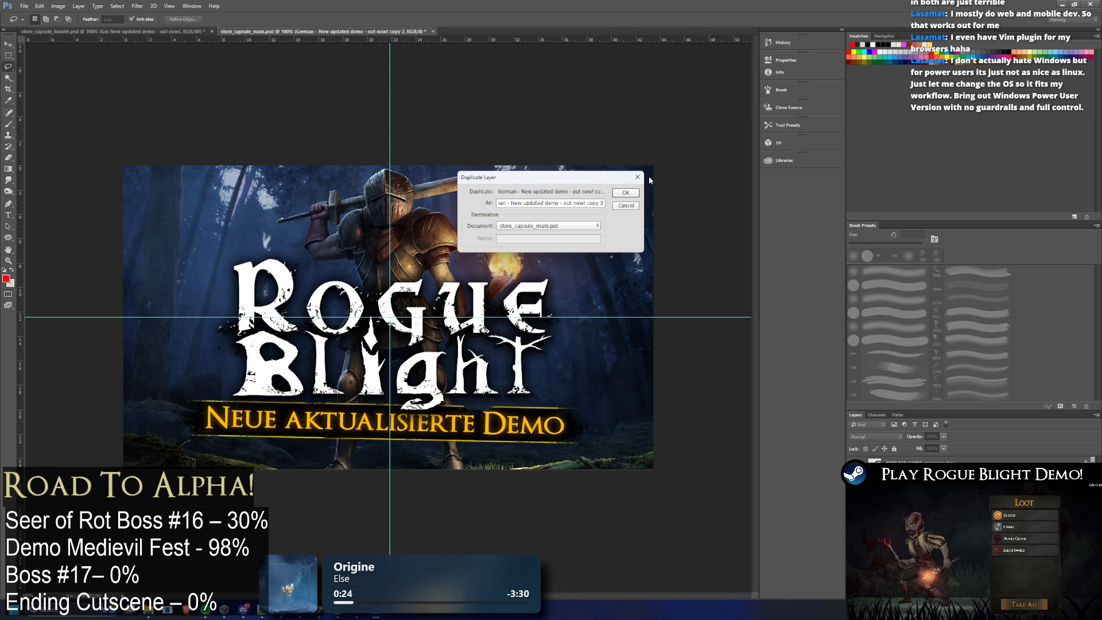
key(Return)
click(156, 31)
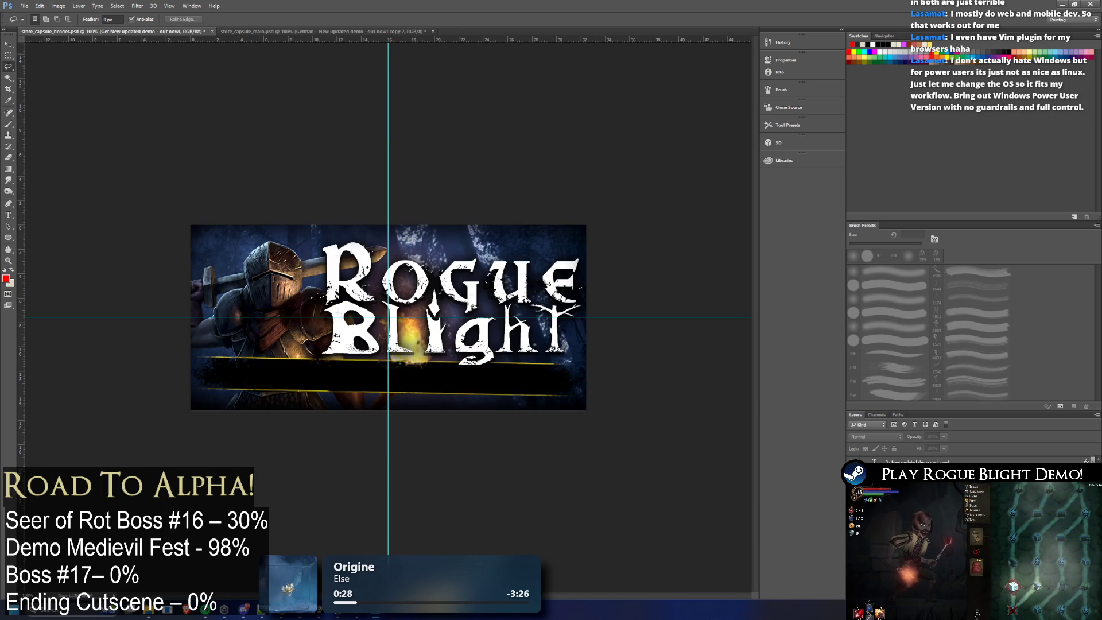
Step: Duplicate the banner layer as a 'Spanish' copy, then show the 'Demo actualizada' header
click(280, 31)
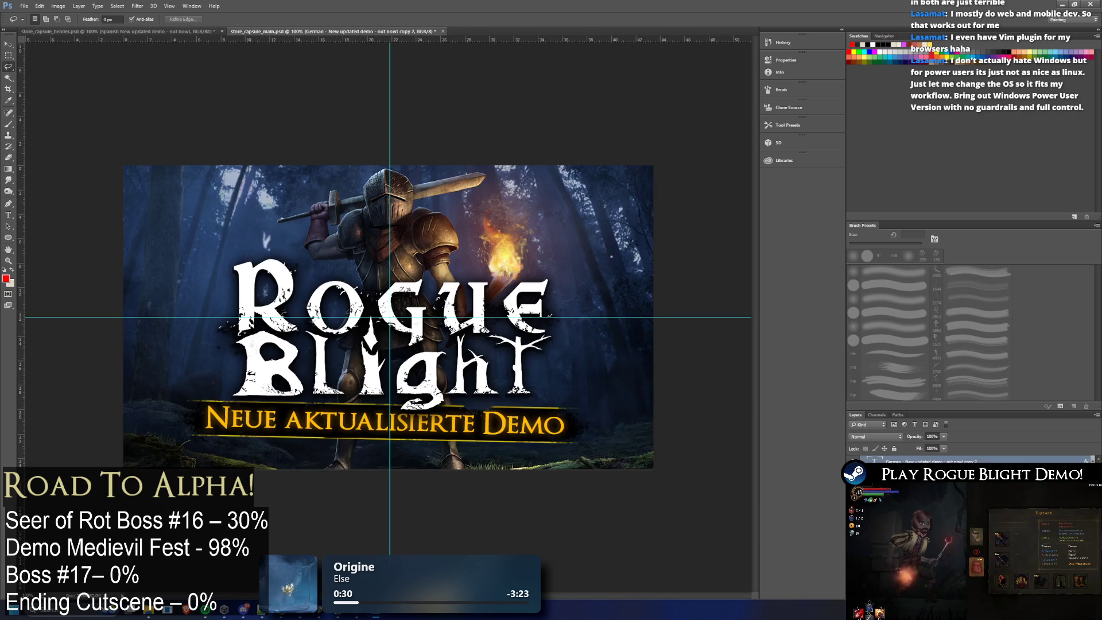
right_click(924, 461)
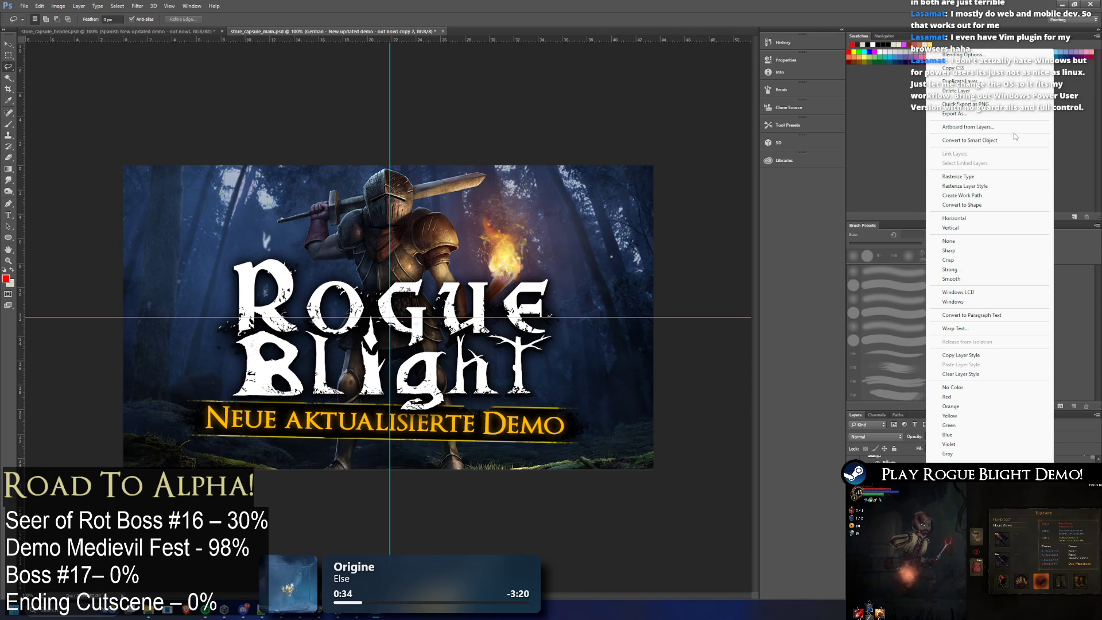
click(956, 80)
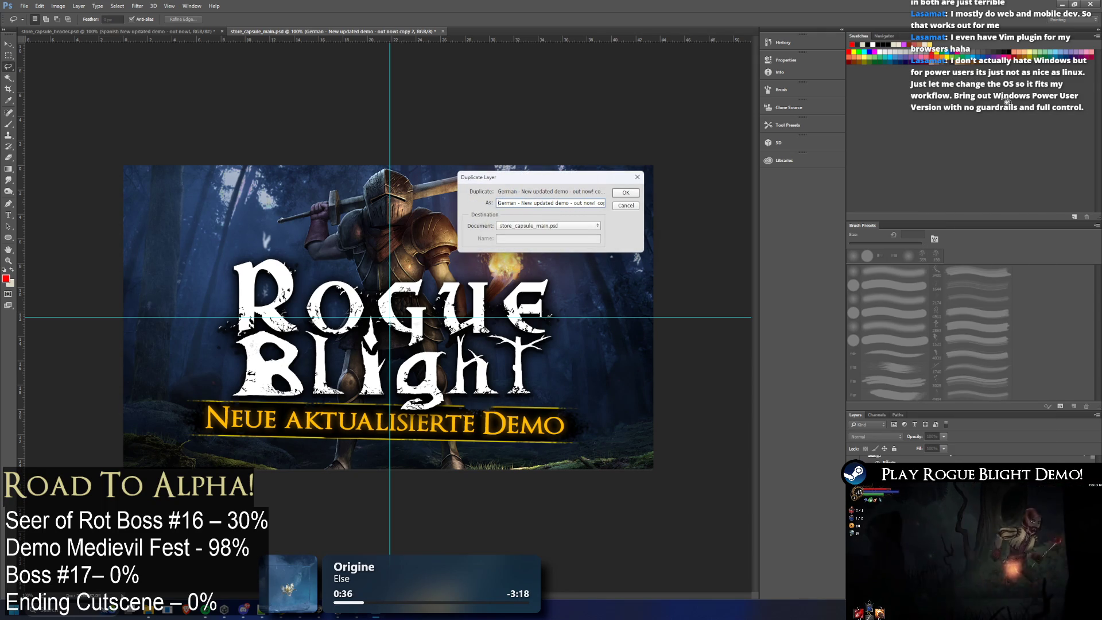
text(Spanish)
key(Return)
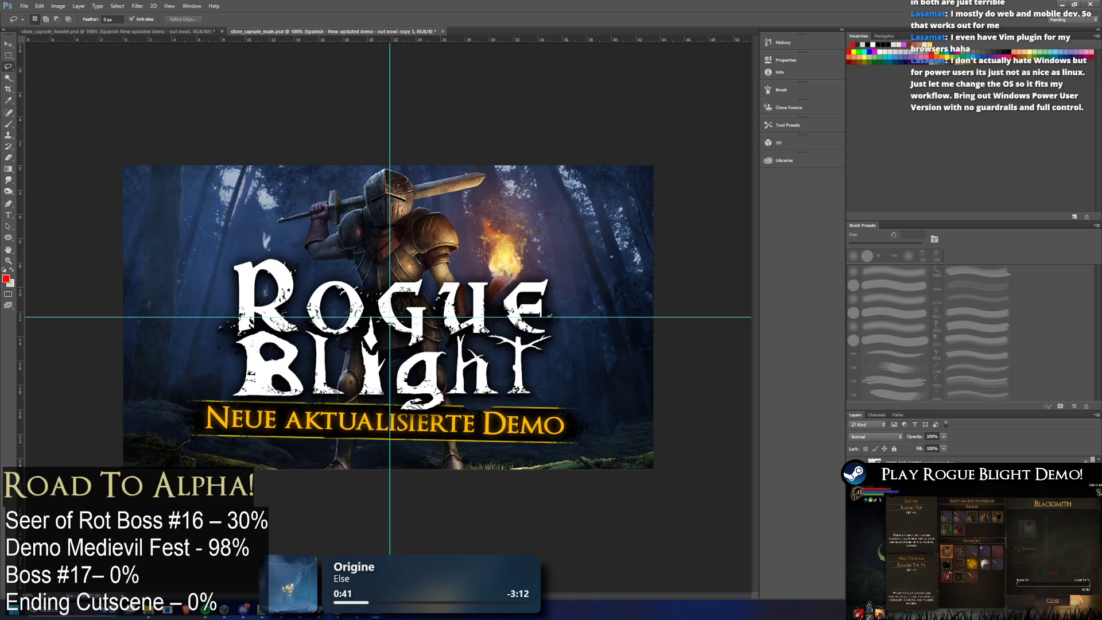
click(127, 32)
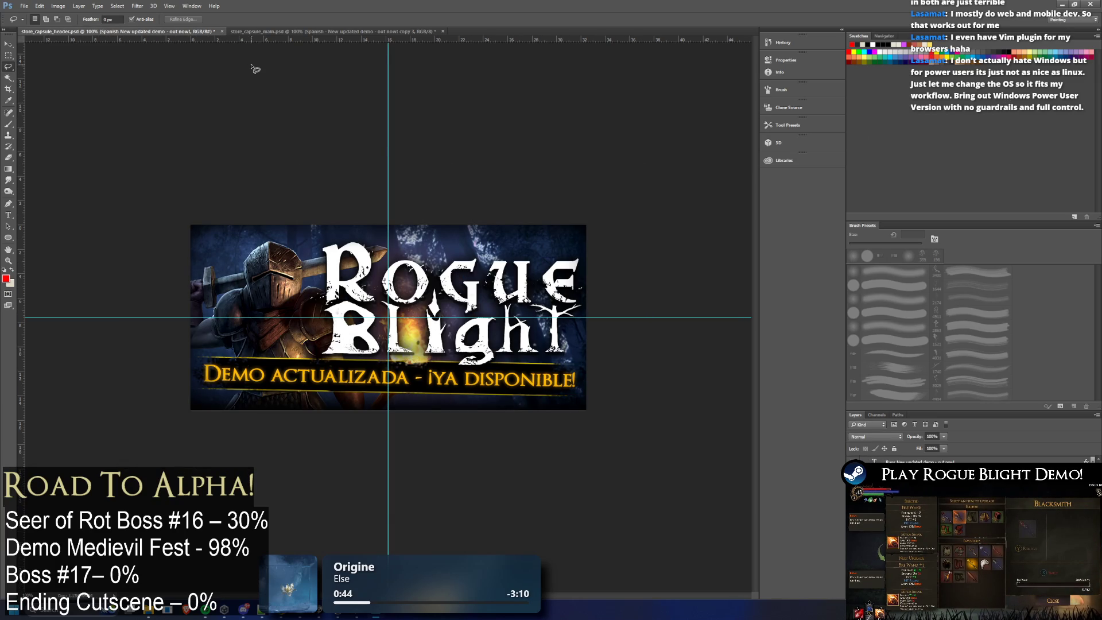
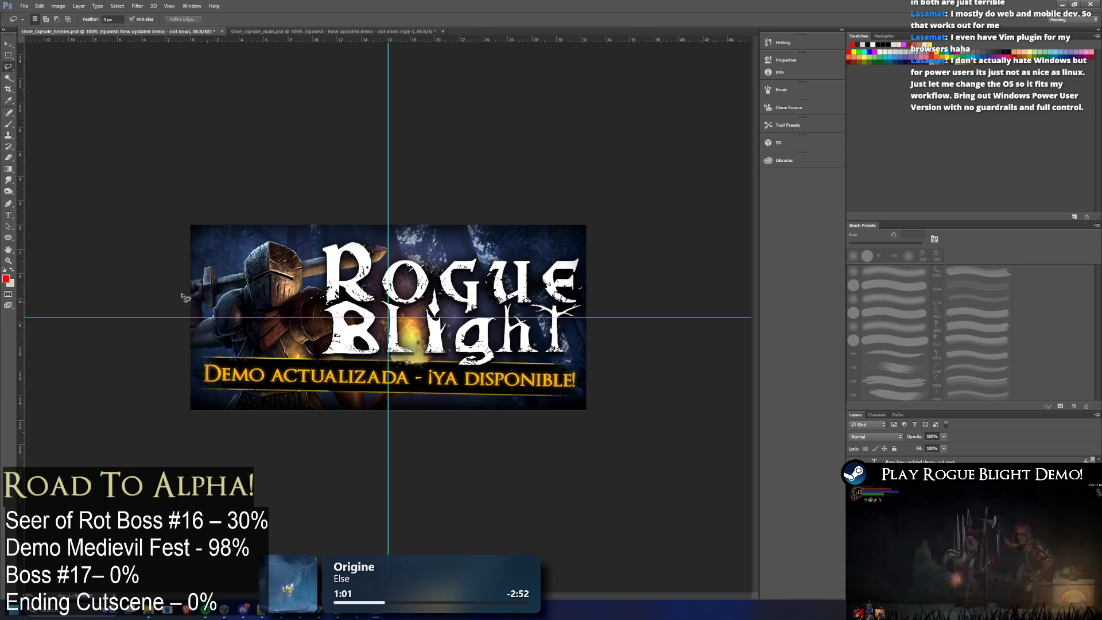
Step: Copy the Spanish 'Demo actualizada - ¡Ya disponible!' line from the header document and return to the main capsule
key(t)
click(407, 381)
key(Escape)
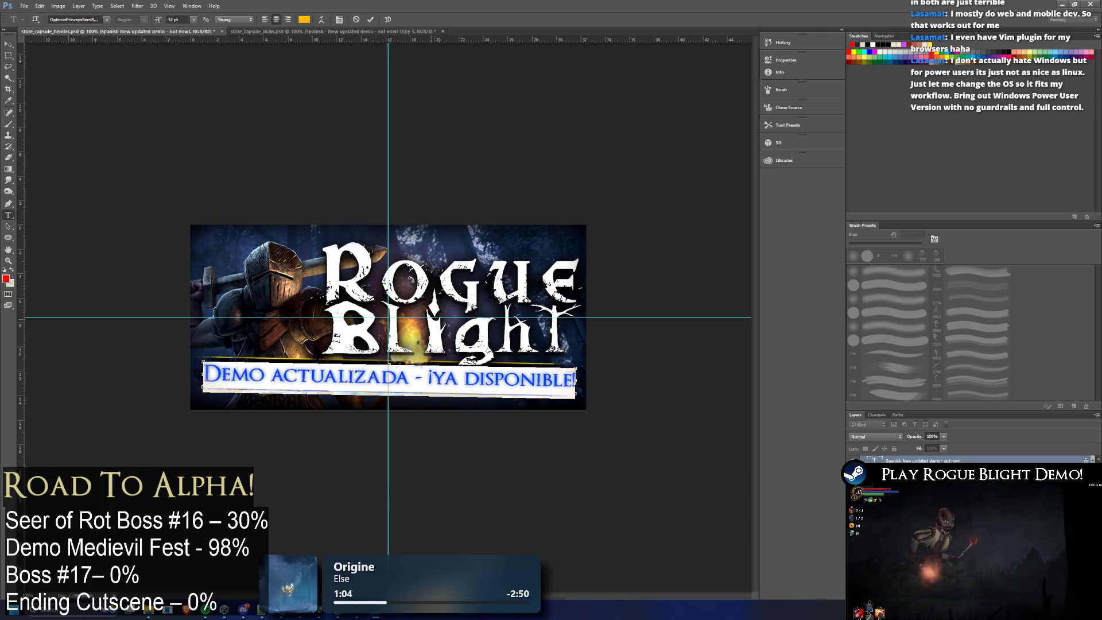
key(ctrl+Tab)
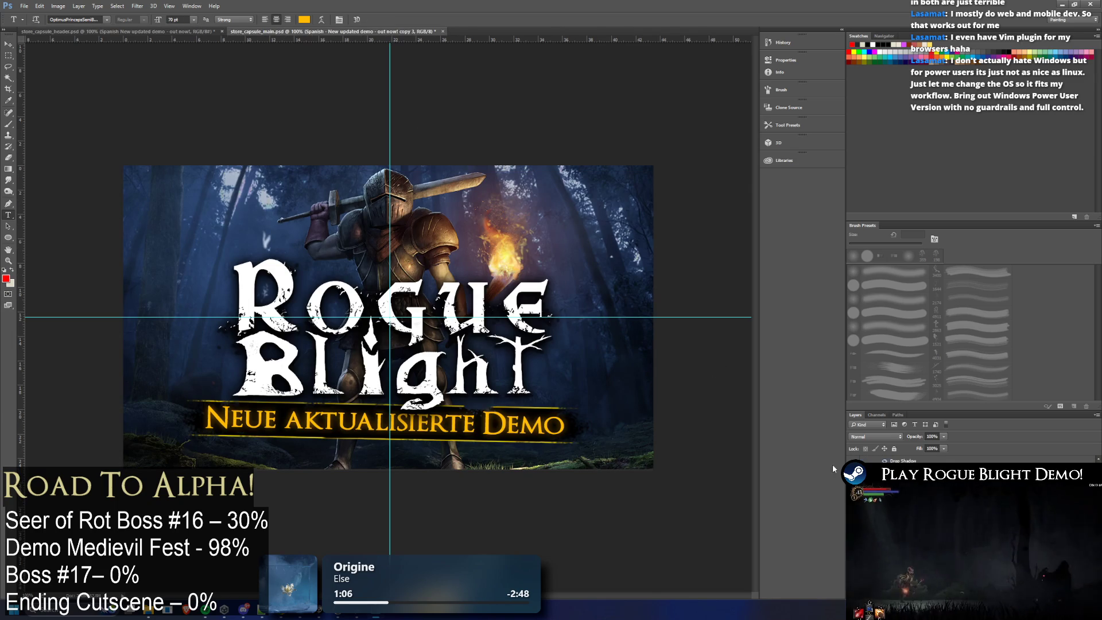
click(132, 31)
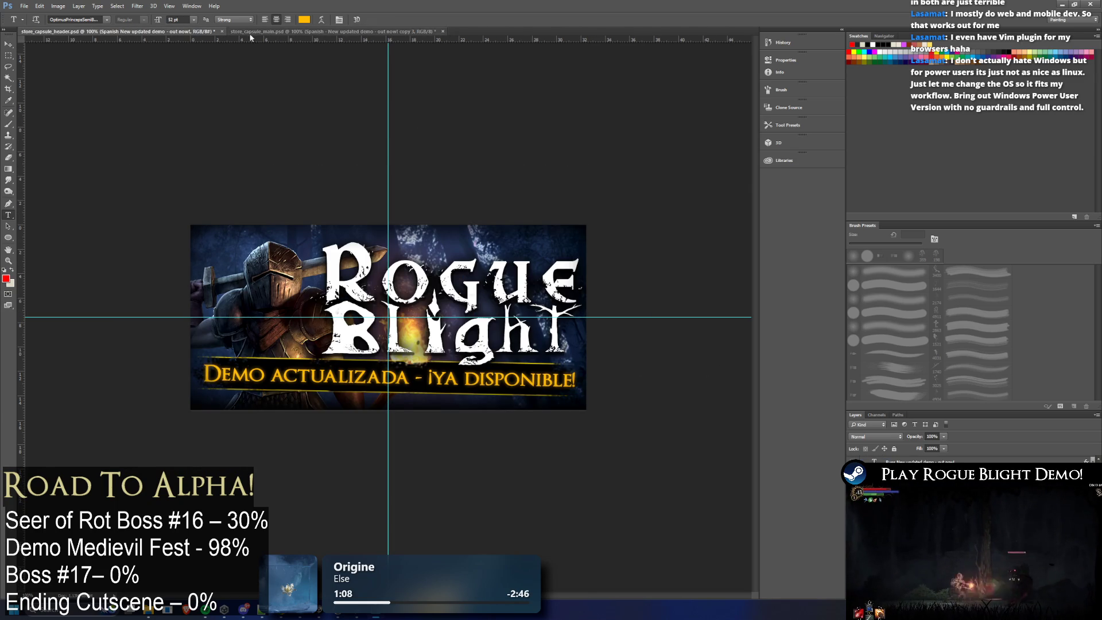
click(370, 31)
Step: Replace the German banner text with the Spanish line at 30 pt and commit it
key(ctrl+a)
key(ctrl+v)
key(ctrl+a)
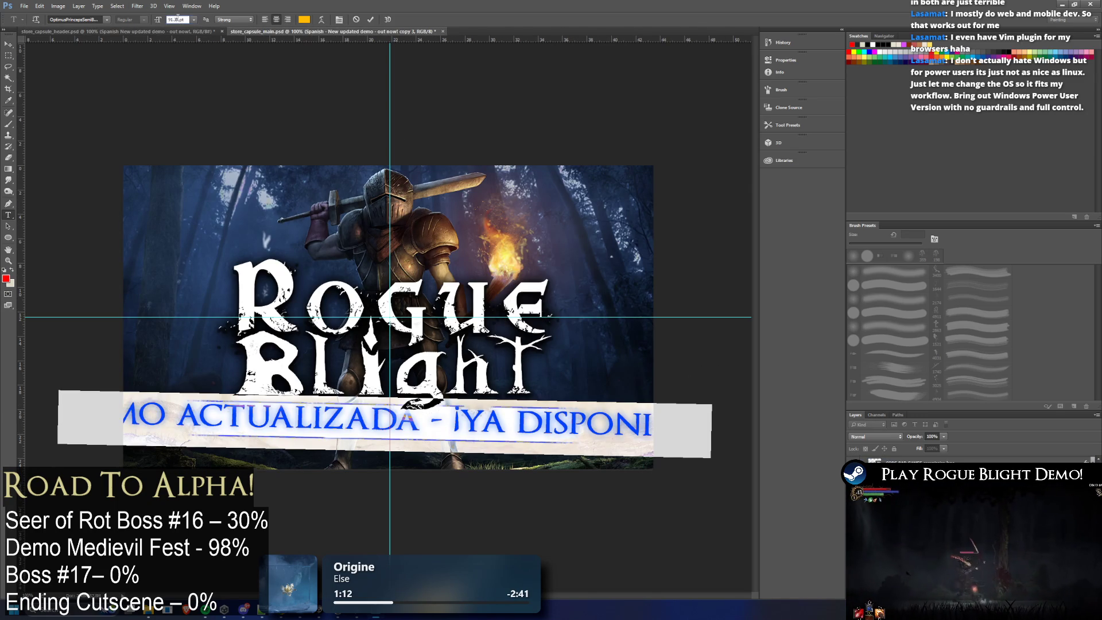
text(40)
key(Return)
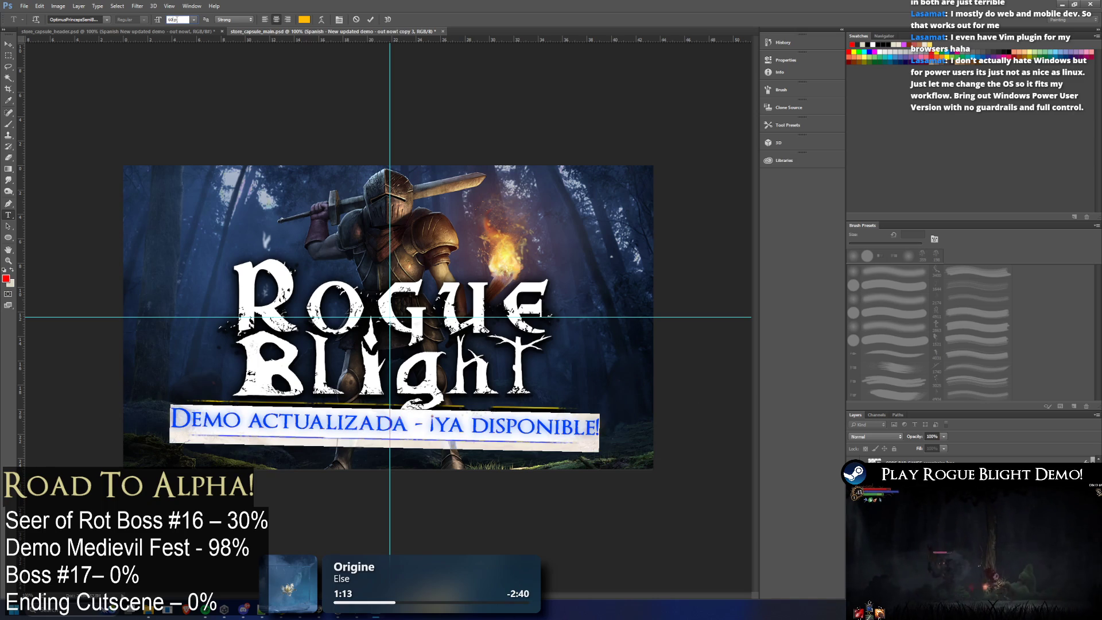
text(30)
key(Return)
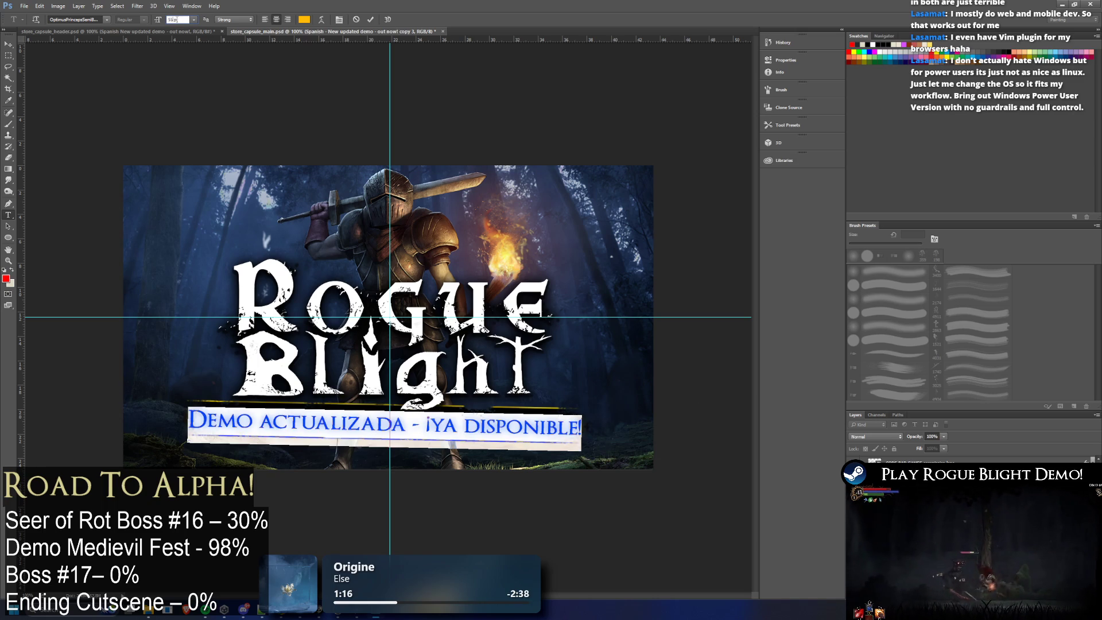
click(10, 69)
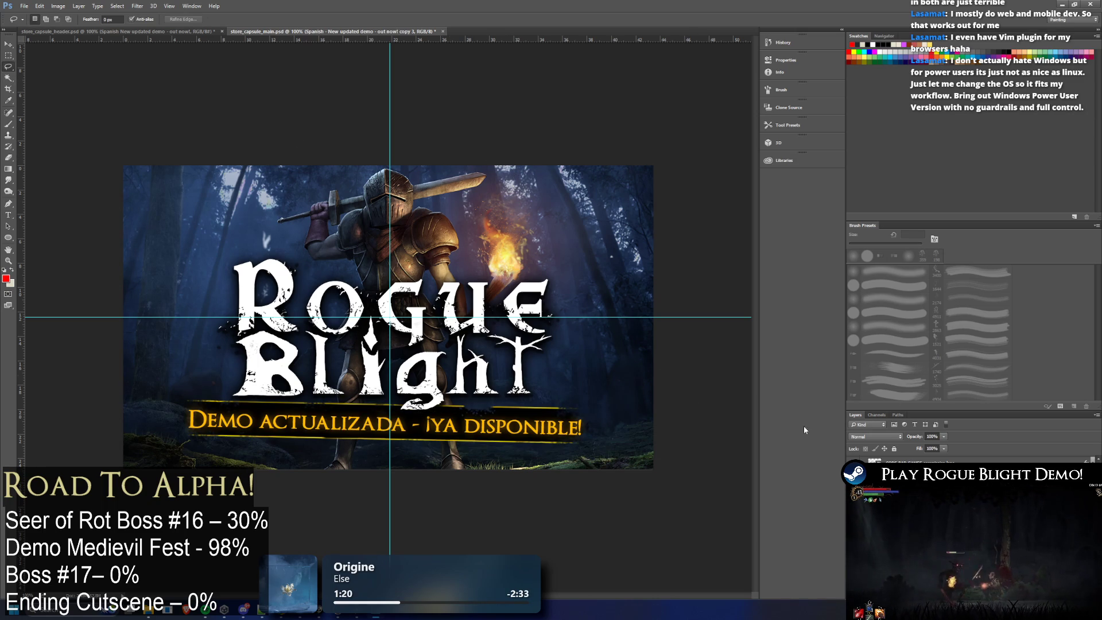
click(8, 43)
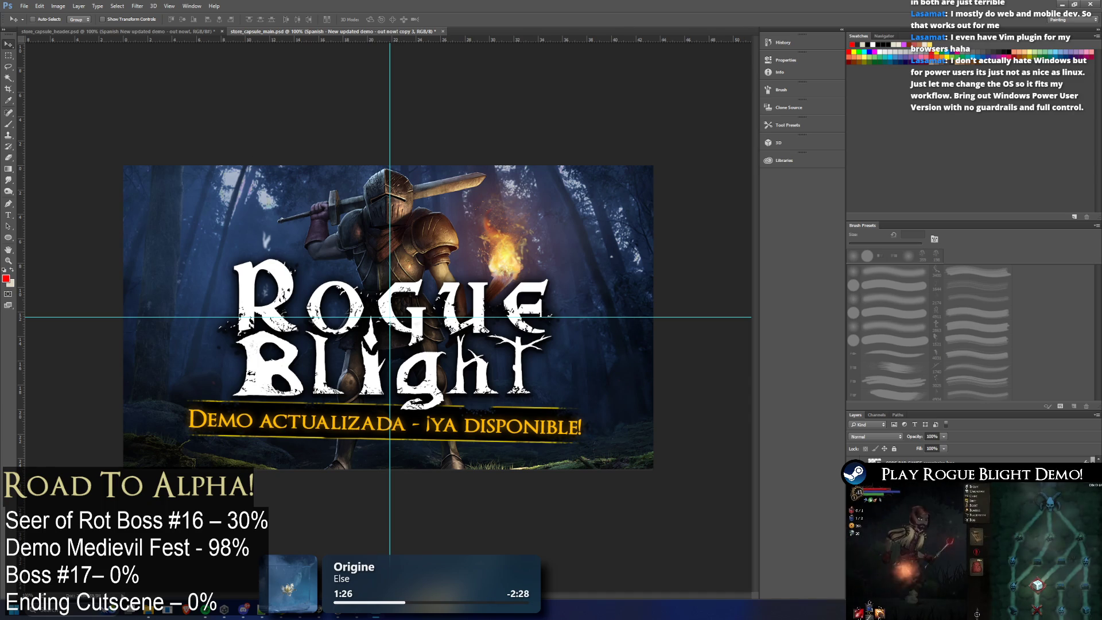
right_click(907, 56)
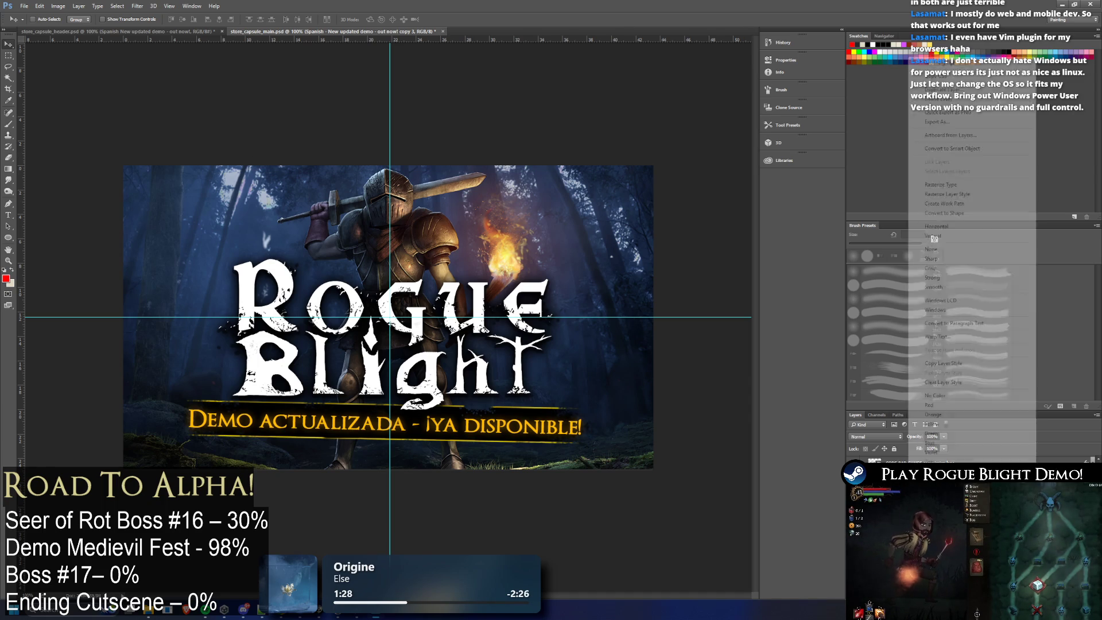
Step: Review the header banner versions and bring up the capsule with the Hungarian banner layer
click(186, 32)
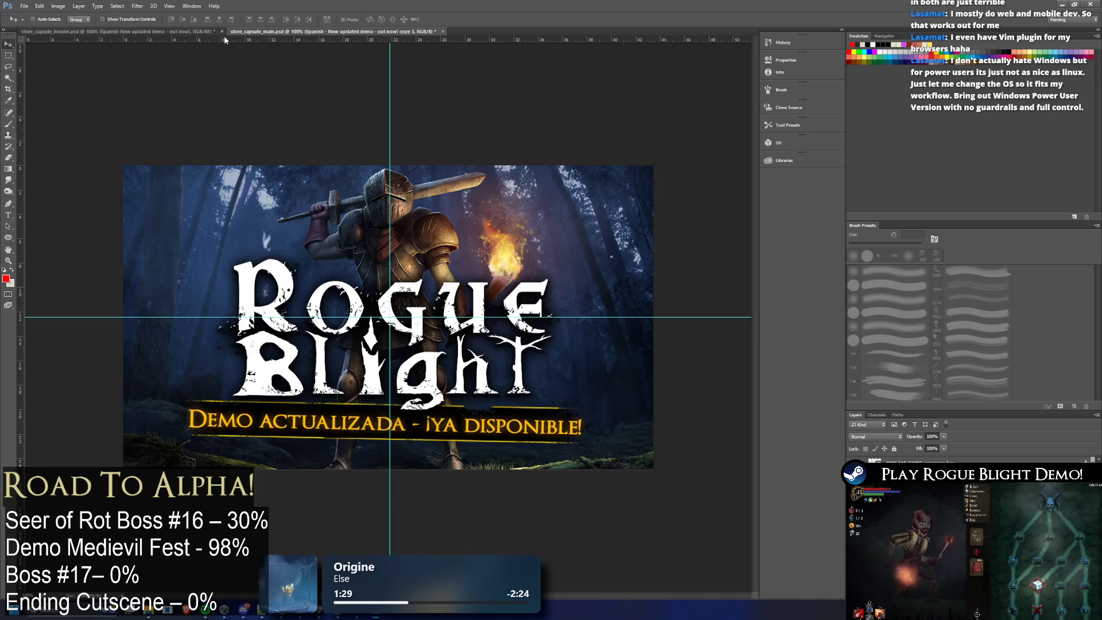
click(194, 31)
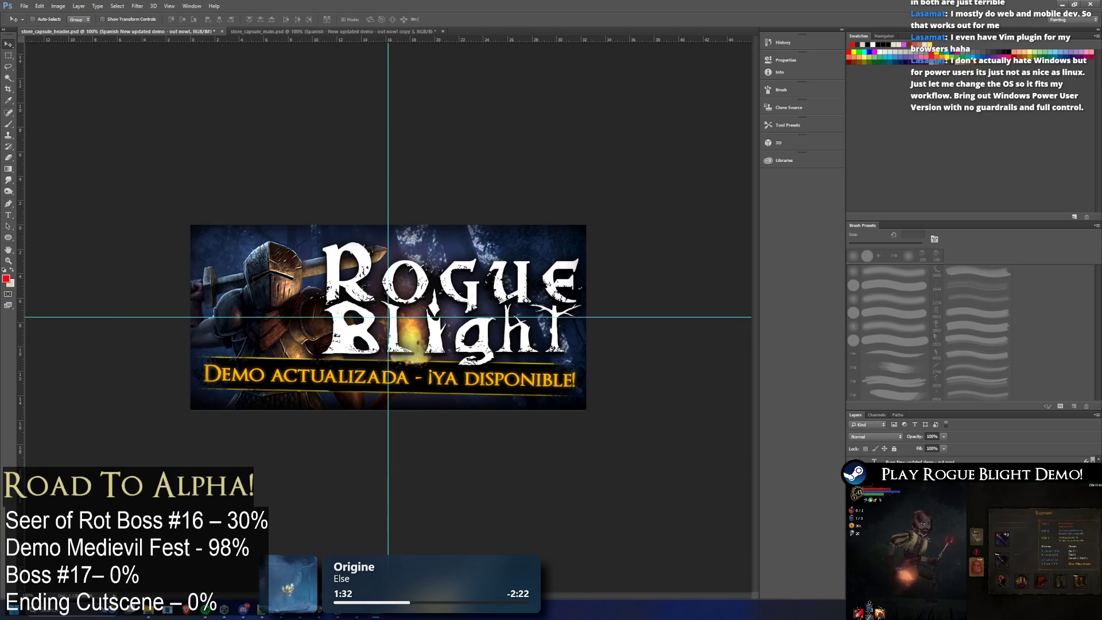
key(Delete)
key(ctrl+v)
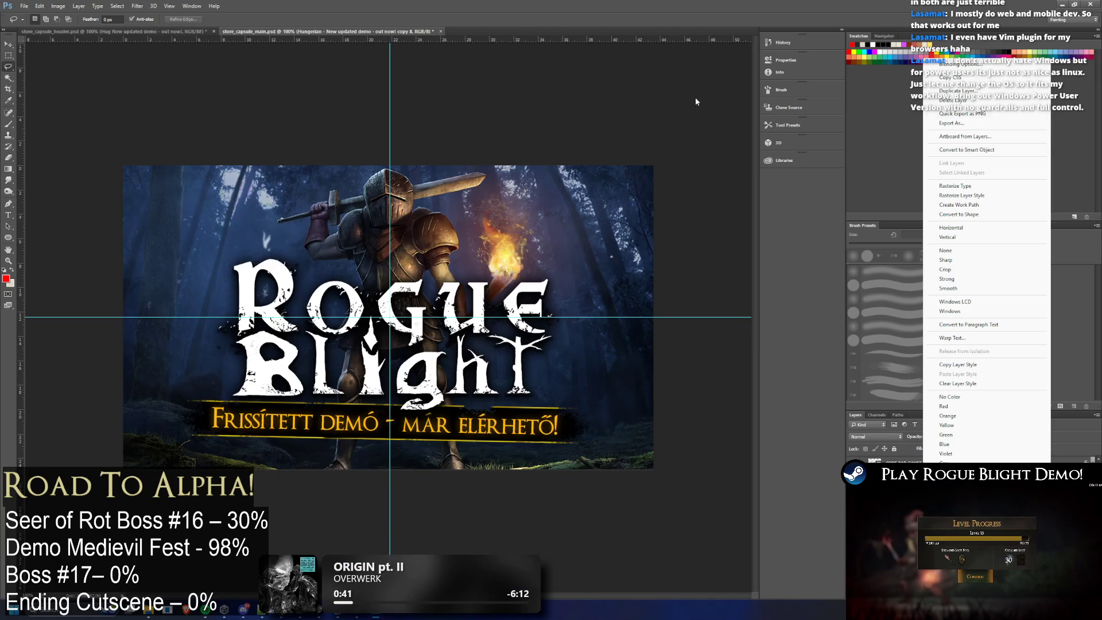
click(141, 32)
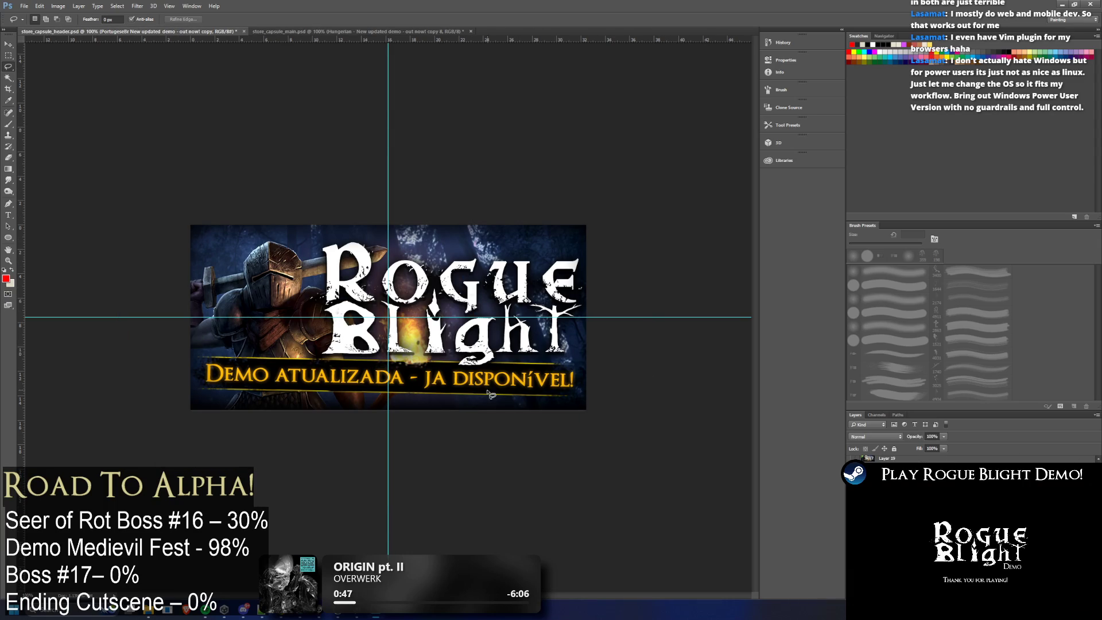
click(289, 31)
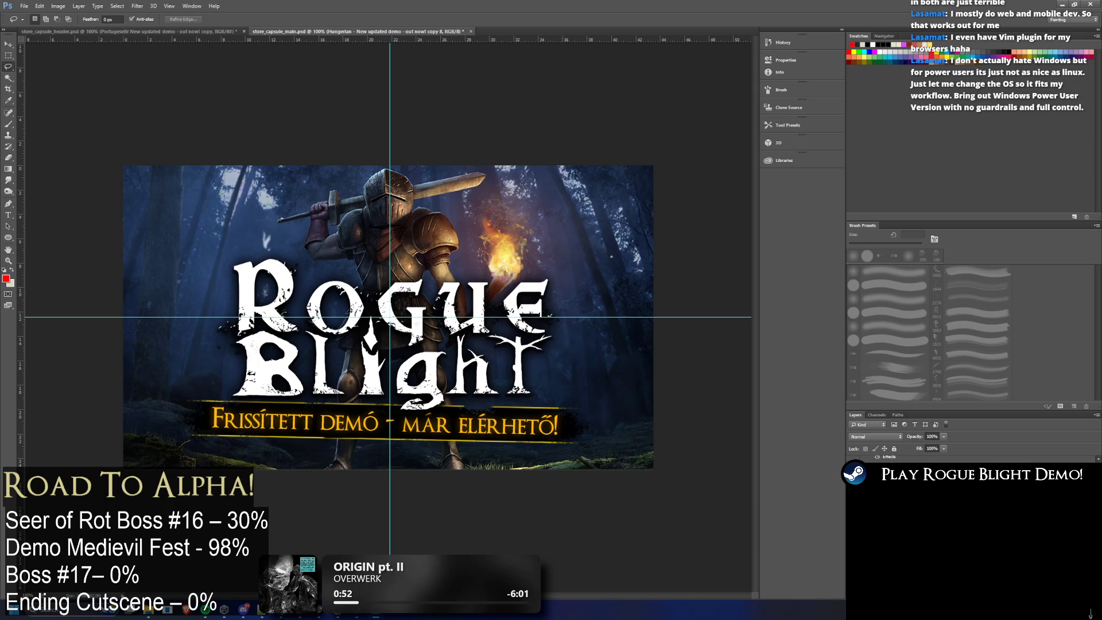
Step: Duplicate the Hungarian banner layer as BrazilianPort and move to the Portuguese header document
right_click(914, 457)
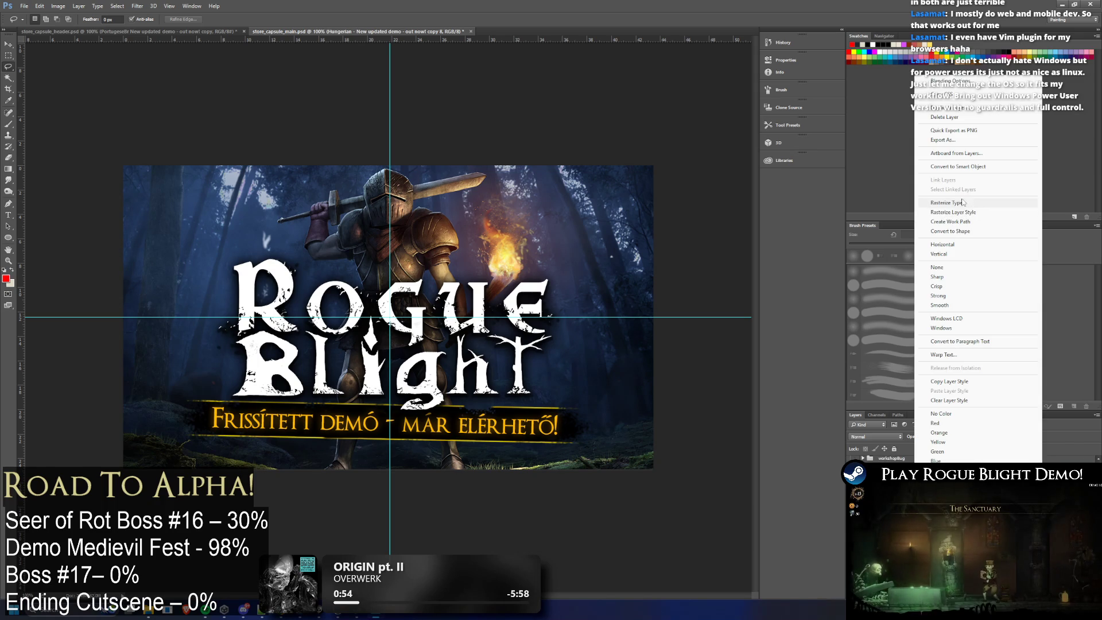
click(975, 109)
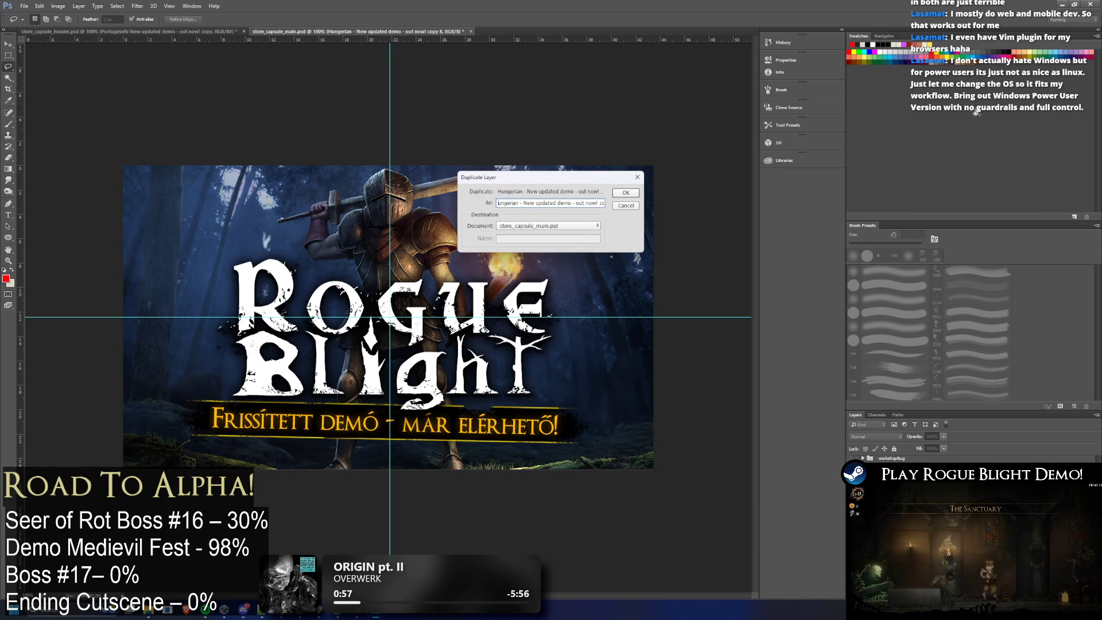
double_click(500, 203)
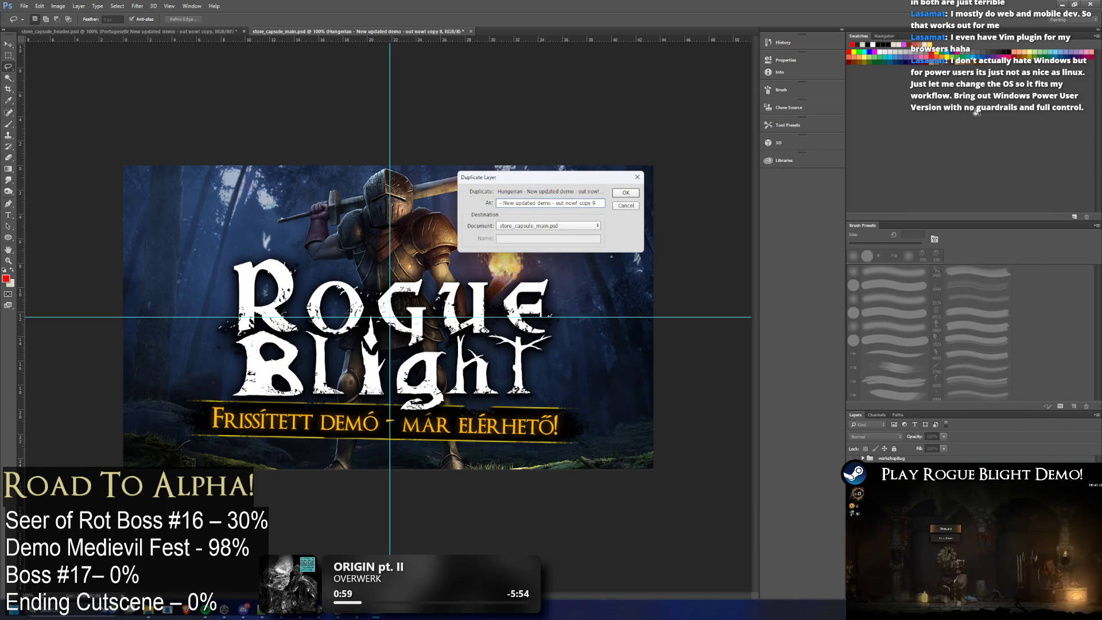
text(Brazort)
key(Return)
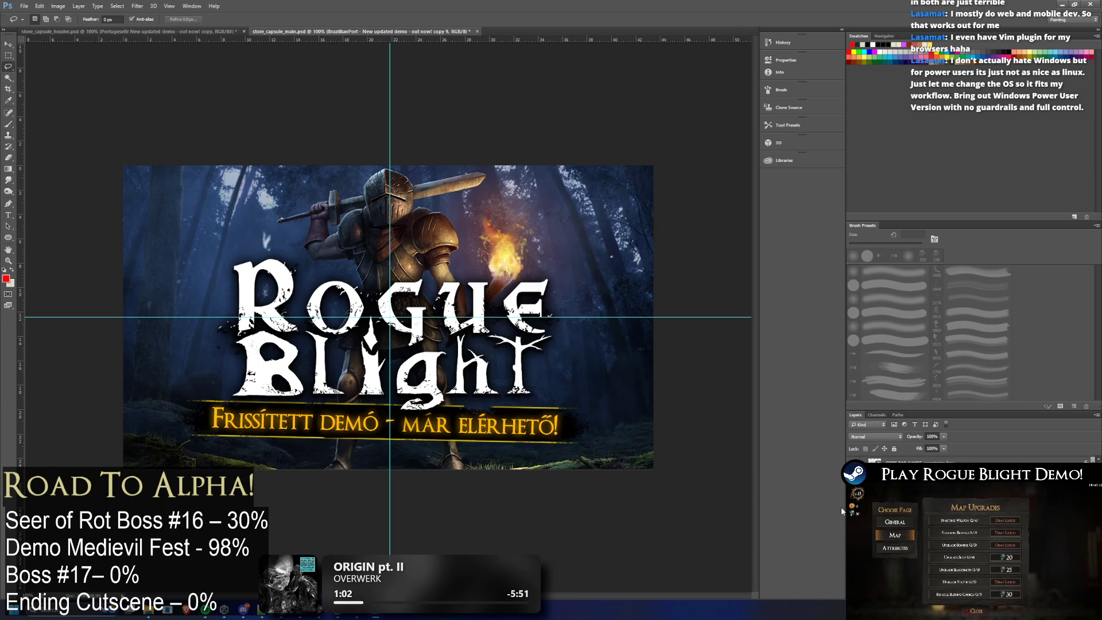
click(215, 31)
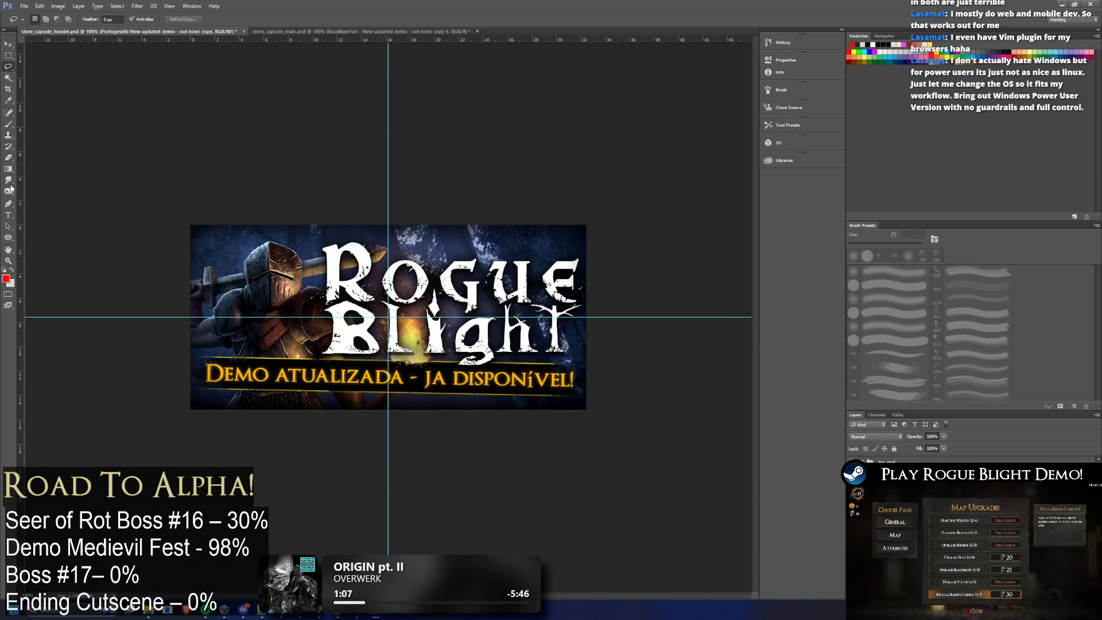
key(t)
Step: Paste the Portuguese 'Demo atualizada - já disponível!' line over the capsule banner text at a smaller size and commit
drag(207, 377, 574, 377)
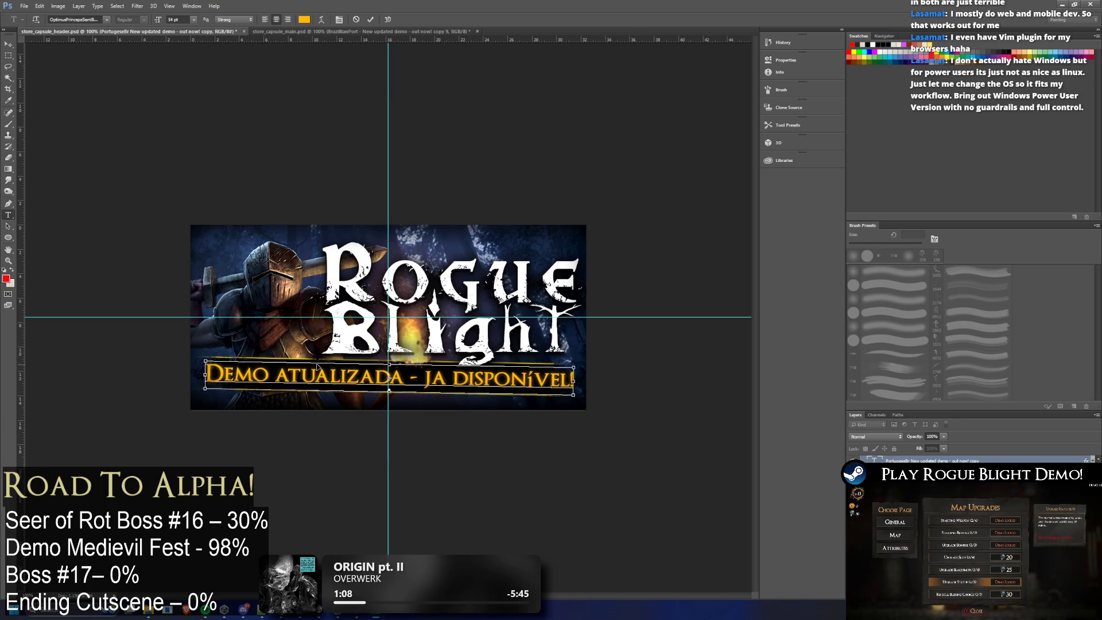
click(369, 33)
click(361, 420)
key(ctrl+a)
key(ctrl+v)
key(ctrl+a)
click(177, 19)
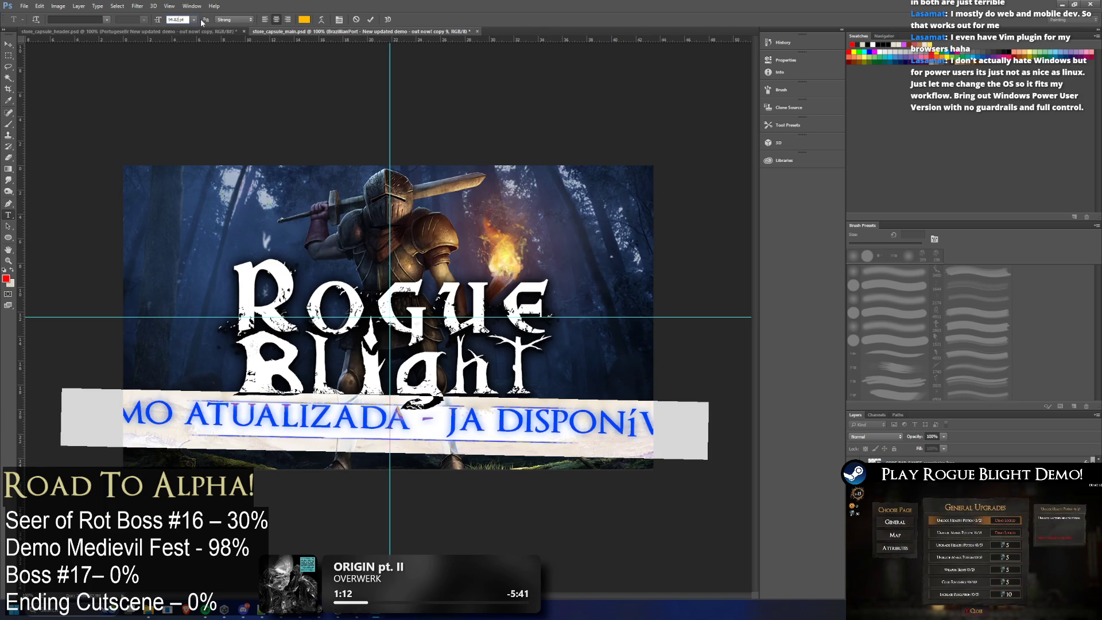
text(60)
key(Return)
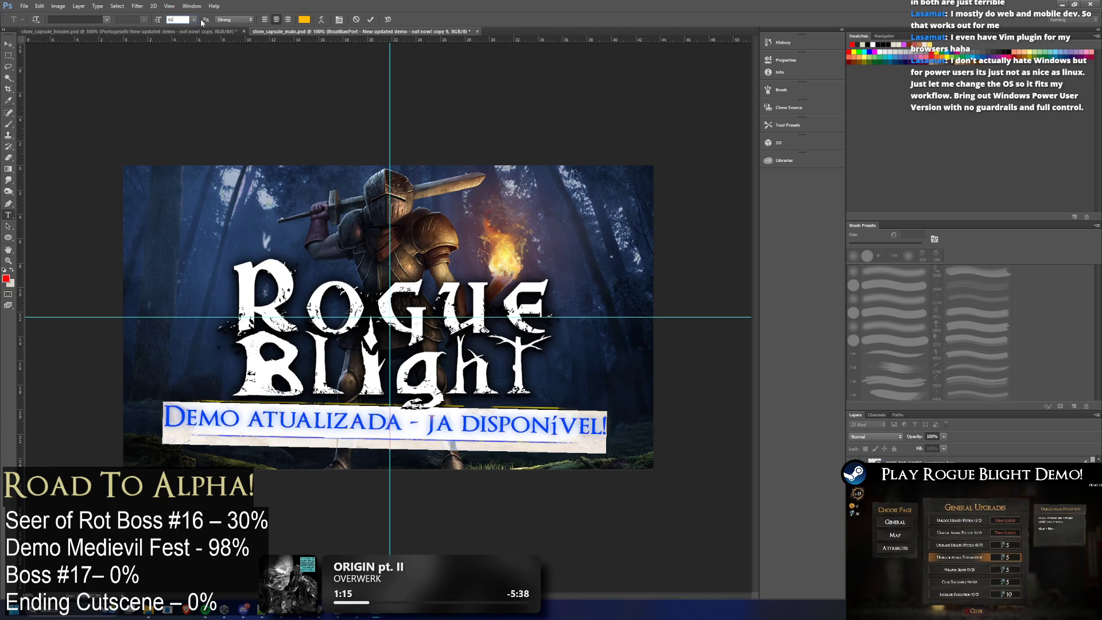
text(55)
key(Return)
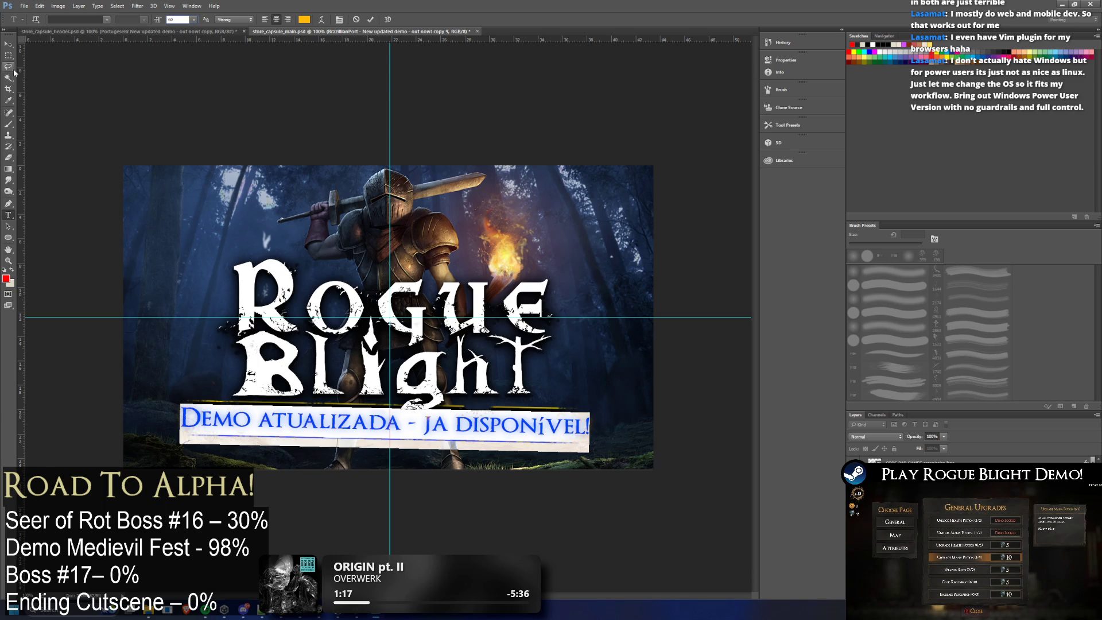
click(9, 68)
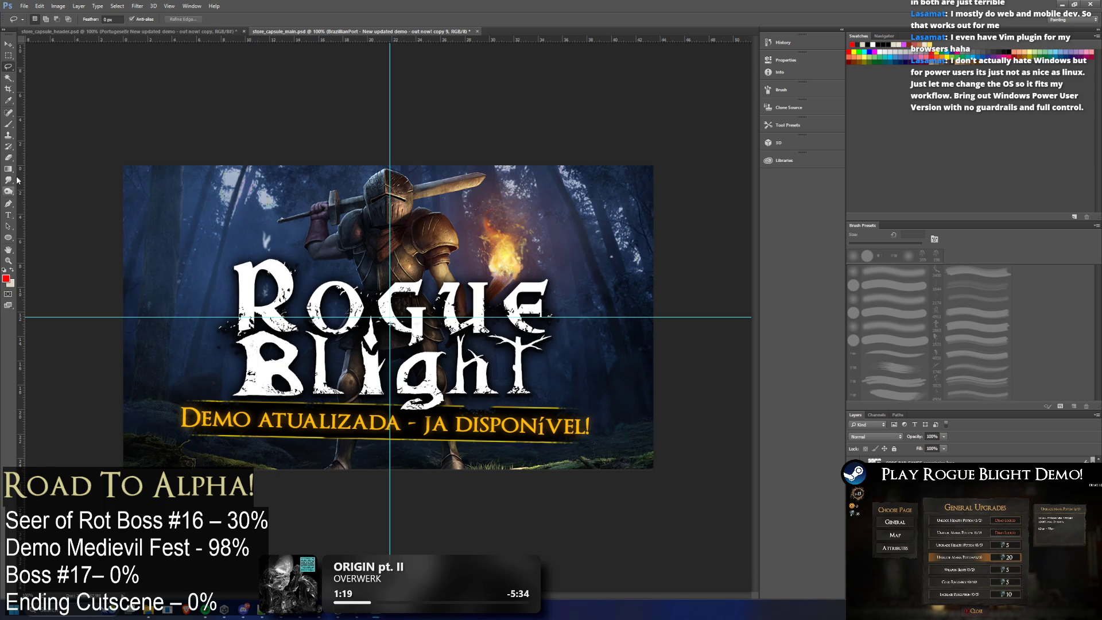
Step: Shrink the Portuguese banner text to fit, then show the Polish tagline layer in the header capsule
click(9, 216)
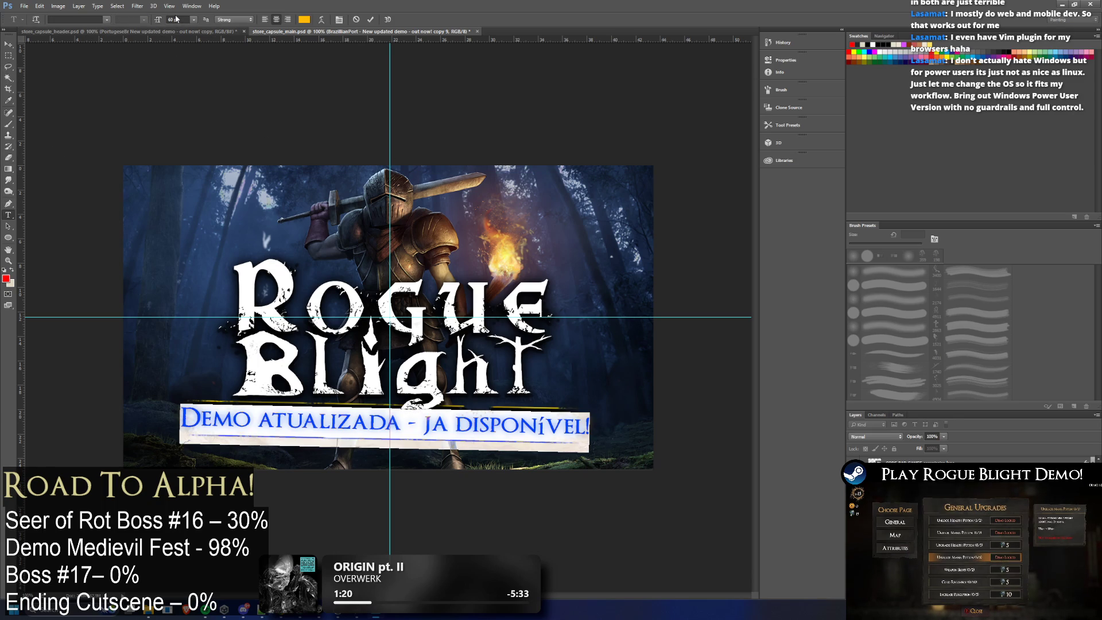
click(193, 24)
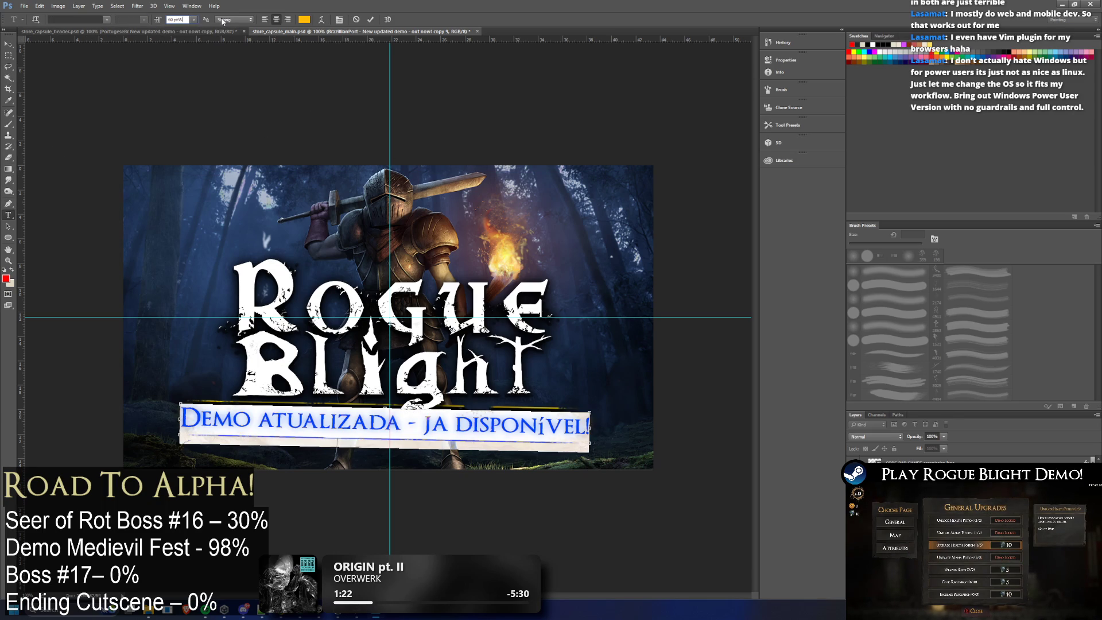
text(55)
key(Return)
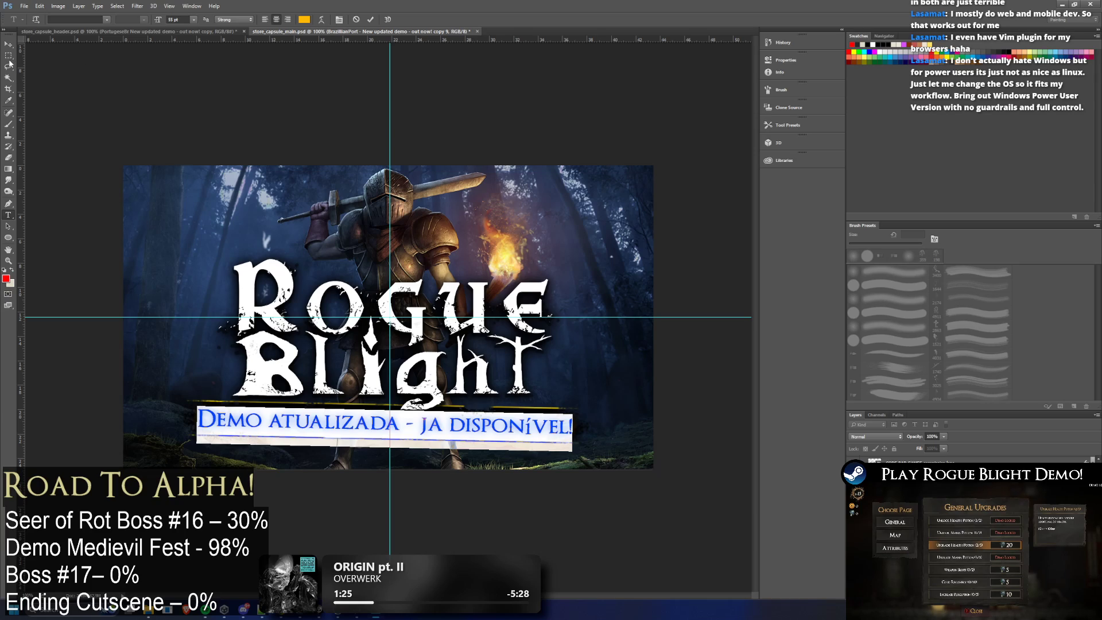
click(10, 61)
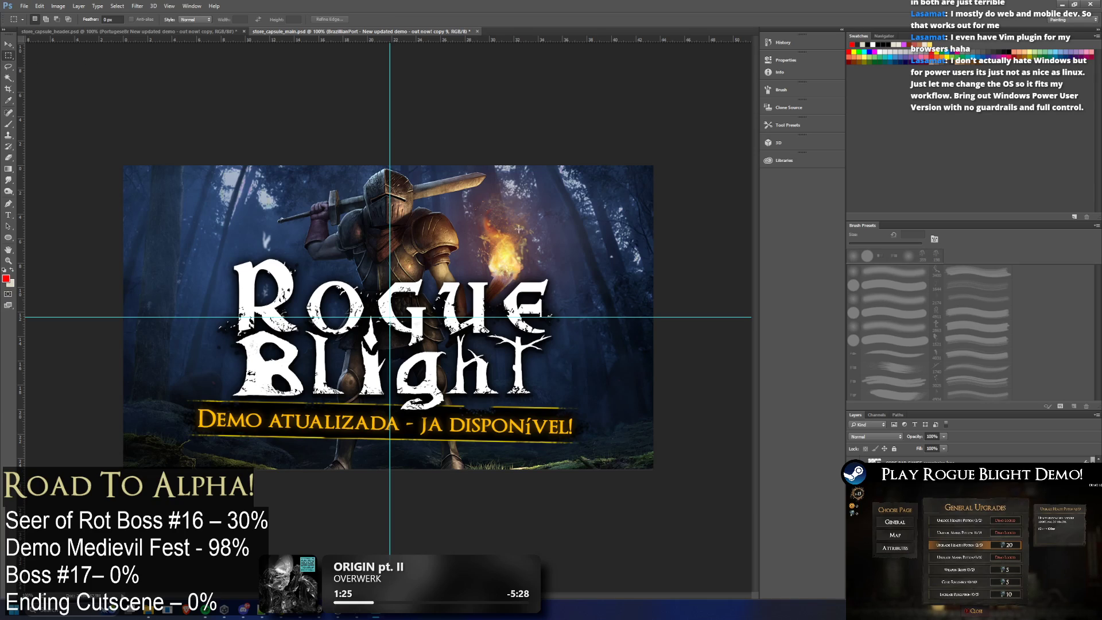
click(183, 32)
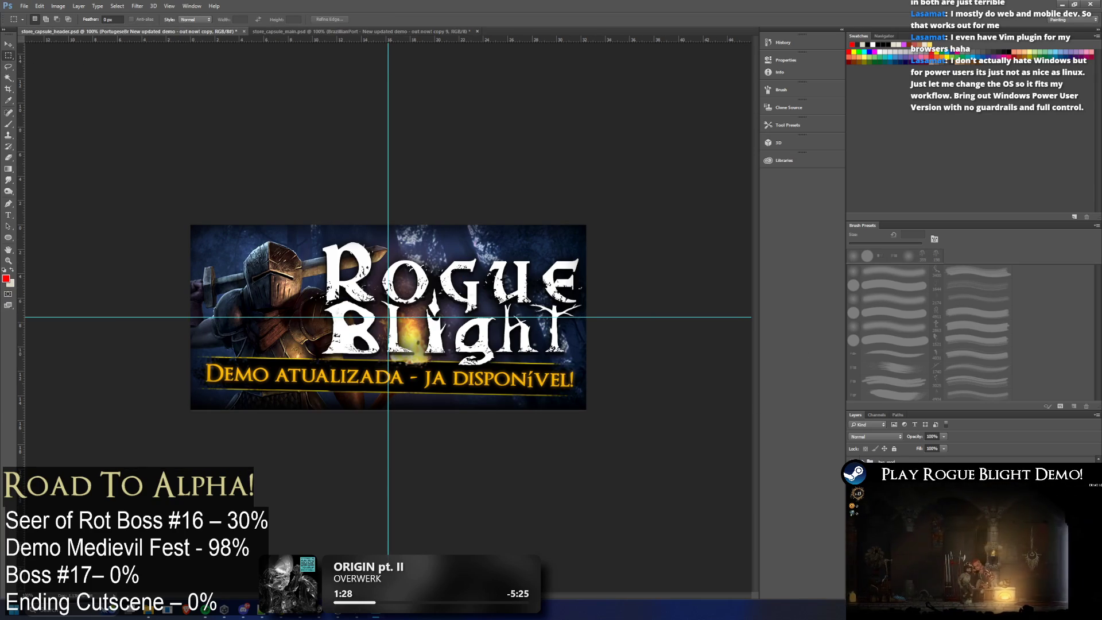
click(855, 482)
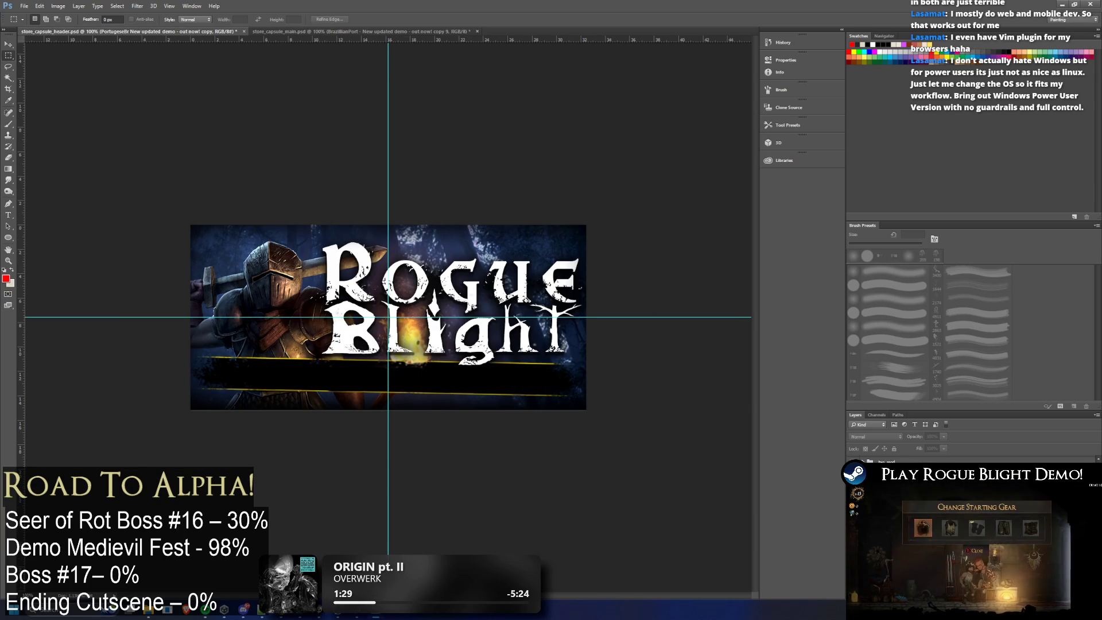
Step: Duplicate the main capsule's banner layer and name the copy Polish
click(302, 33)
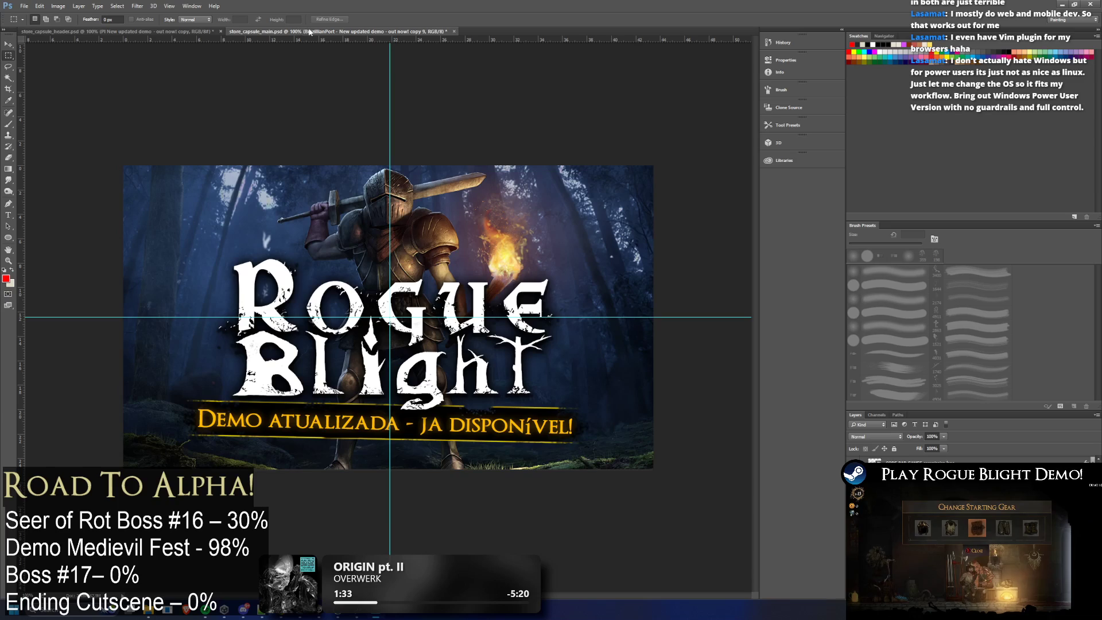
right_click(923, 463)
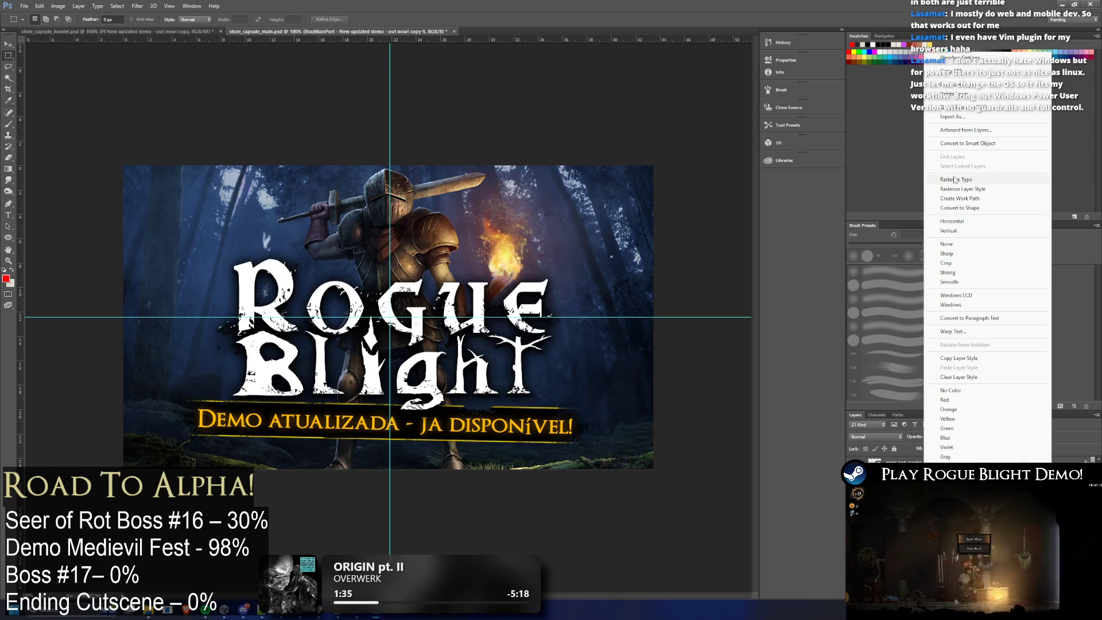
click(979, 84)
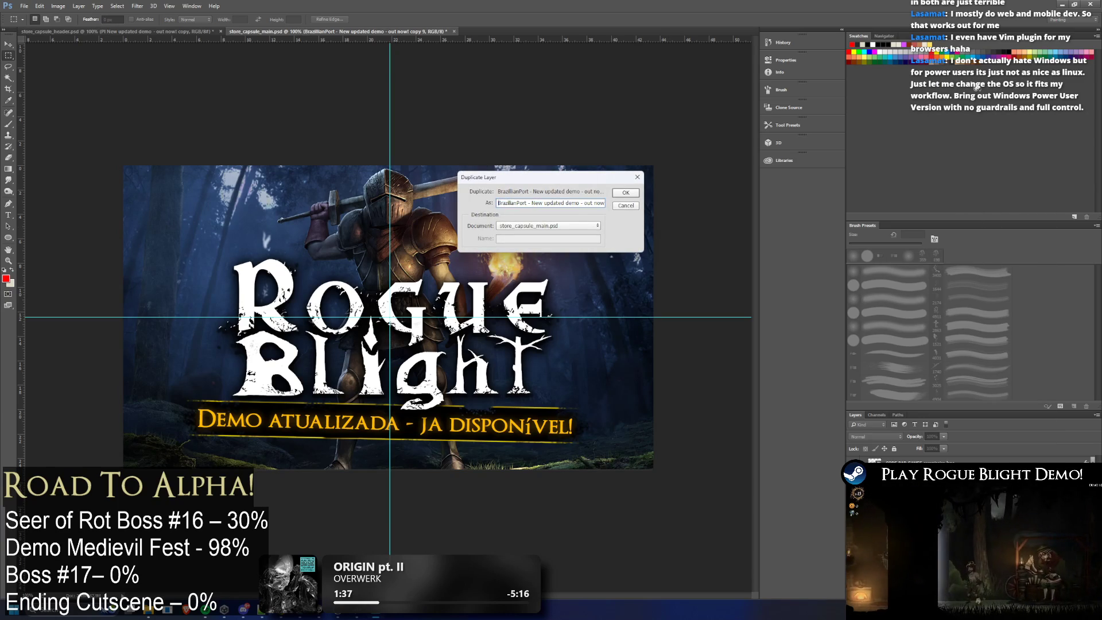
key(End)
text(0)
text(lish)
key(Return)
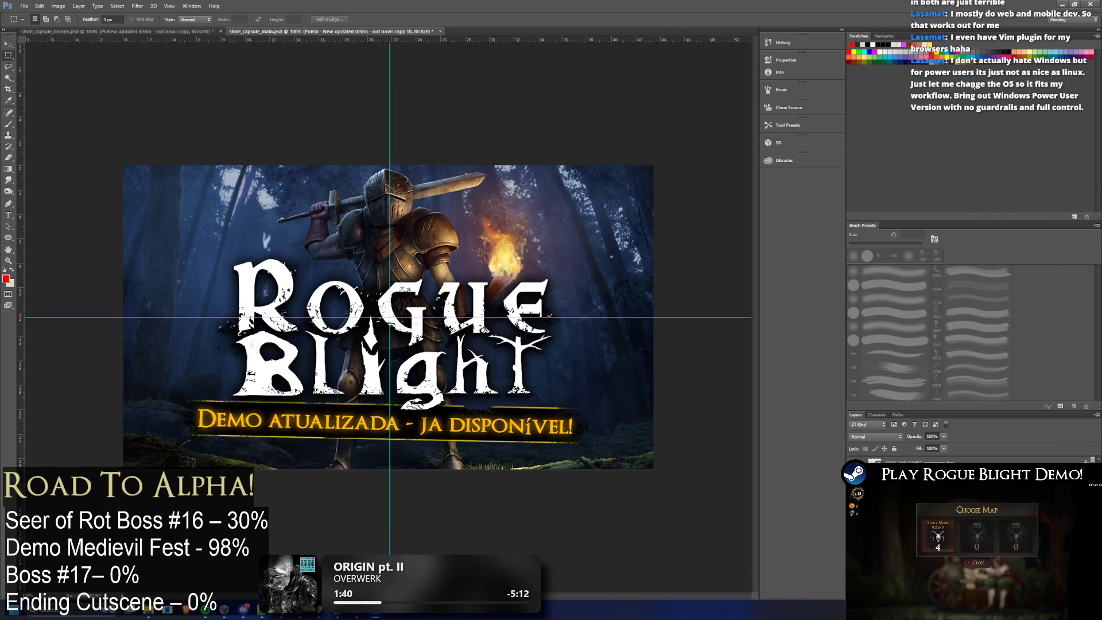
Step: Select and copy the Polish tagline text in the header capsule
key(ctrl+Tab)
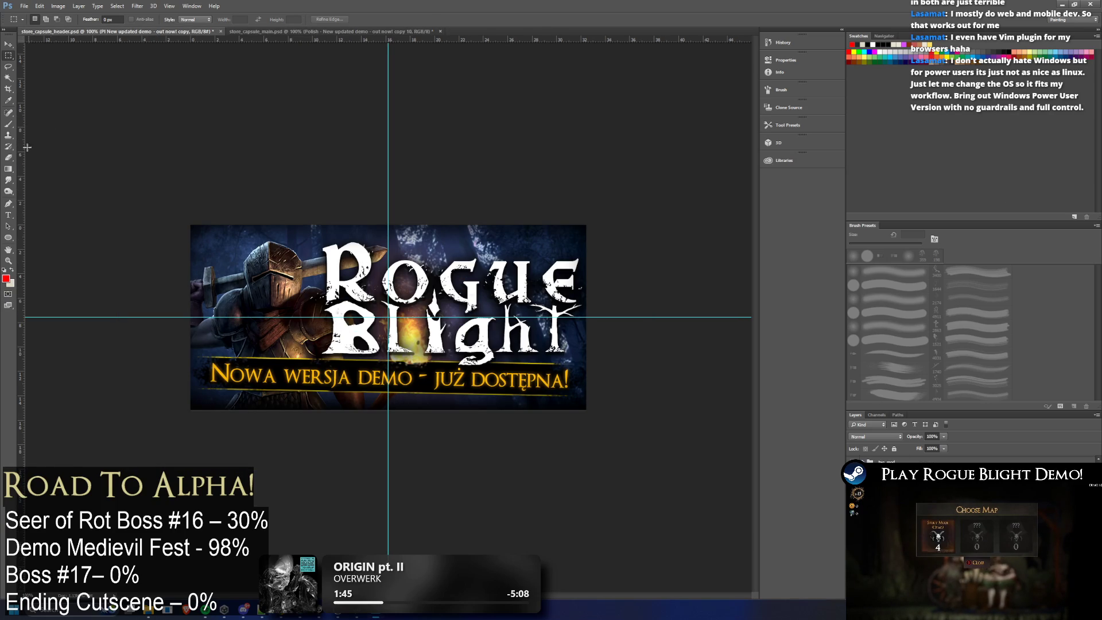
key(t)
click(387, 376)
key(ctrl+a)
key(ctrl+c)
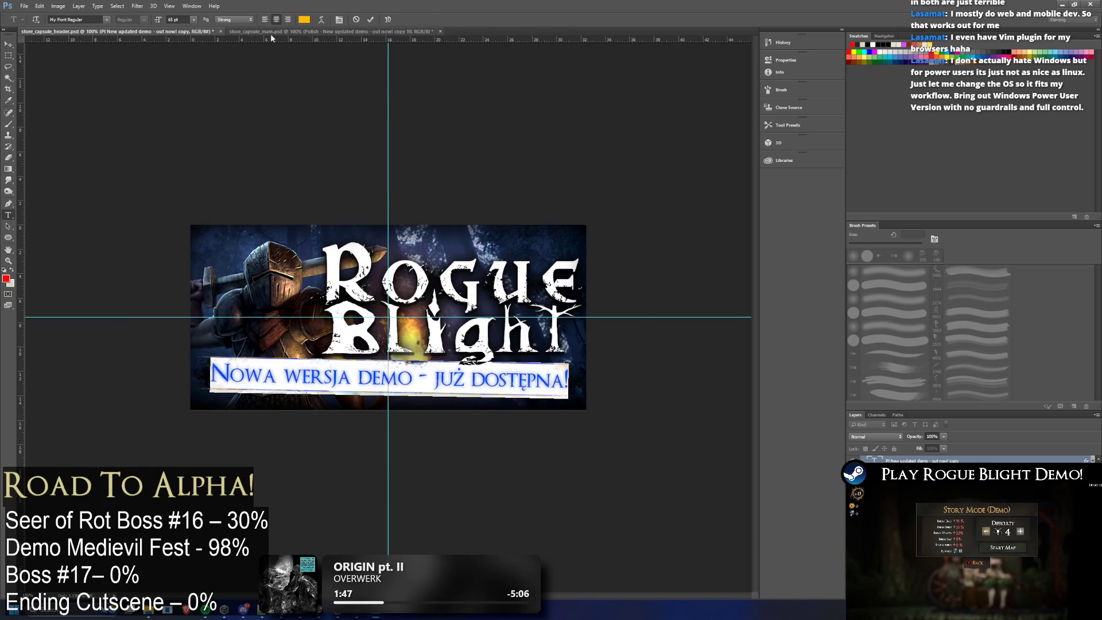
Step: Replace the Portuguese tagline with 'Nowa wersja demo - już dostępna!' at a smaller size and commit
click(263, 35)
click(449, 417)
key(ctrl+a)
key(ctrl+v)
key(ctrl+a)
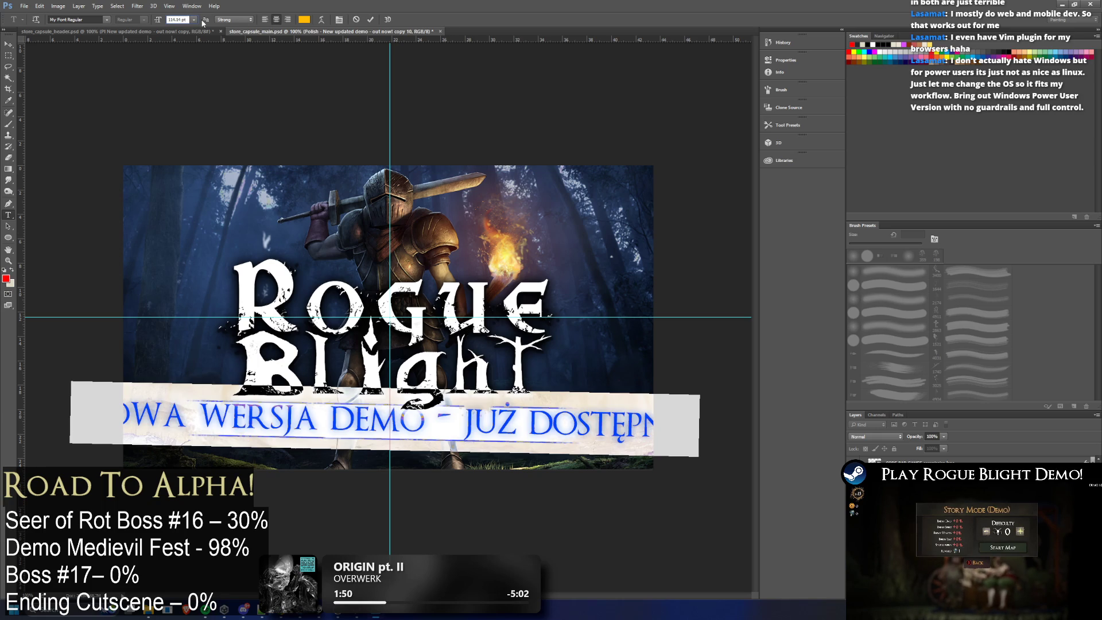
text(36)
key(Return)
key(ctrl+Return)
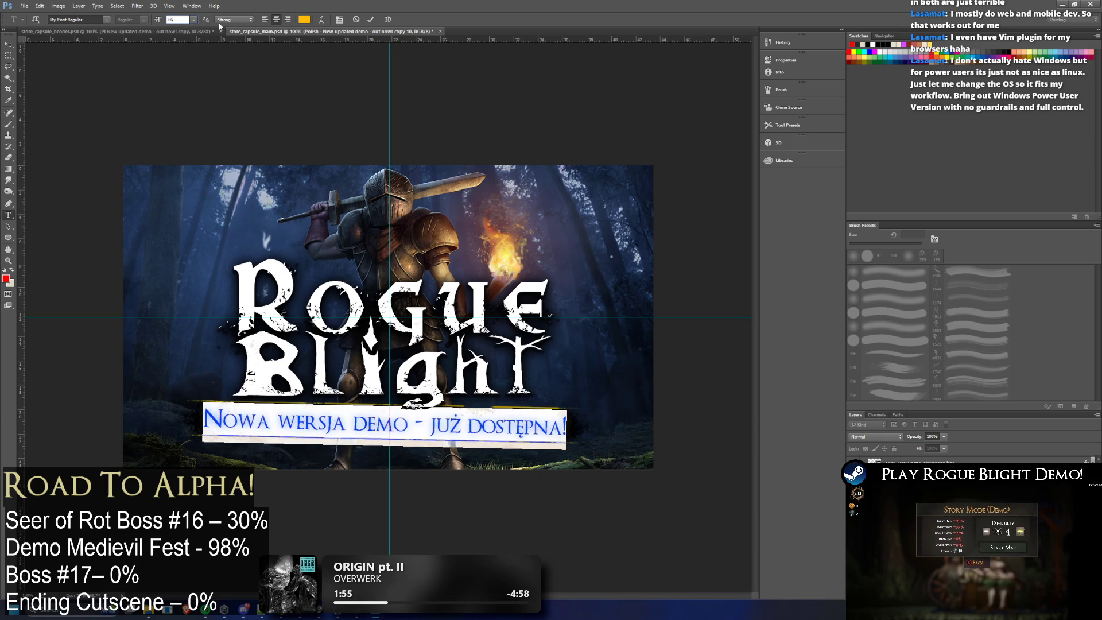
click(10, 66)
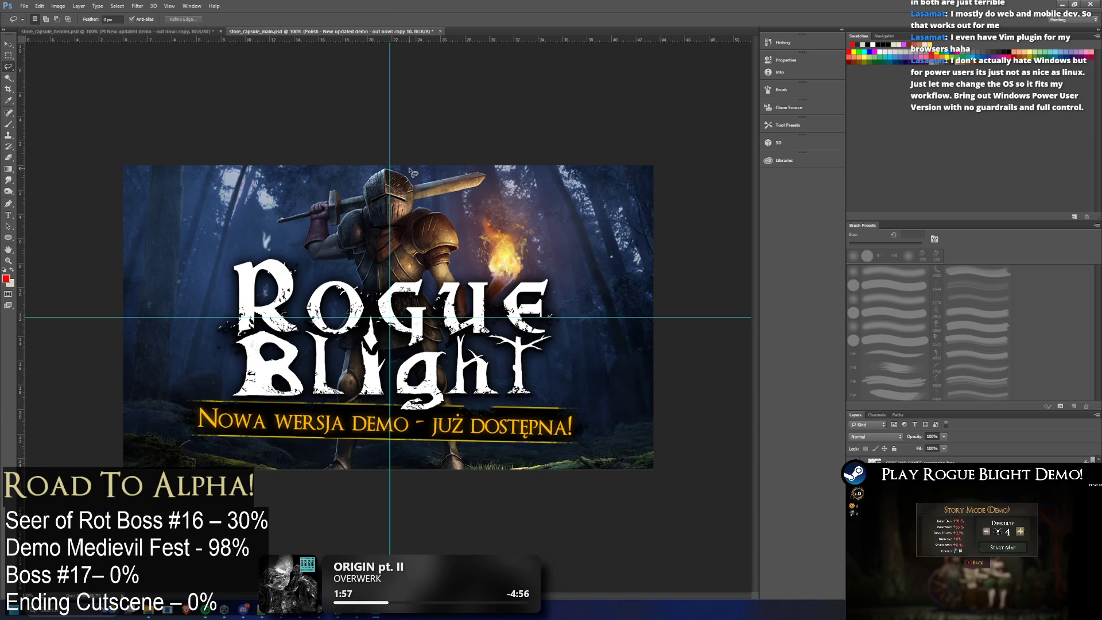
click(10, 45)
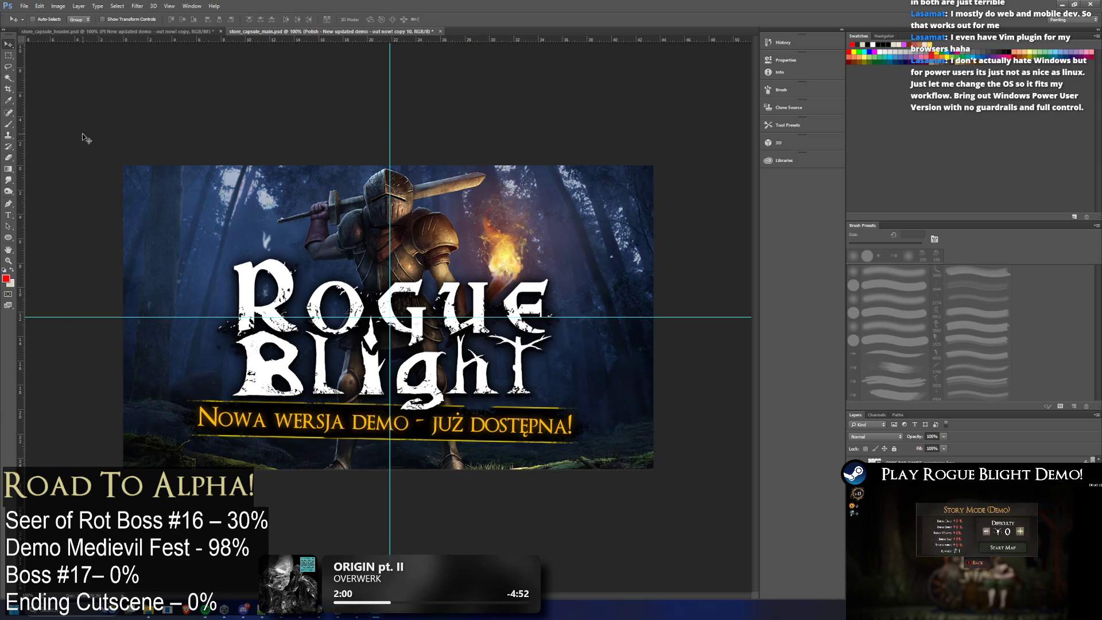
click(9, 67)
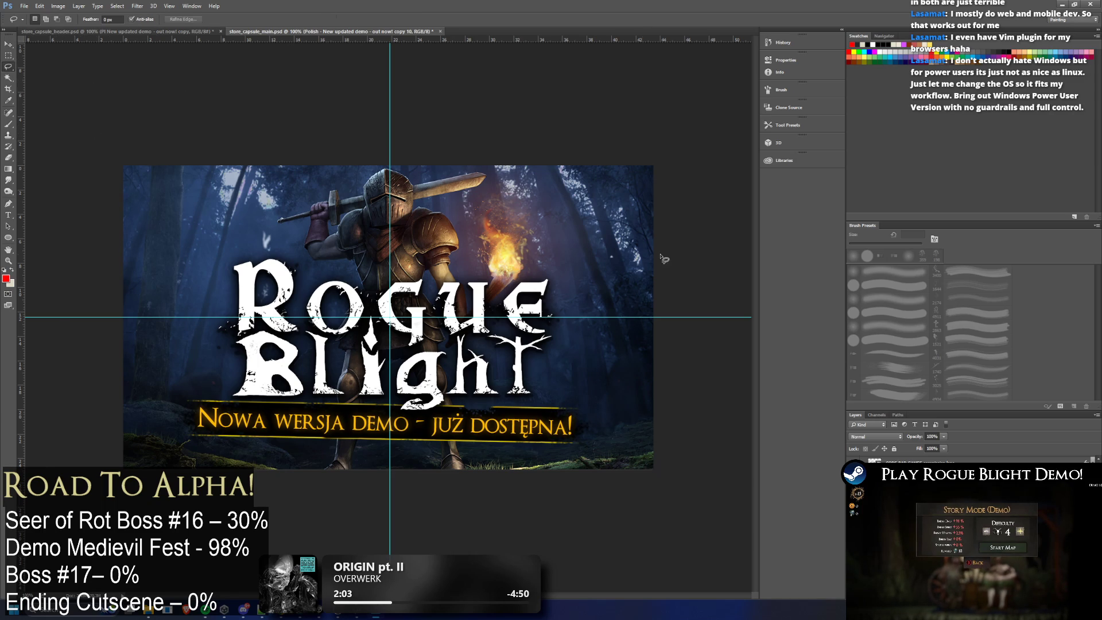
Step: Show the French tagline layer in the header and copy its text
key(ctrl+Tab)
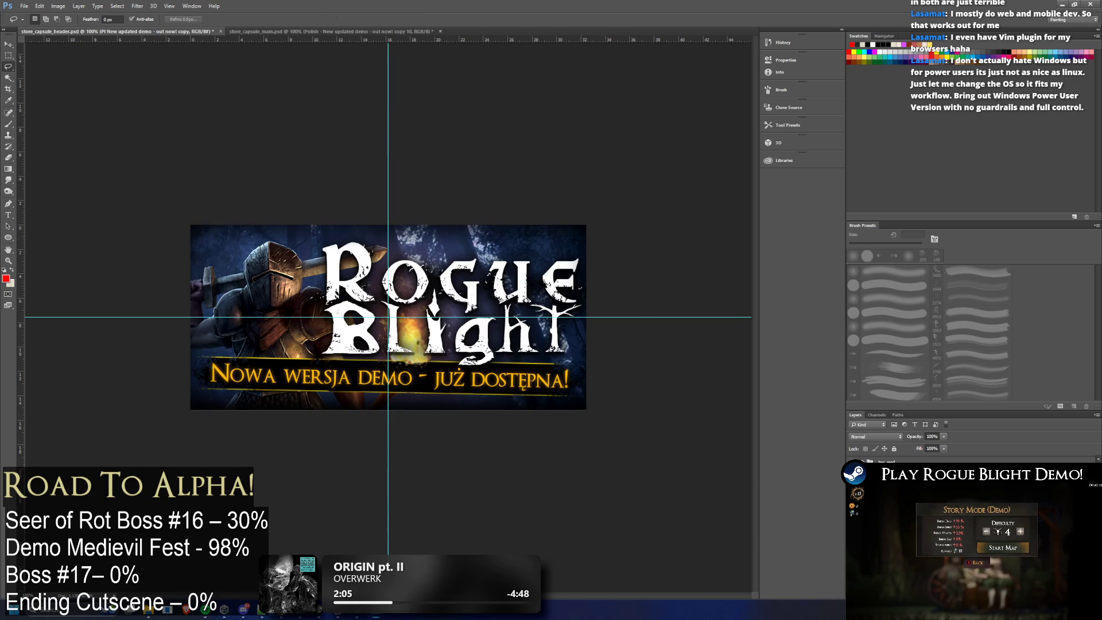
click(852, 482)
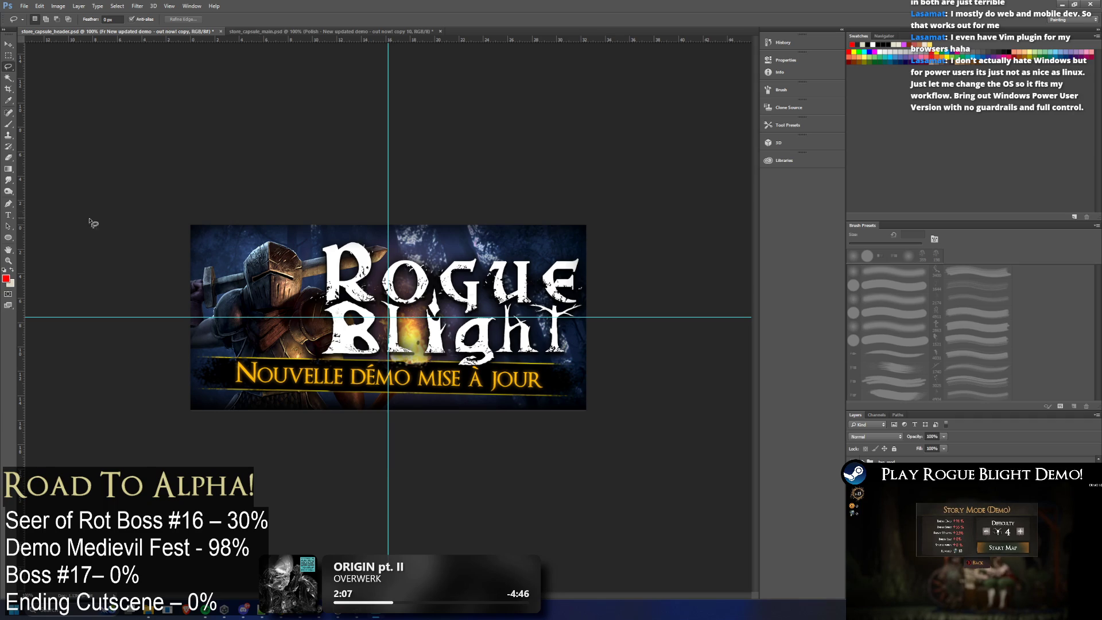
click(9, 214)
click(393, 377)
key(ctrl+a)
key(ctrl+c)
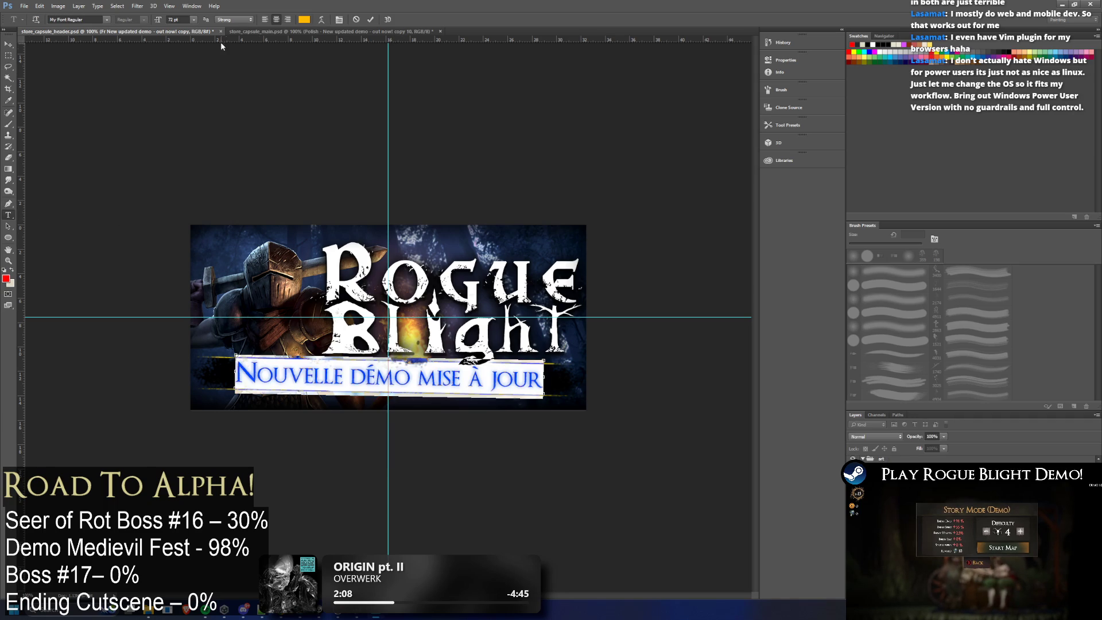
Step: Duplicate the Polish banner layer in the main capsule and name the copy French
click(264, 31)
right_click(910, 456)
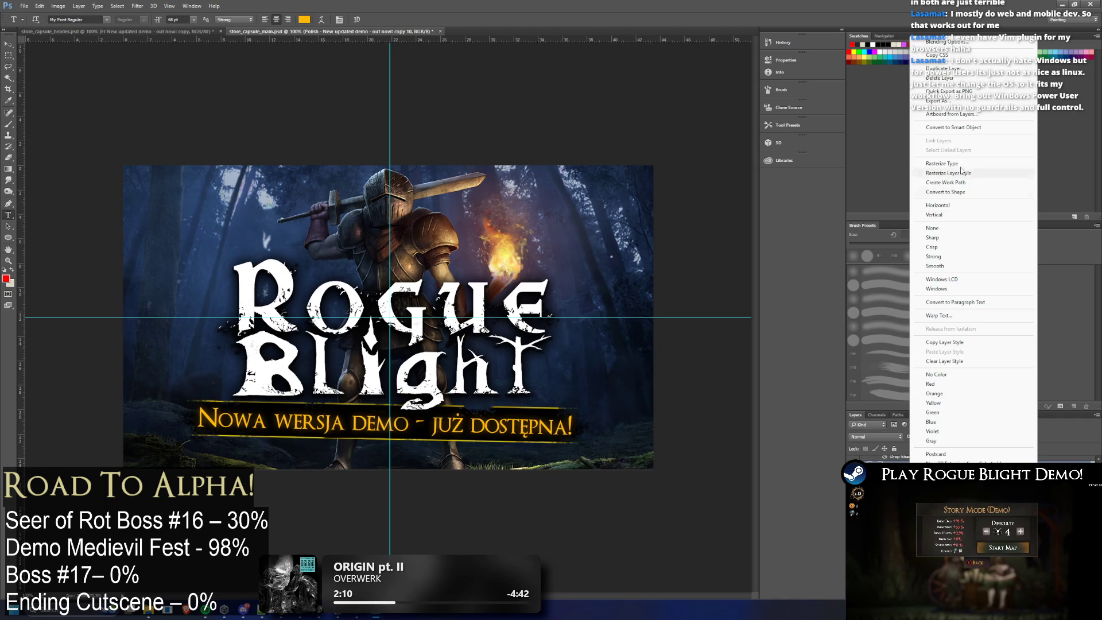
click(944, 68)
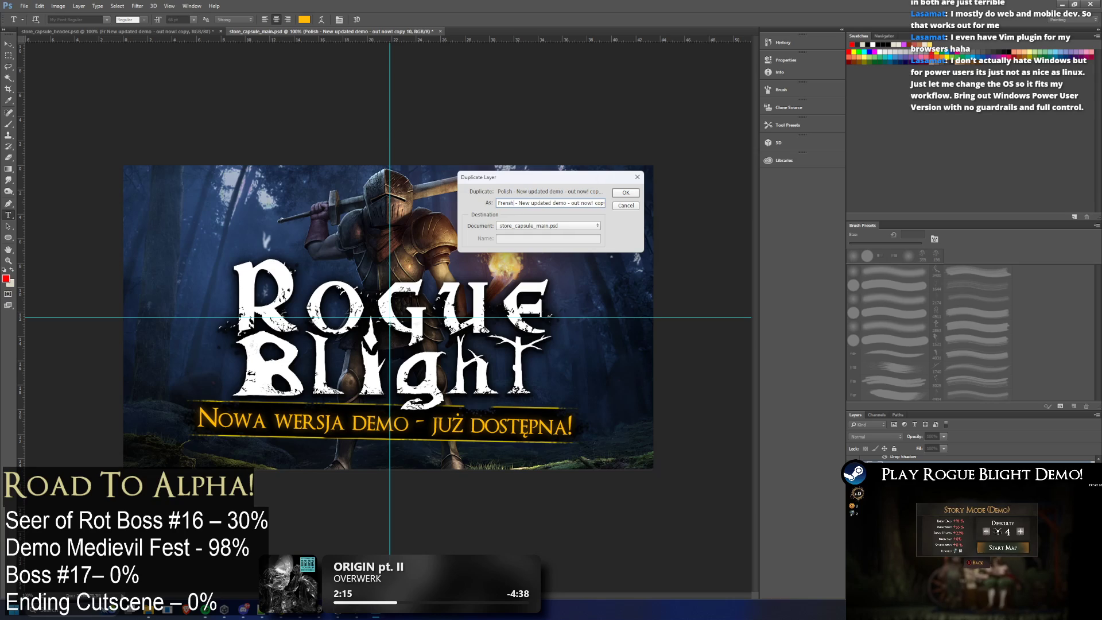
text(nc)
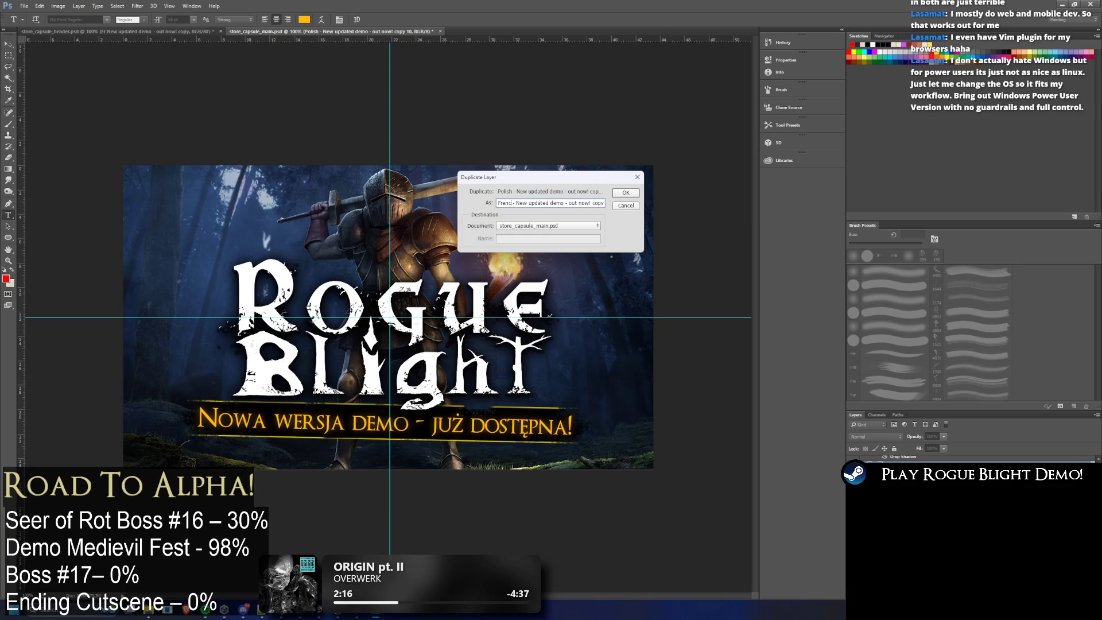
key(Return)
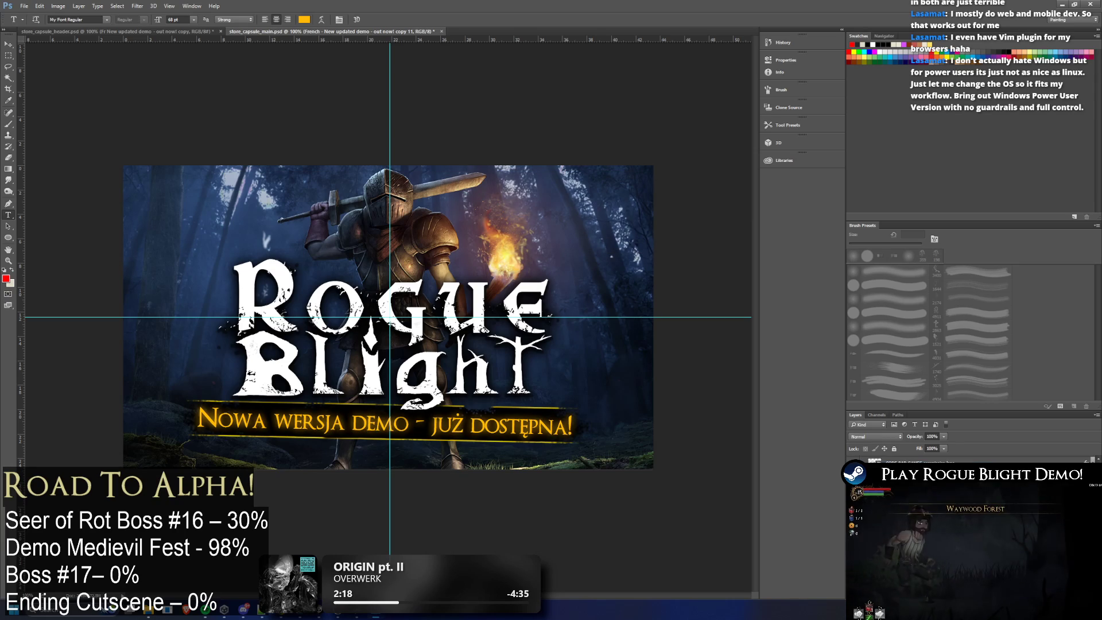
Step: Paste 'Nouvelle démo mise à jour' into the French layer, enlarge the font and commit
click(344, 428)
key(ctrl+a)
key(ctrl+v)
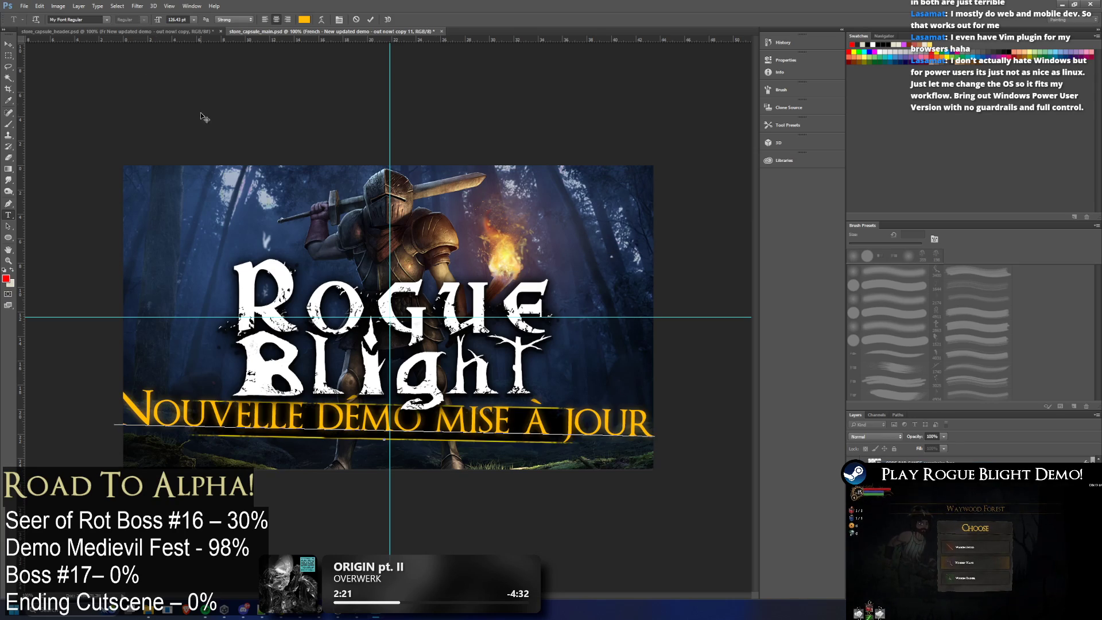
key(ctrl+a)
text(182020)
key(Up)
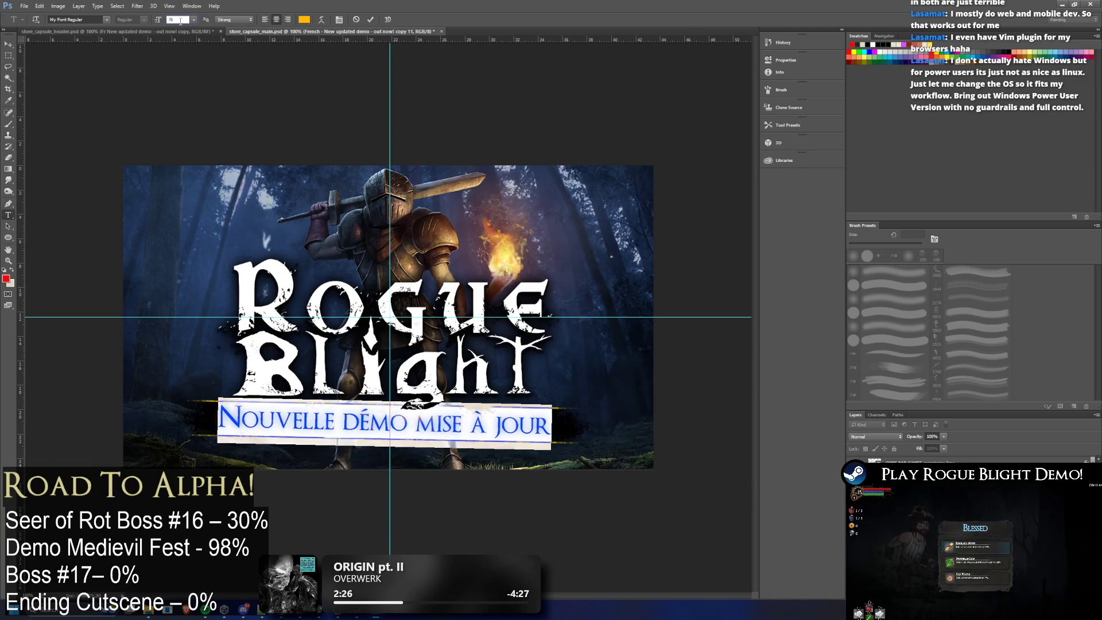
text(21)
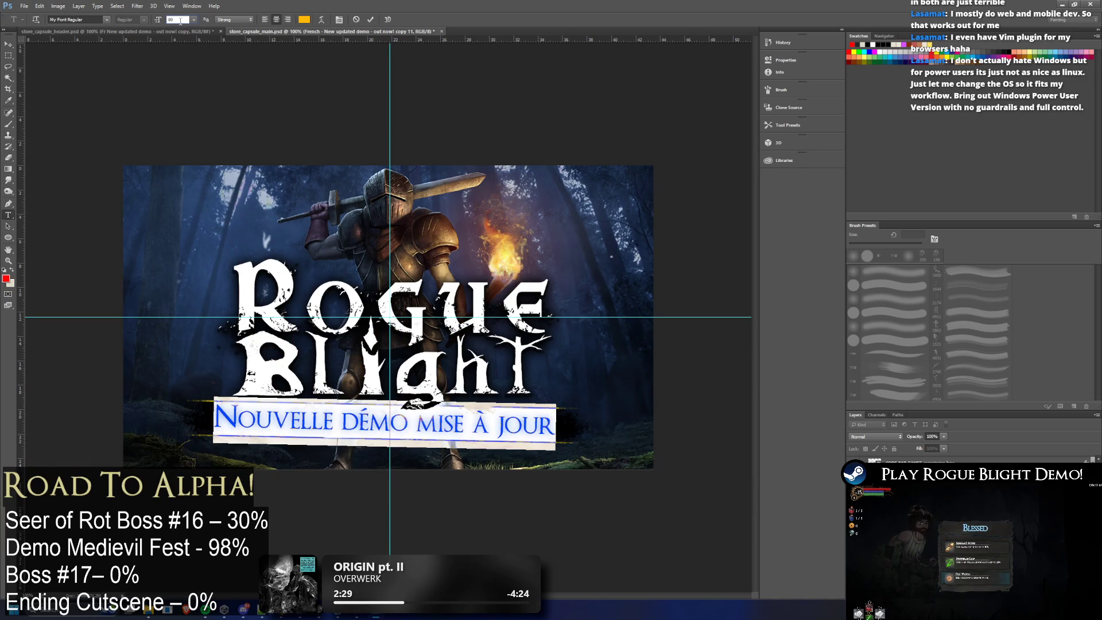
key(Up)
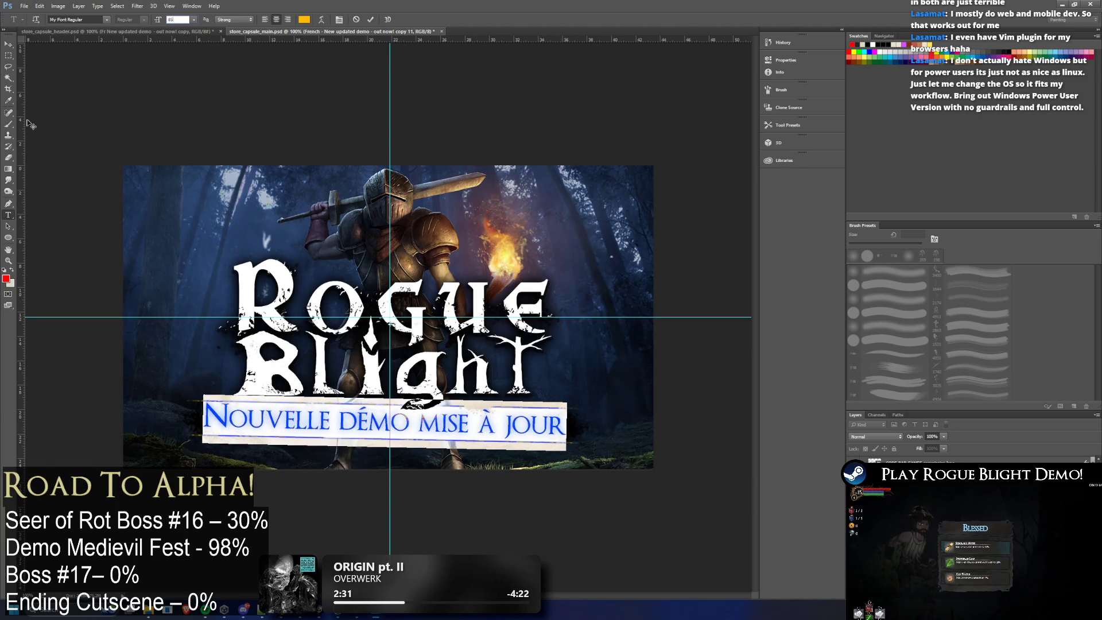
click(9, 43)
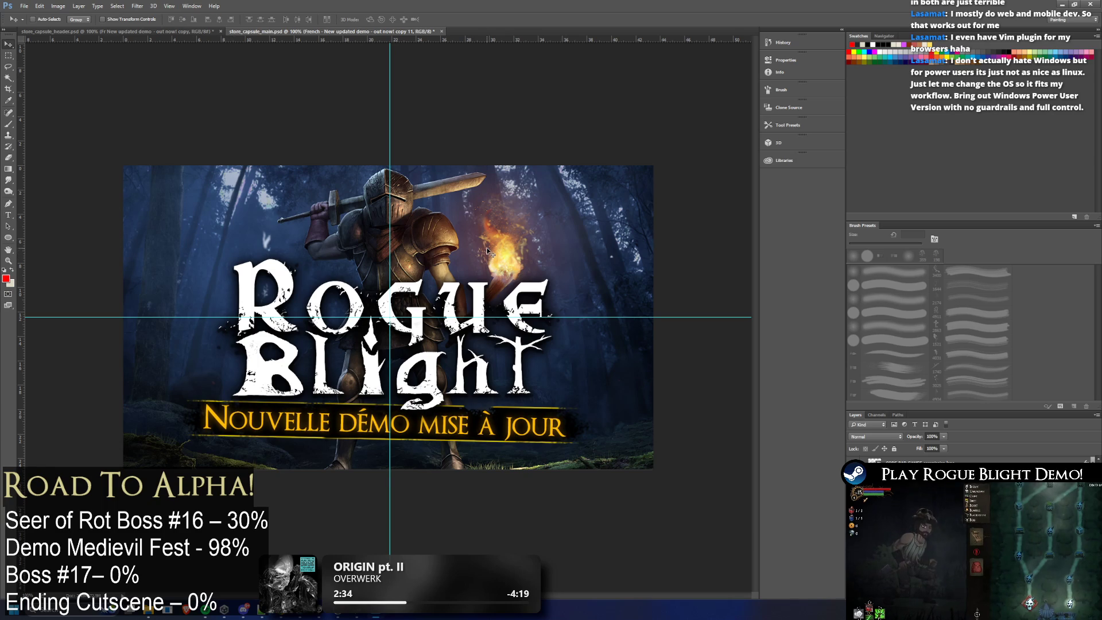
Step: Fine-tune the French tagline to about 62 pt so it fits the banner, and commit
click(9, 214)
key(Return)
click(175, 20)
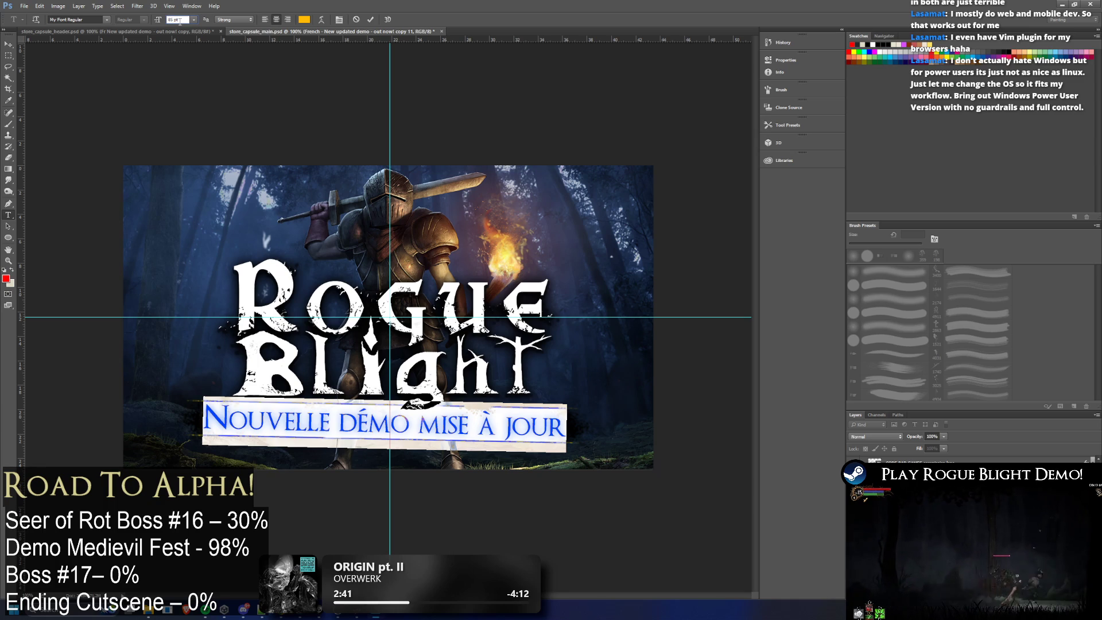
text(62)
key(Return)
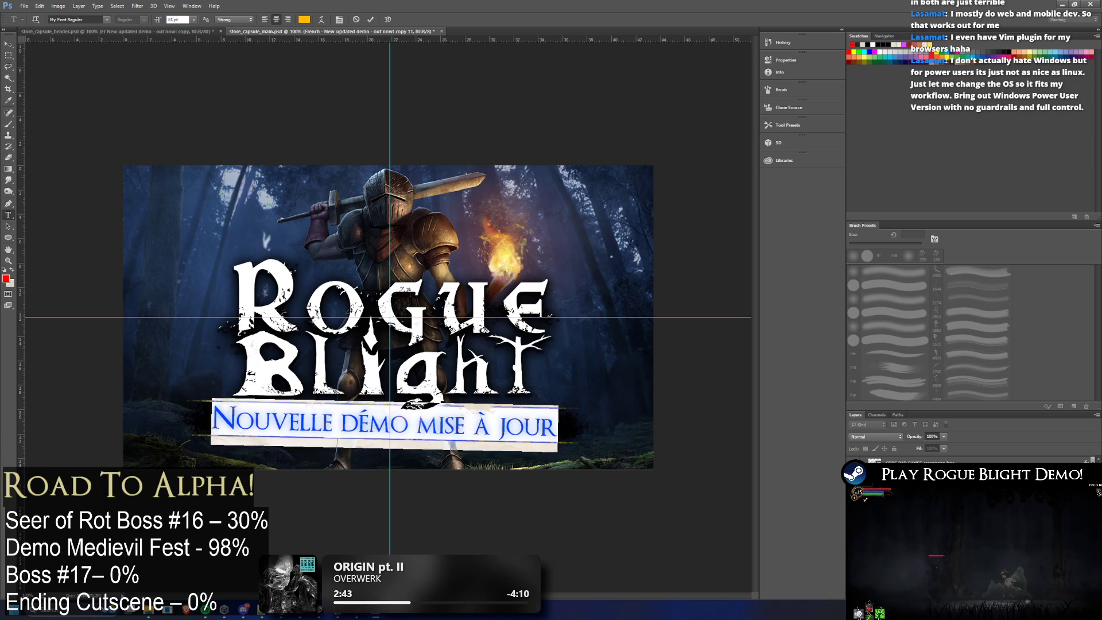
click(11, 42)
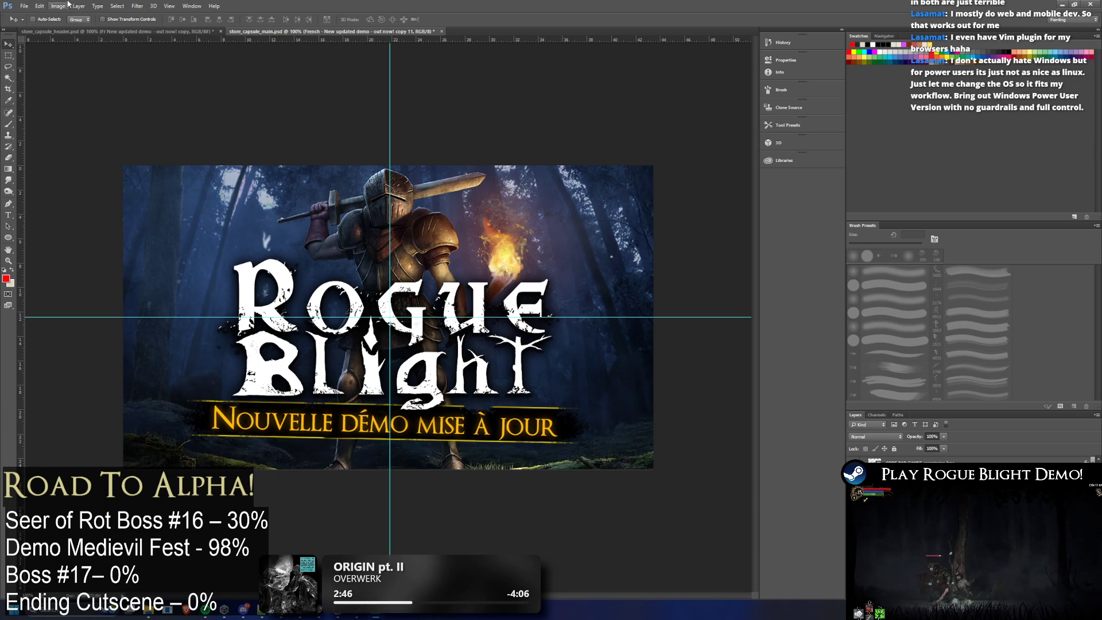
click(28, 10)
mouse_move(52, 129)
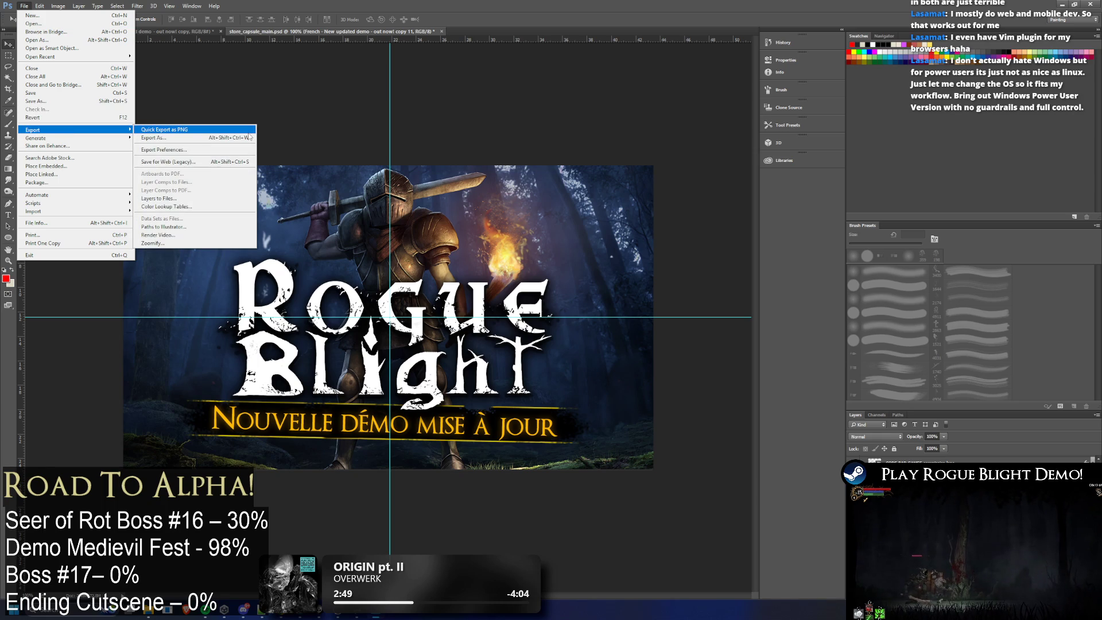
click(245, 132)
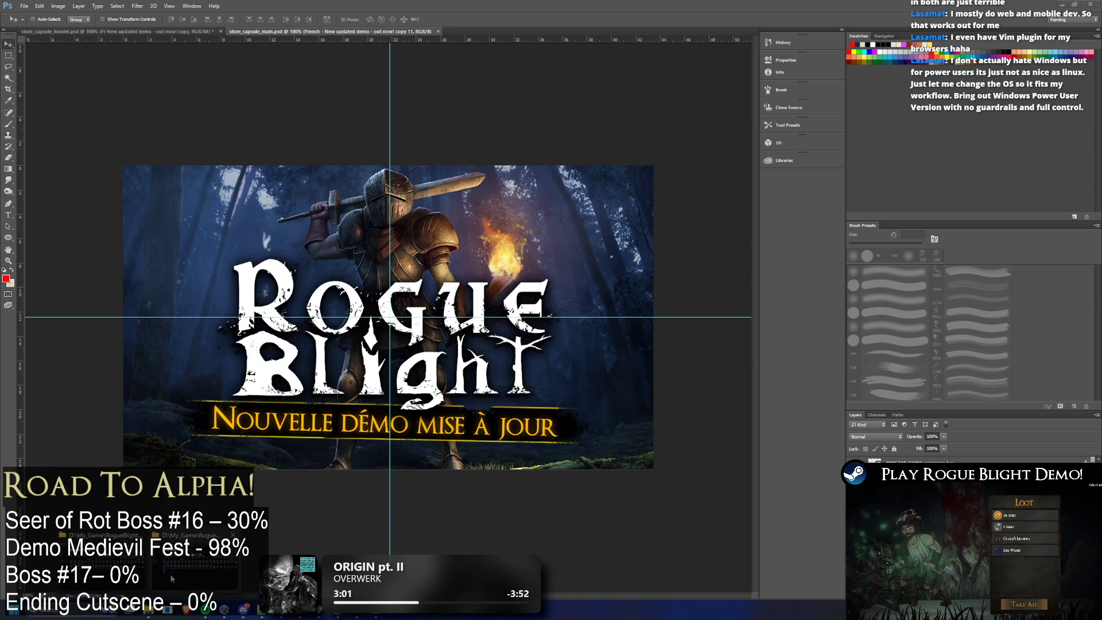
click(146, 613)
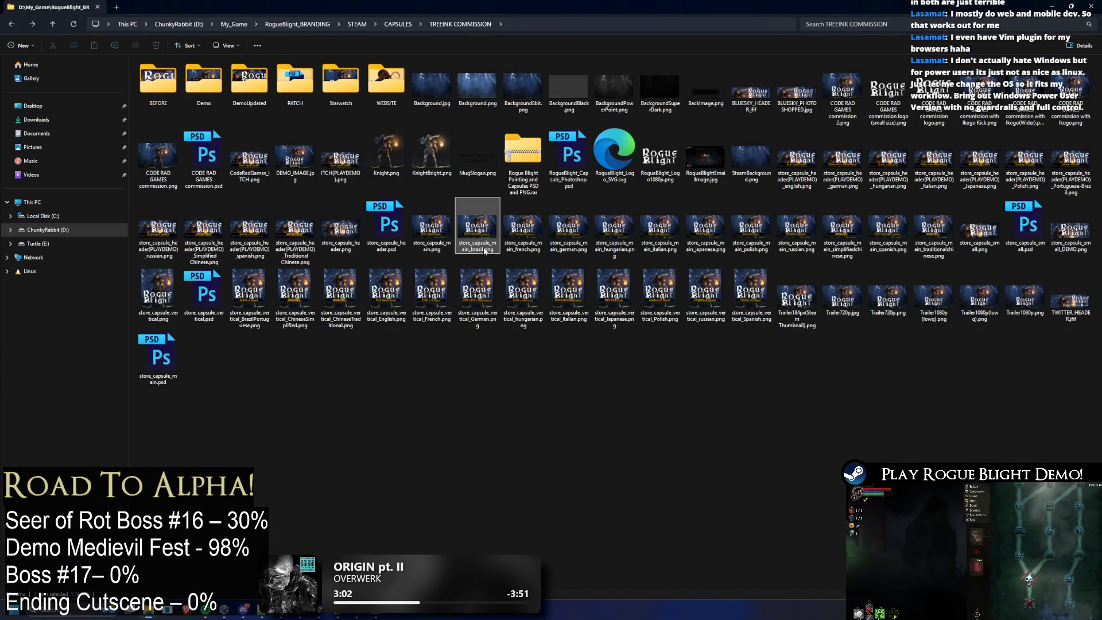
click(496, 253)
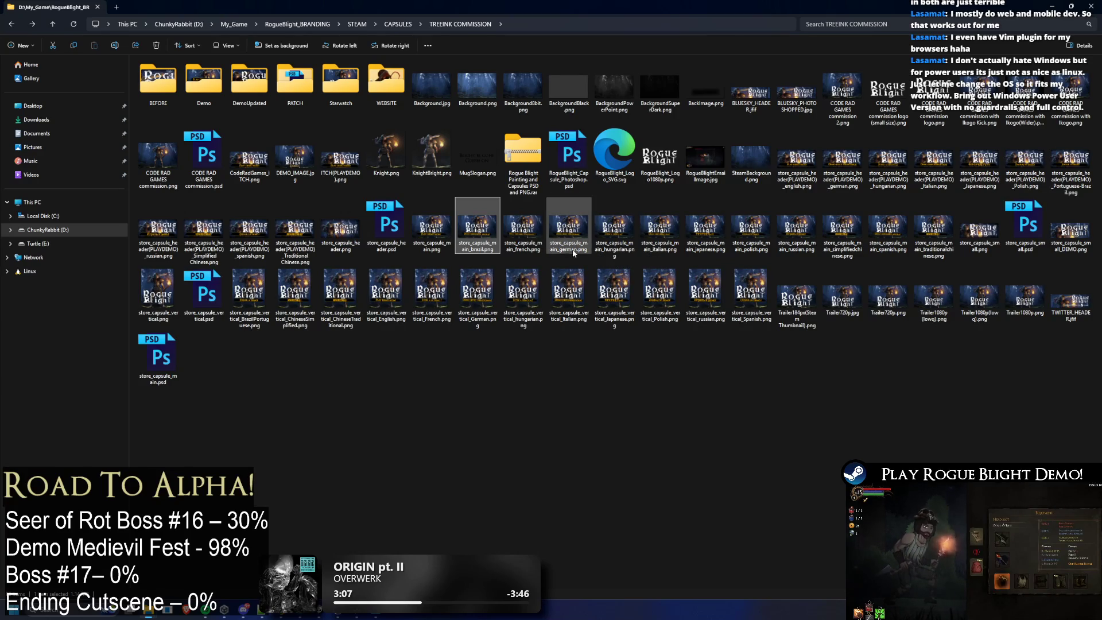
key(alt+Tab)
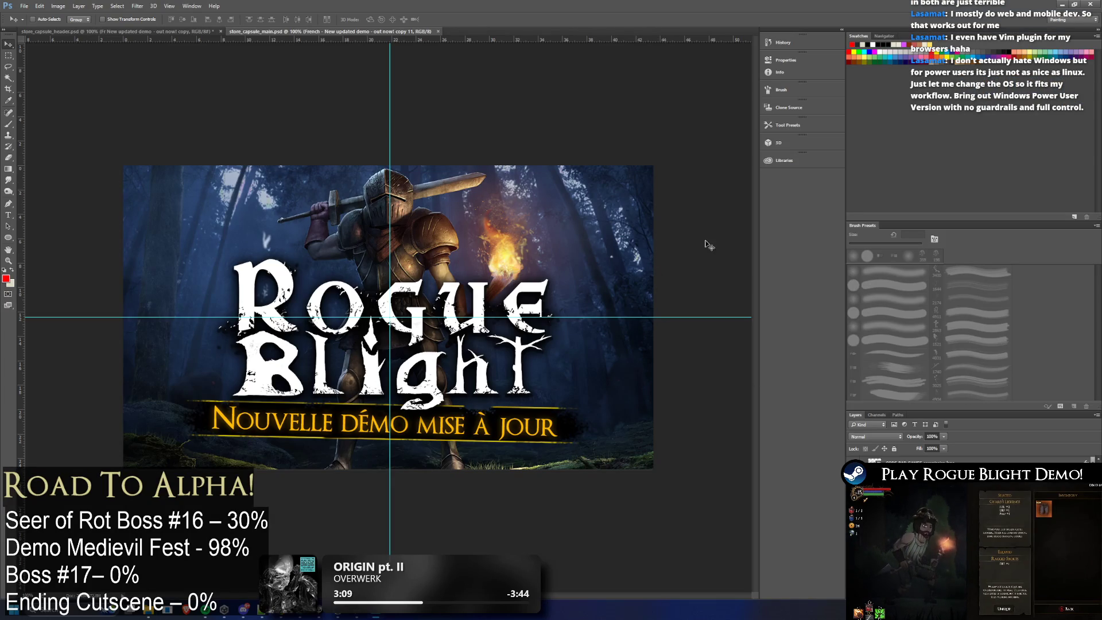
Step: Show the English 'New updated demo - out now!' banner and start a Quick Export as PNG
key(ctrl+comma)
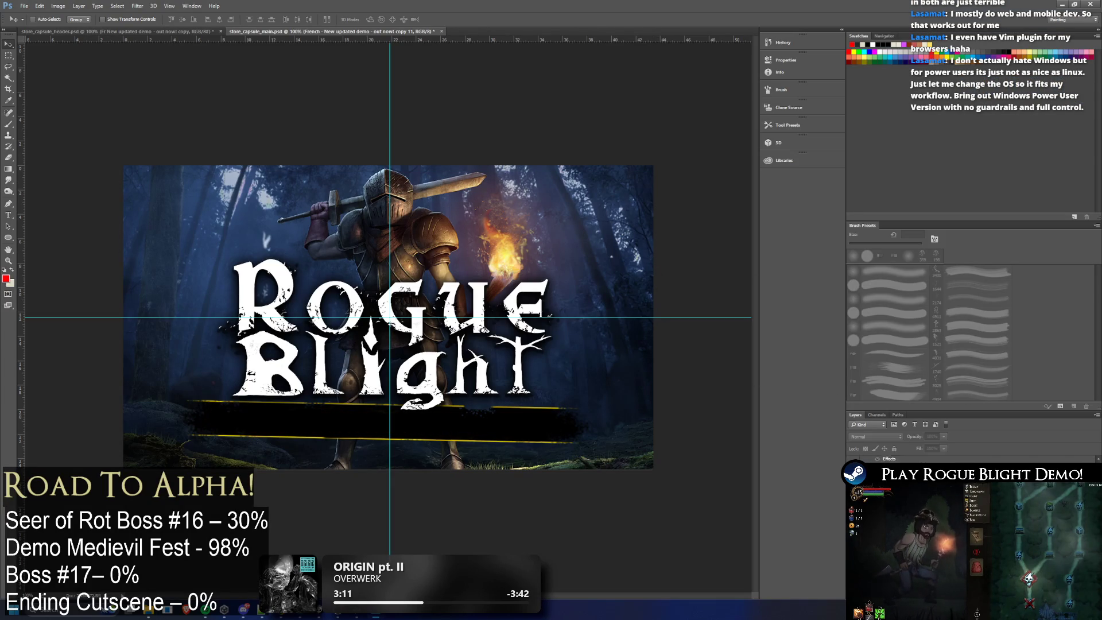
key(ctrl+comma)
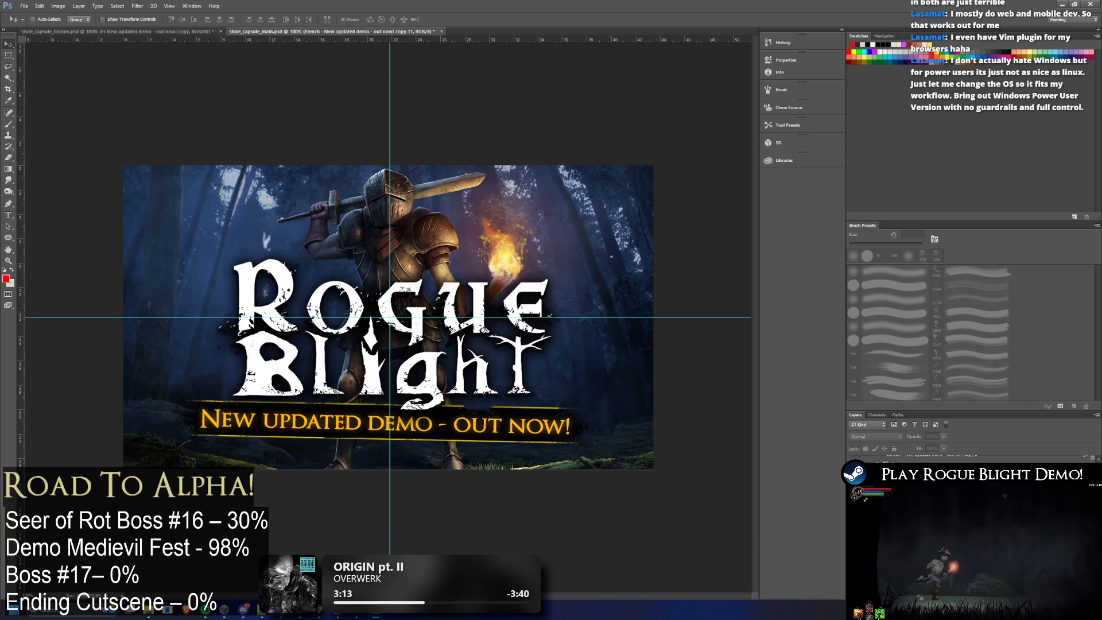
key(alt+bracketleft)
click(25, 6)
mouse_move(35, 129)
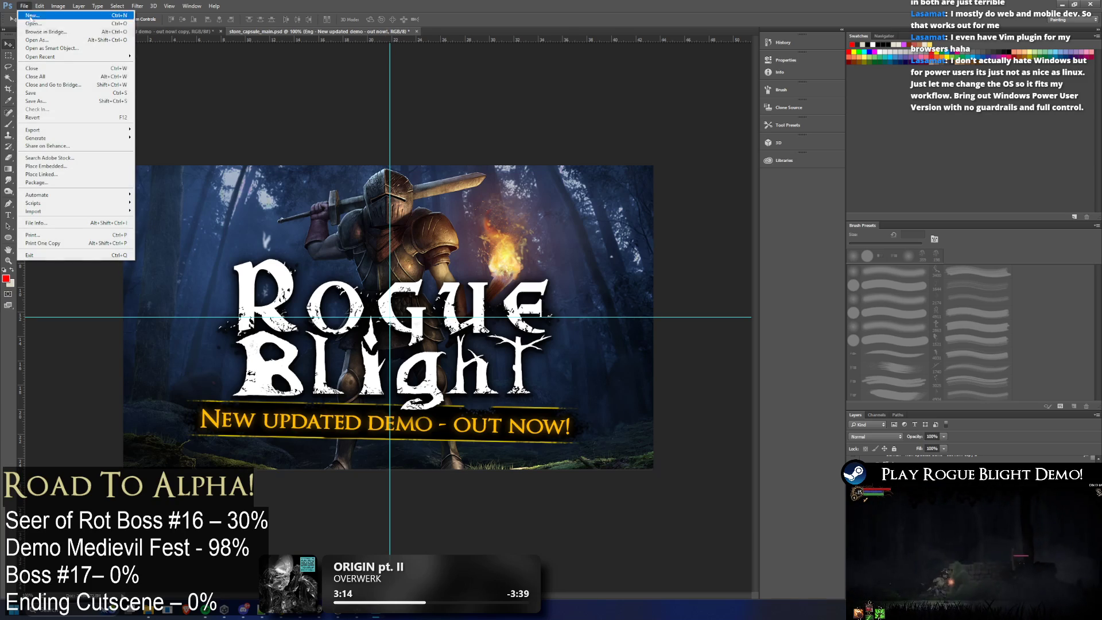
click(168, 129)
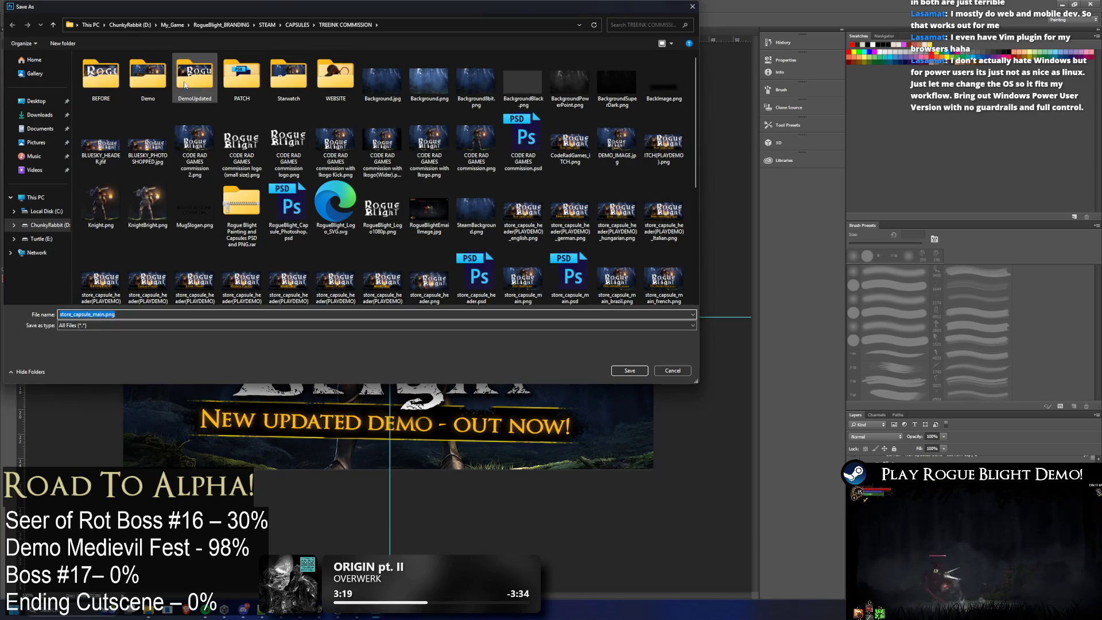
Step: Navigate to DemoUpdated and create a new folder named header
double_click(147, 76)
key(alt+Up)
double_click(192, 182)
right_click(183, 184)
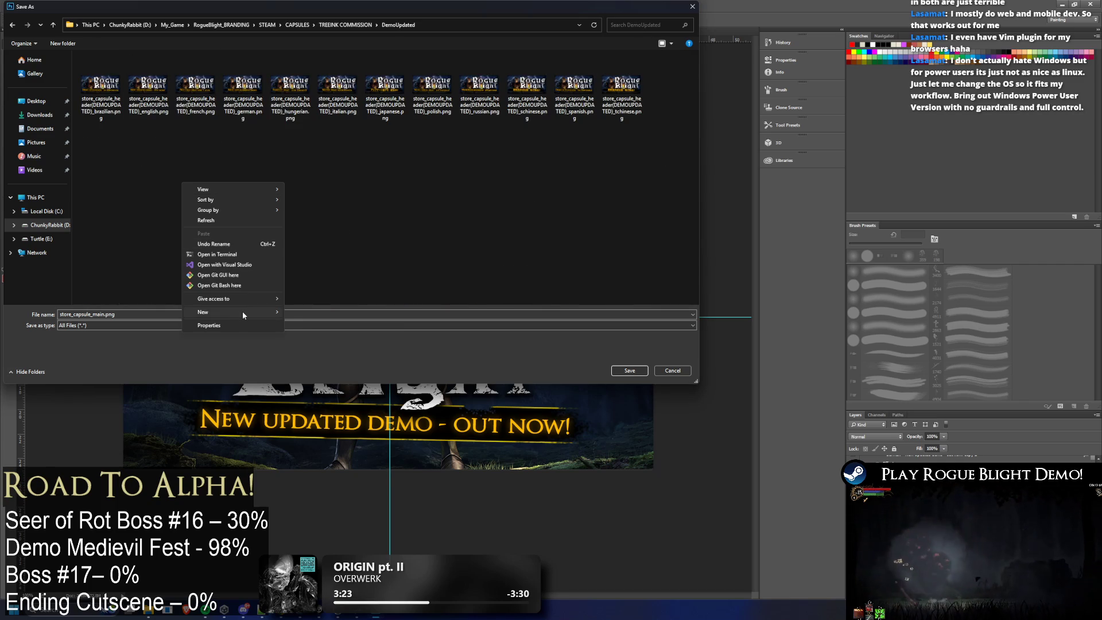
click(326, 309)
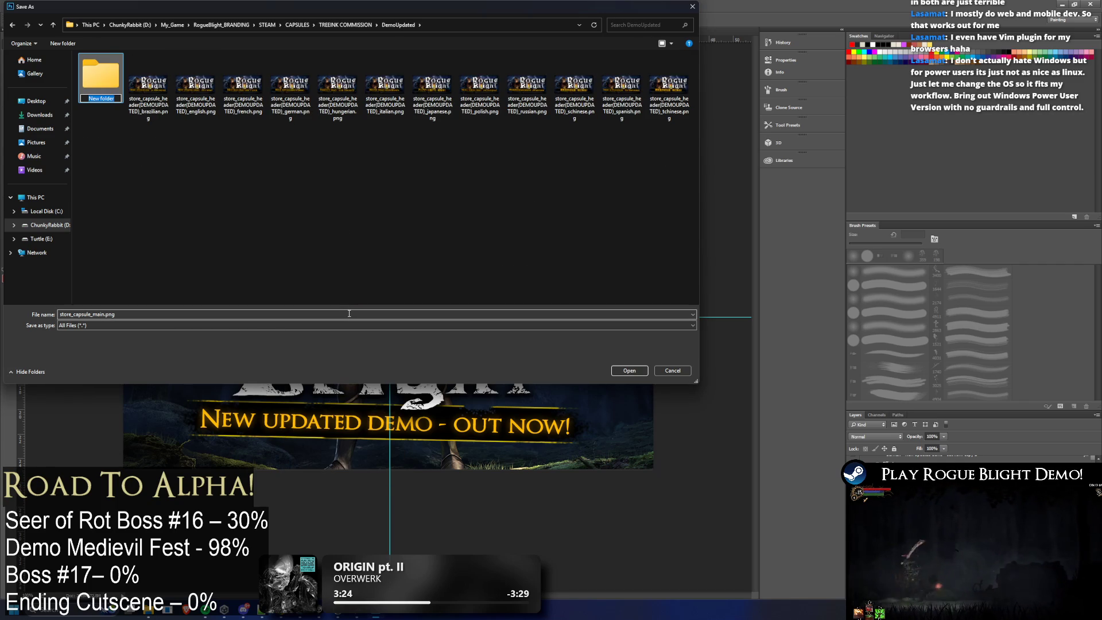
key(BackSpace)
text(er)
key(Return)
Step: Move the existing header capsule PNGs (Brazilian, Italian, Japanese, Spanish, Chinese) into the header folder
click(148, 86)
drag(149, 86, 101, 76)
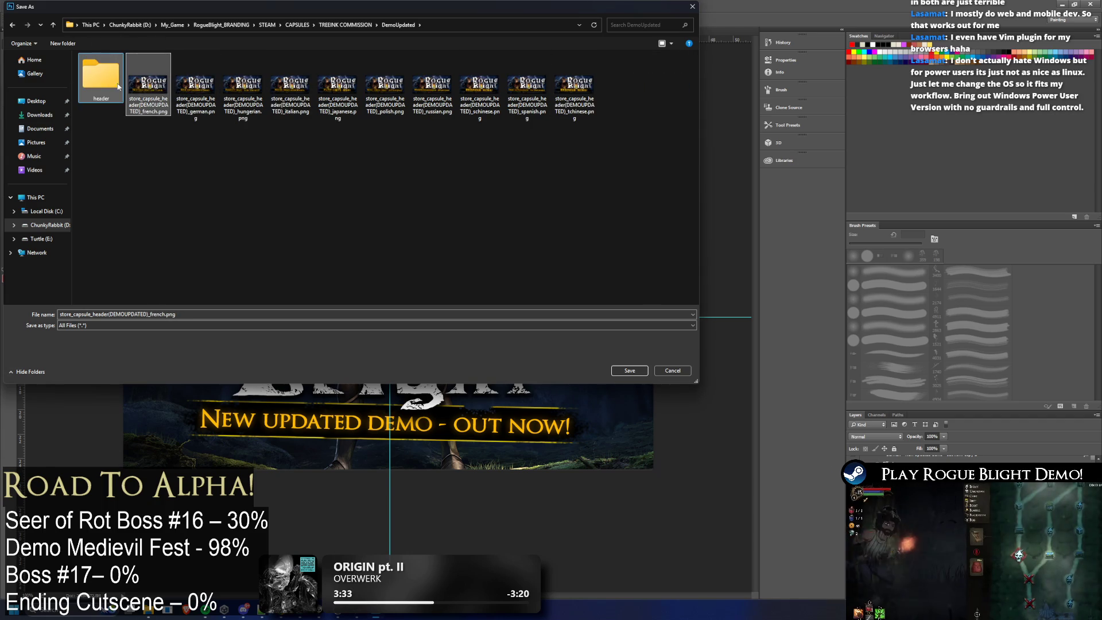
drag(195, 87, 101, 76)
click(148, 86)
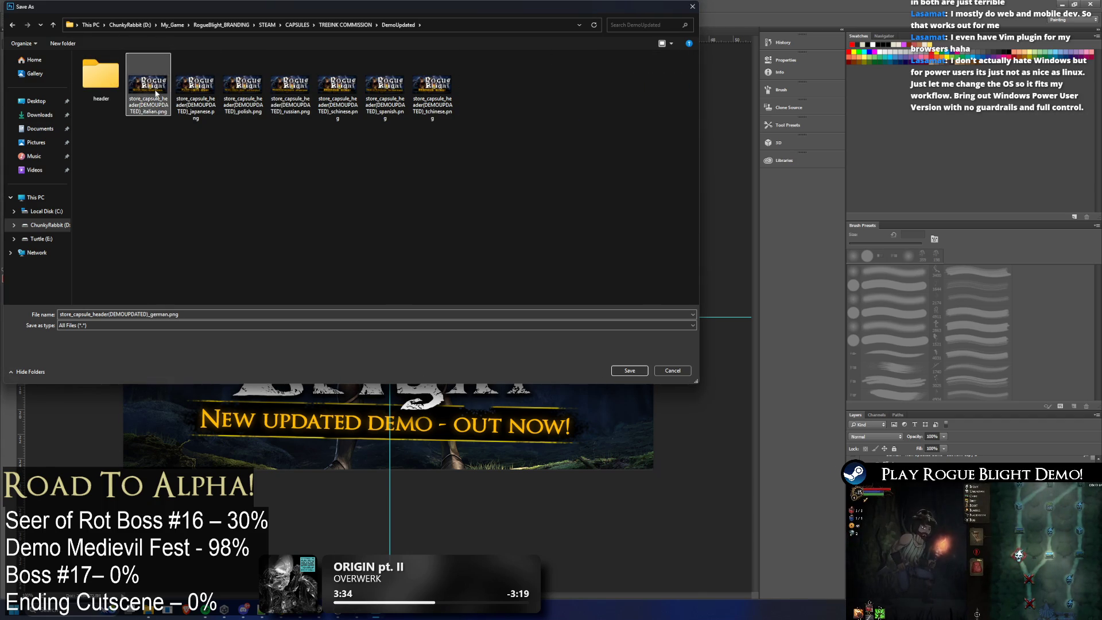
key(Delete)
key(Delete)
key(Delete)
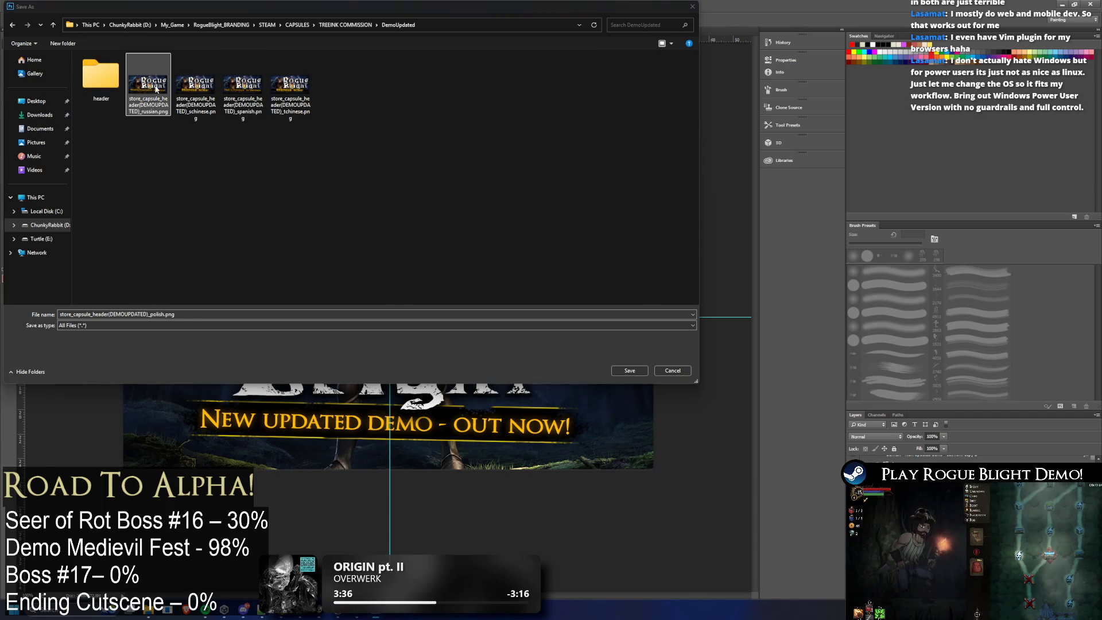
key(Delete)
key(Delete)
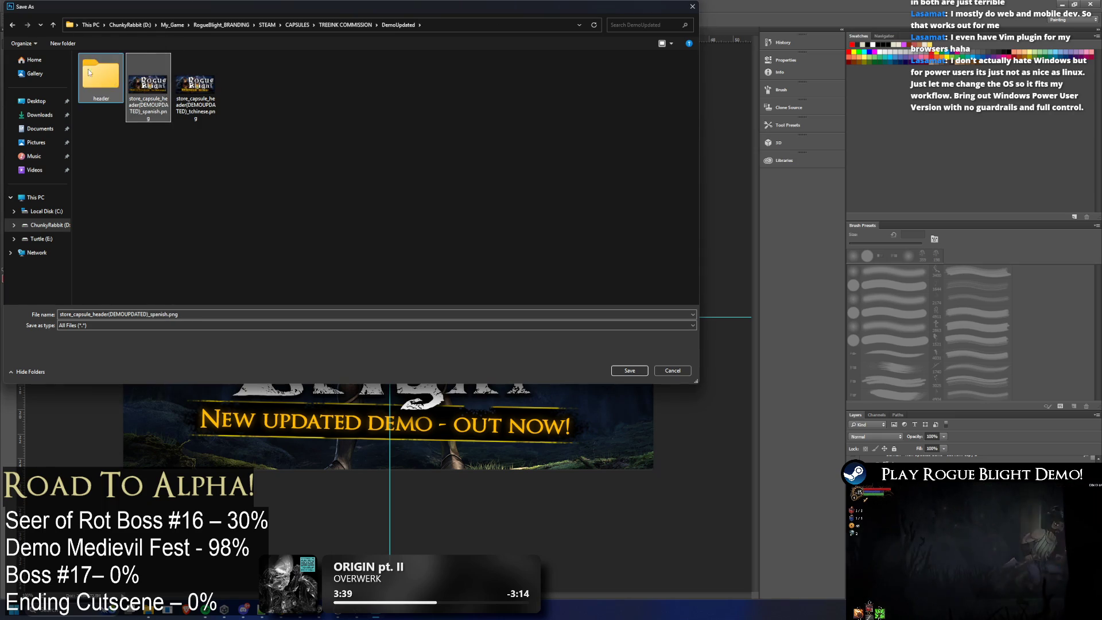
key(Delete)
click(166, 105)
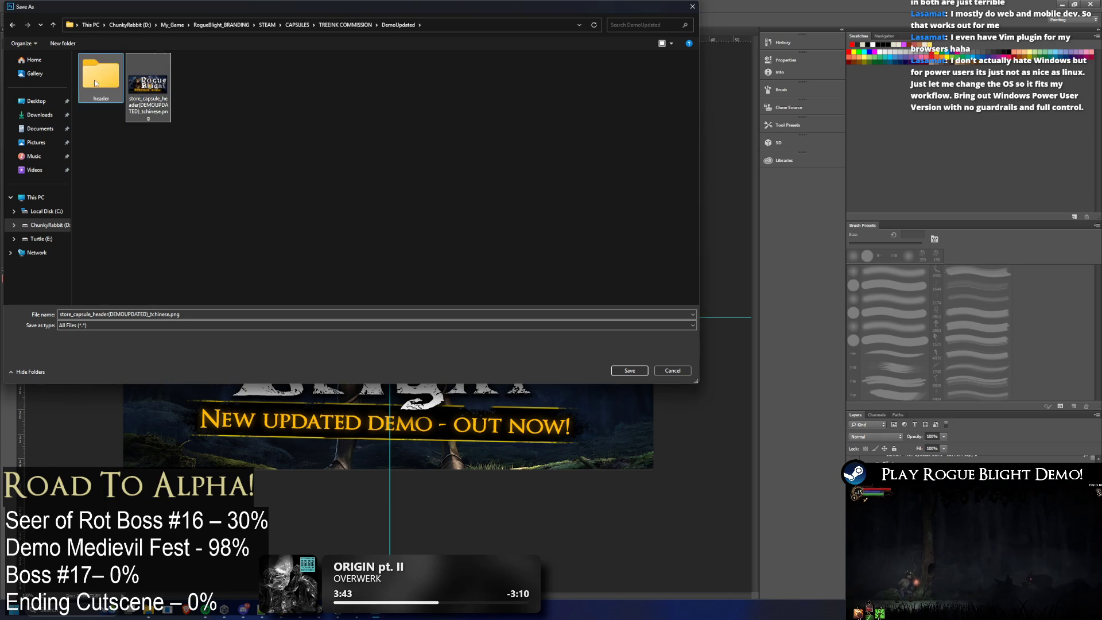
drag(148, 84, 101, 76)
Step: Create a main folder and save the English capsule PNG there with a corrected language suffix
right_click(210, 102)
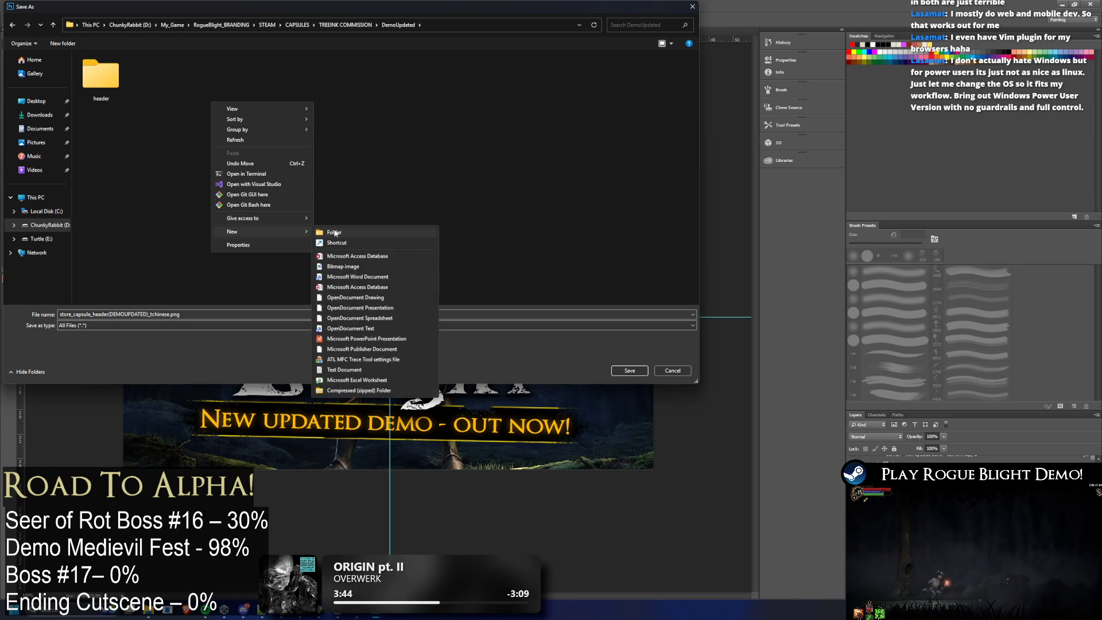
click(375, 235)
text(ain)
key(Return)
key(Return)
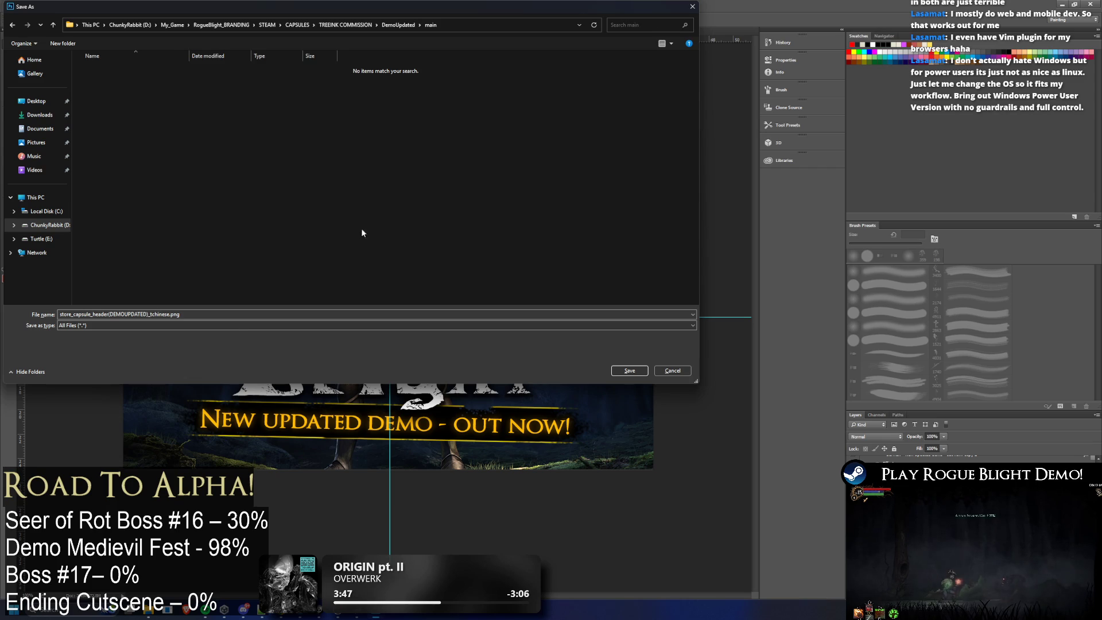
click(229, 316)
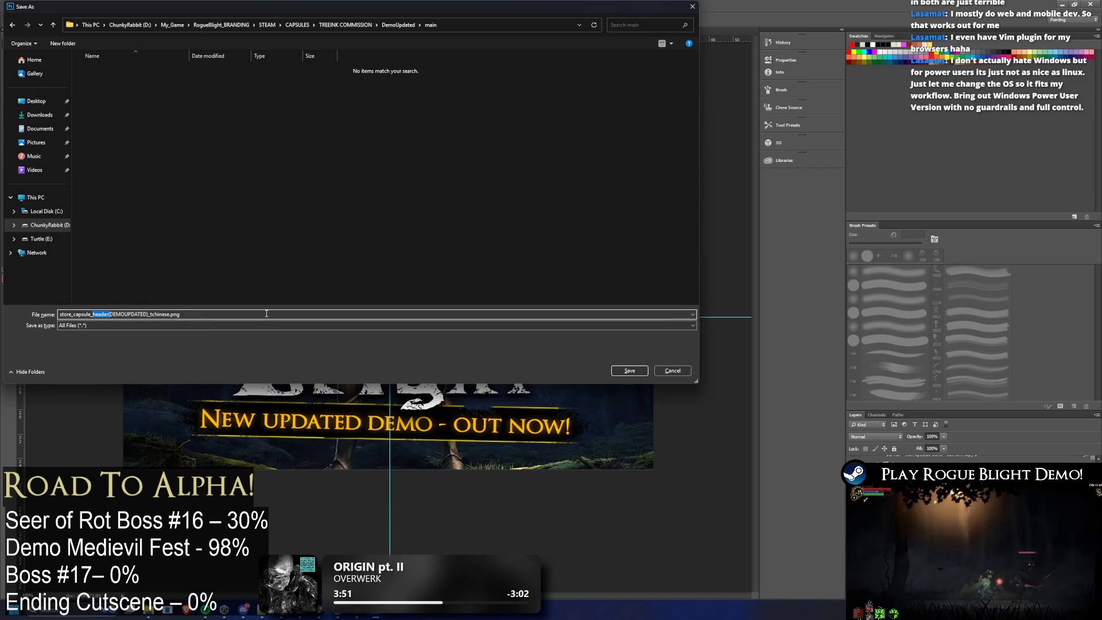
text(main_)
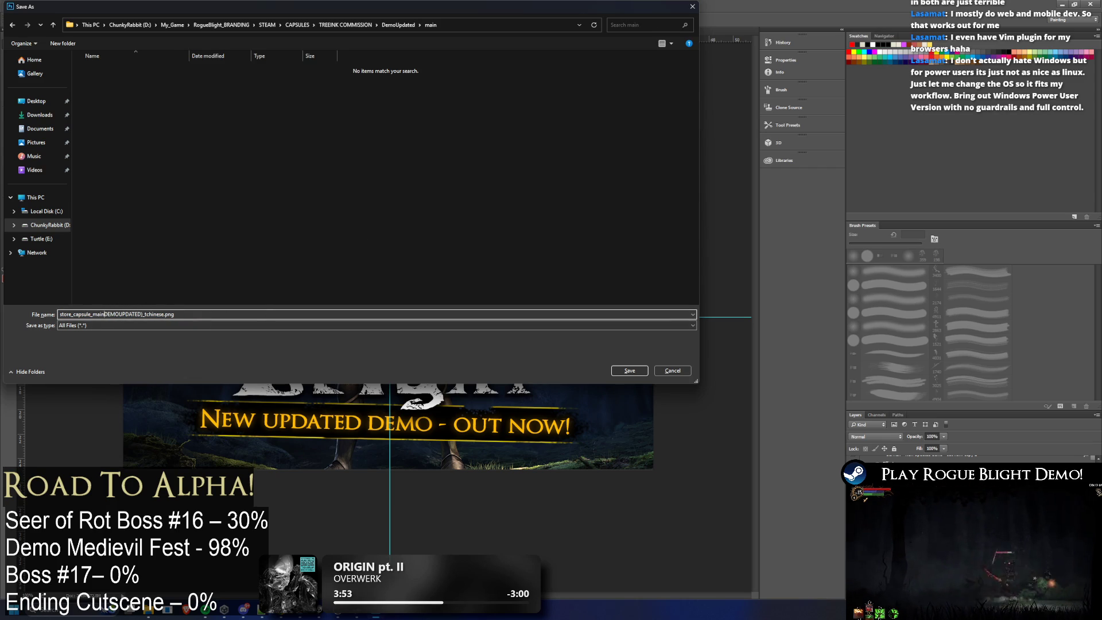
double_click(158, 313)
text(k)
key(BackSpace)
text(eng)
key(Return)
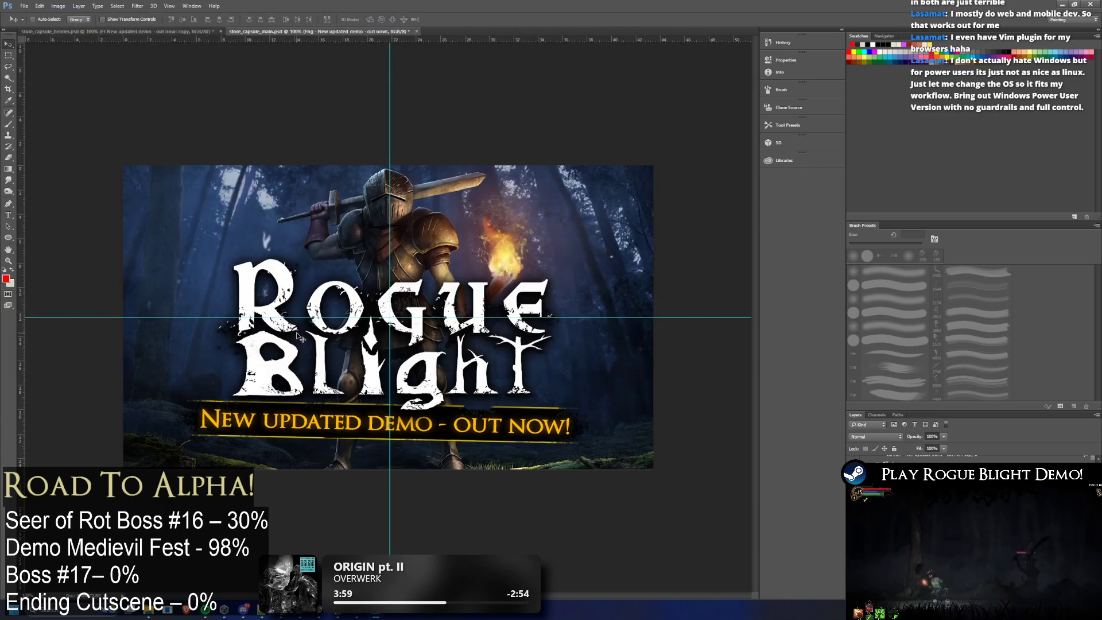
Step: Export the Italian-banner capsule as PNG beside the English one, then show the German banner
click(854, 470)
click(24, 6)
mouse_move(52, 129)
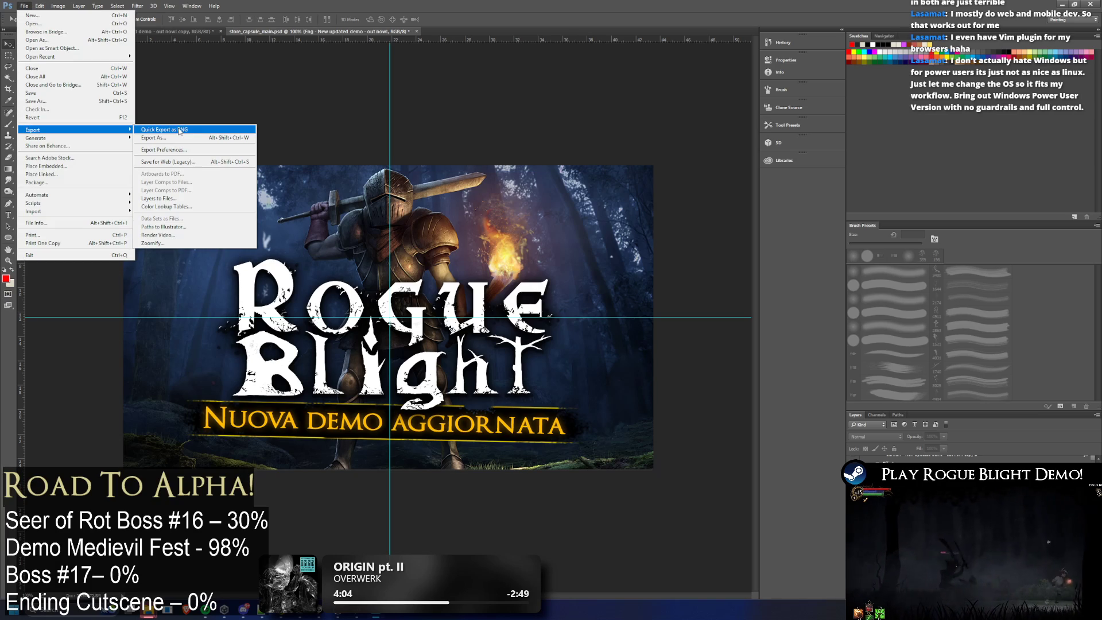
click(164, 130)
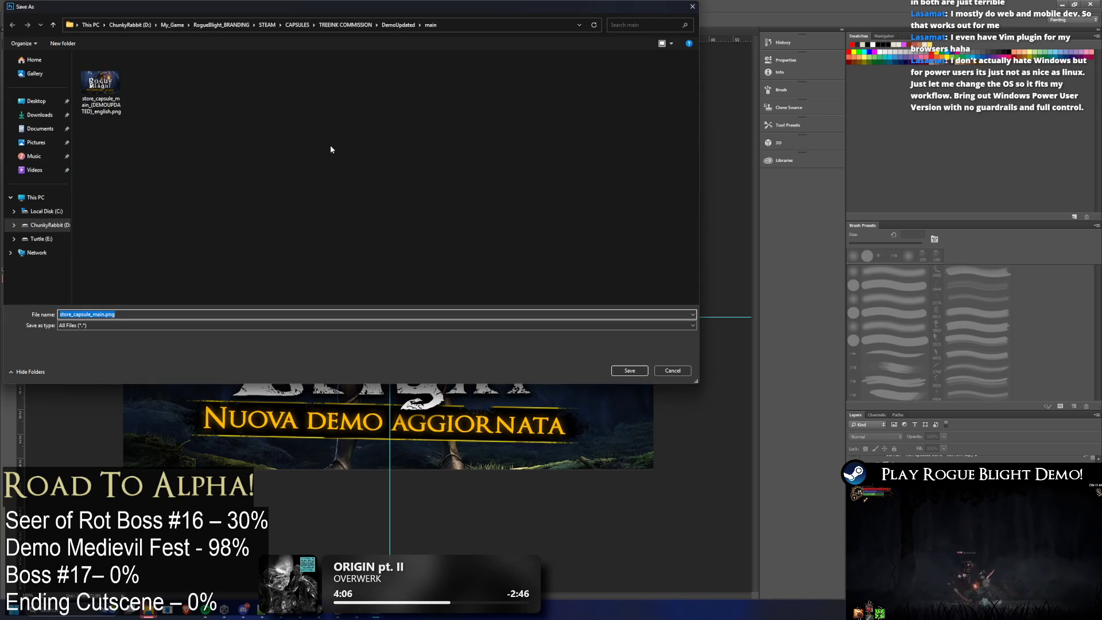
click(101, 83)
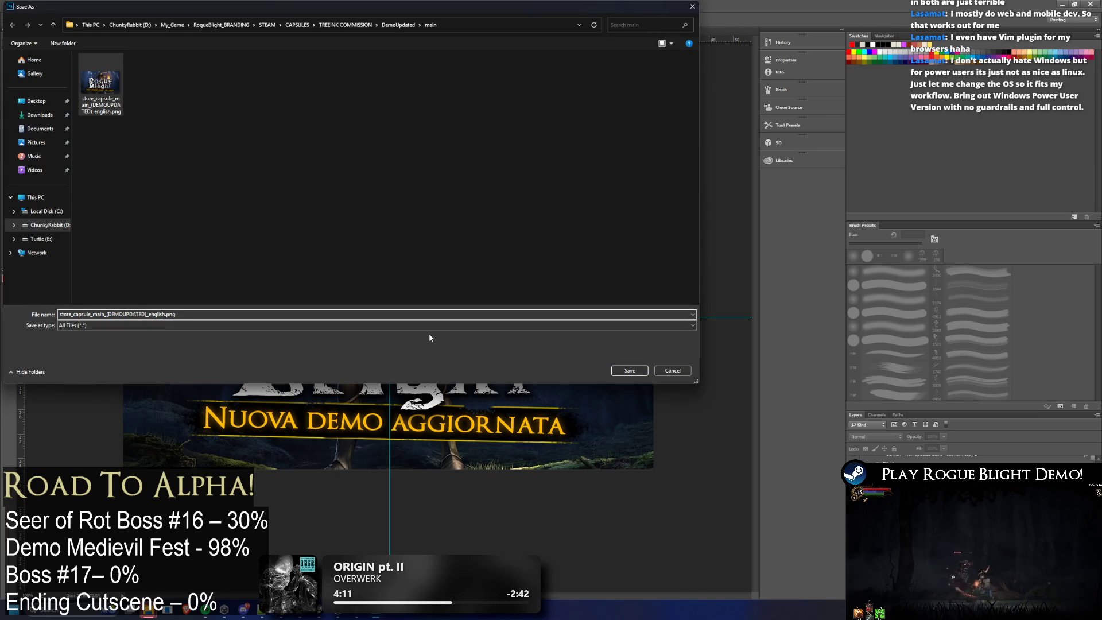
key(BackSpace)
key(BackSpace)
key(BackSpace)
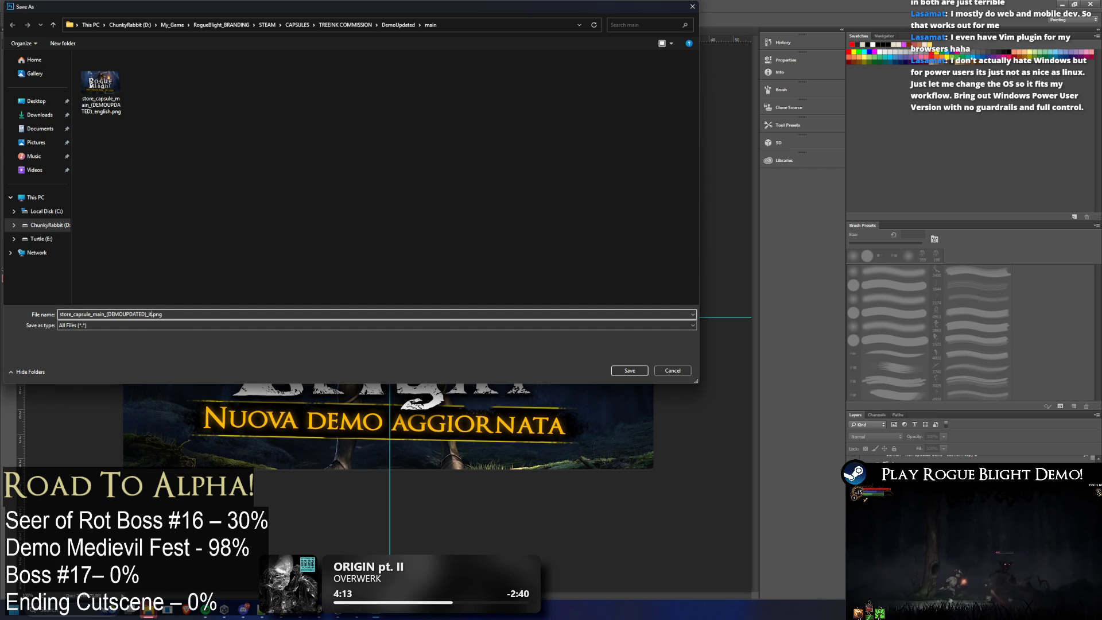
key(Return)
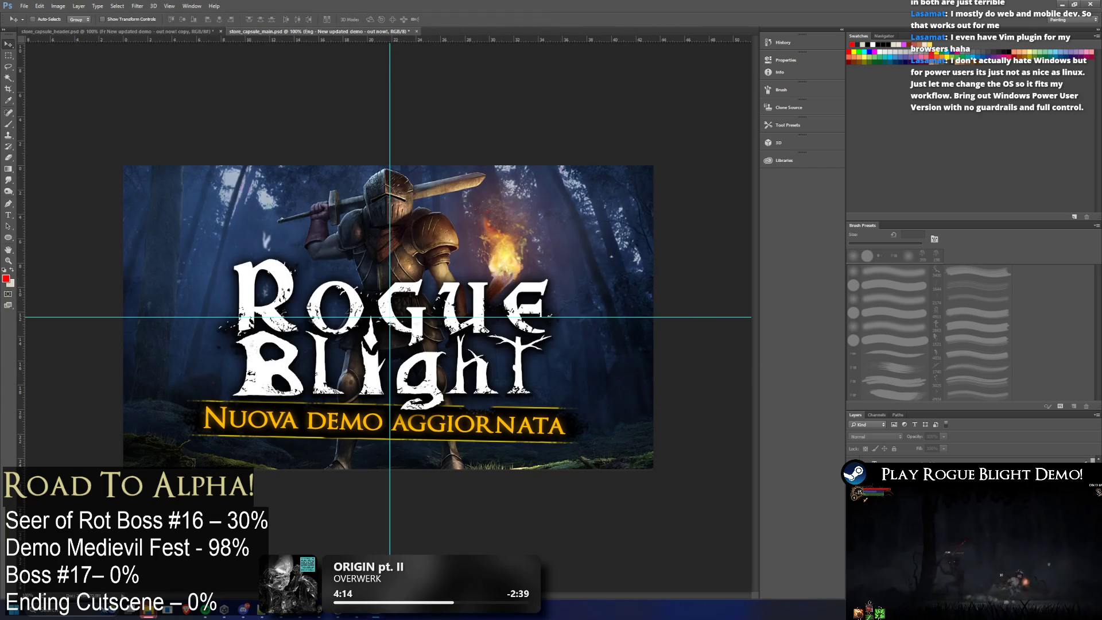
click(854, 482)
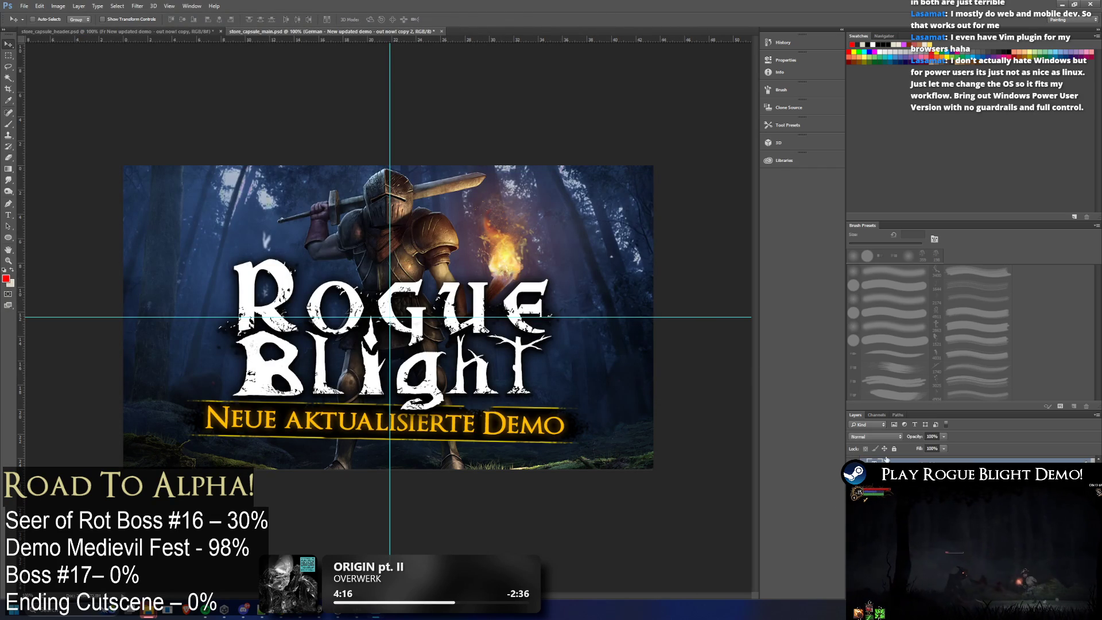
Step: Export the German-banner capsule as PNG to the main folder, then show the Spanish banner
click(25, 5)
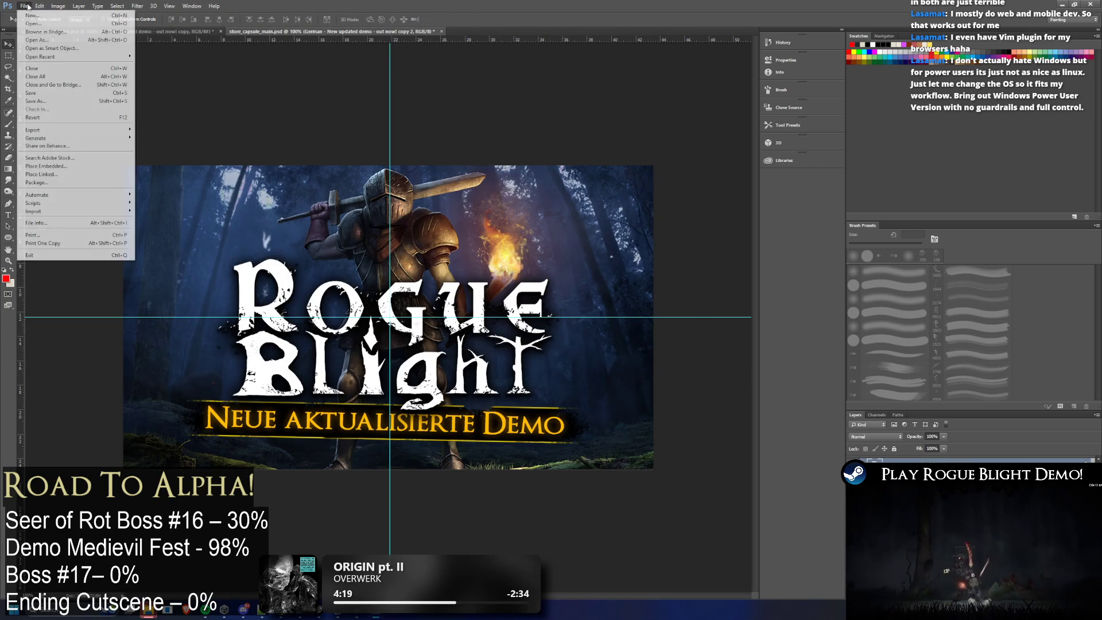
click(38, 5)
click(163, 130)
click(148, 84)
click(259, 314)
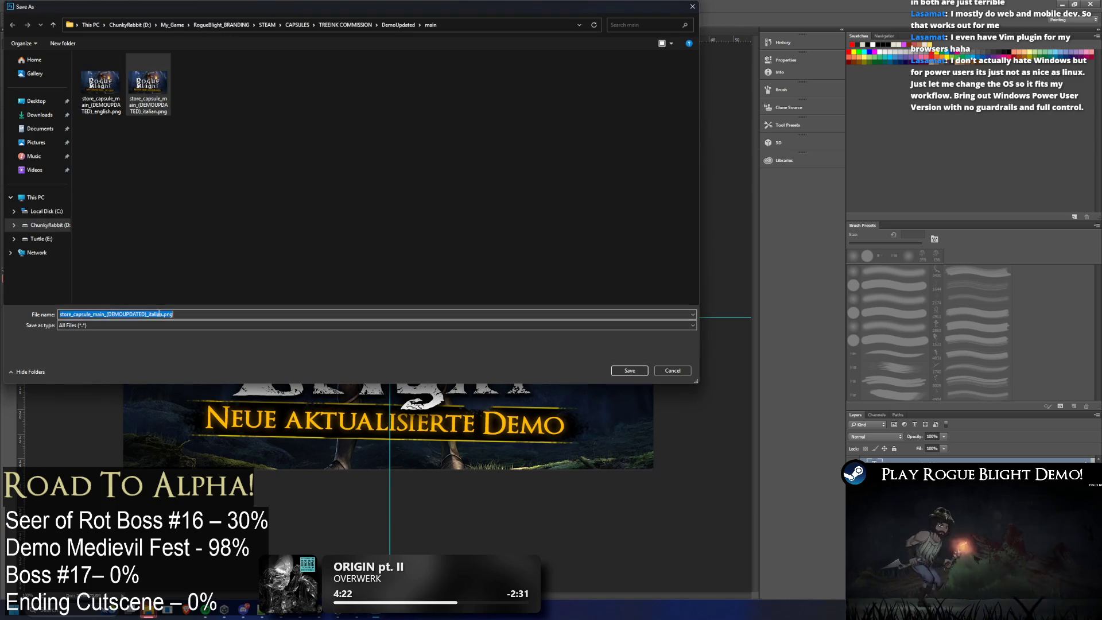
click(161, 313)
key(BackSpace)
key(BackSpace)
key(BackSpace)
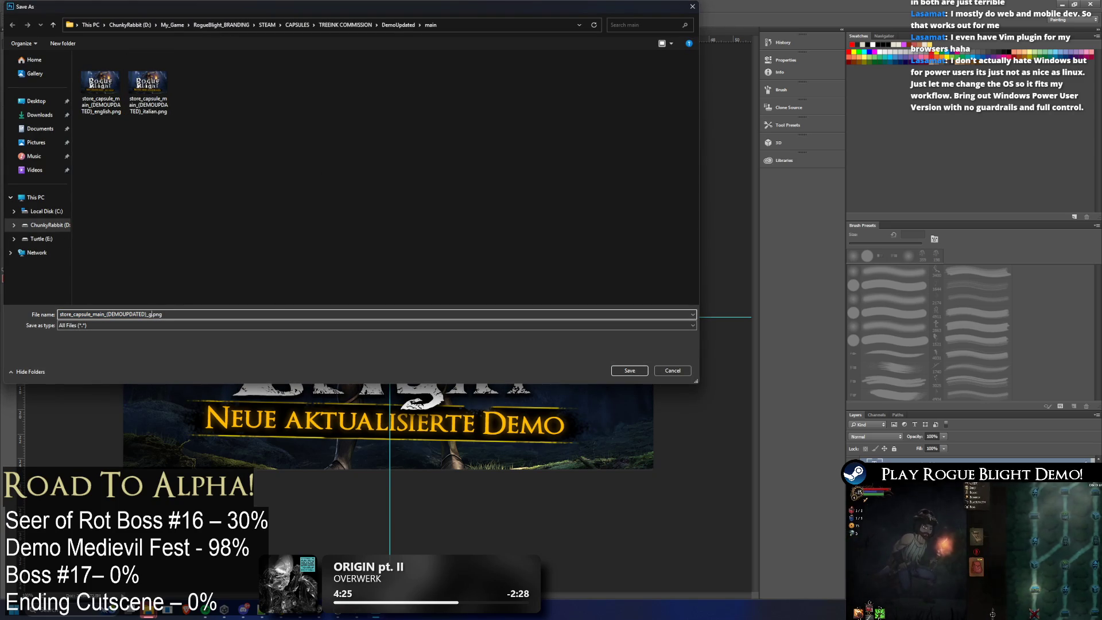
key(Return)
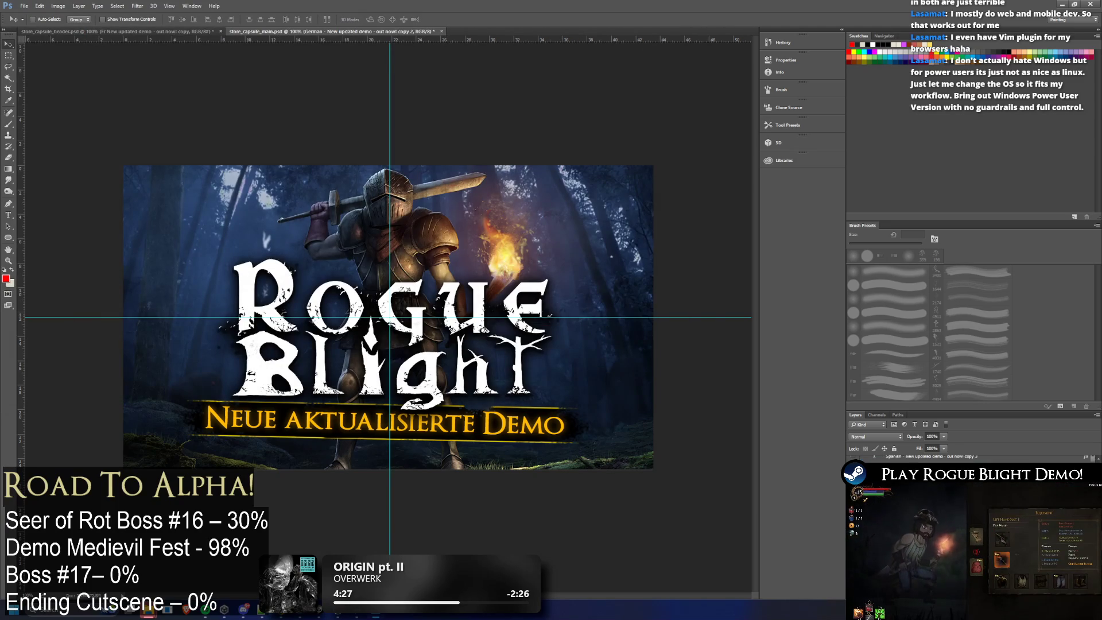
click(854, 482)
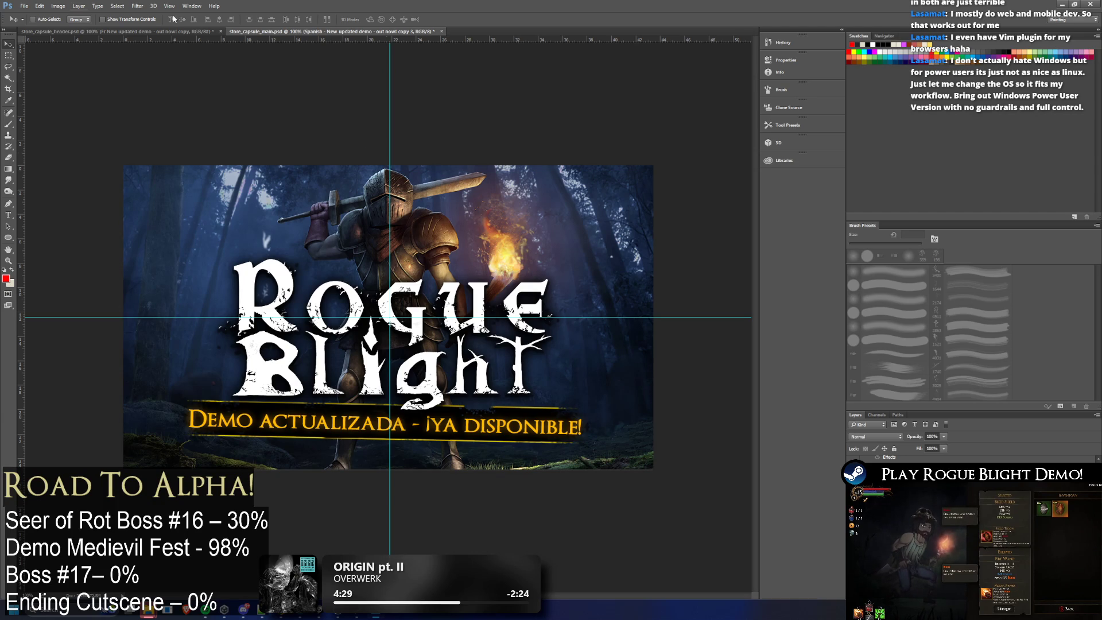
Step: Quick-export the Spanish capsule as a PNG with the _spanish file name suffix
click(24, 6)
mouse_move(52, 129)
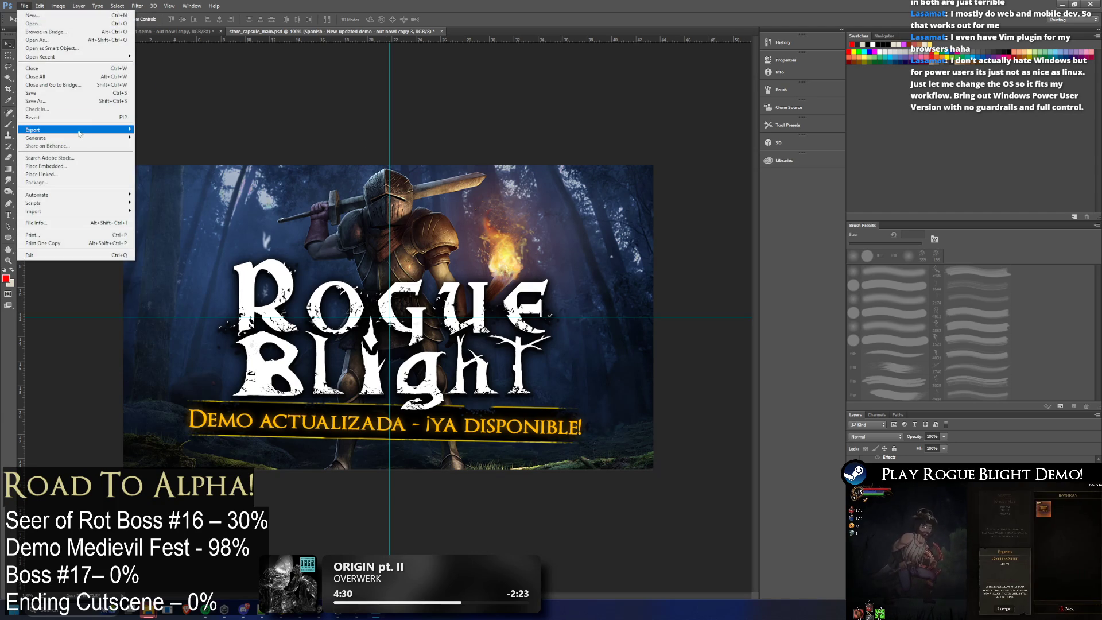
click(151, 130)
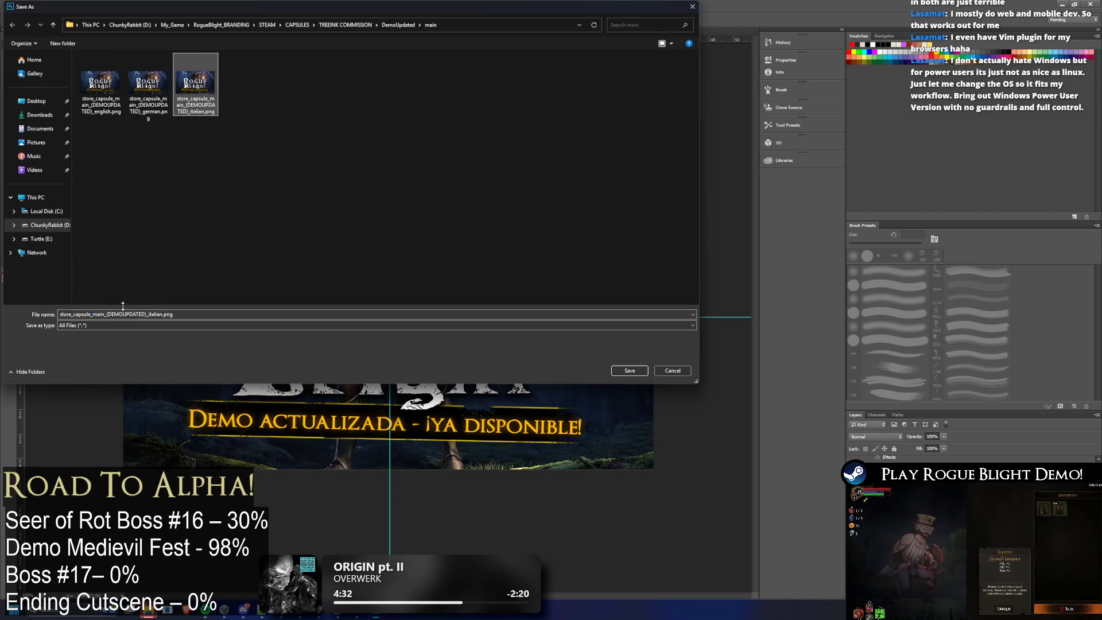
key(BackSpace)
key(BackSpace)
key(BackSpace)
key(Delete)
key(Delete)
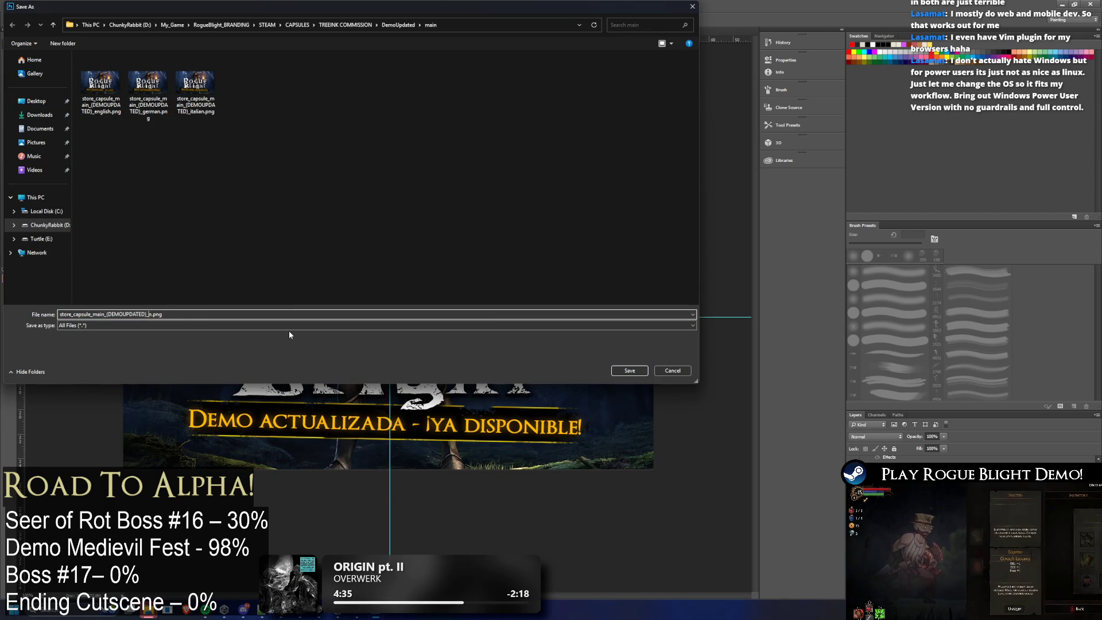
text(spanish)
key(Return)
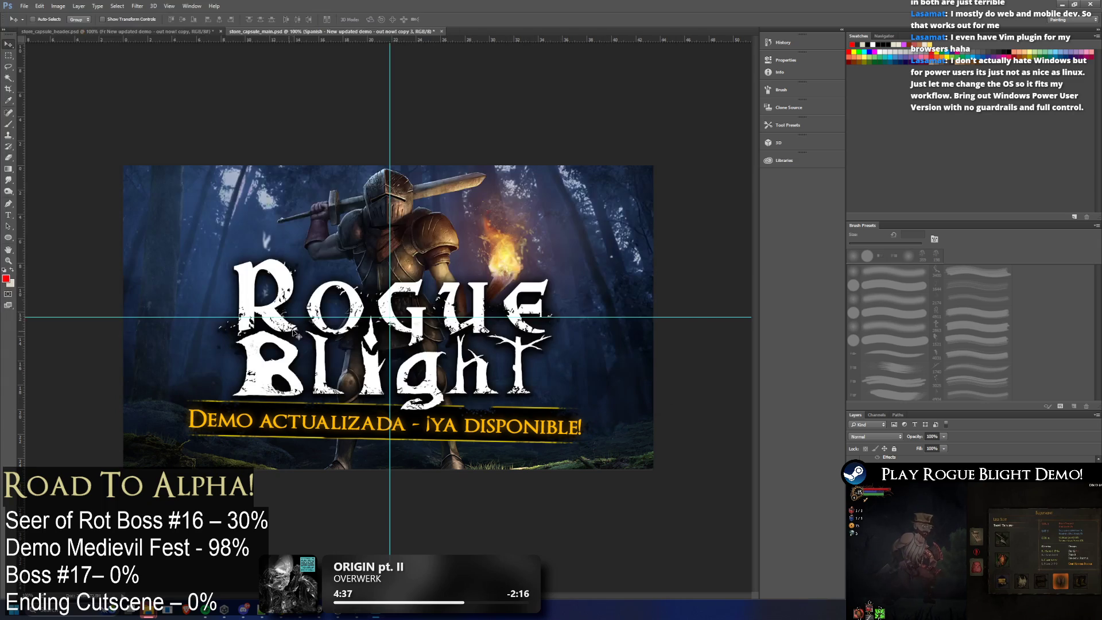
Step: Switch the banner to Simplified Chinese, export it as _schinese.png, then show the Traditional Chinese text
key(ctrl+comma)
key(alt+bracketright)
key(ctrl+comma)
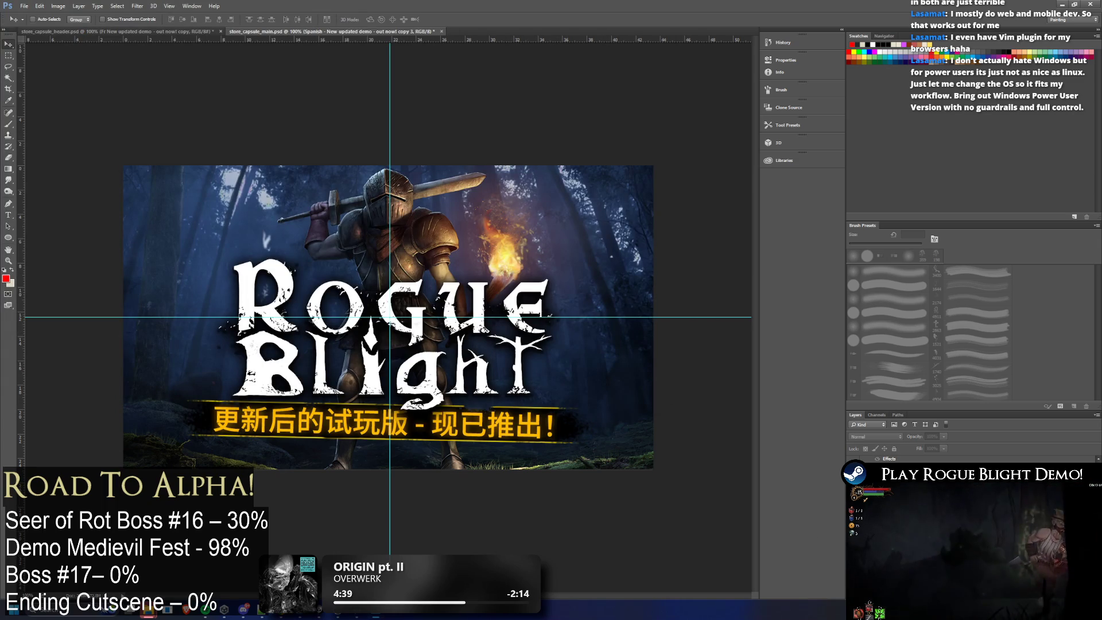
click(29, 7)
mouse_move(35, 129)
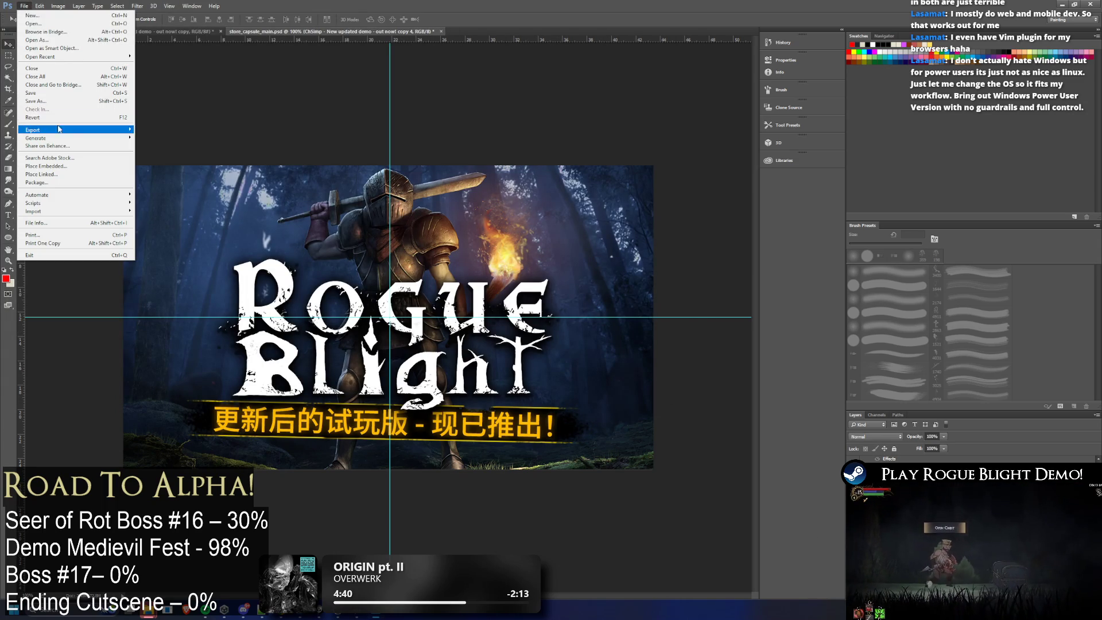
click(172, 127)
click(242, 86)
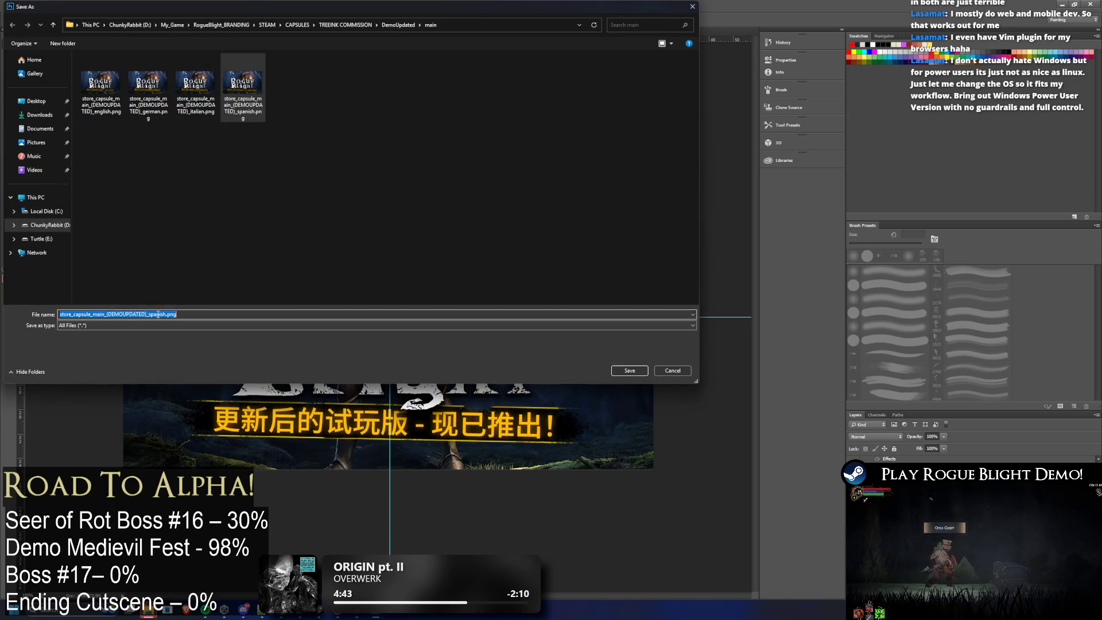
key(BackSpace)
key(BackSpace)
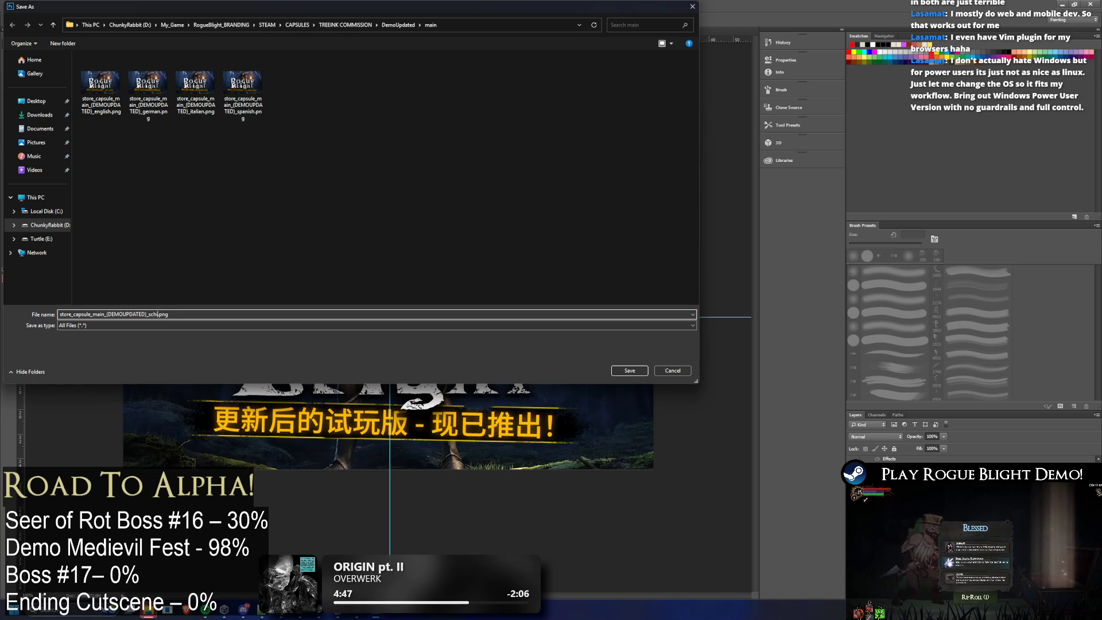
key(Return)
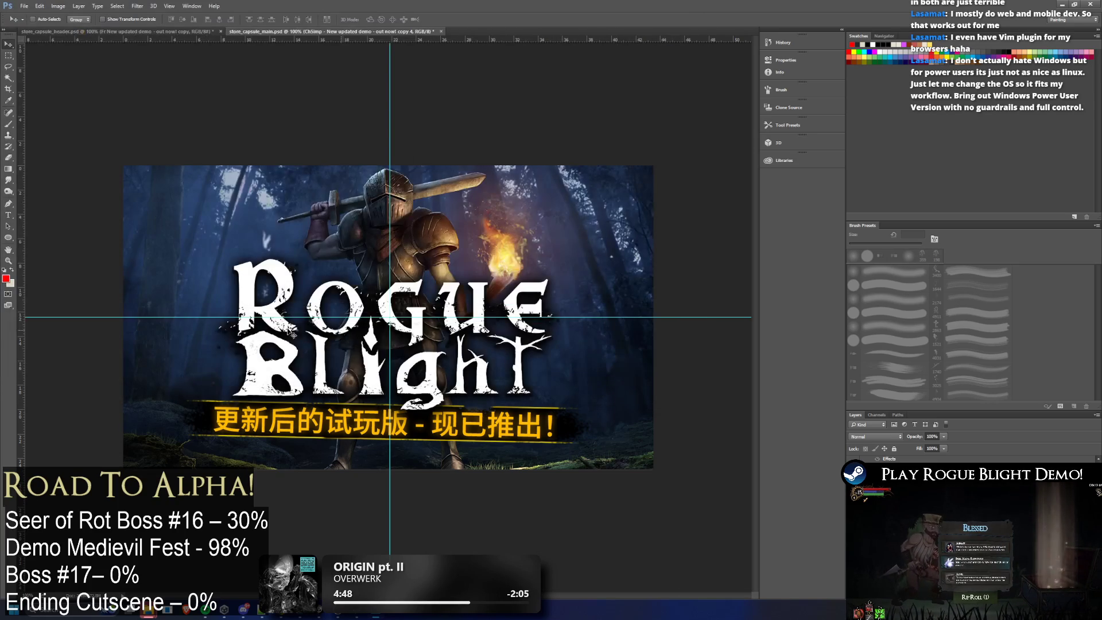
click(854, 469)
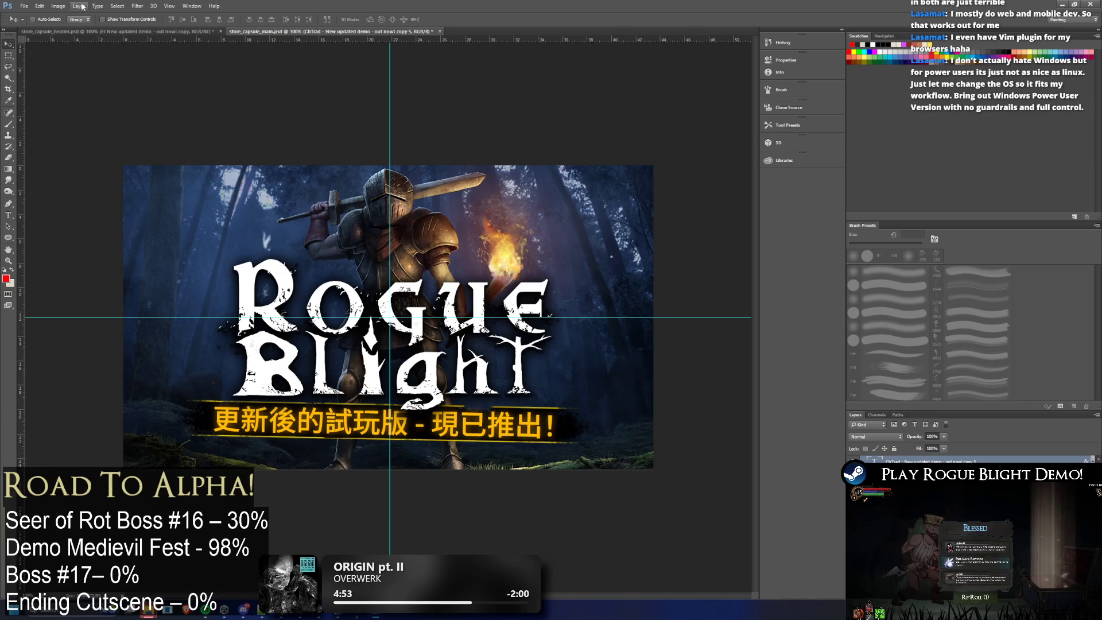
Step: Quick-export the Traditional Chinese capsule as a PNG with its language suffix
click(24, 7)
click(24, 6)
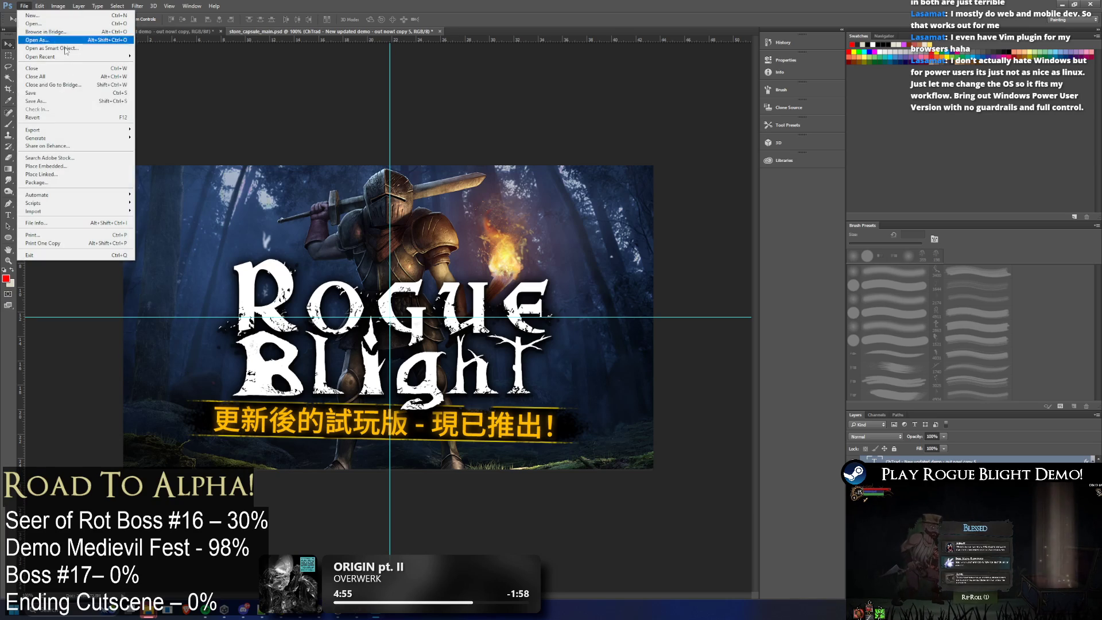
mouse_move(35, 129)
click(172, 129)
click(291, 86)
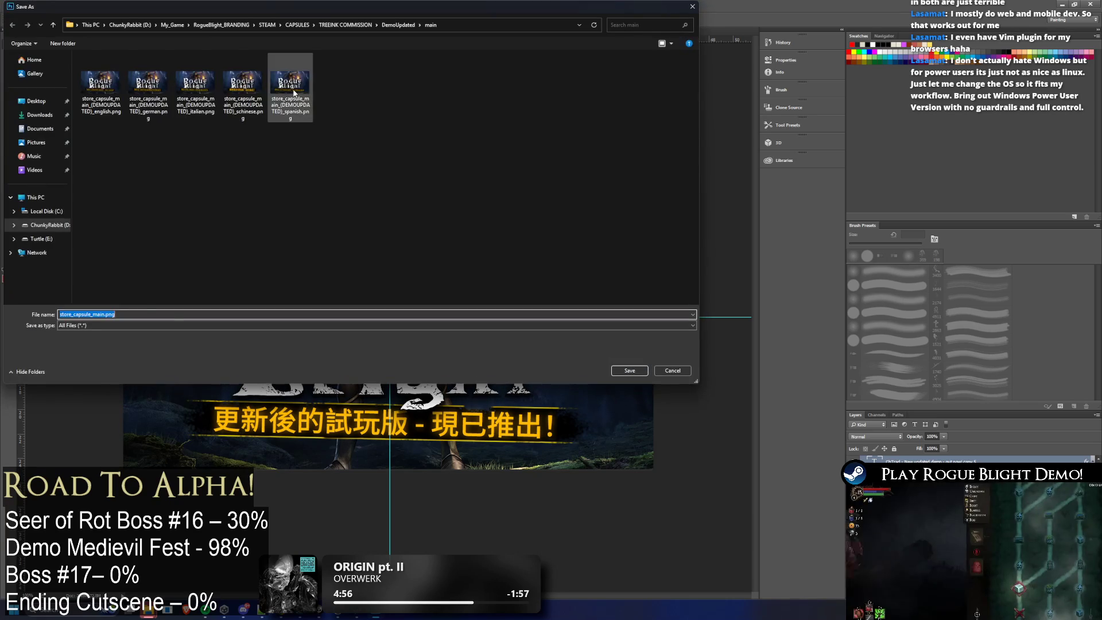
double_click(154, 313)
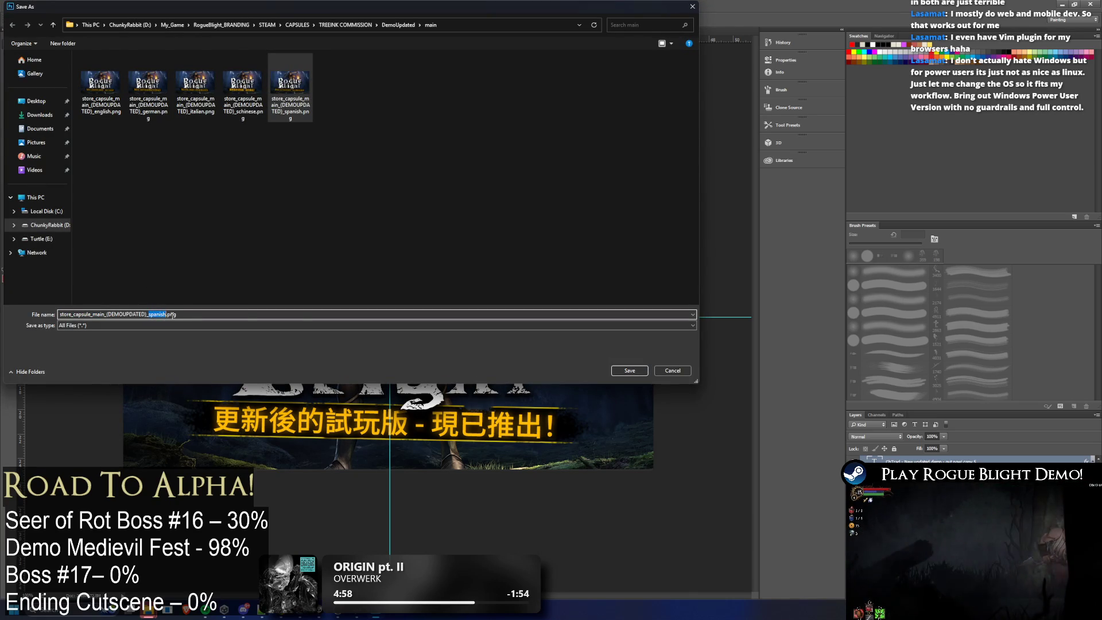
text(tchine)
key(Return)
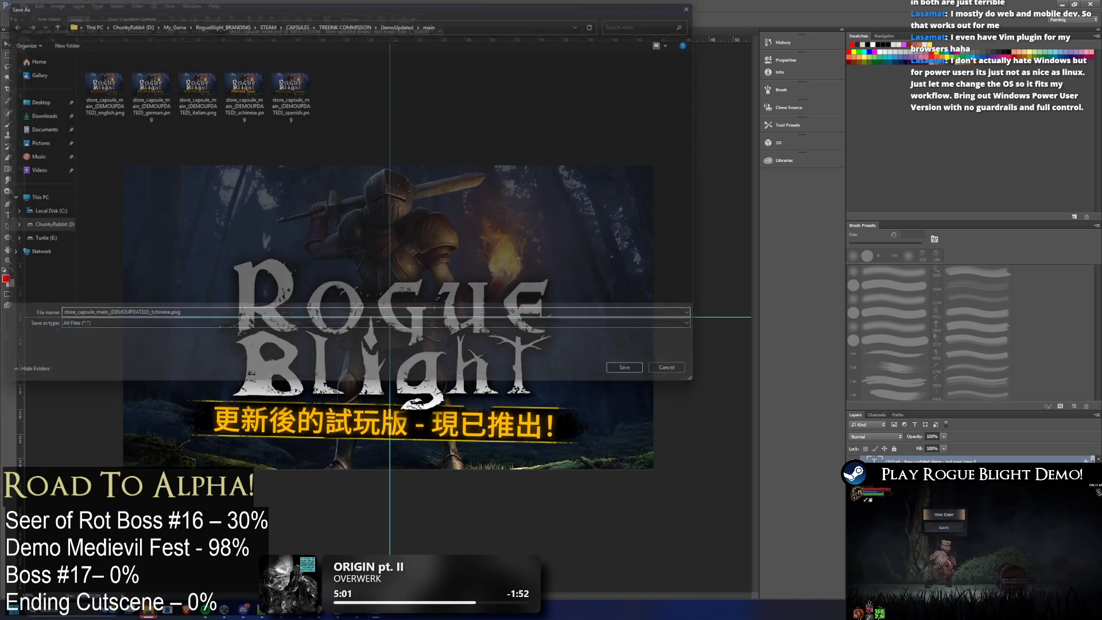
Step: Show the Japanese banner and export that capsule as a PNG with the japanese suffix
key(F2)
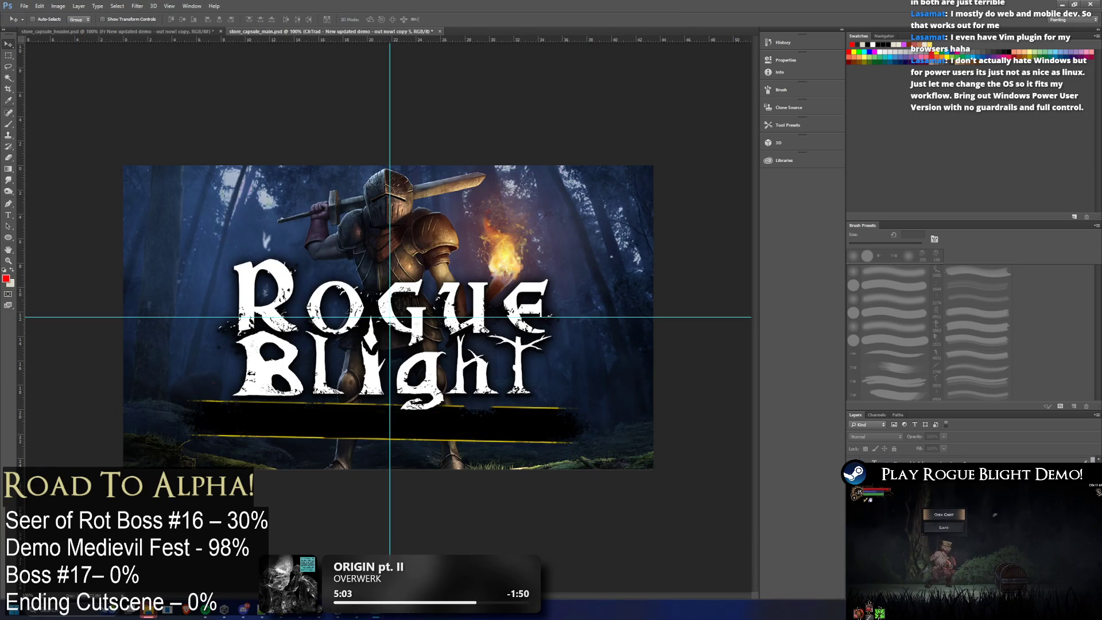
click(24, 6)
mouse_move(34, 130)
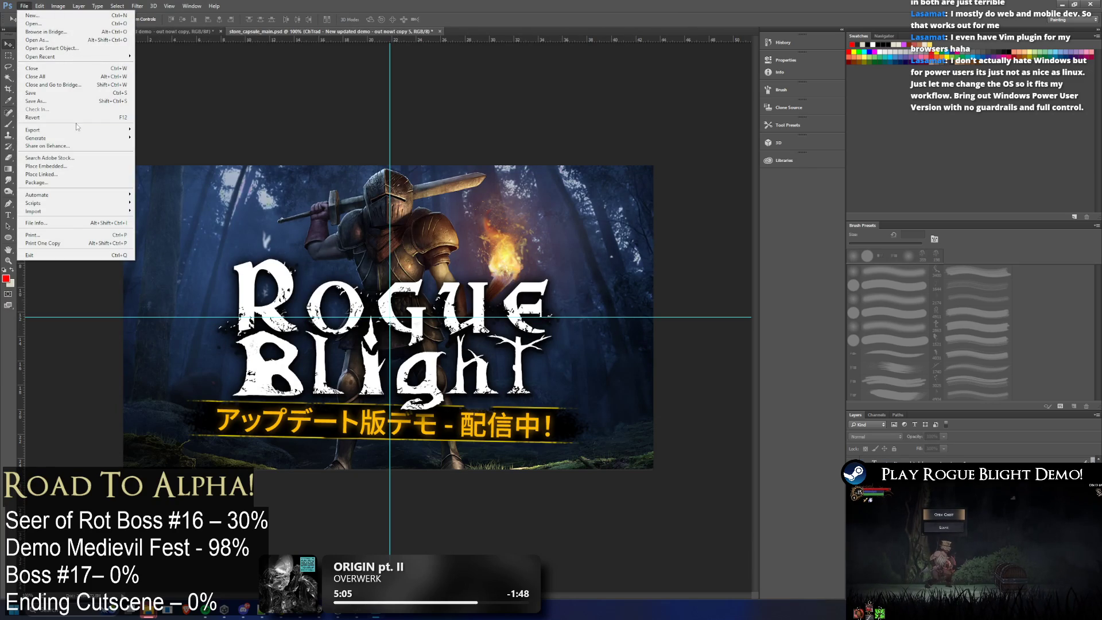
click(172, 127)
drag(151, 315, 169, 314)
text(japanes.png)
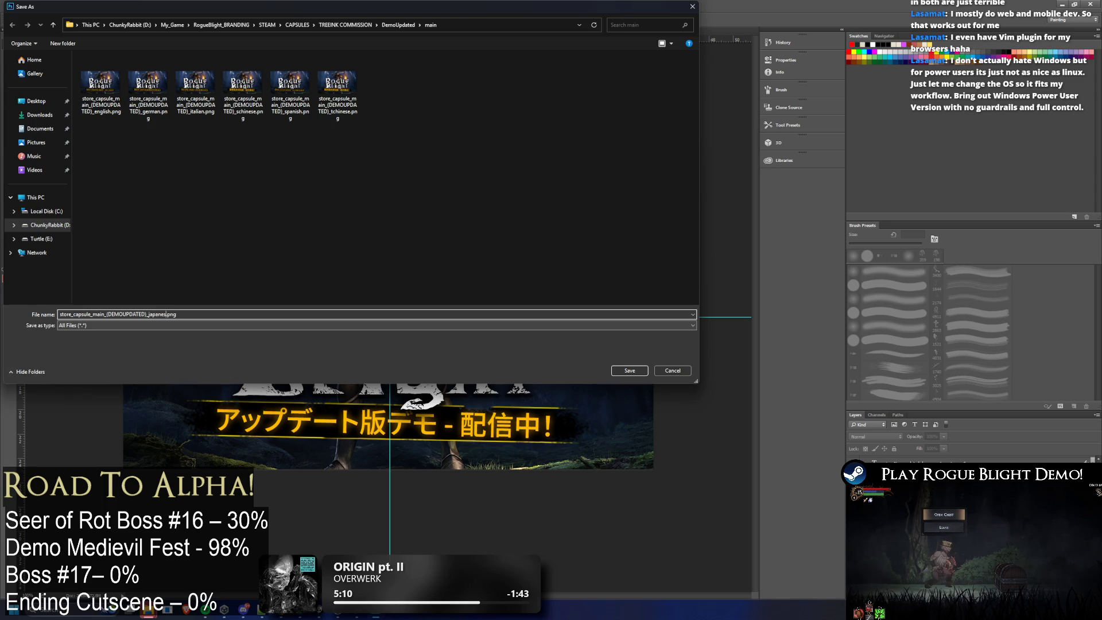
key(Return)
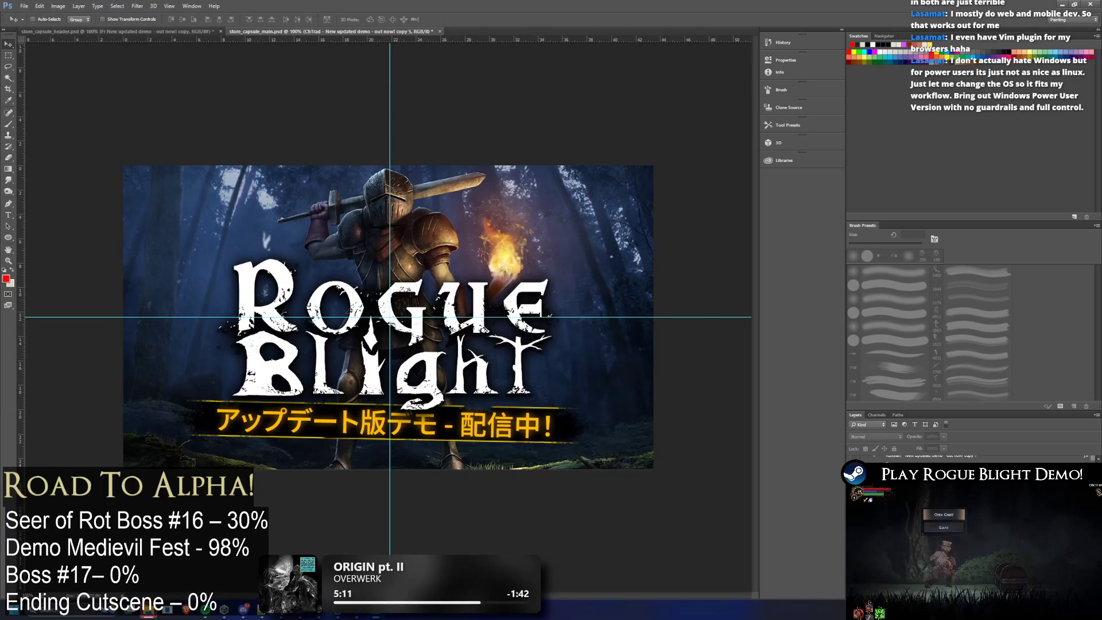
Step: Show the Russian banner and export that capsule as a PNG with the russian suffix
click(24, 7)
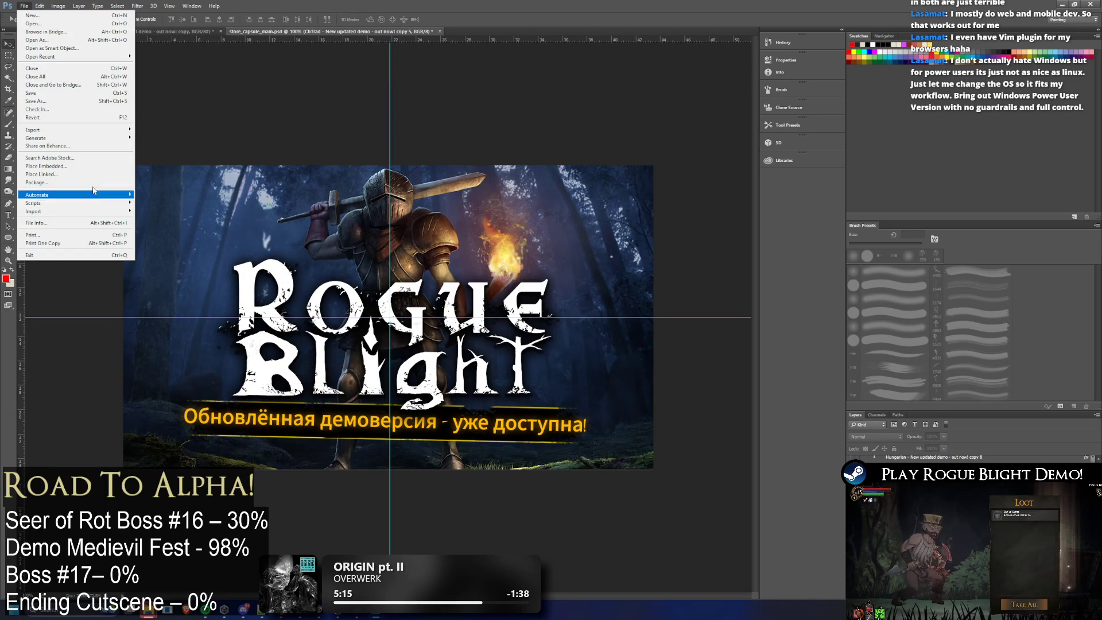
mouse_move(47, 129)
click(172, 128)
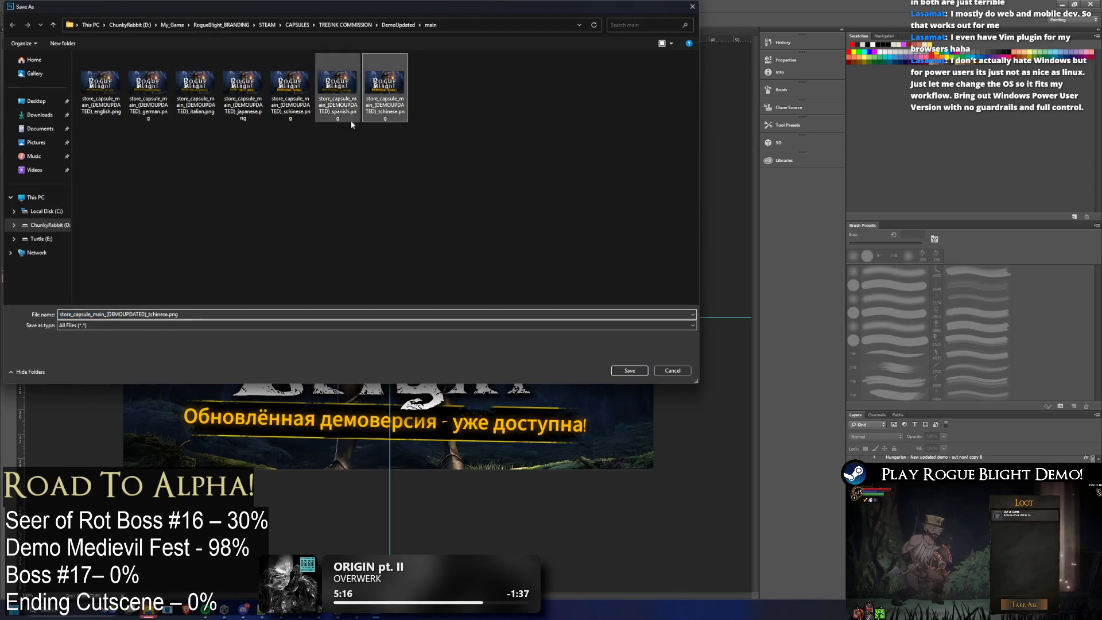
double_click(160, 314)
text(be)
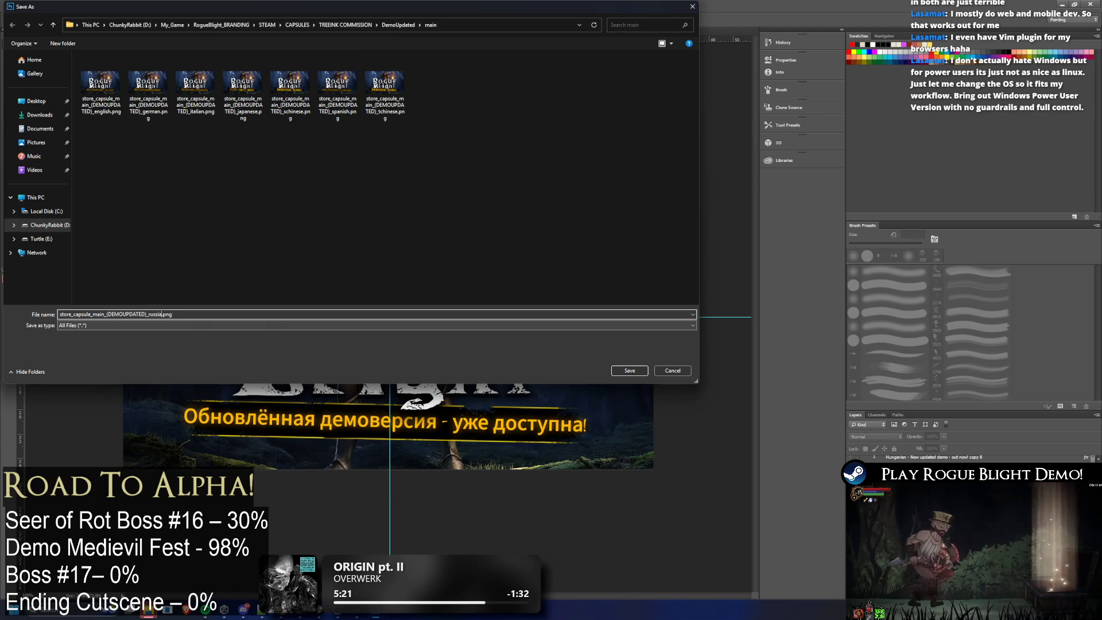
key(Return)
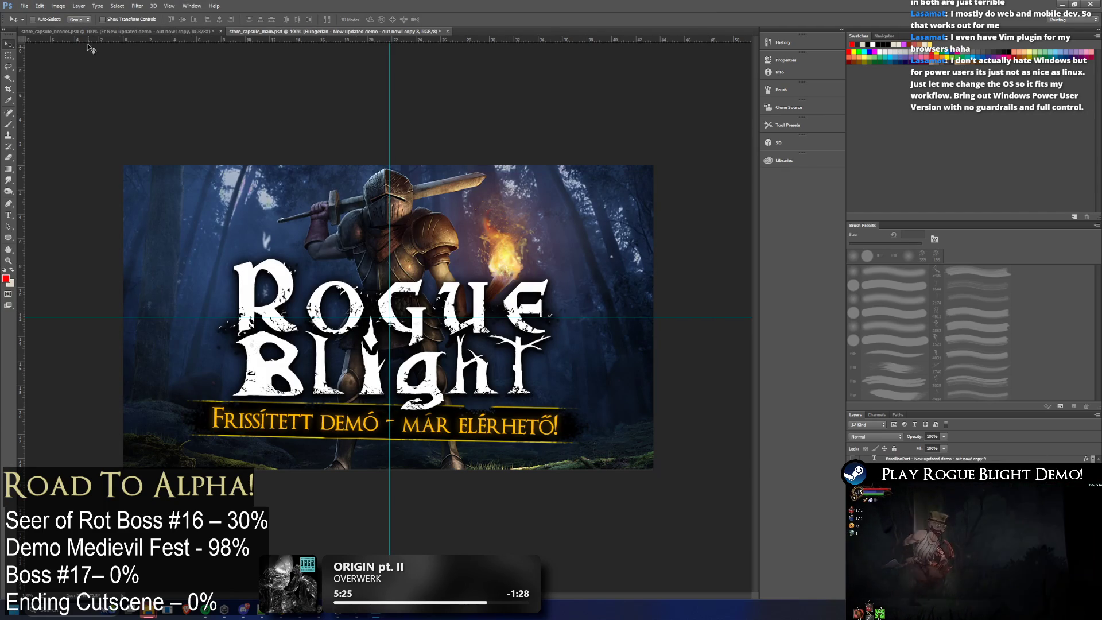
Step: Quick-export the Hungarian capsule as a PNG with the hungarian file name suffix
click(24, 6)
click(172, 131)
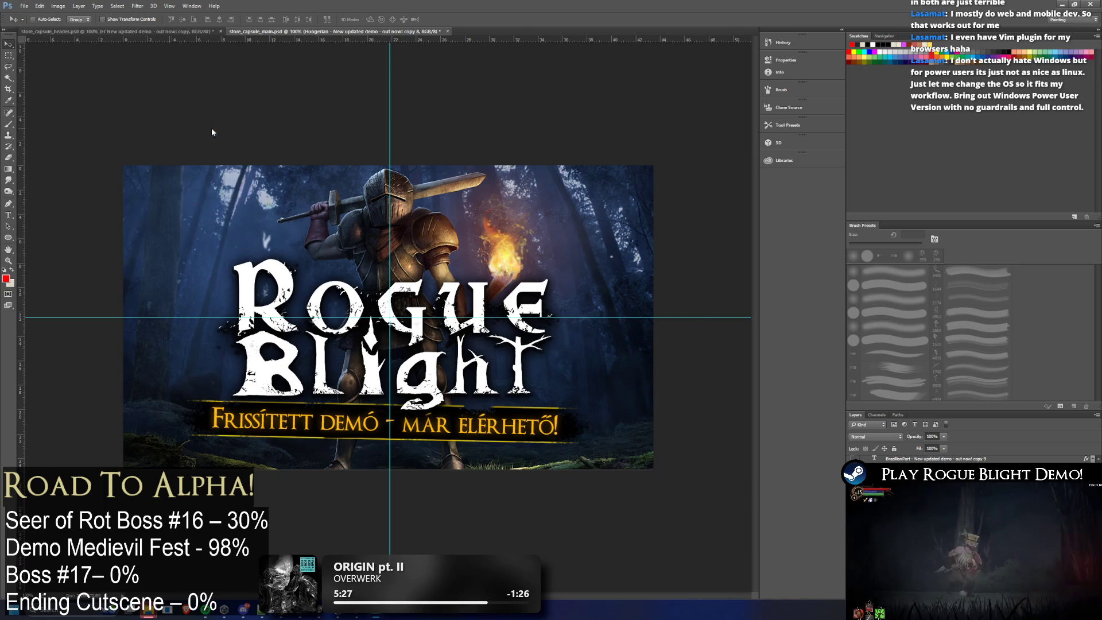
click(433, 92)
click(350, 314)
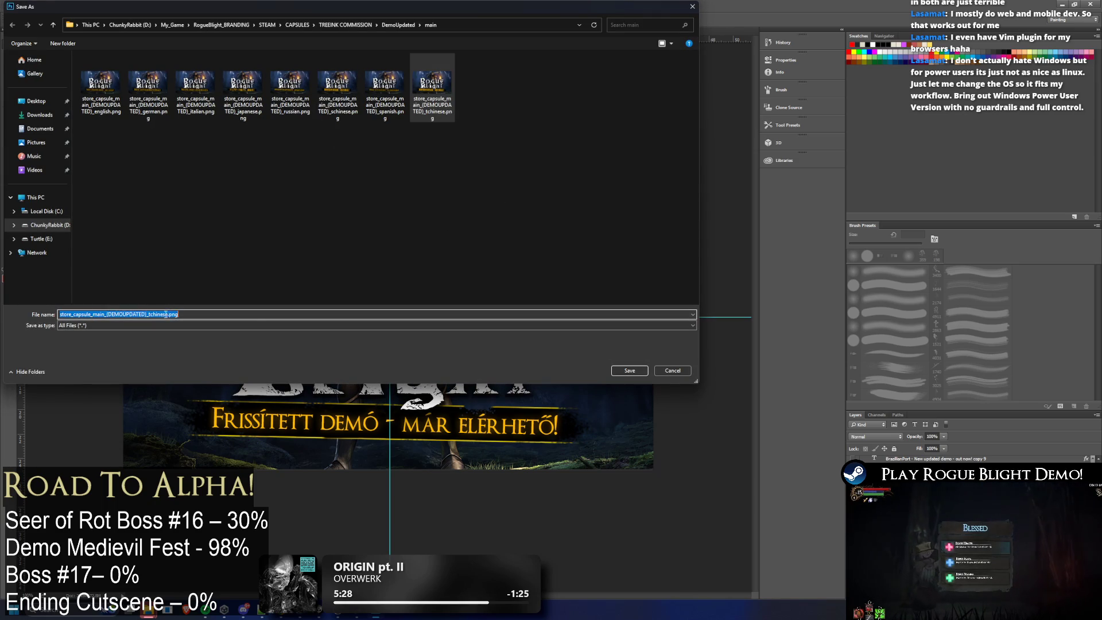
key(BackSpace)
key(BackSpace)
key(BackSpace)
text(be)
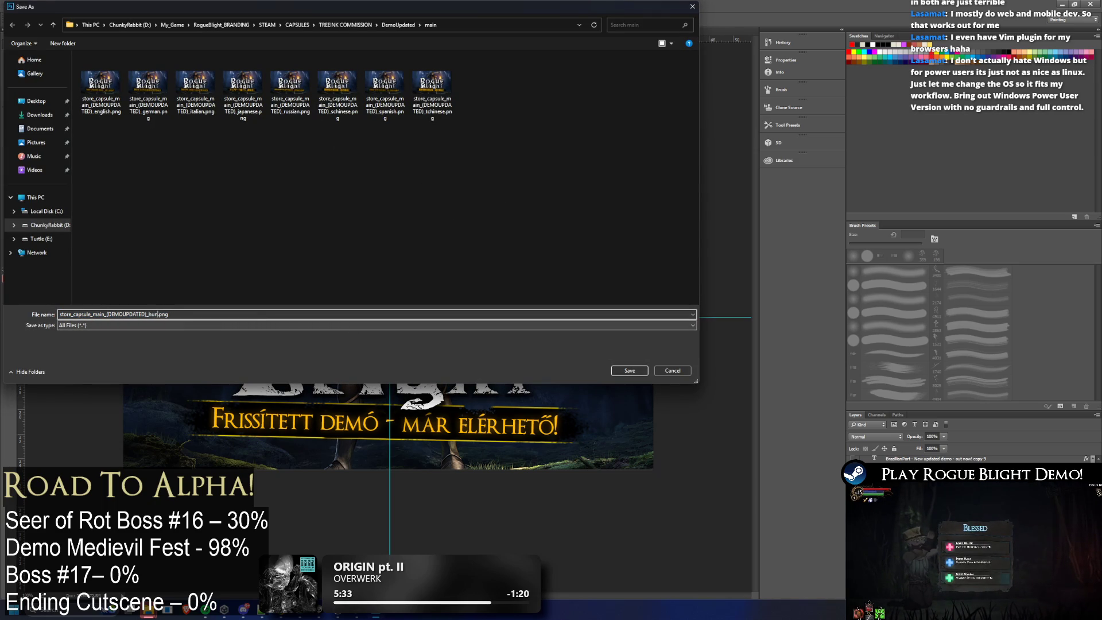
text(garian)
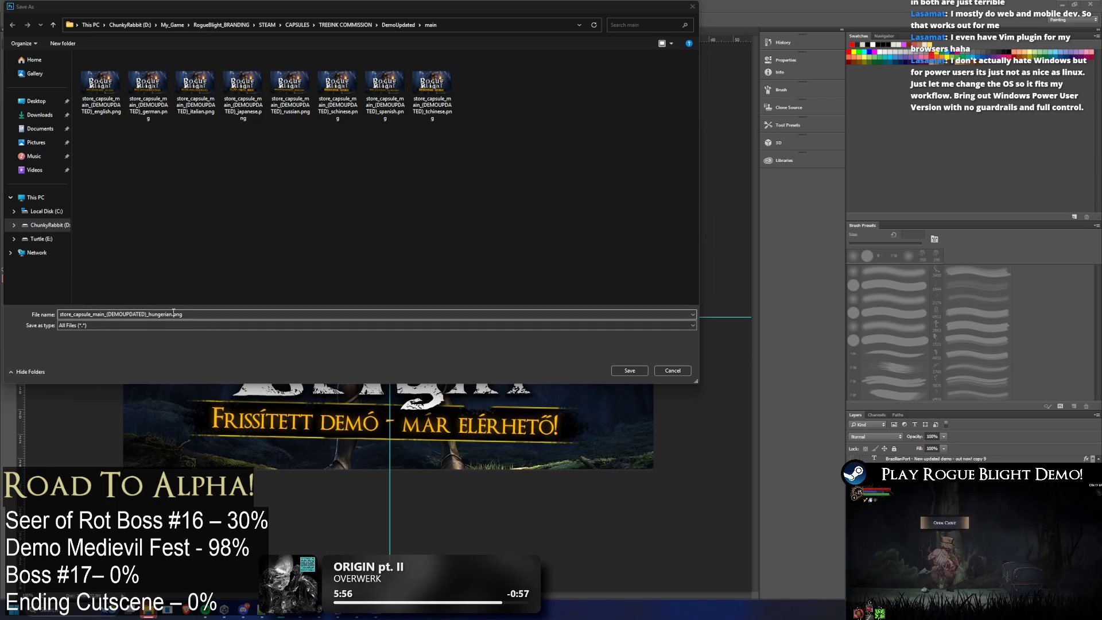
click(617, 371)
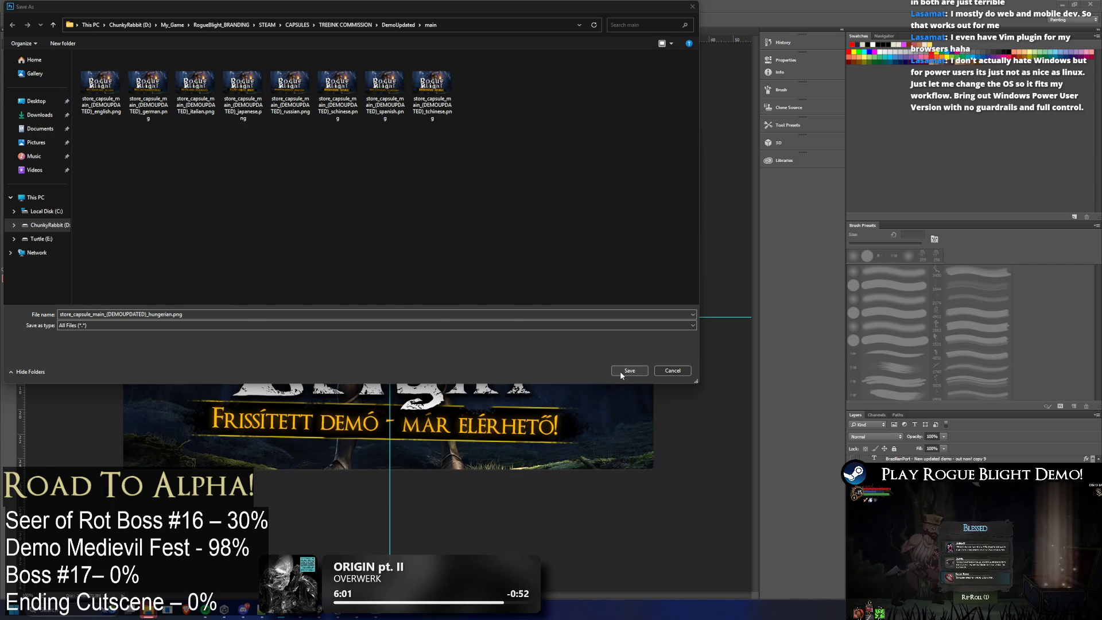
Step: Swap the banner to the Portuguese 'Demo atualizada' line, quick-export it as PNG, and bring File Explorer forward
key(Delete)
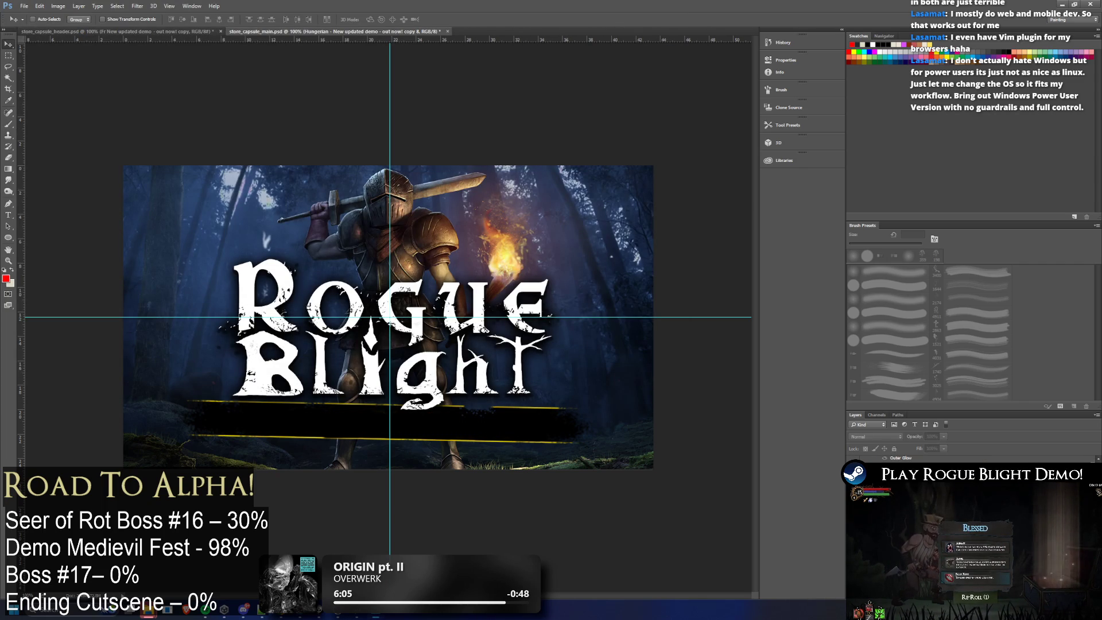
click(853, 482)
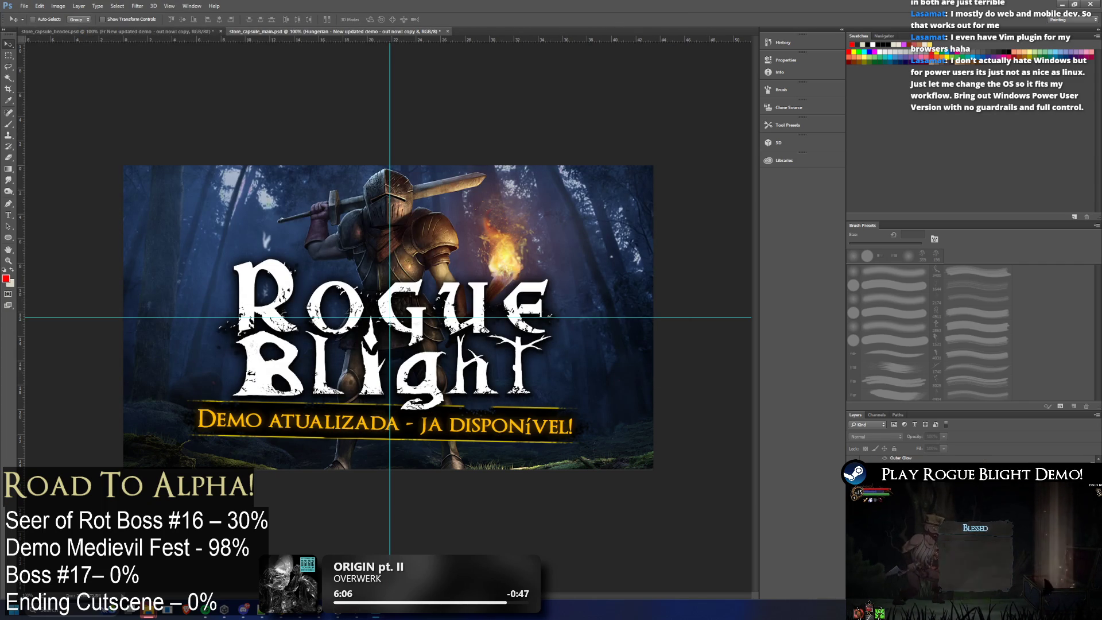
click(29, 6)
mouse_move(52, 130)
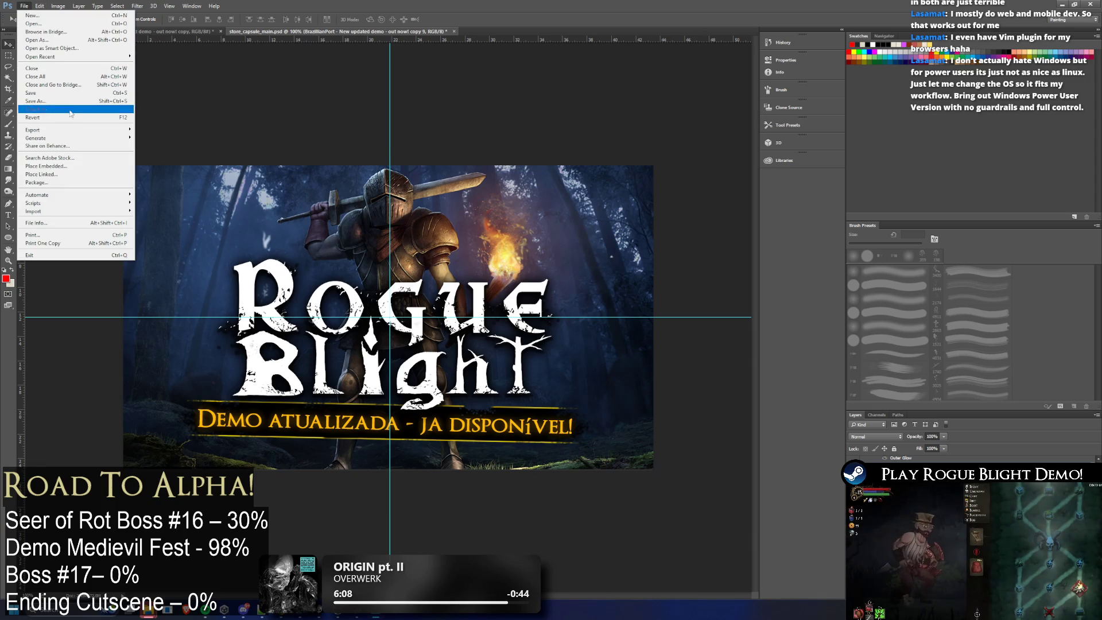
click(151, 130)
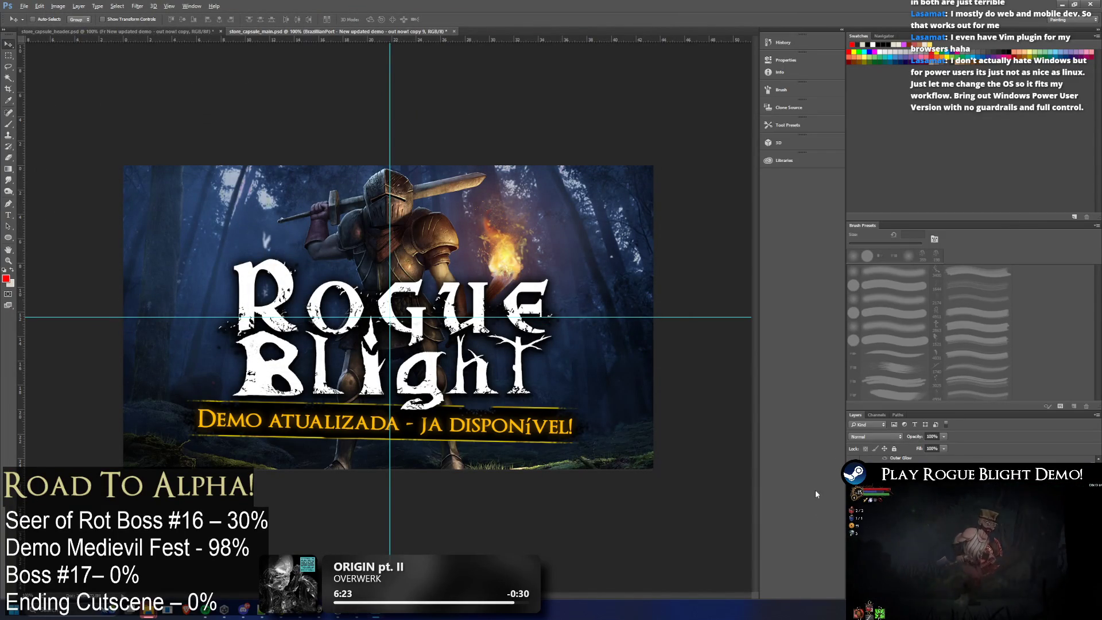
key(alt+Tab)
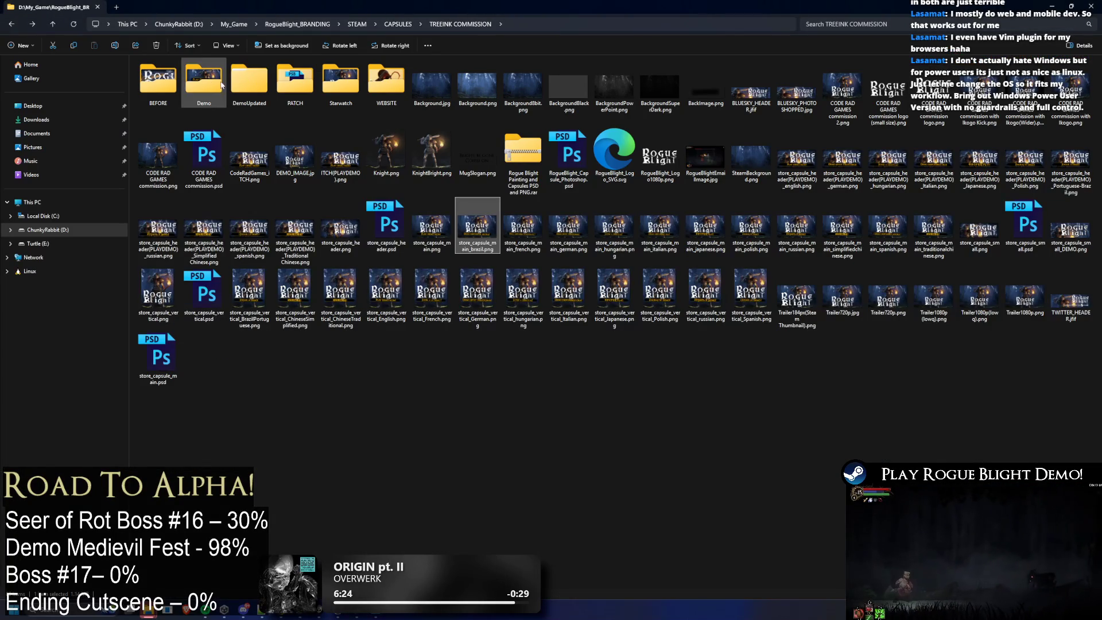
Step: Open the DemoUpdated folder and its main subfolder of exported capsules
click(160, 83)
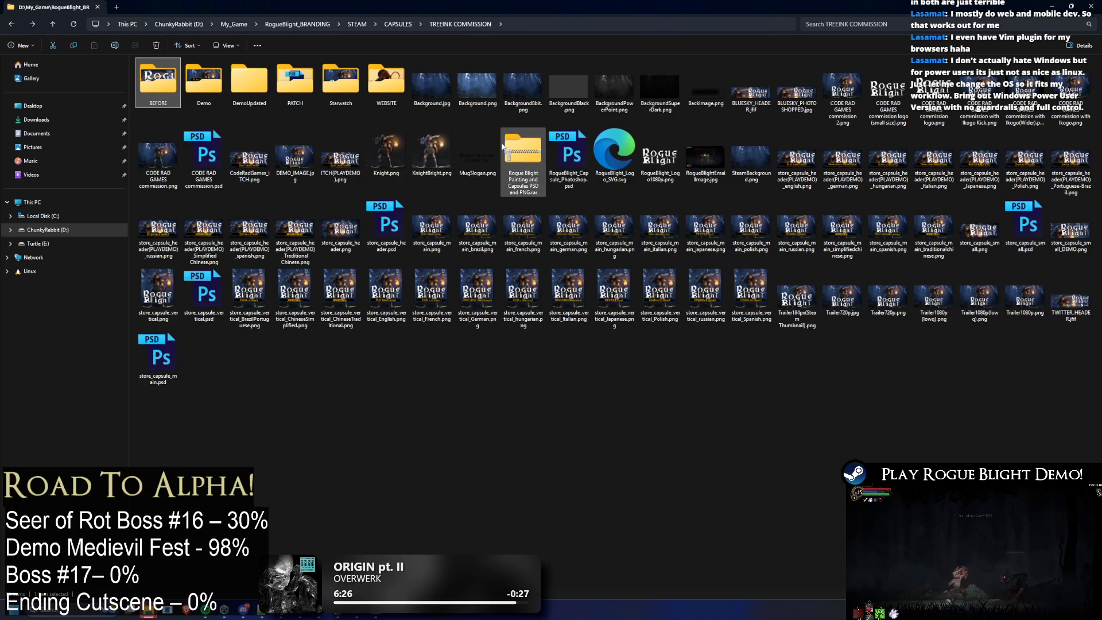
double_click(249, 82)
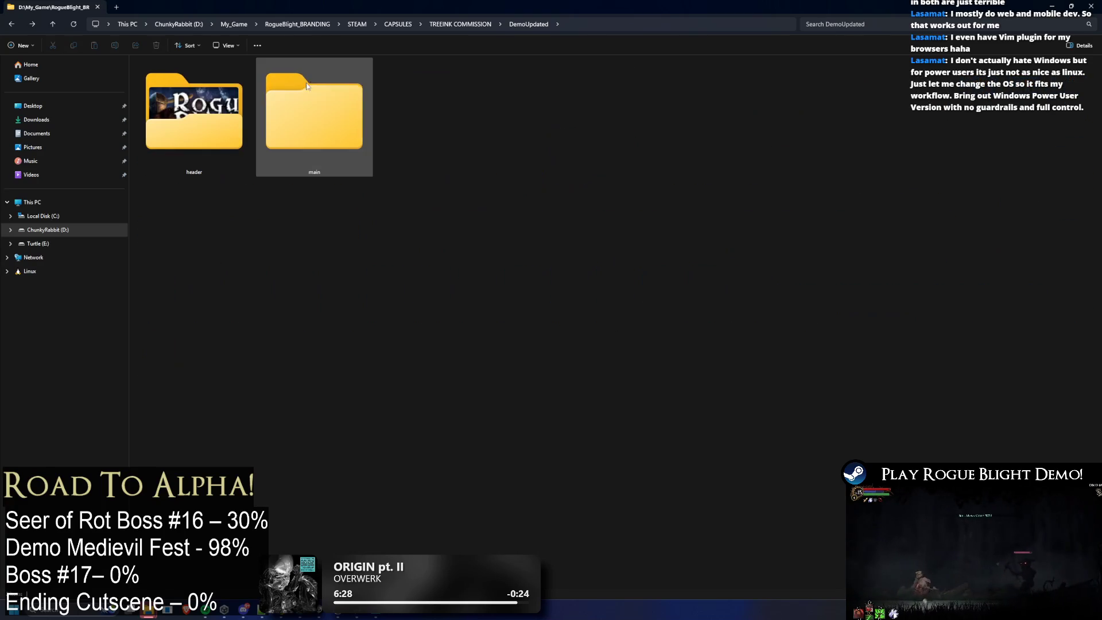
double_click(301, 88)
Step: Rename the brazillian capsule PNG to the correct brazilian spelling and return to Photoshop
click(587, 105)
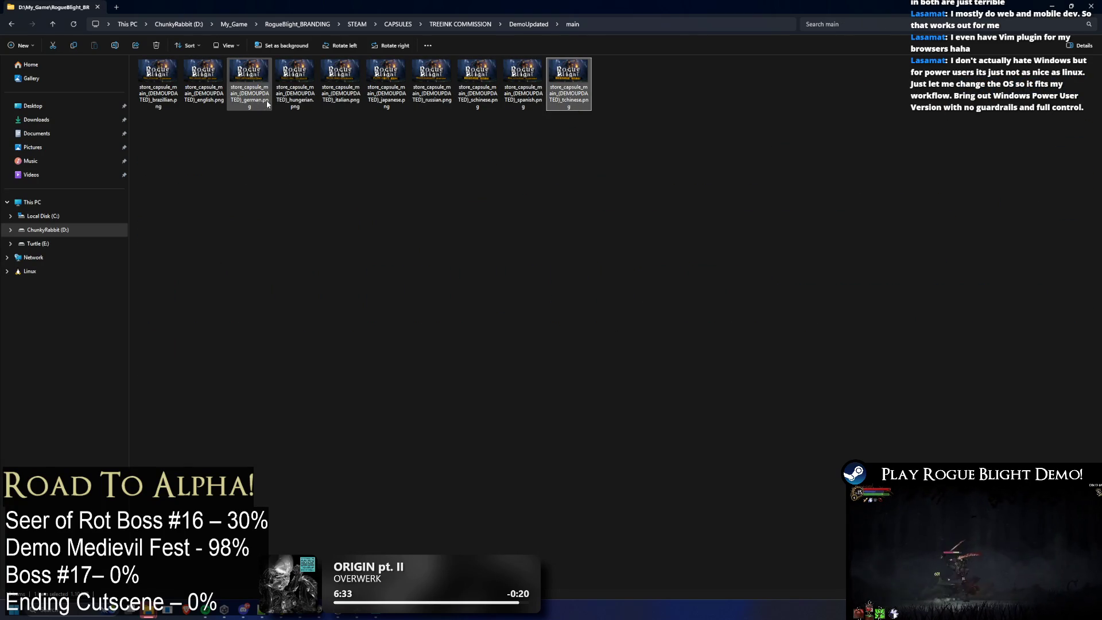
click(166, 105)
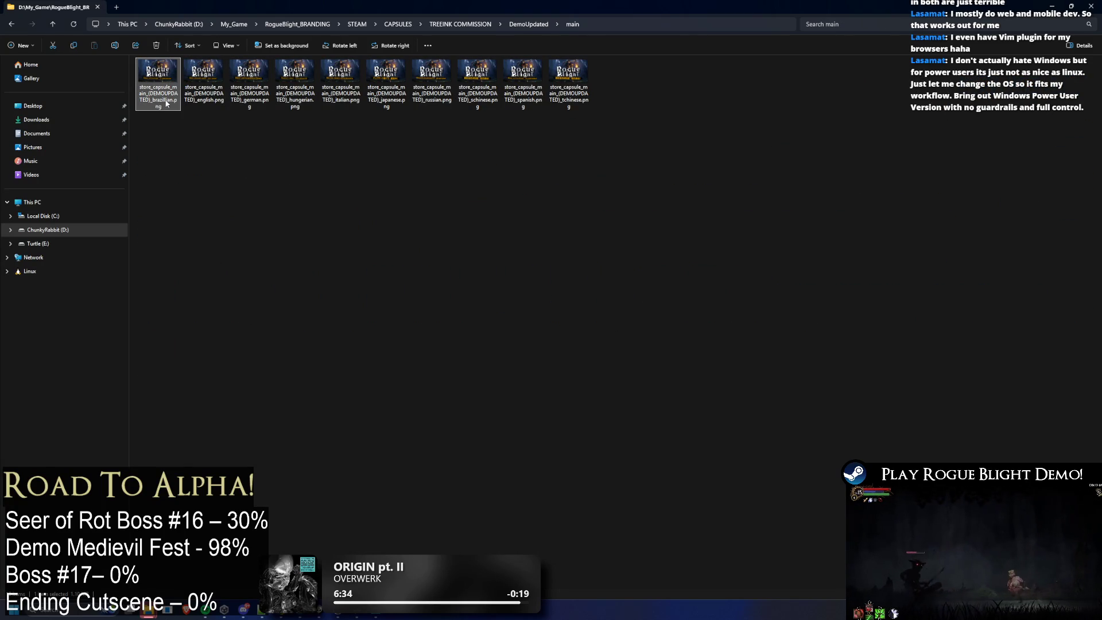
click(166, 106)
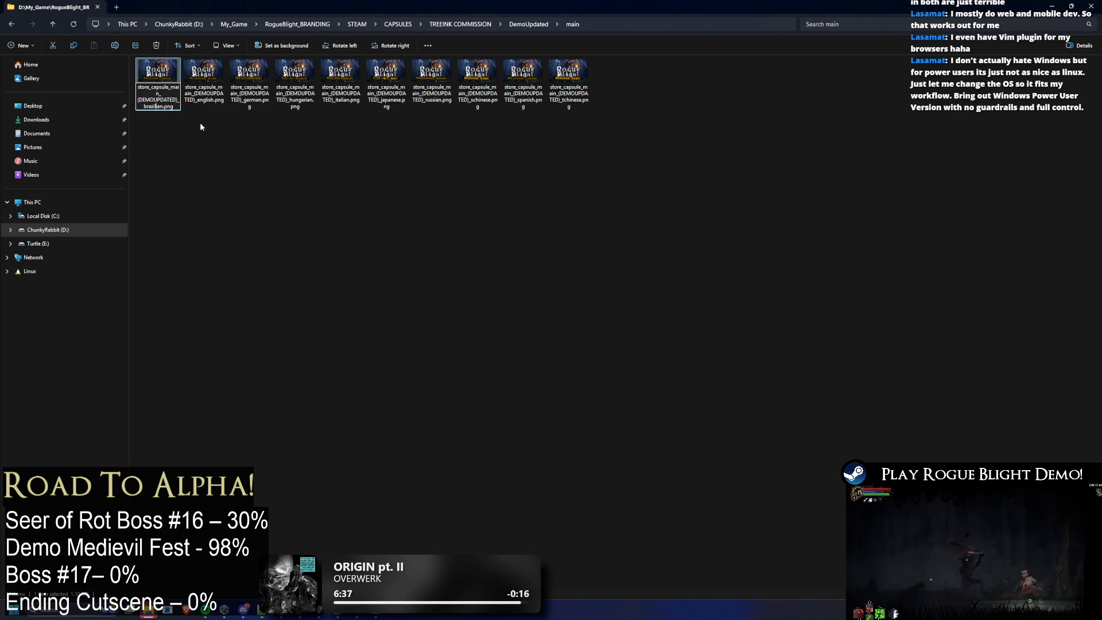
key(BackSpace)
key(Return)
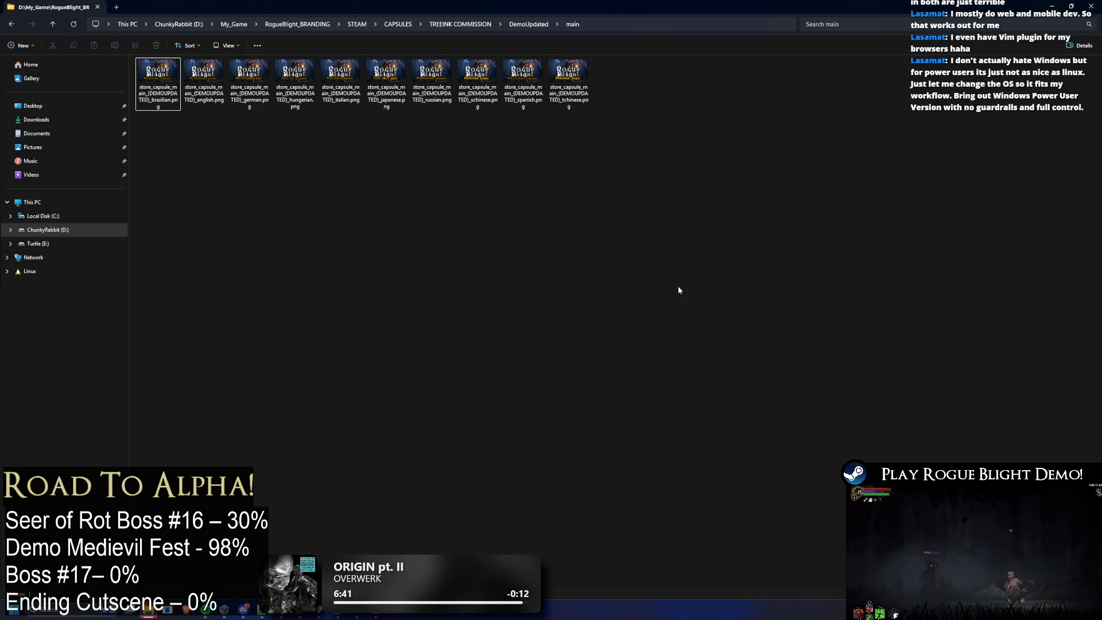
click(1051, 8)
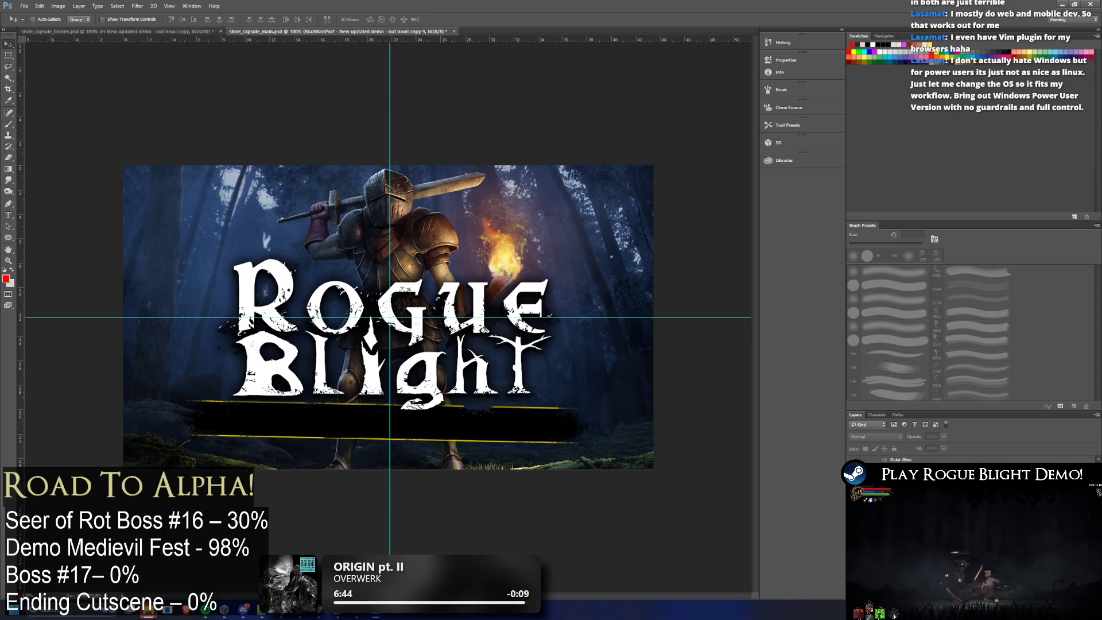
Step: Quick-export the Polish banner capsule as a PNG with the polish suffix
click(24, 6)
mouse_move(51, 129)
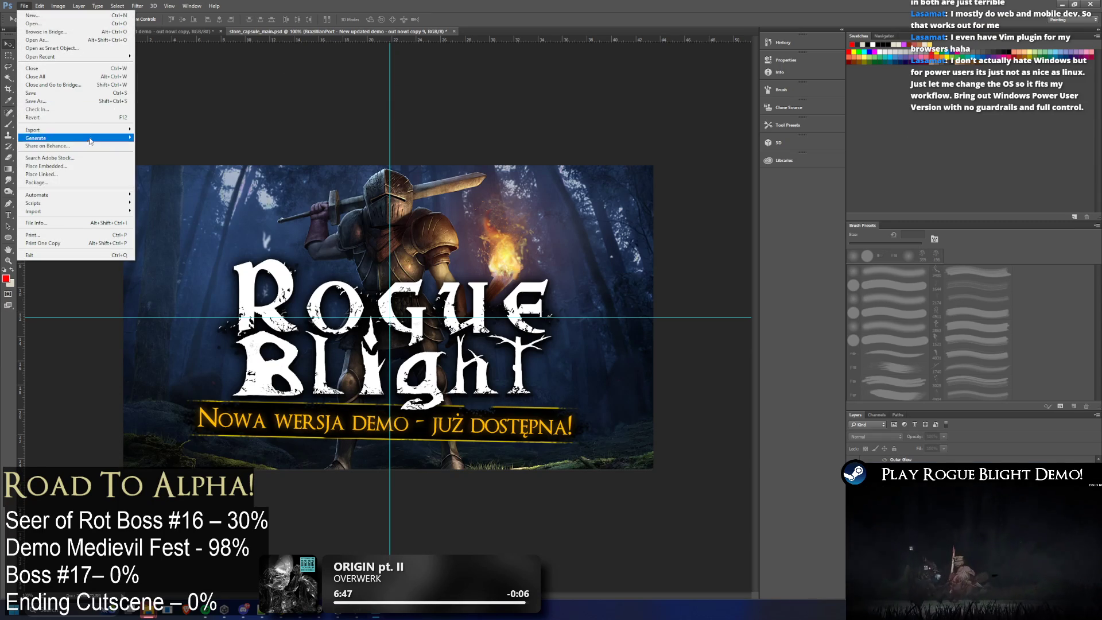
click(172, 129)
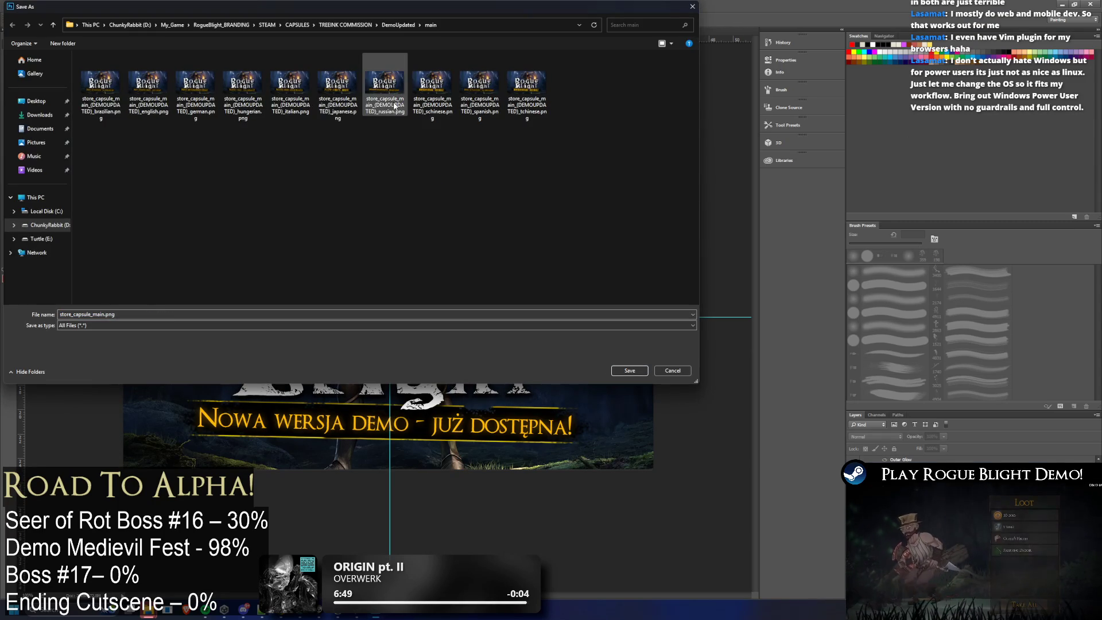
click(385, 86)
drag(163, 314, 107, 314)
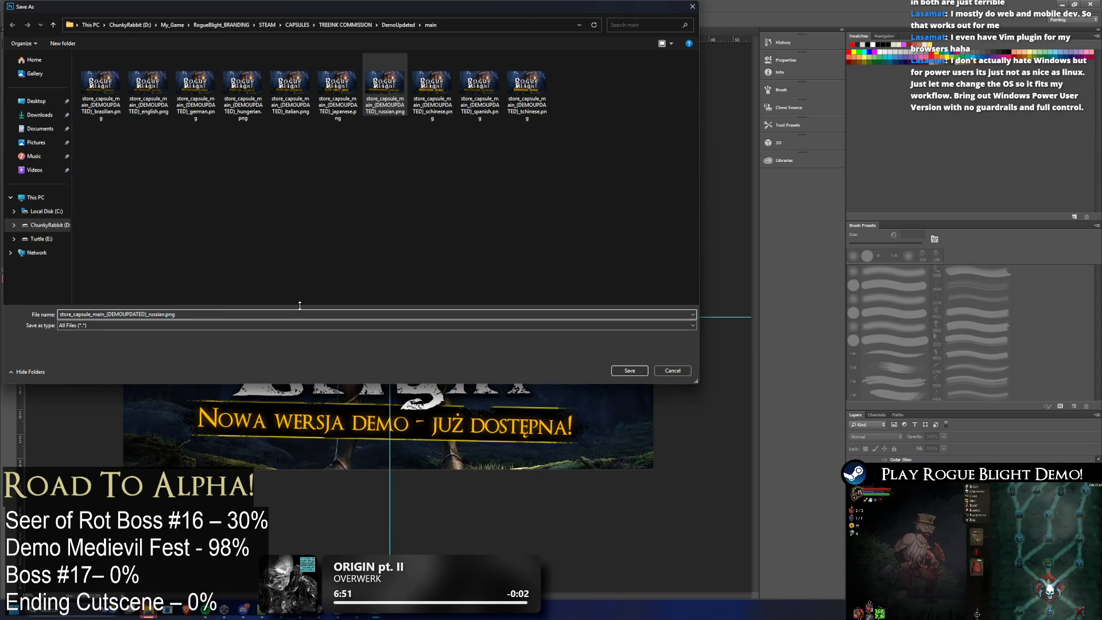
key(BackSpace)
key(BackSpace)
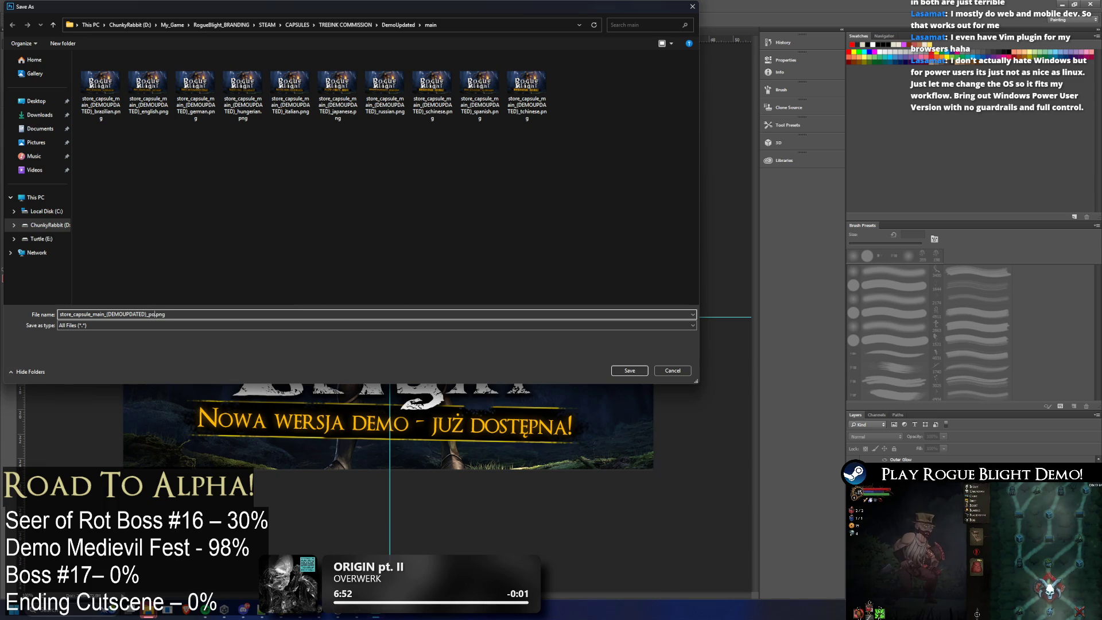
key(Return)
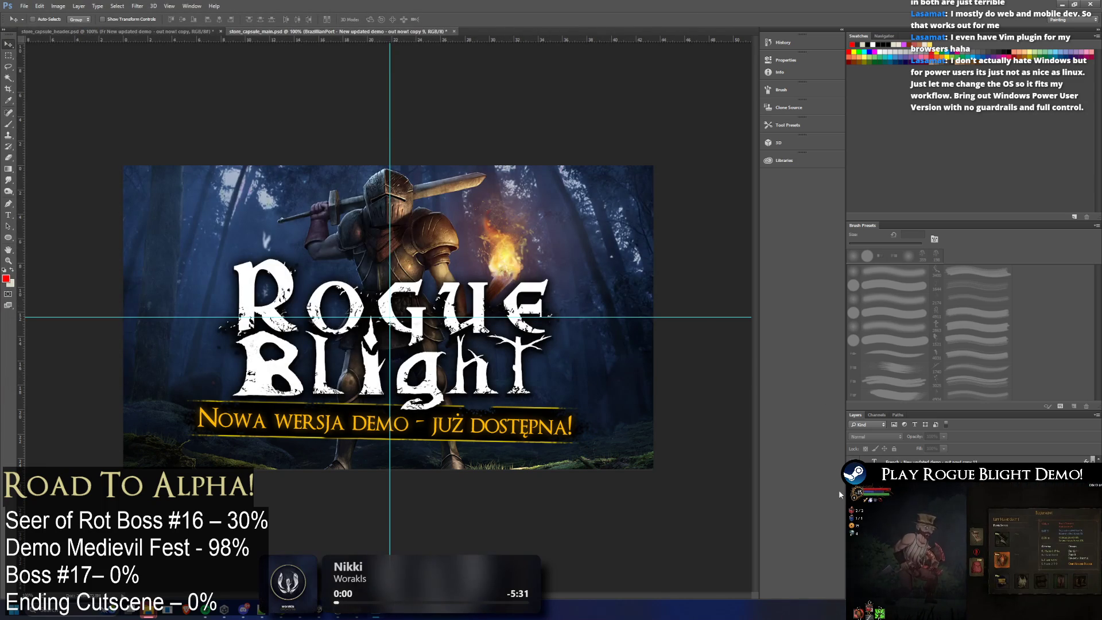
Step: Show the French banner line, export it as a PNG with the french suffix, and switch to File Explorer
click(24, 6)
click(64, 103)
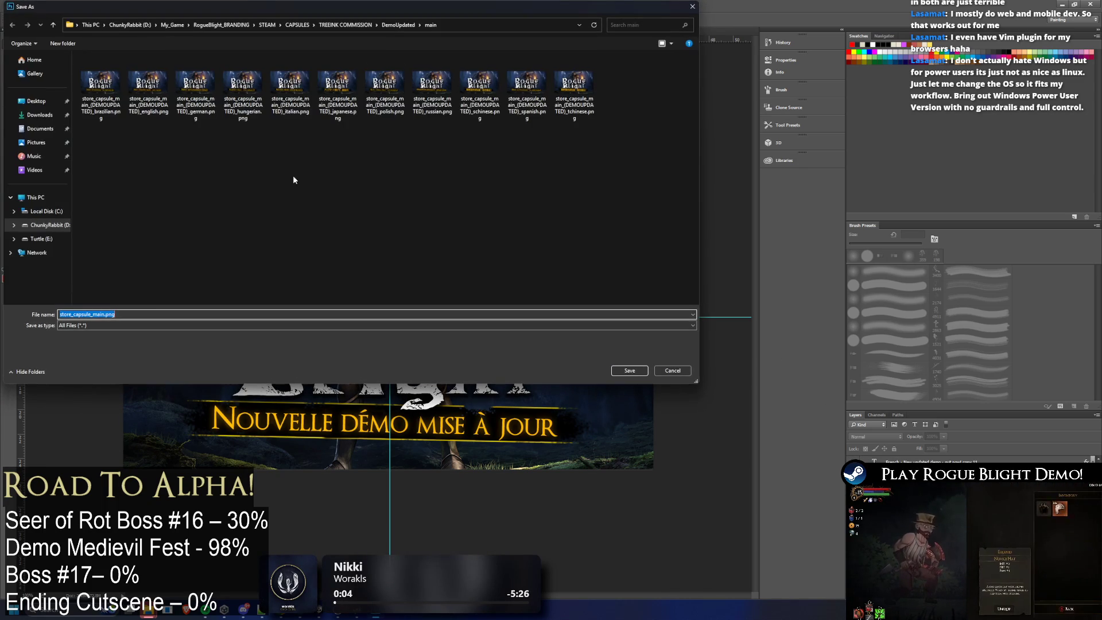
click(274, 110)
click(155, 314)
text(_(DEMOUPDATED)_fren)
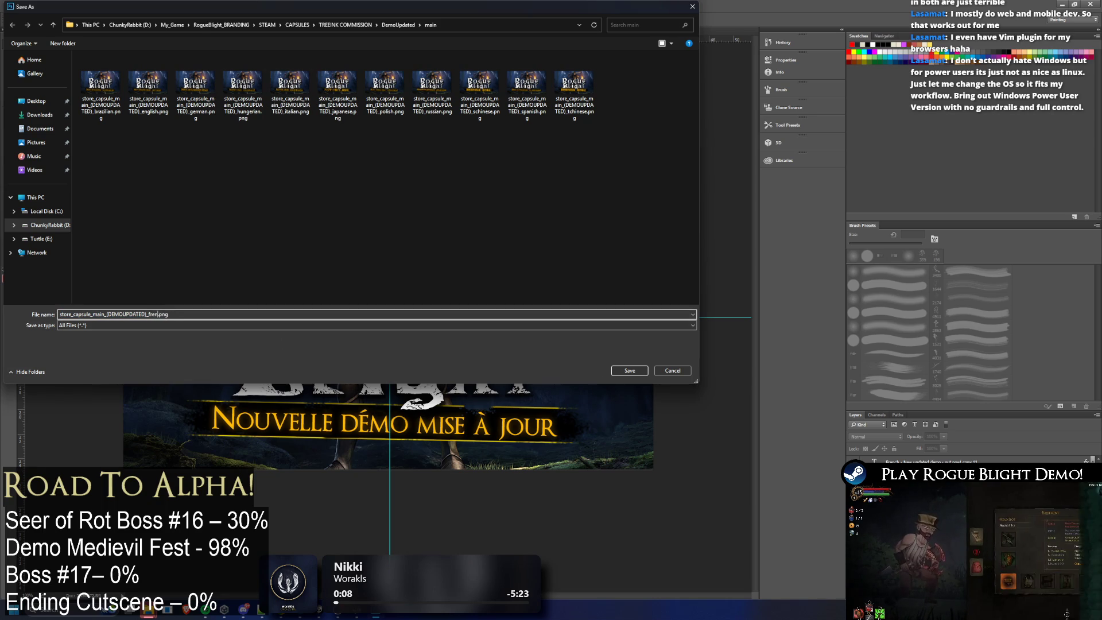
key(Return)
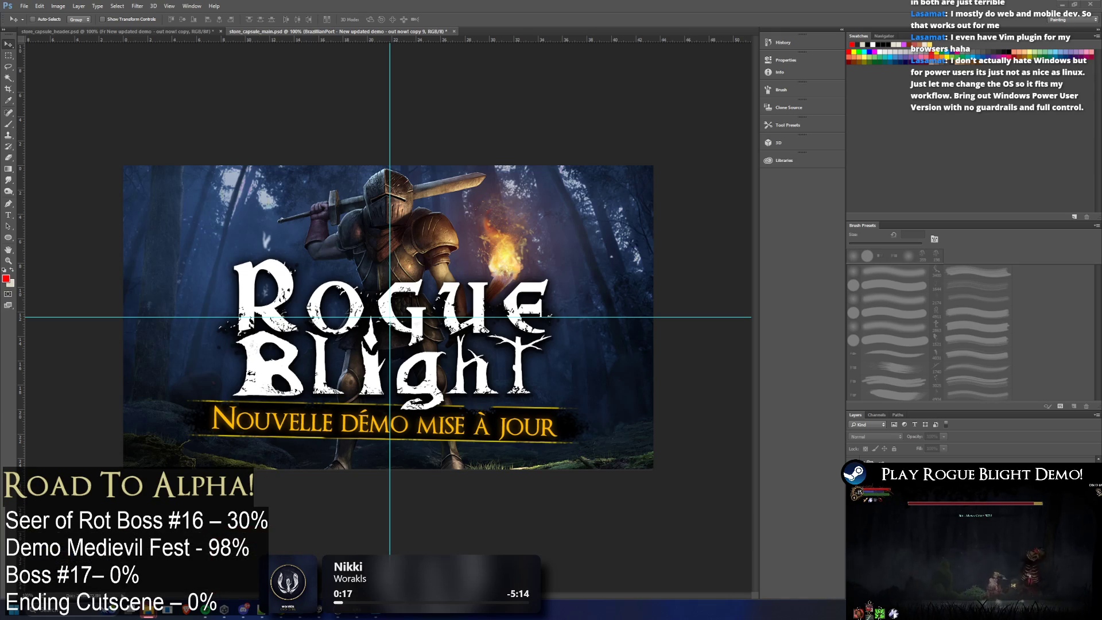
key(alt+Tab)
Step: Go up to DemoUpdated and open the header folder of capsule exports, selecting the Hungarian PNG
click(528, 24)
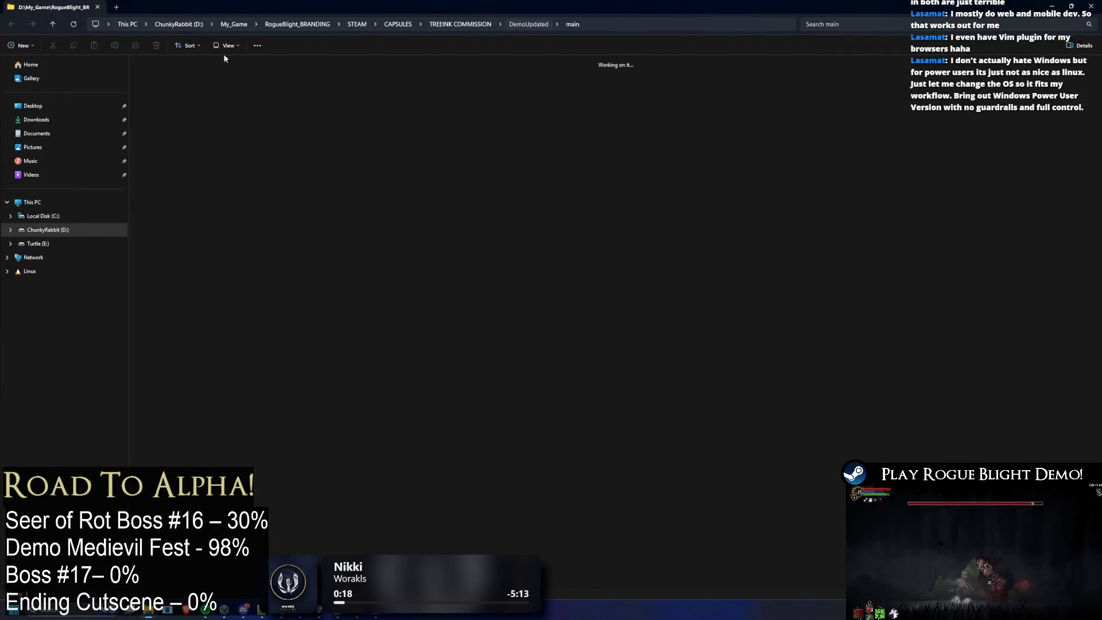
double_click(186, 93)
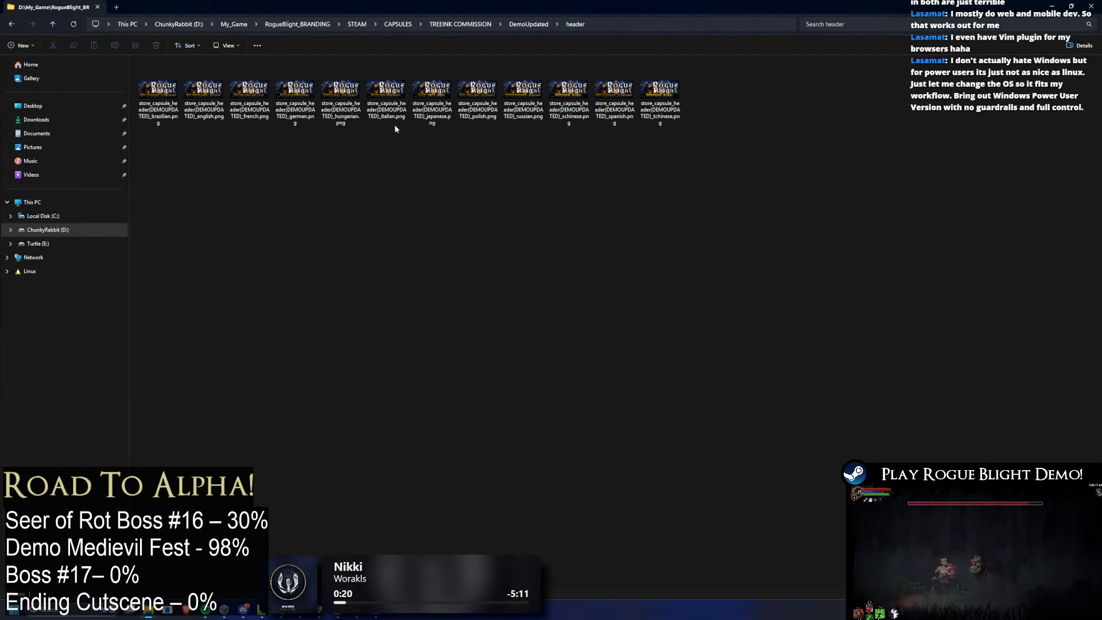
click(349, 120)
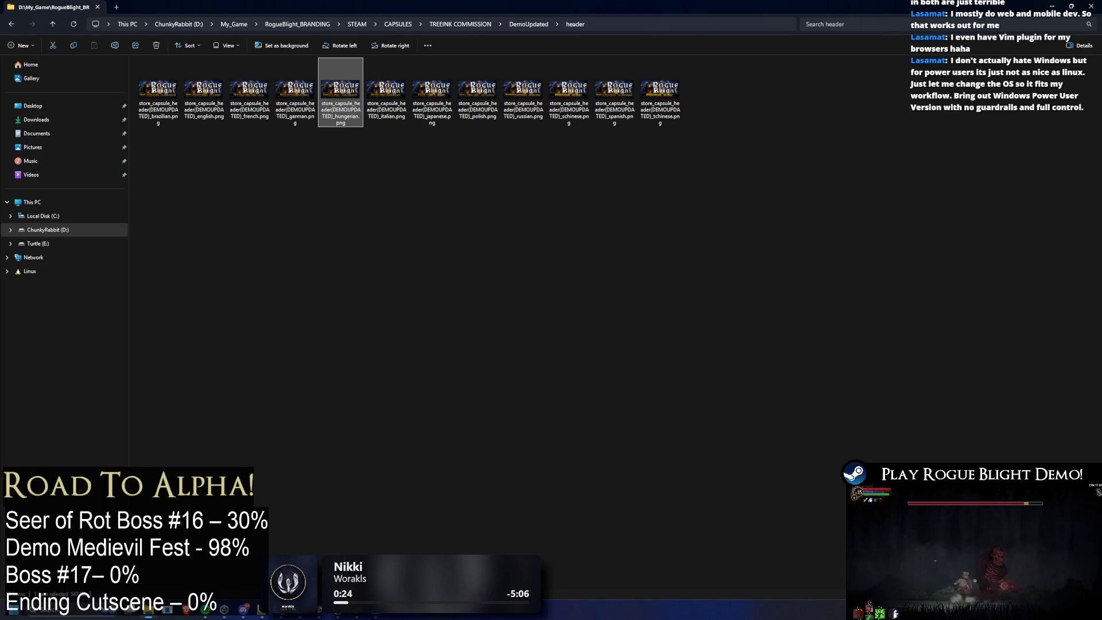
key(alt+Tab)
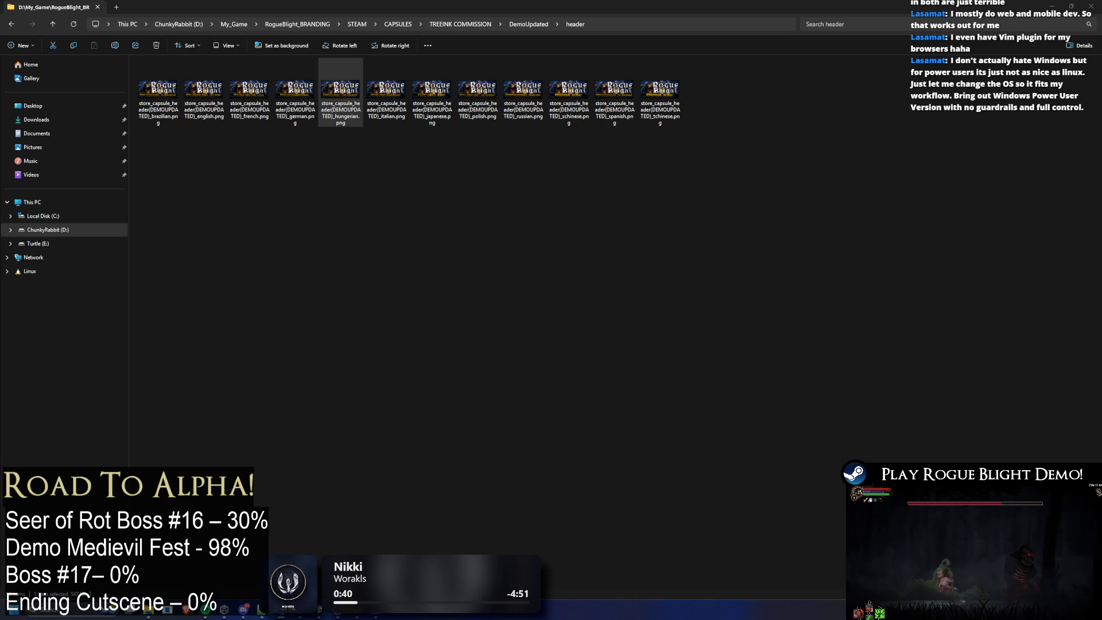
Step: Check the Hungarian header PNG's file name via rename and confirm it unchanged
click(344, 112)
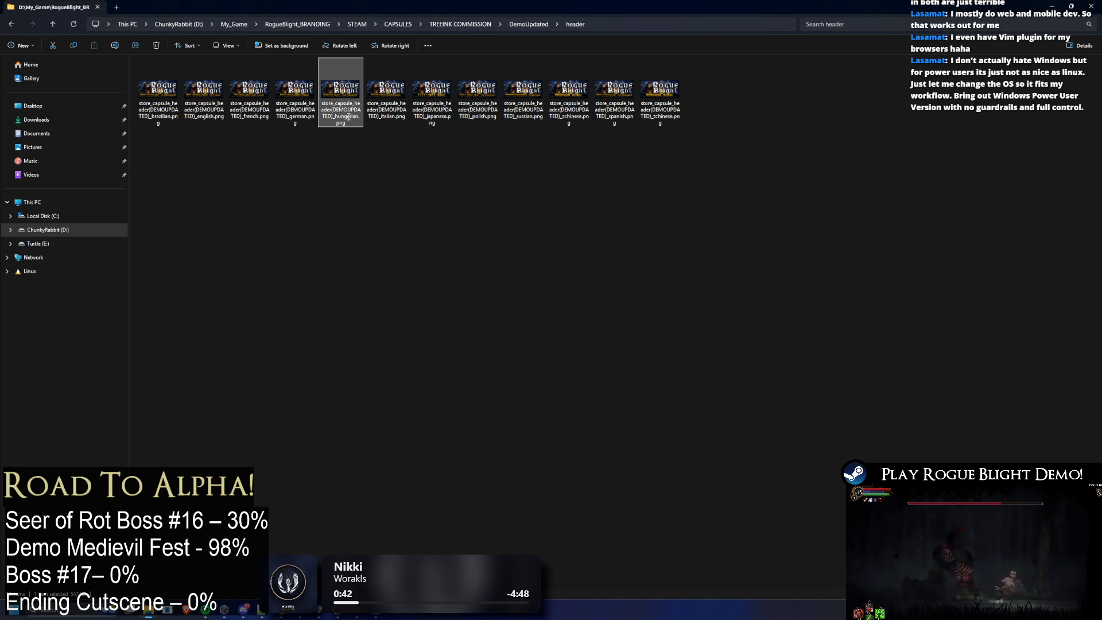
click(347, 118)
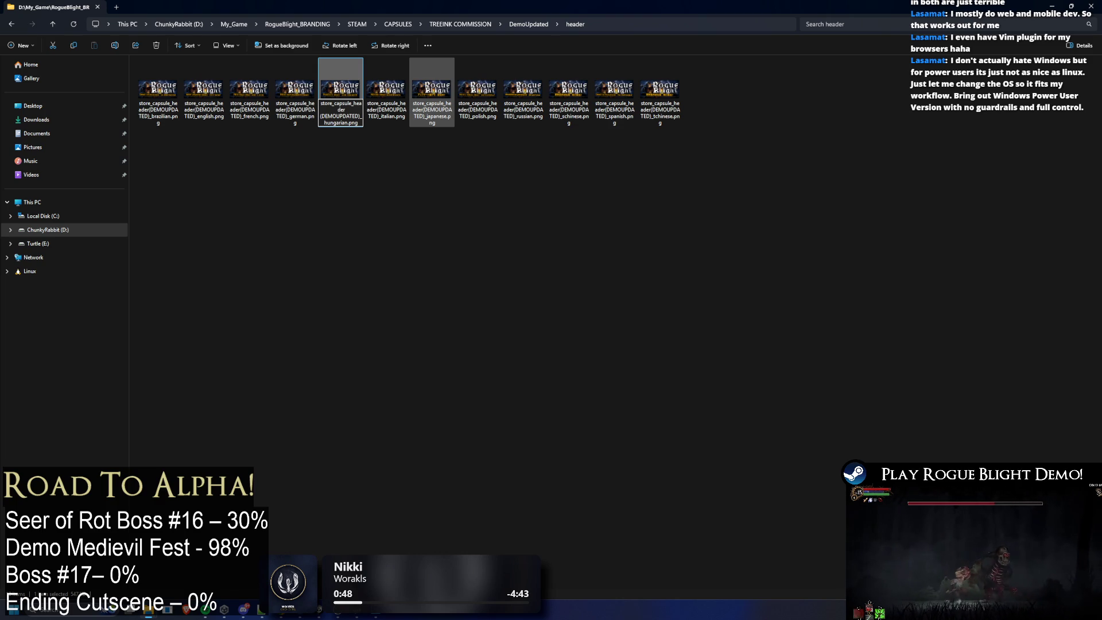
key(Return)
click(388, 160)
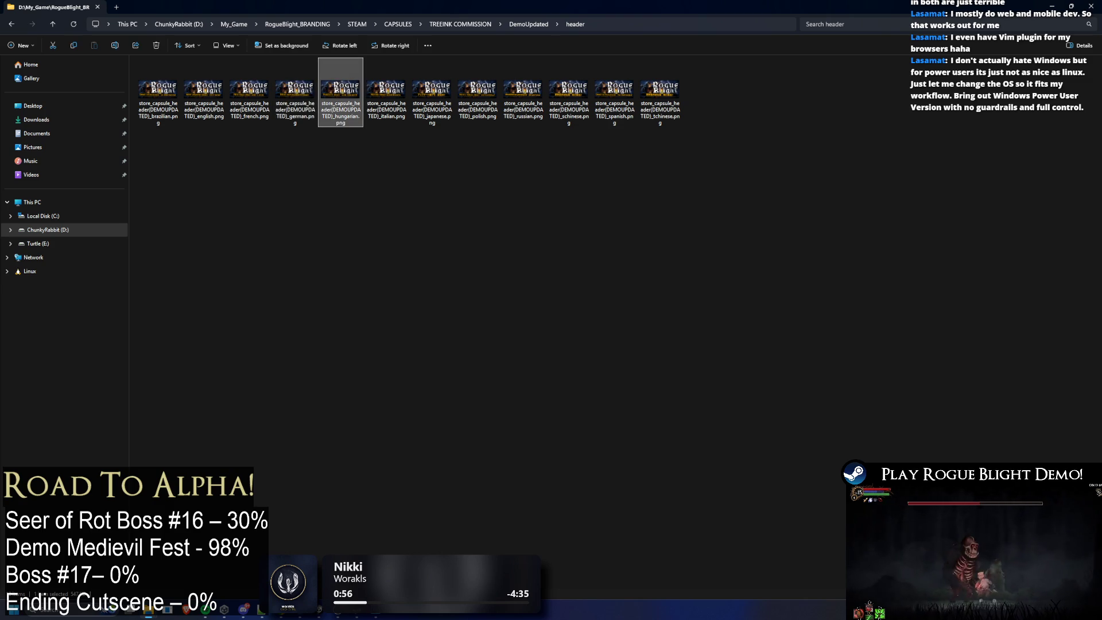
click(330, 104)
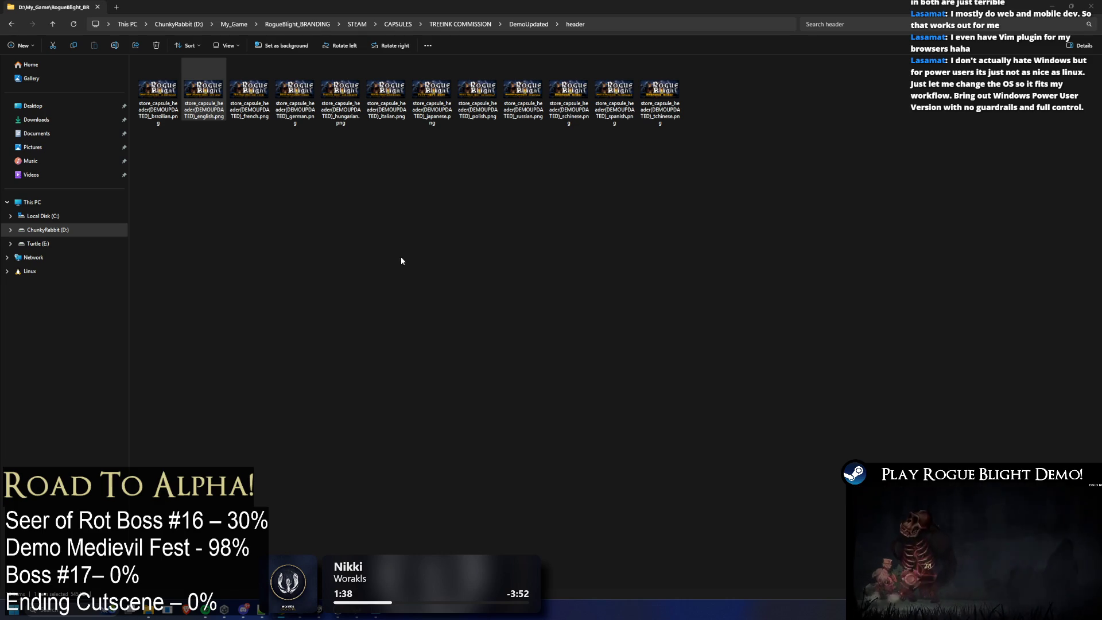
Step: Select all twelve main capsule PNGs, then go back up to the DemoUpdated folder
key(alt+Up)
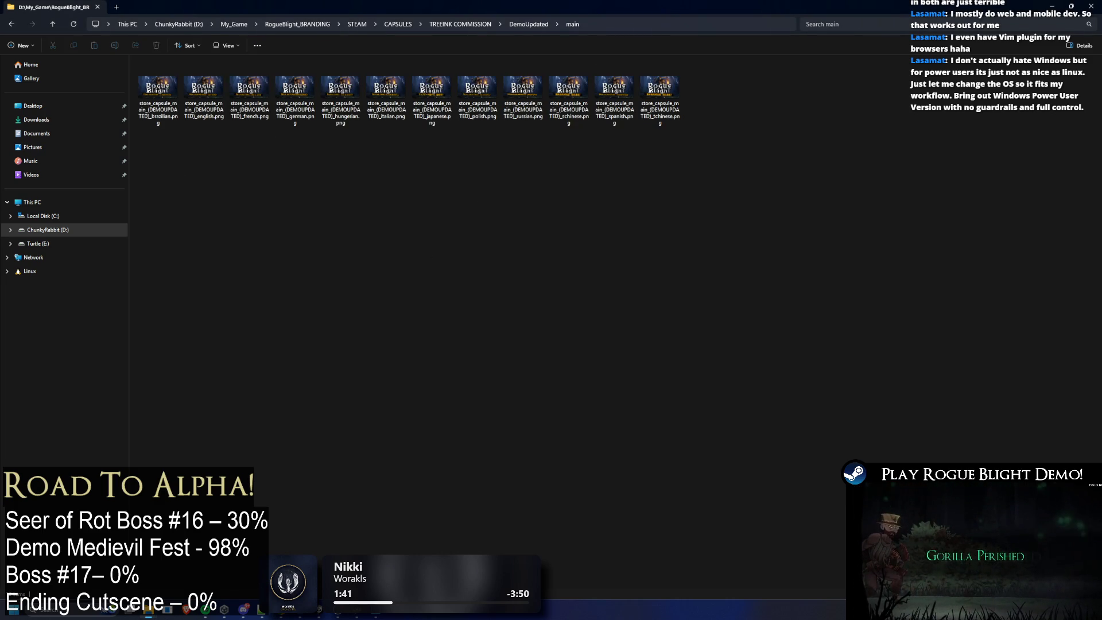
mouse_move(770, 259)
mouse_down()
mouse_move(156, 33)
mouse_move(460, 141)
mouse_up()
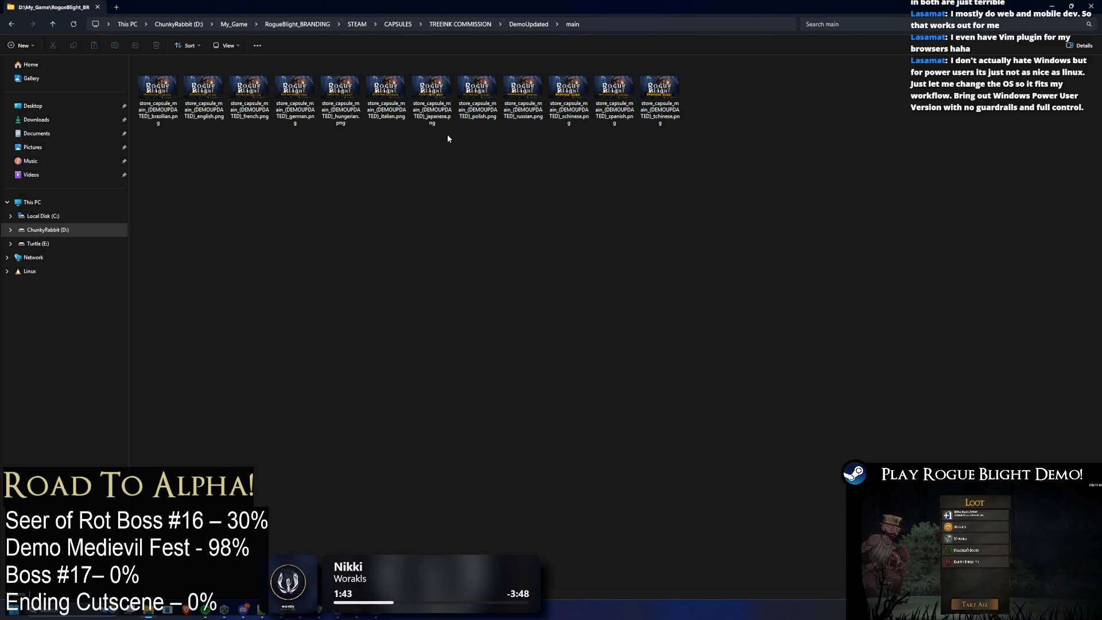
click(350, 120)
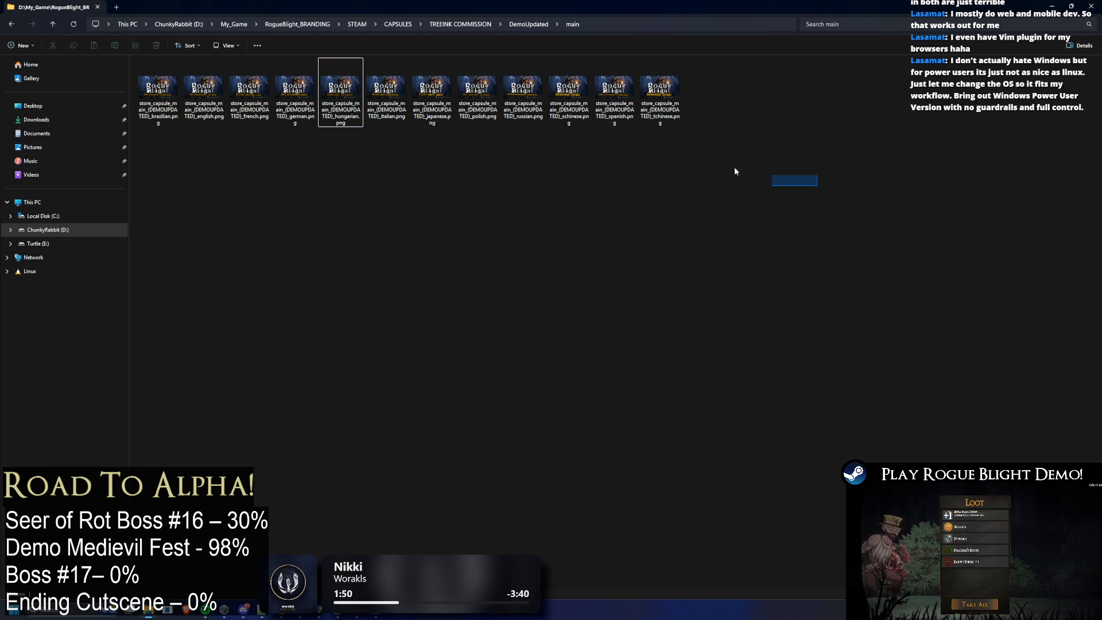
drag(809, 185, 134, 59)
key(alt+Tab)
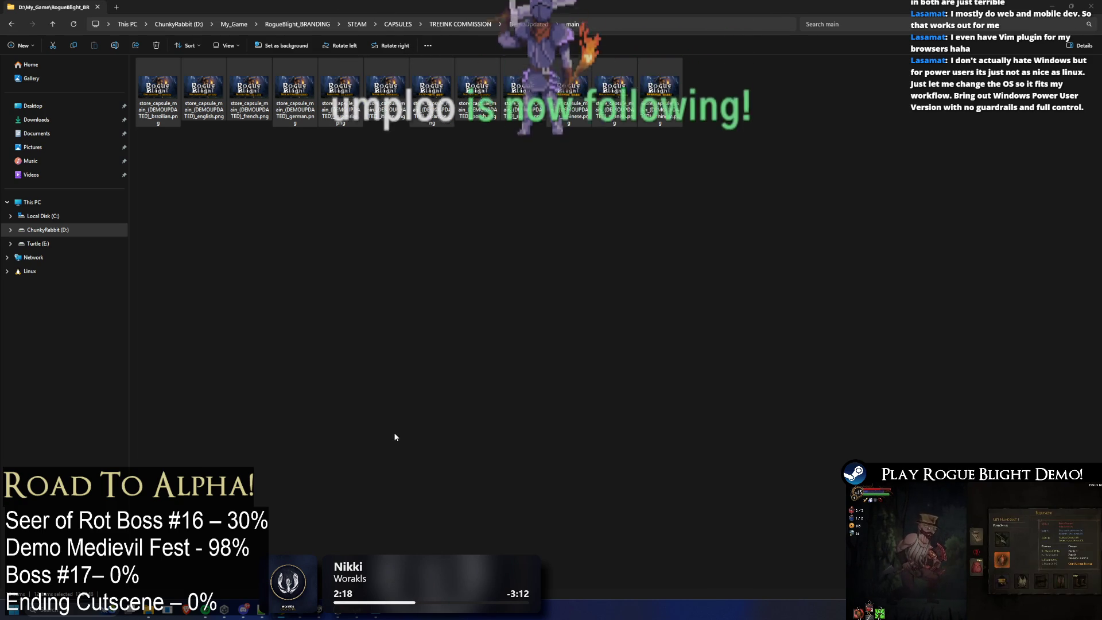
key(alt+Up)
key(alt+Tab)
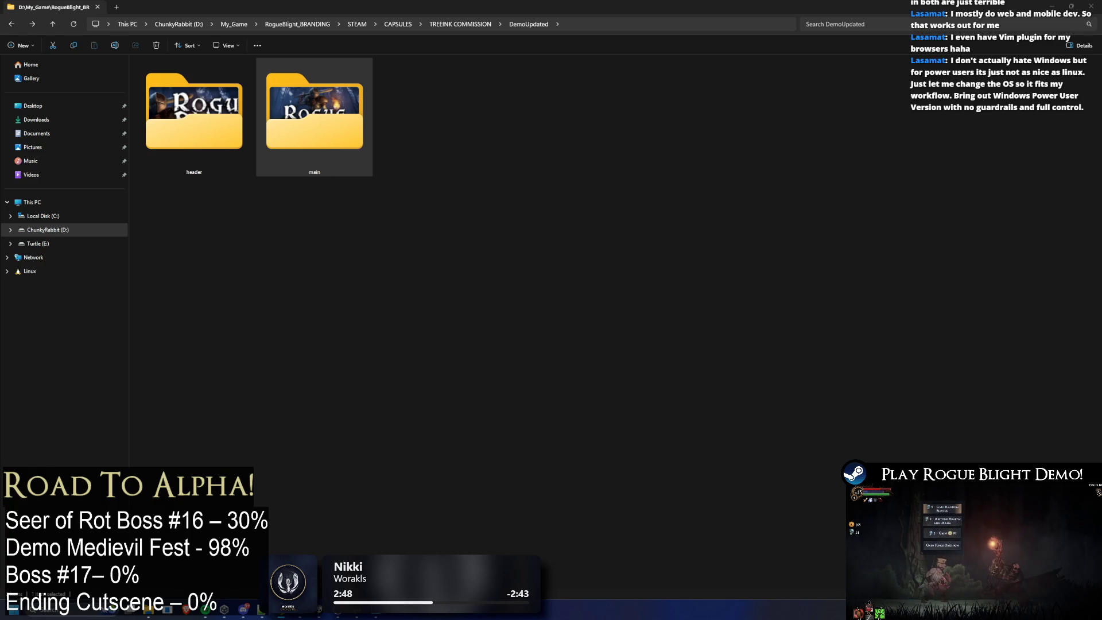
Step: Navigate up from main through DemoUpdated to the TREEINK COMMISSION folder
double_click(313, 121)
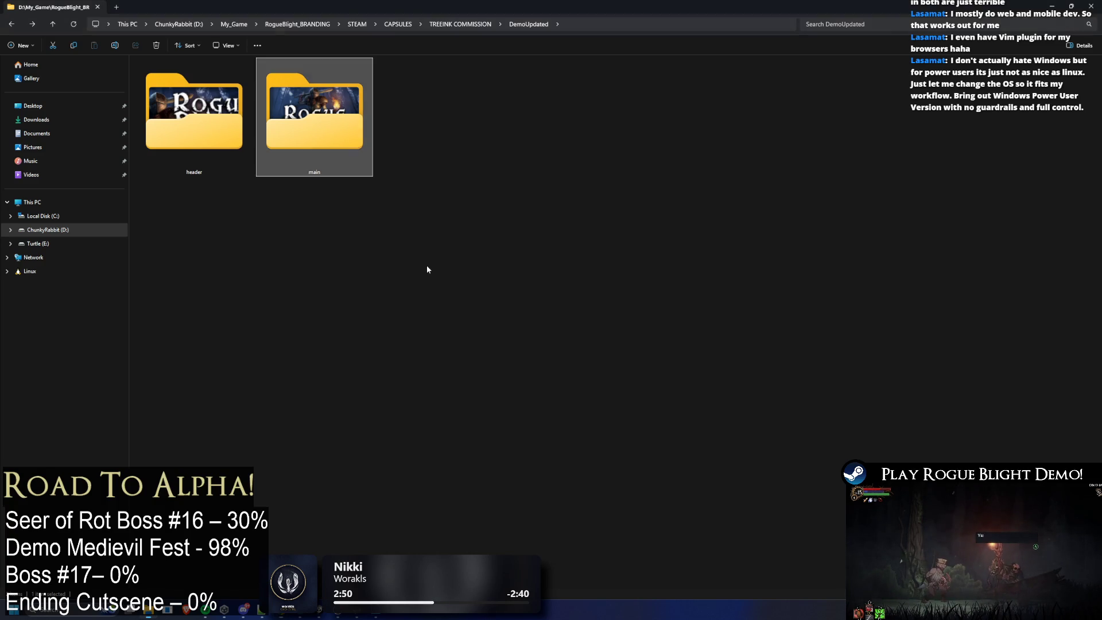
click(527, 24)
click(486, 27)
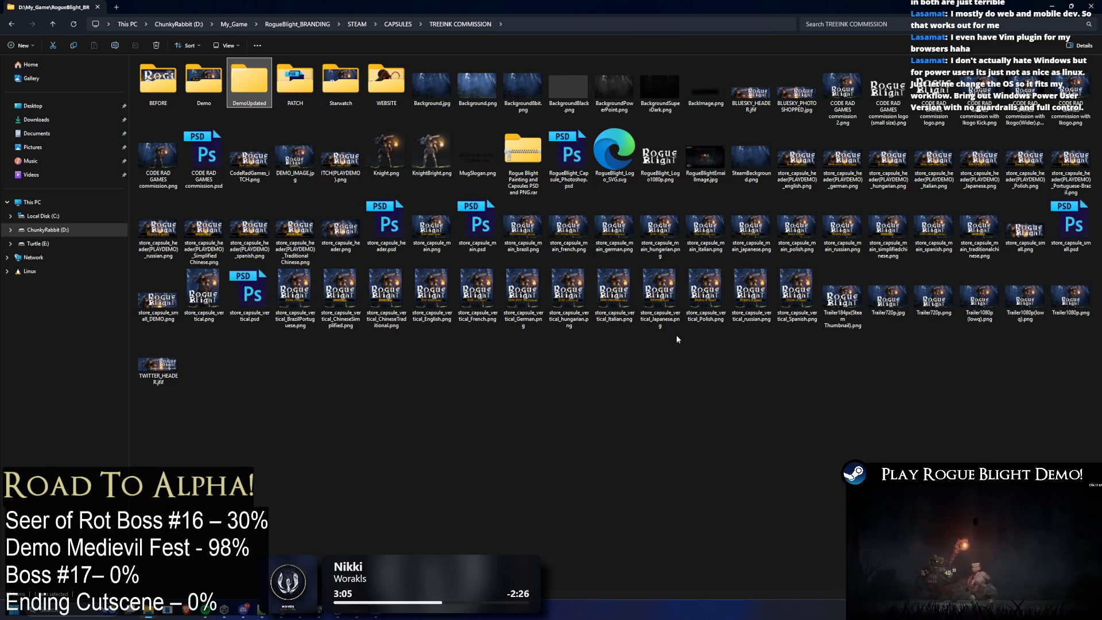
click(164, 361)
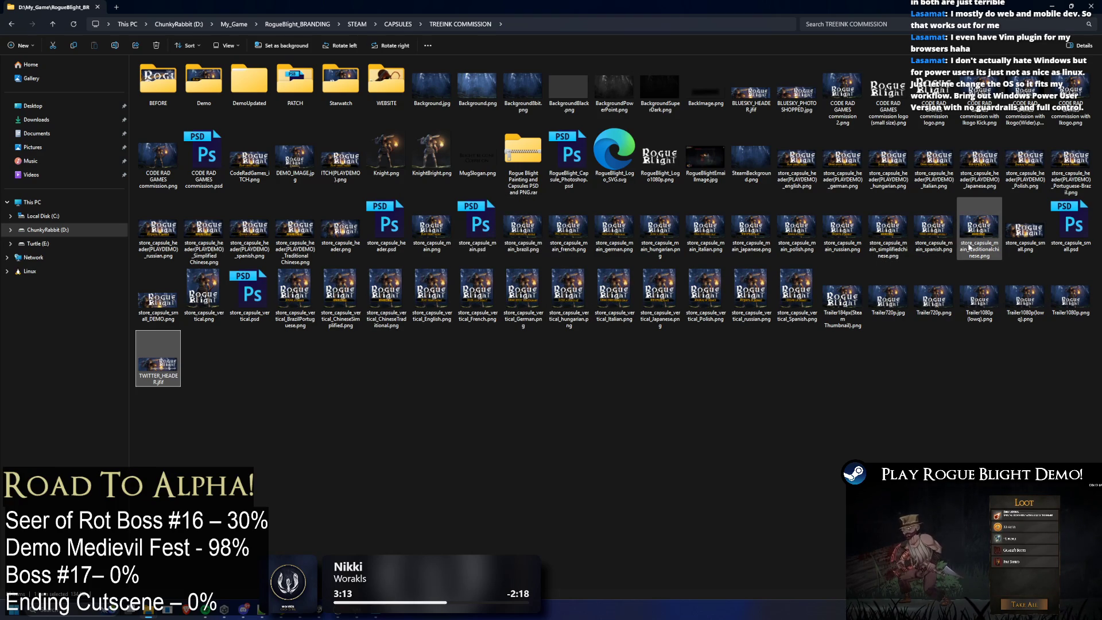
Step: Confirm store_capsule_small.png measures 462 × 174 pixels in its Properties details, then open store_capsule_small.psd
click(1041, 244)
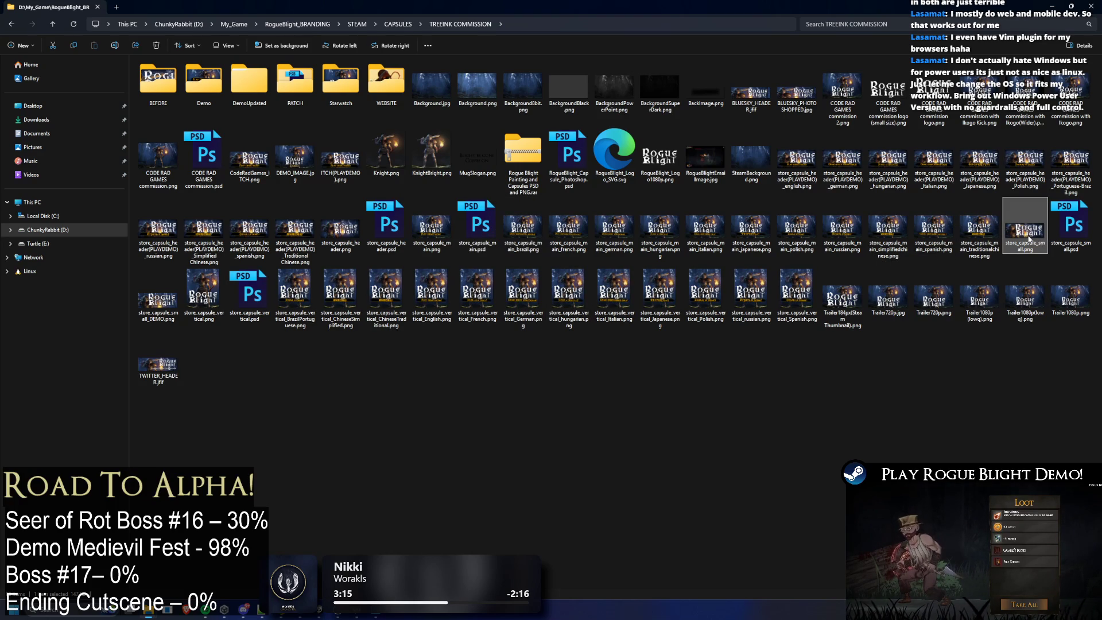
right_click(1033, 251)
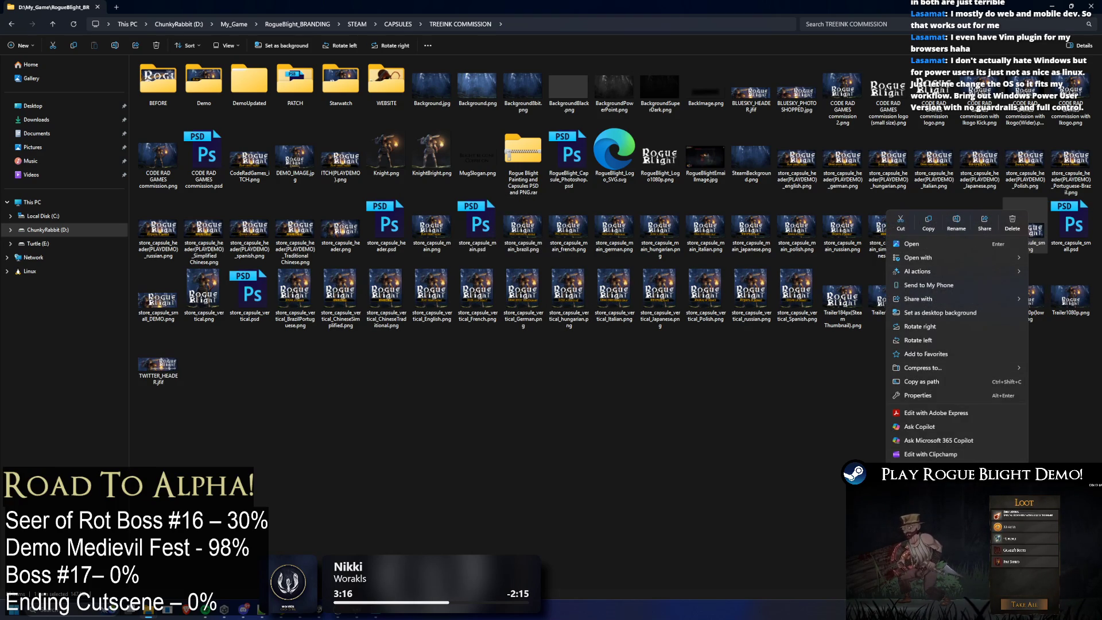
click(1024, 227)
right_click(1024, 232)
click(1025, 420)
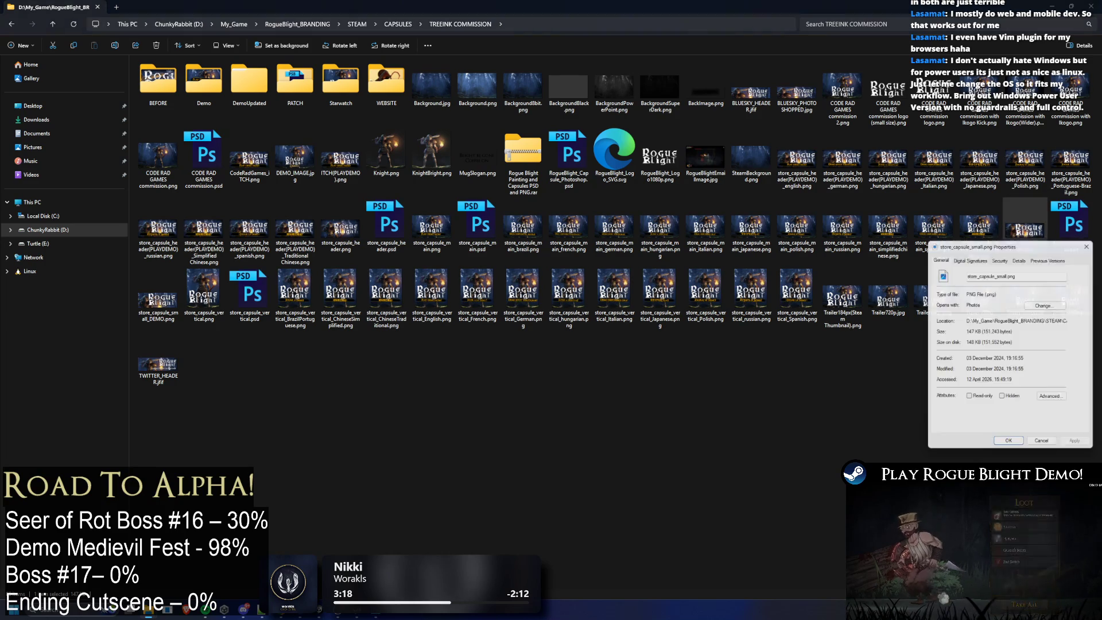
click(1020, 257)
drag(1022, 242, 528, 261)
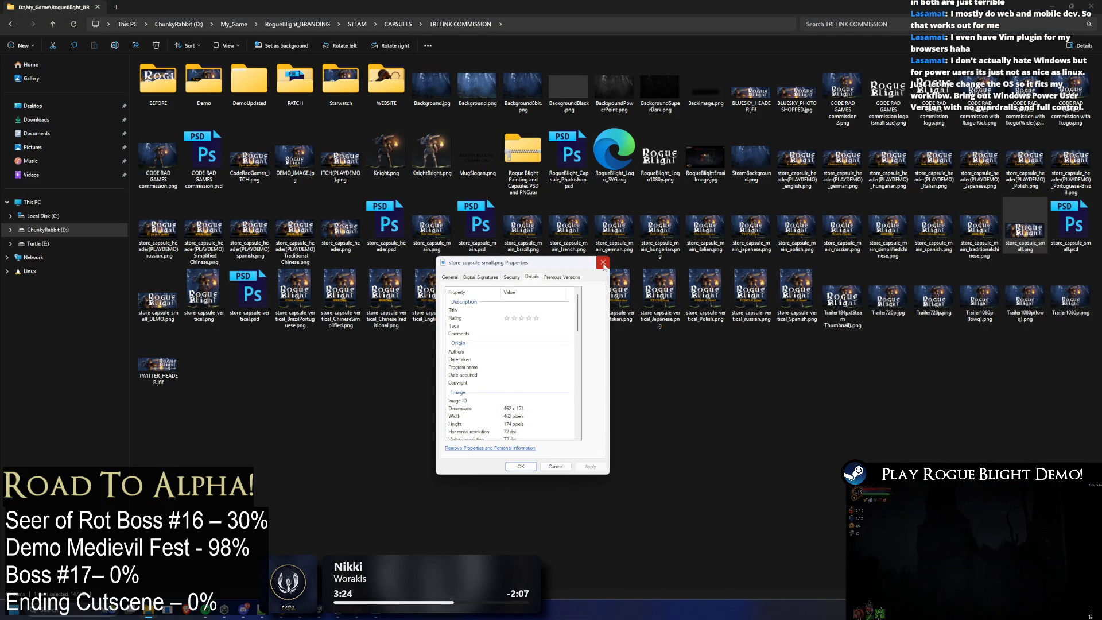
click(606, 264)
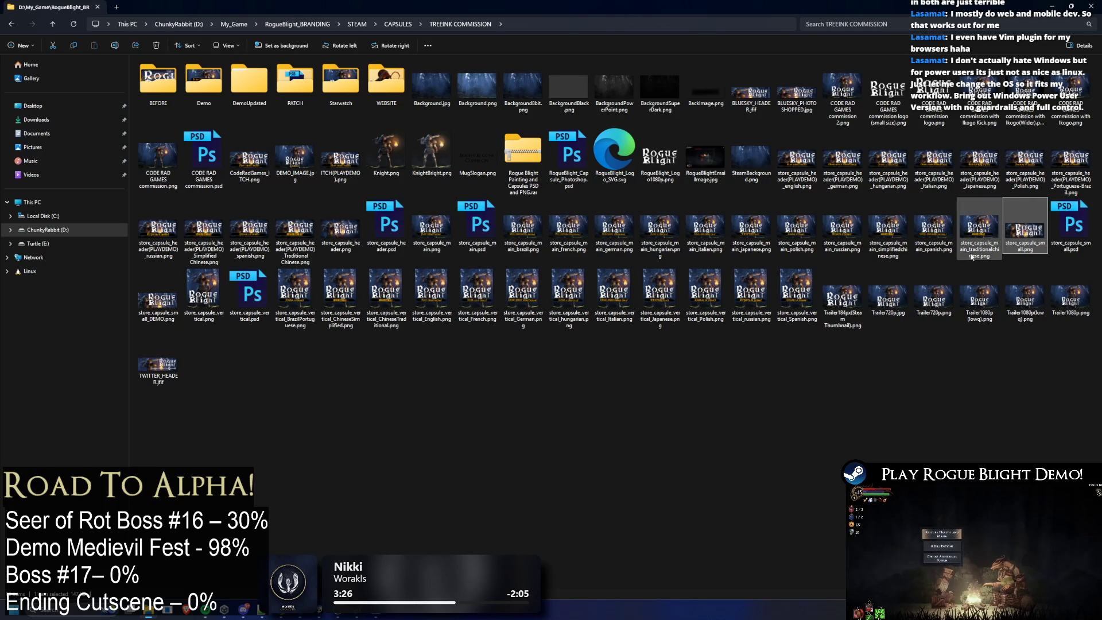
double_click(1068, 229)
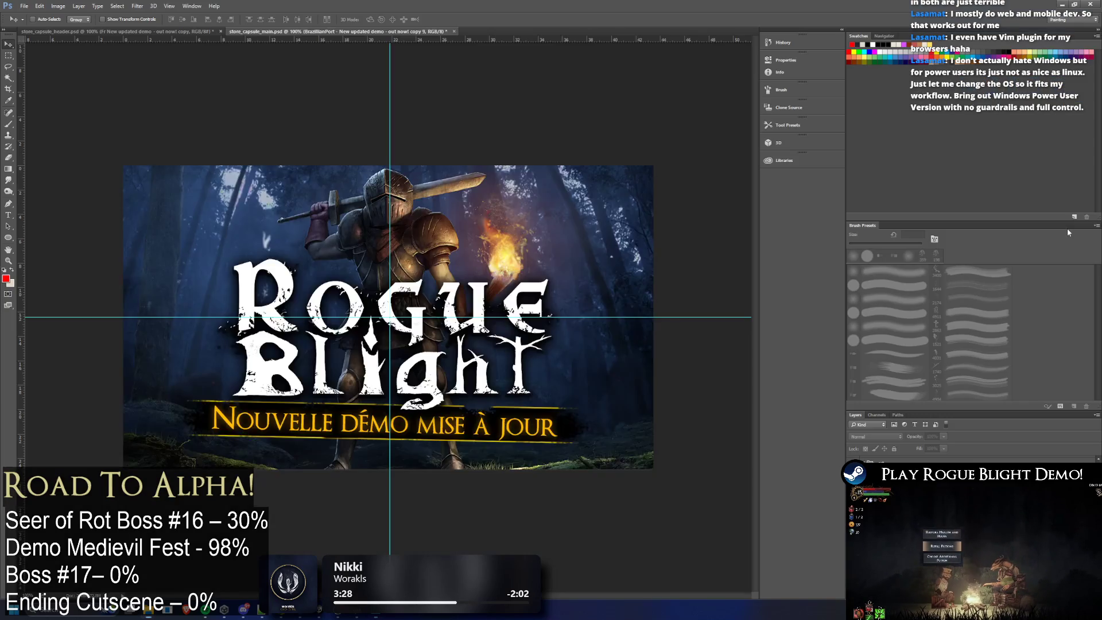
Step: Dismiss the Missing Fonts warning on the small store capsule document
click(662, 149)
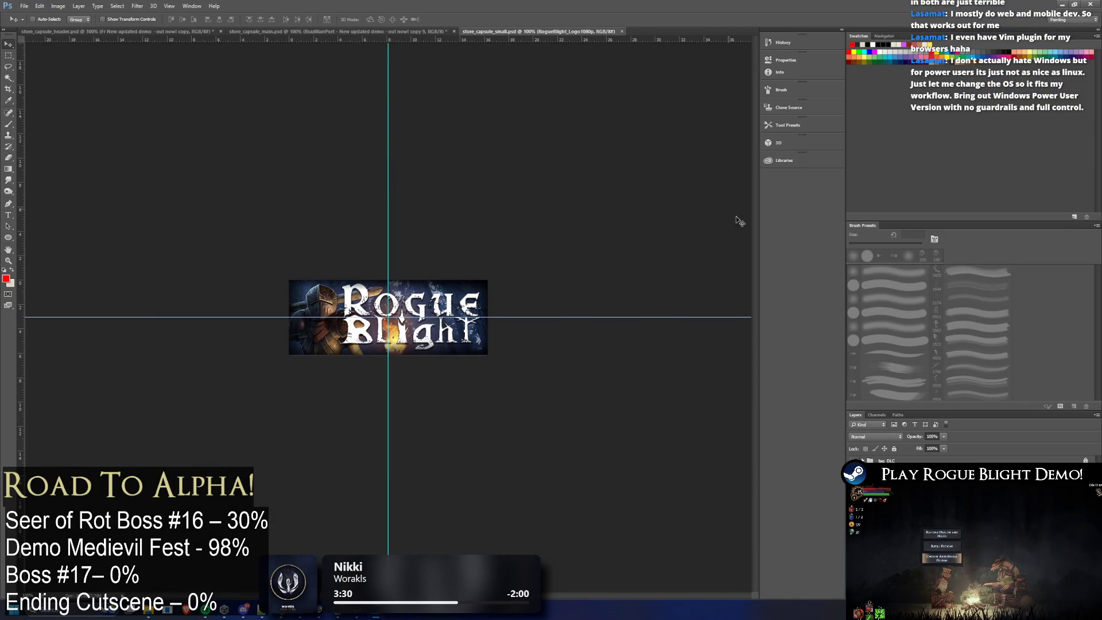
scroll(736, 437, up, 2)
scroll(737, 437, up, 3)
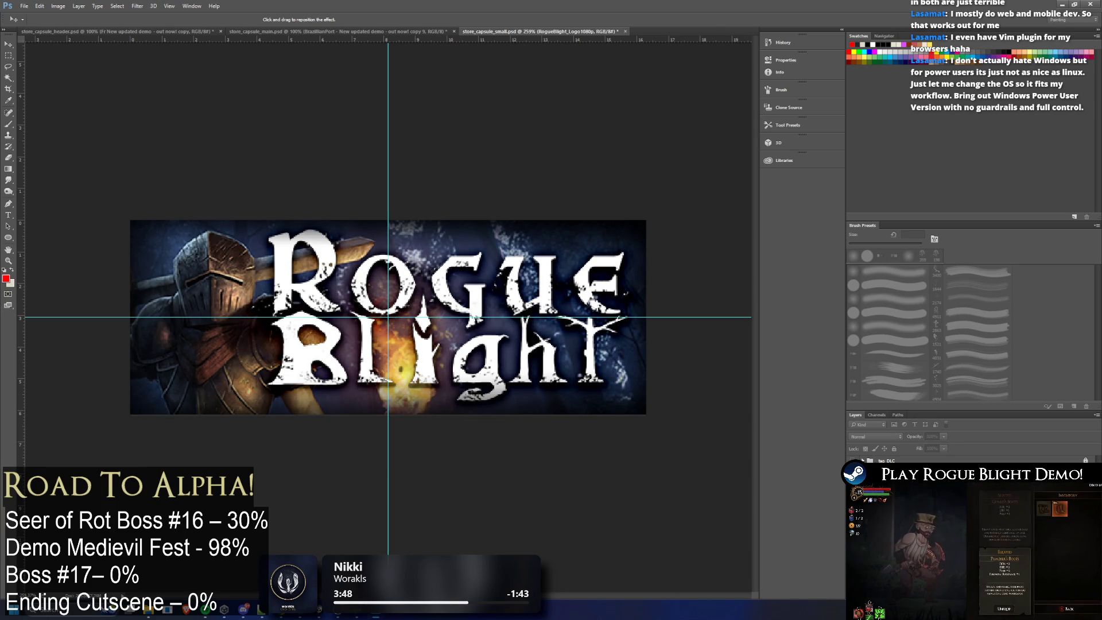
Step: Select the CODE RAD GAMES commission layer, cancelling an accidental Hue/Saturation adjustment
key(Return)
click(654, 512)
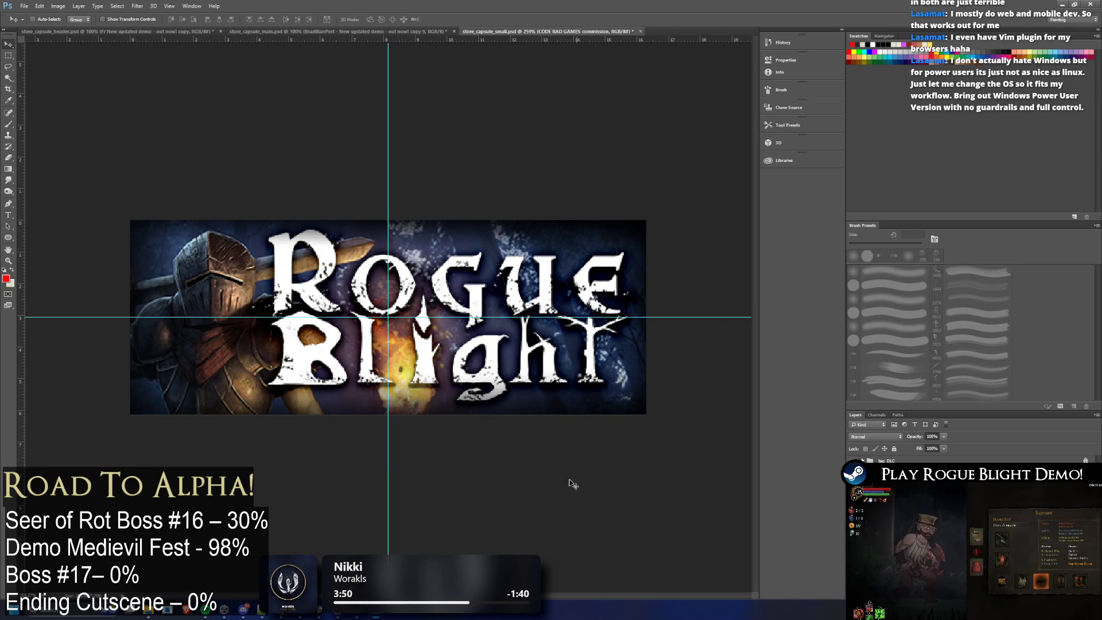
key(ctrl+u)
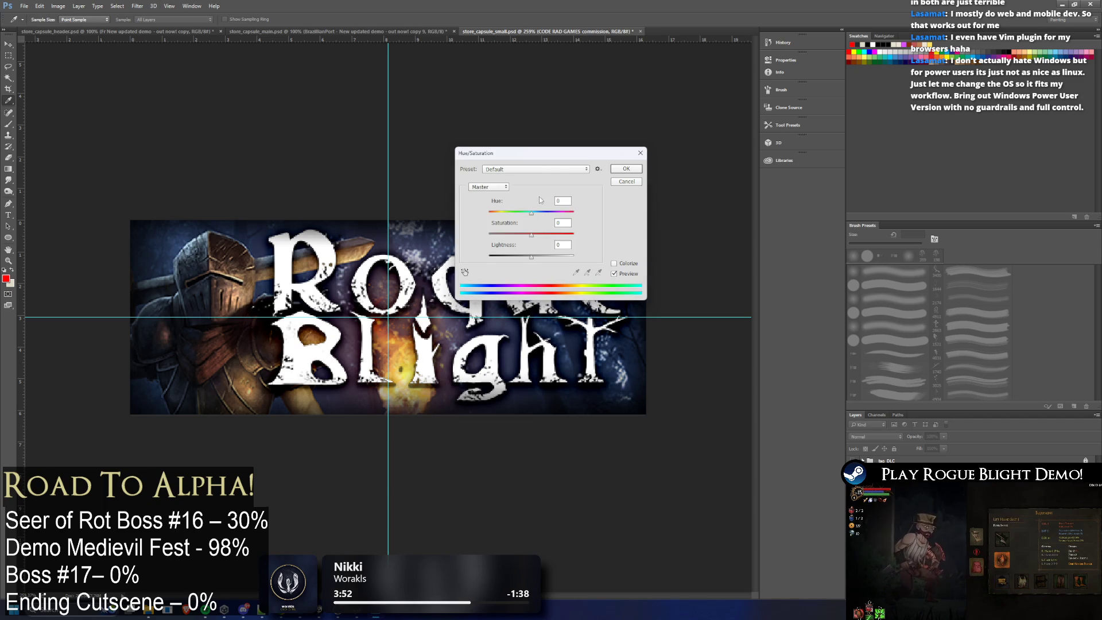
click(625, 181)
Step: Brighten the artwork with the saved 'capsule' Exposure preset and review the whole capsule
click(58, 6)
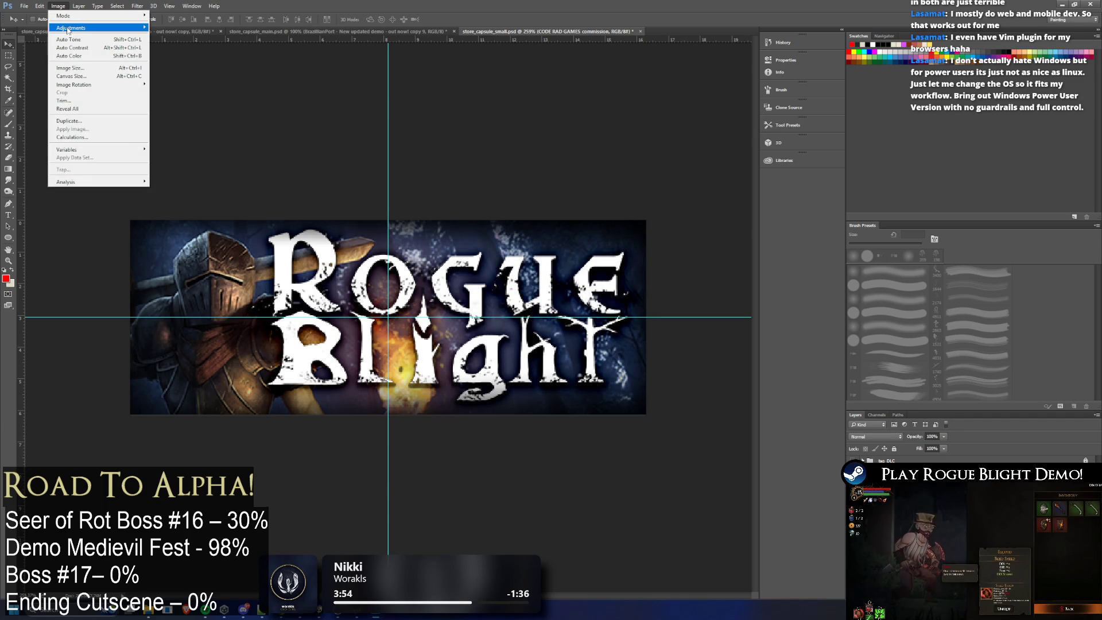
mouse_move(72, 27)
click(182, 55)
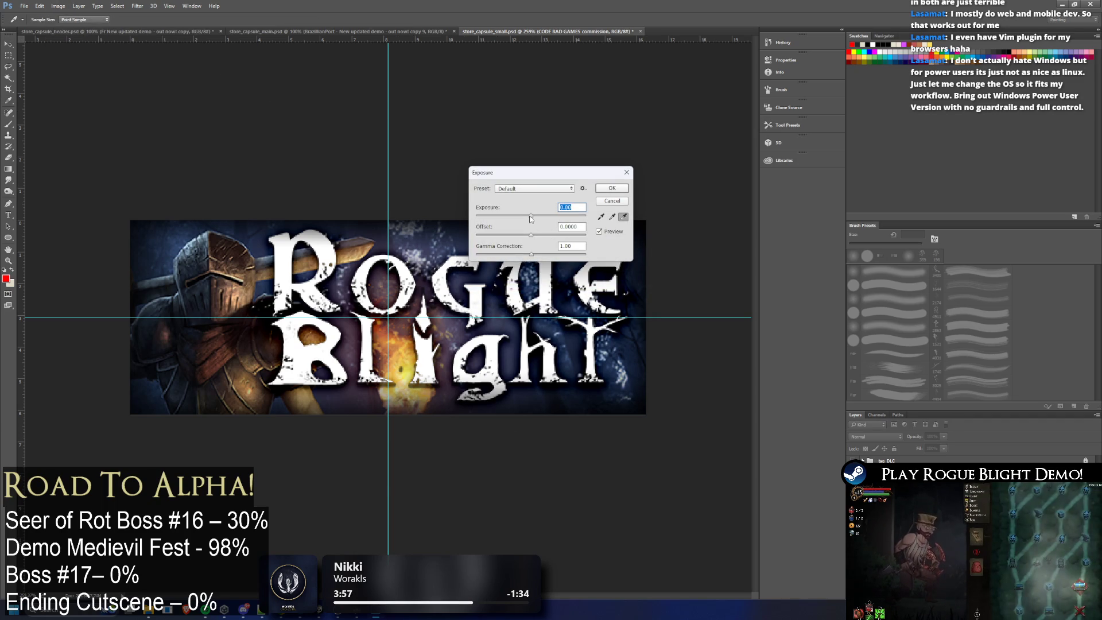
click(534, 187)
click(525, 241)
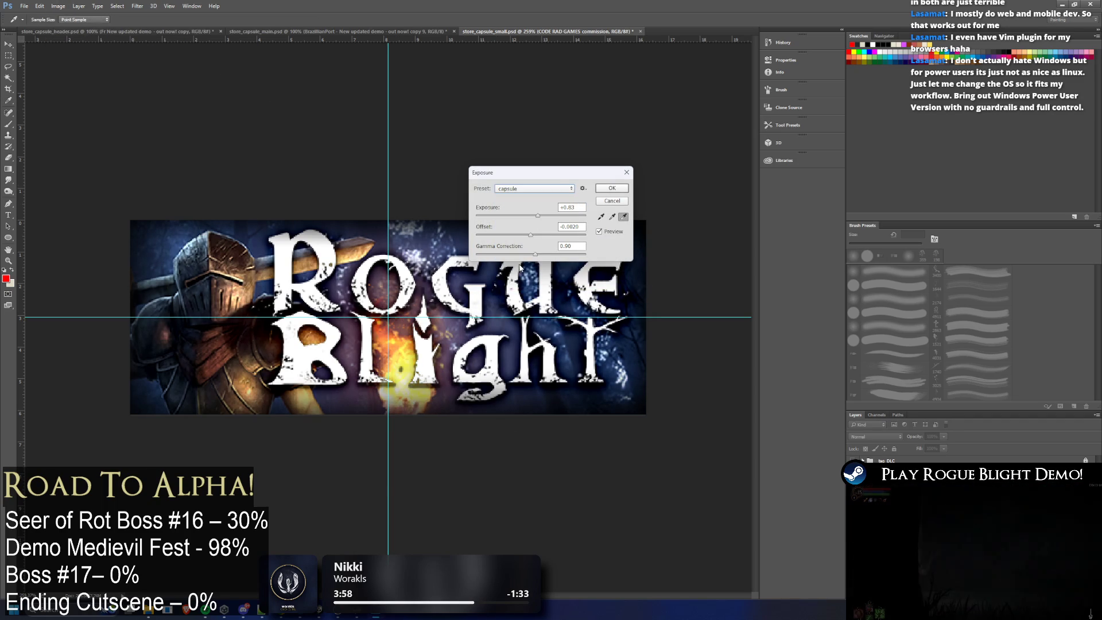
click(611, 188)
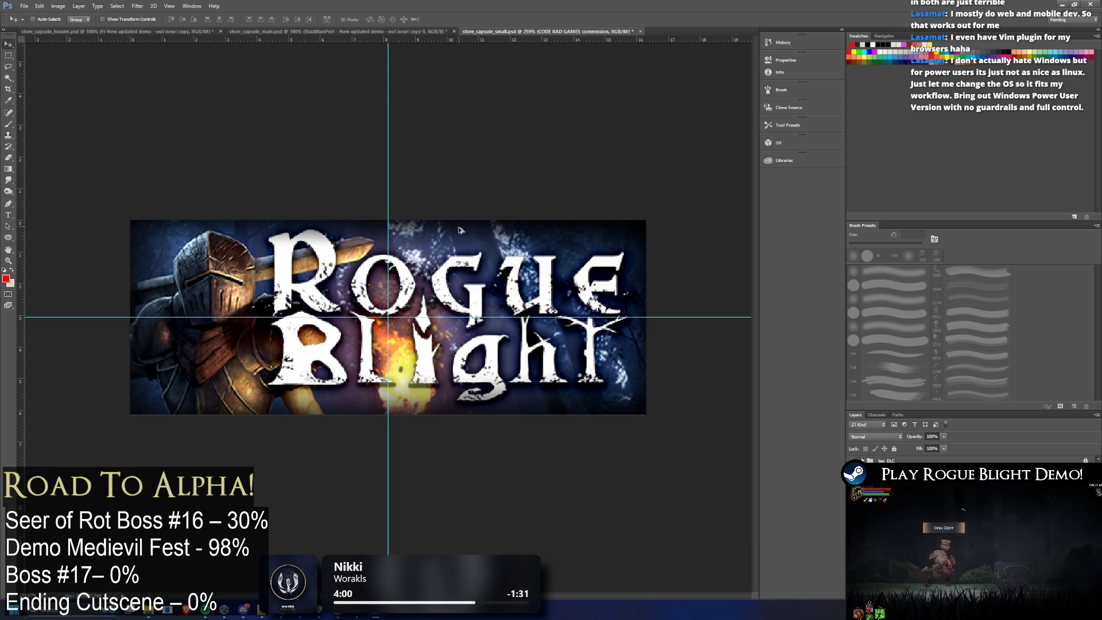
key(ctrl+minus)
key(ctrl+minus)
key(ctrl+minus)
key(ctrl+plus)
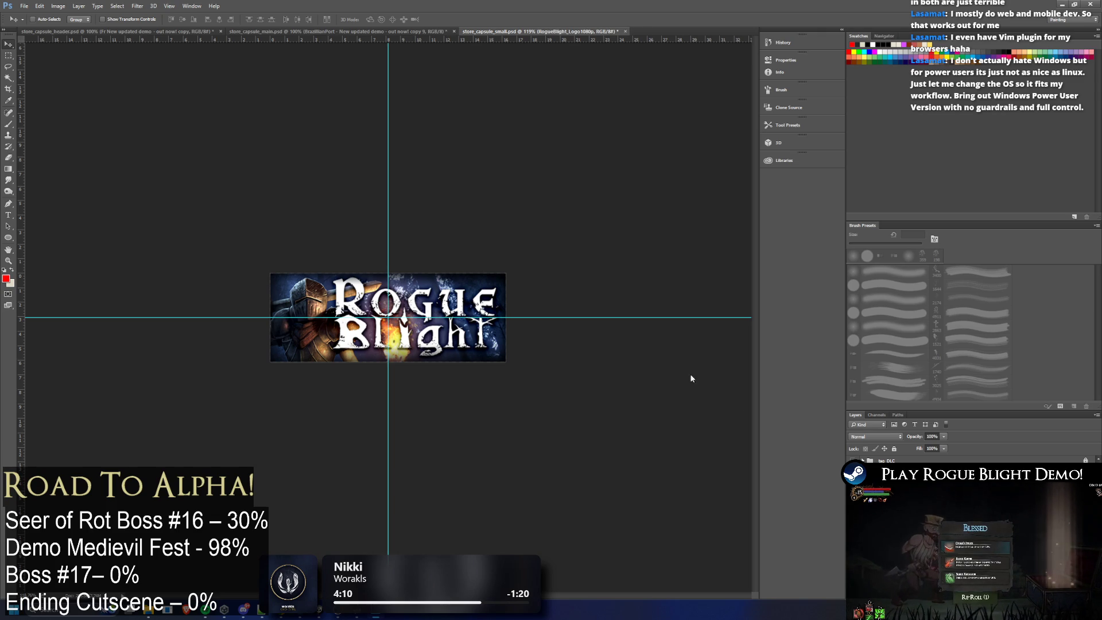
double_click(887, 462)
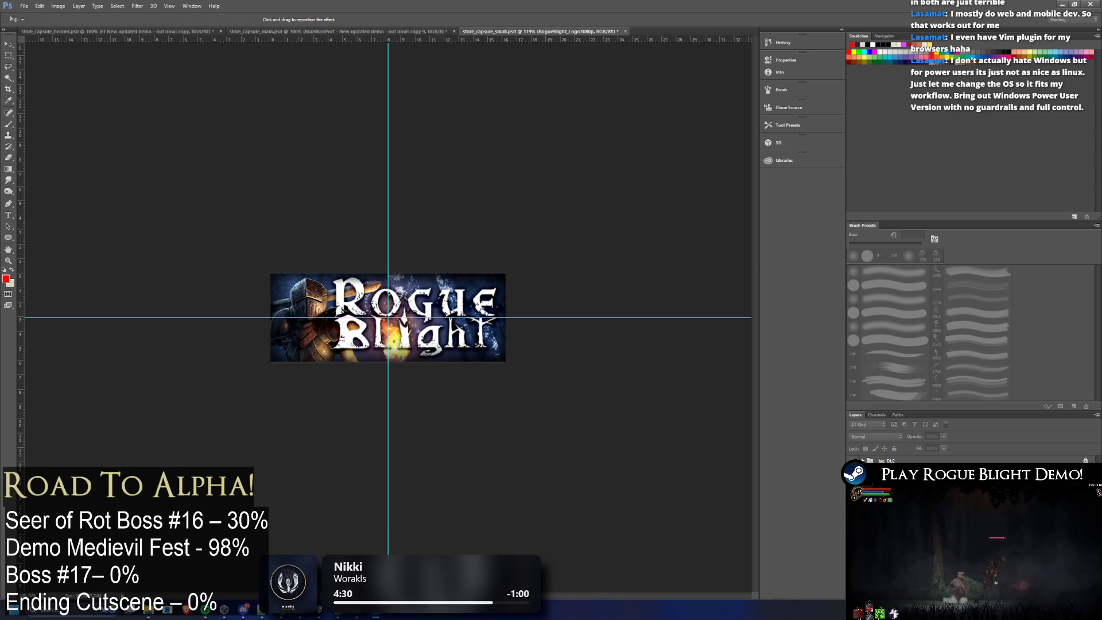
key(ctrl+minus)
key(ctrl+minus)
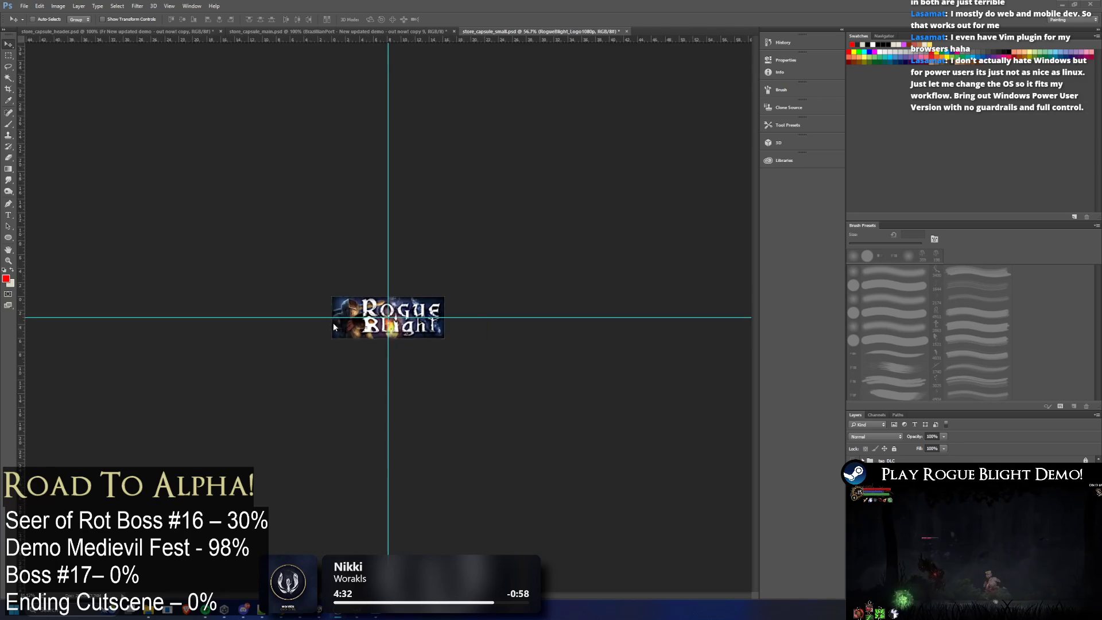
key(ctrl+plus)
key(ctrl+plus)
click(38, 10)
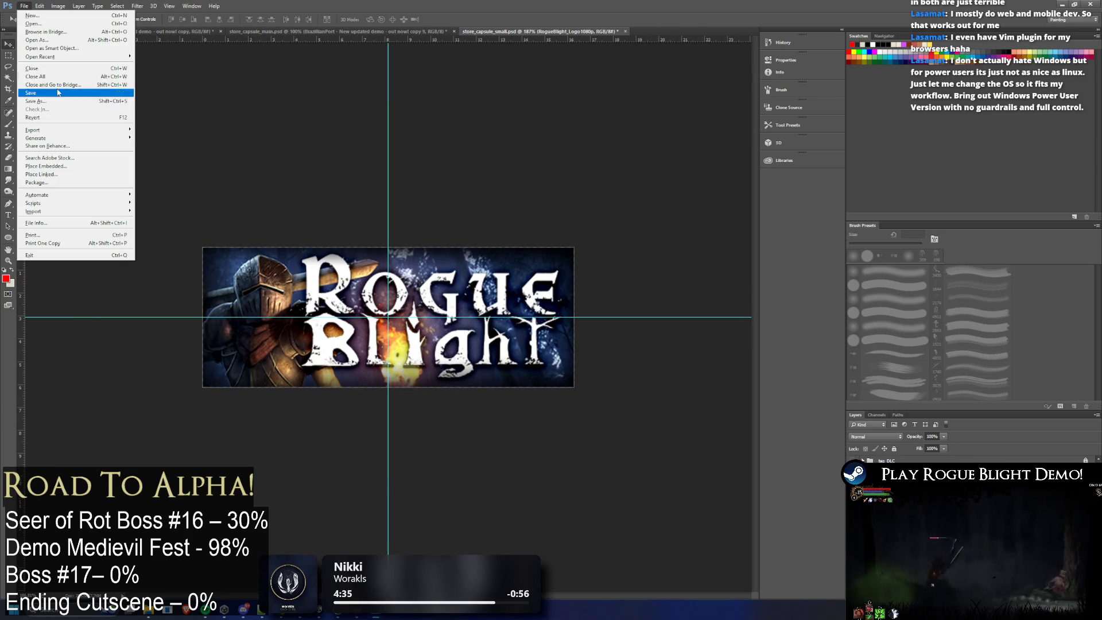
Step: Save the capsule as store_capsule_small.png into a new 'small' folder inside DemoUpdated
click(189, 130)
key(ctrl+shift+s)
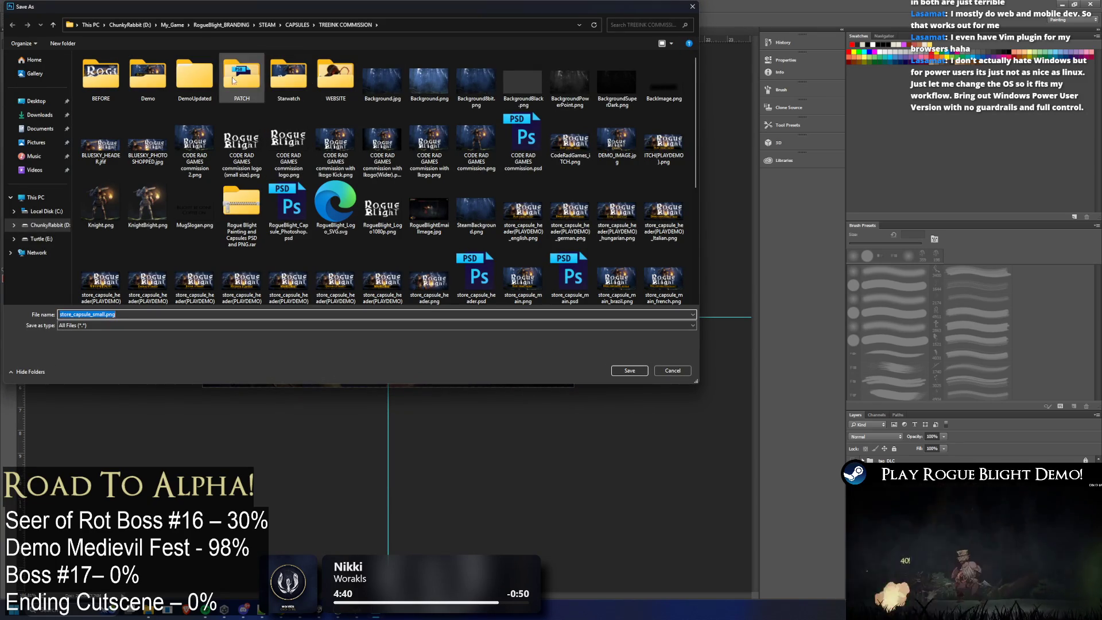
double_click(194, 72)
right_click(245, 122)
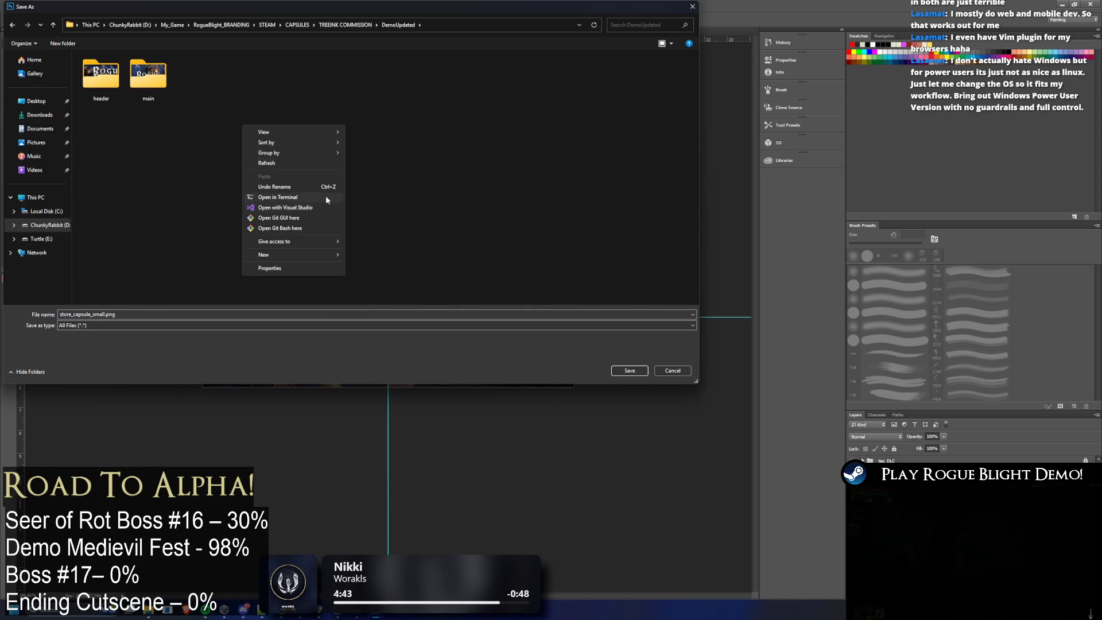
click(386, 253)
text(s)
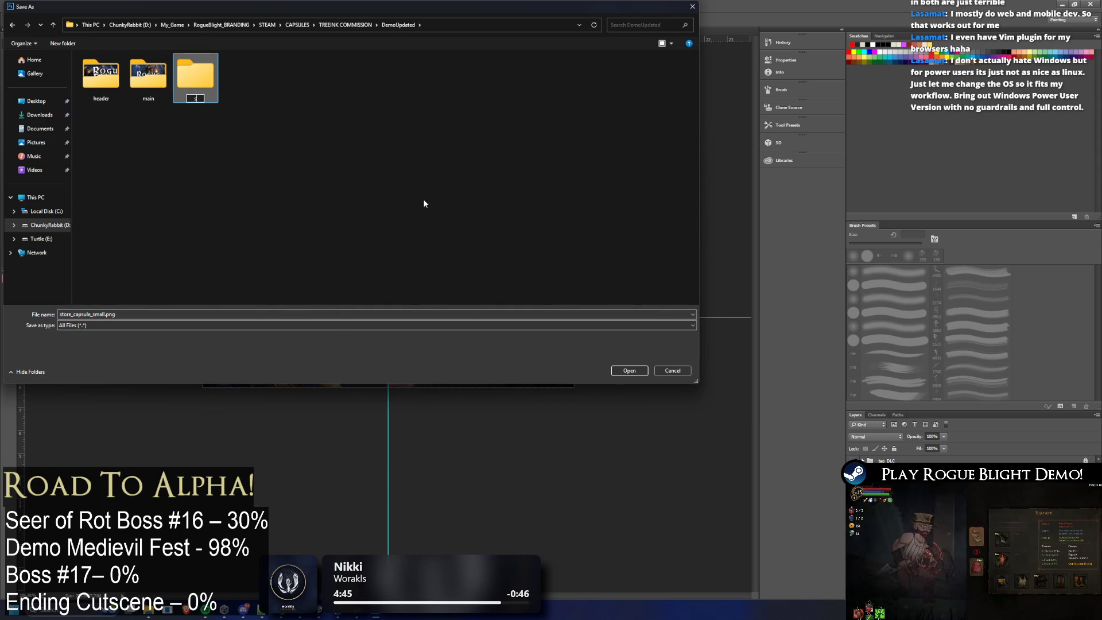
key(Return)
key(Return)
click(636, 368)
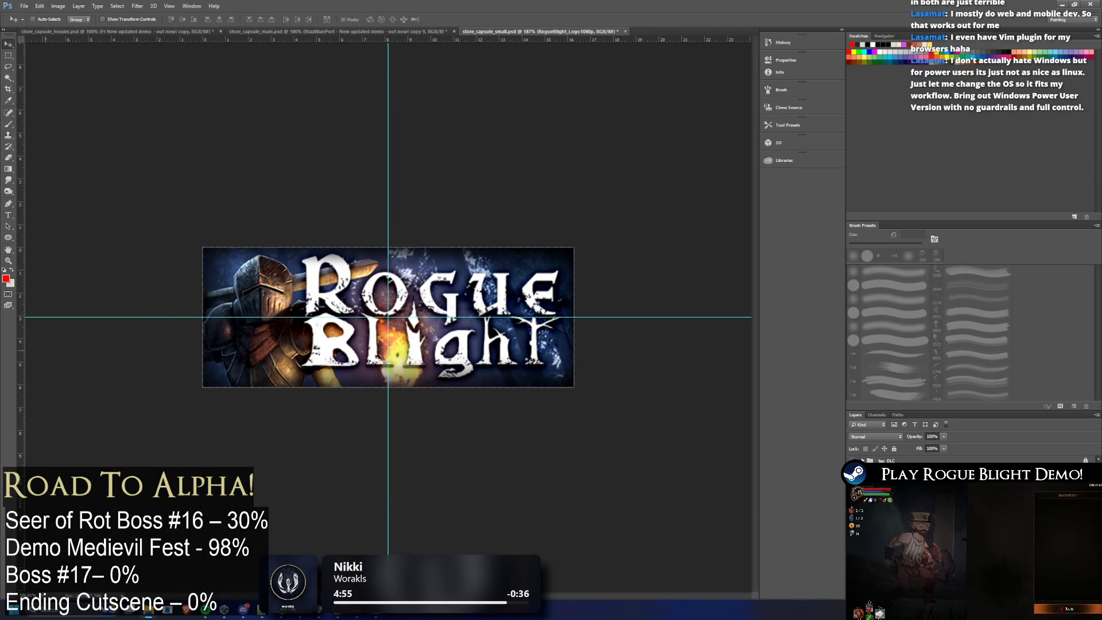
Step: From the TREEINK COMMISSION folder, open store_capsule_vertical.psd in Photoshop
key(alt+Tab)
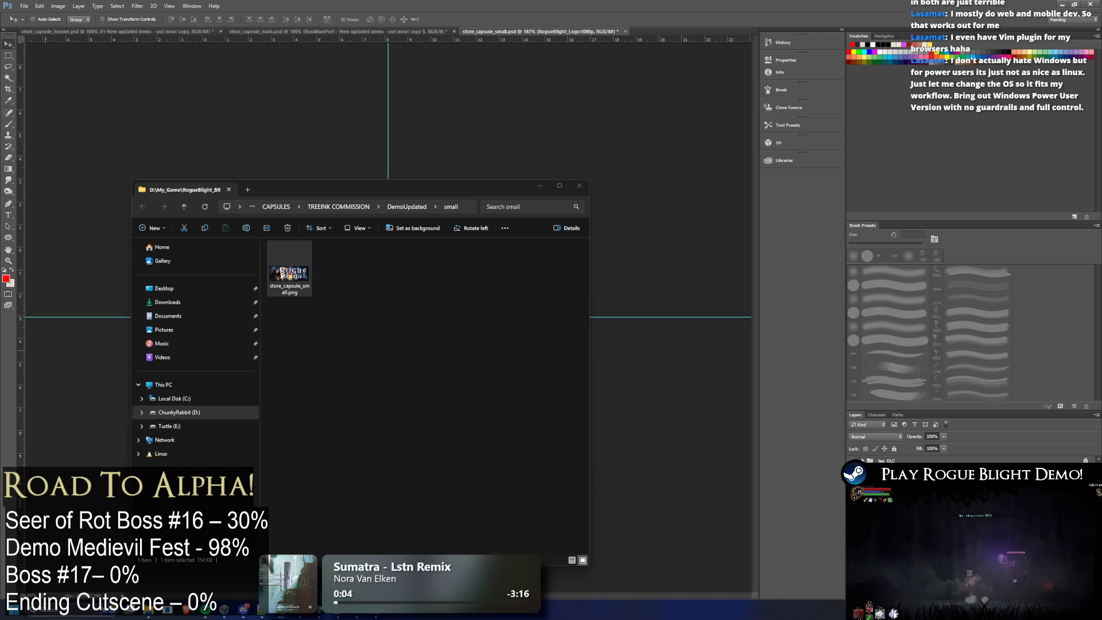
click(579, 185)
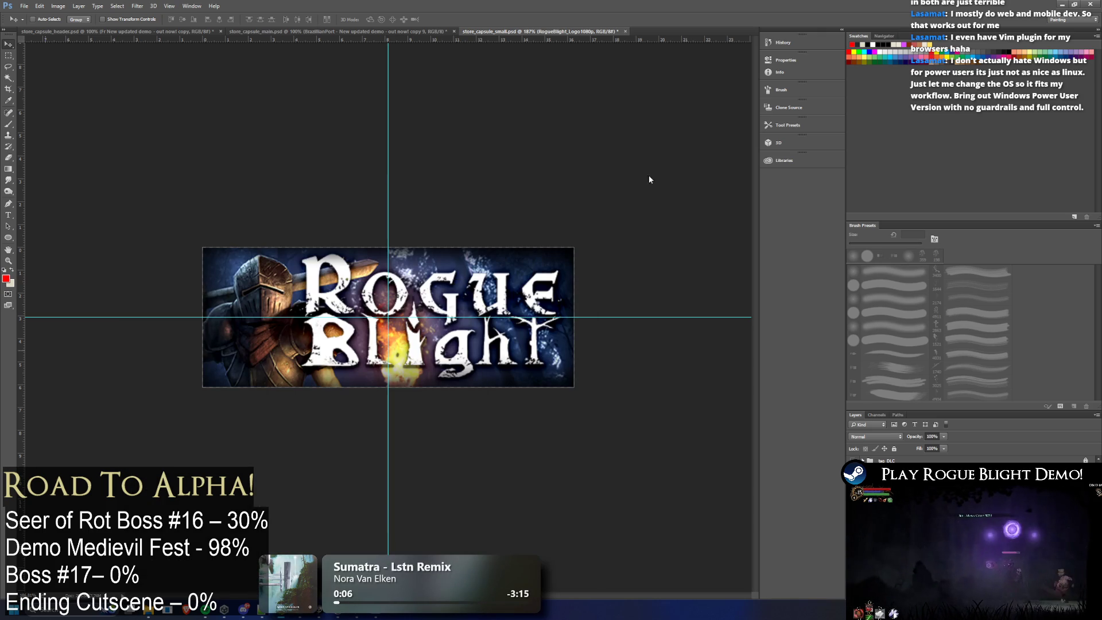
key(alt+Tab)
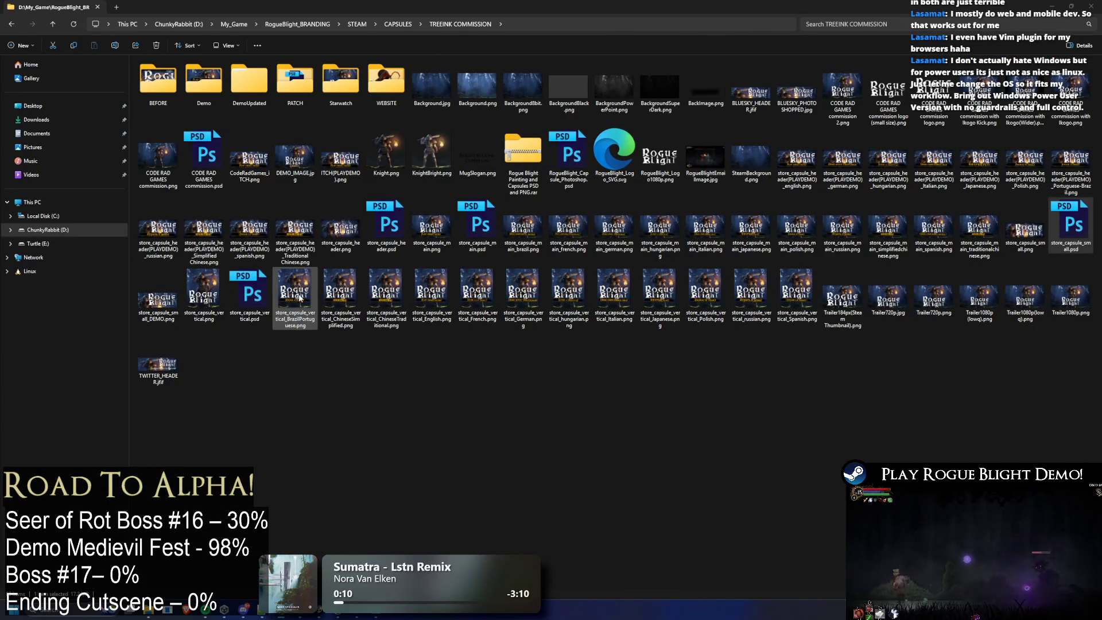
double_click(429, 299)
key(Escape)
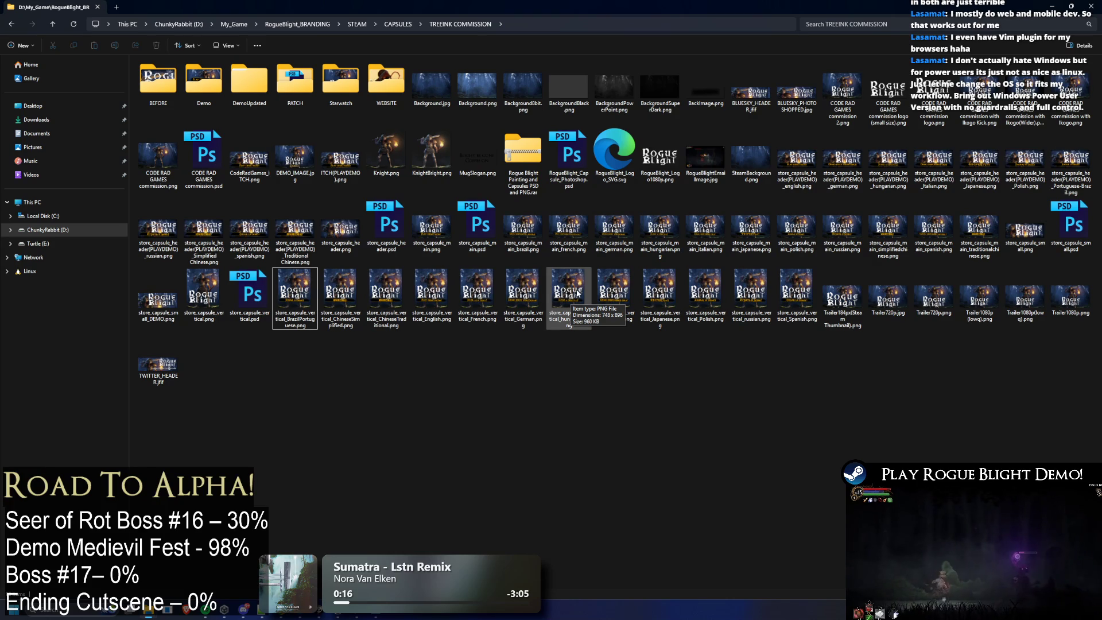
double_click(248, 291)
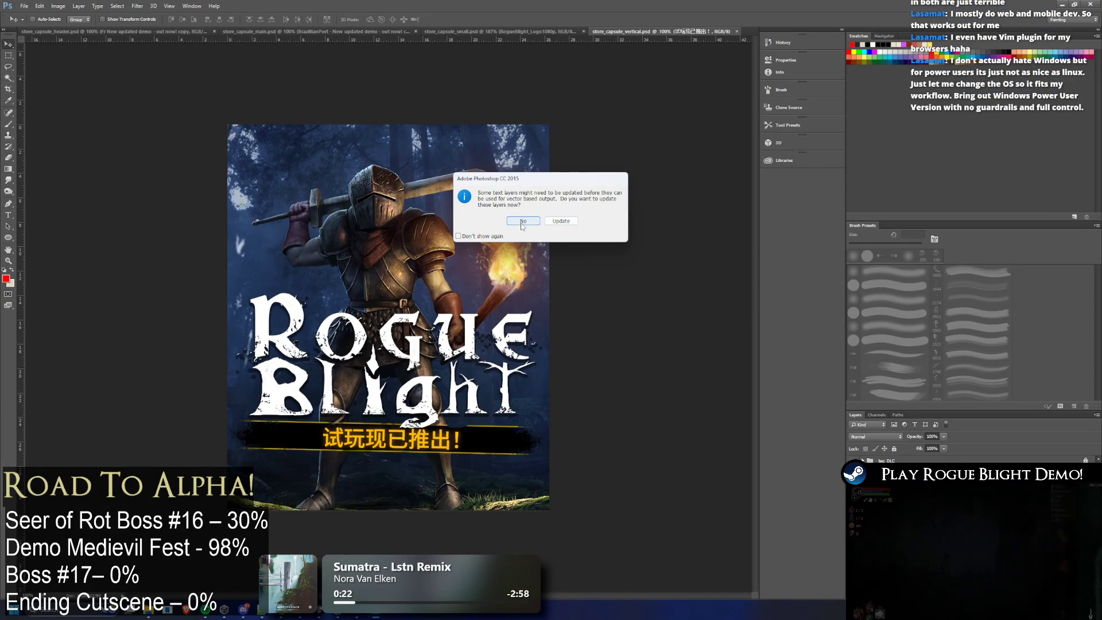
Step: Decline the text-layer update and dismiss the Generator and font-failure warnings, nudging the knight art right
click(515, 220)
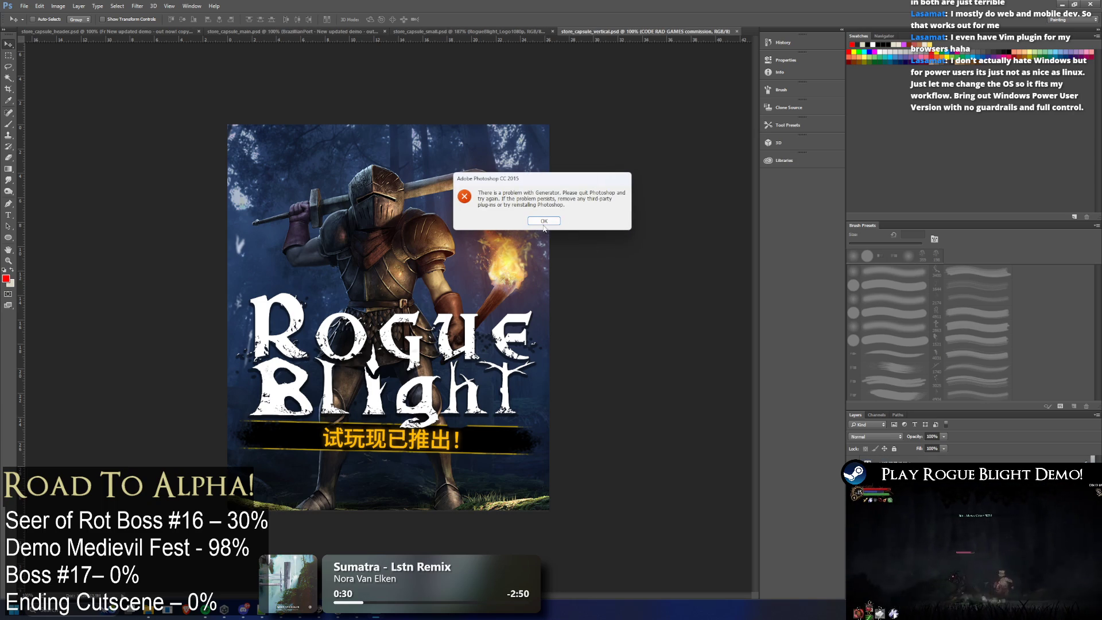
click(543, 221)
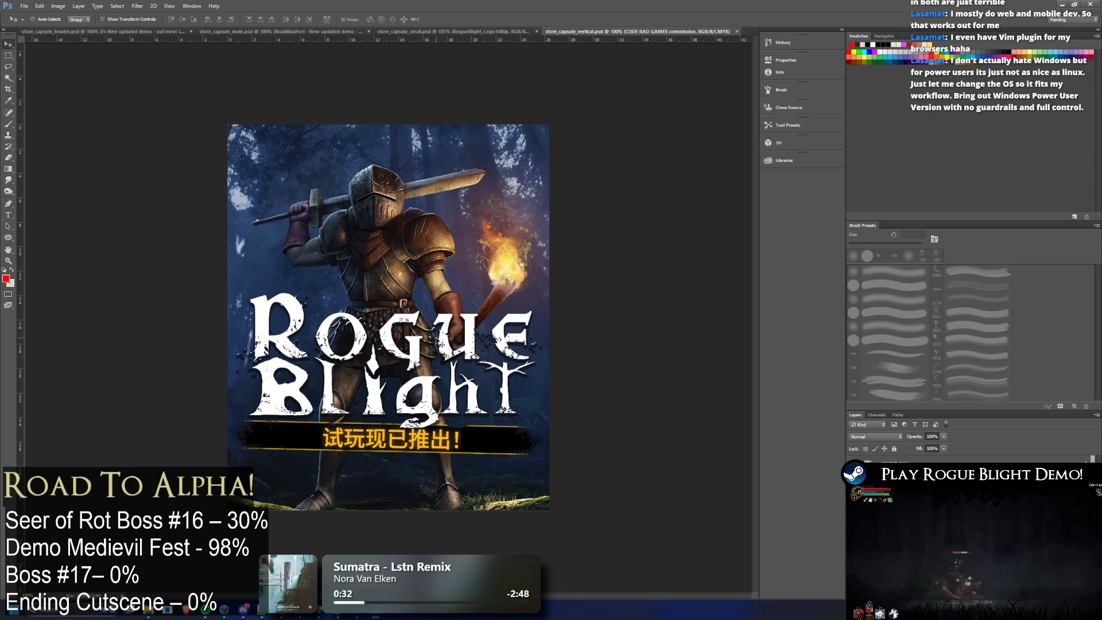
click(559, 233)
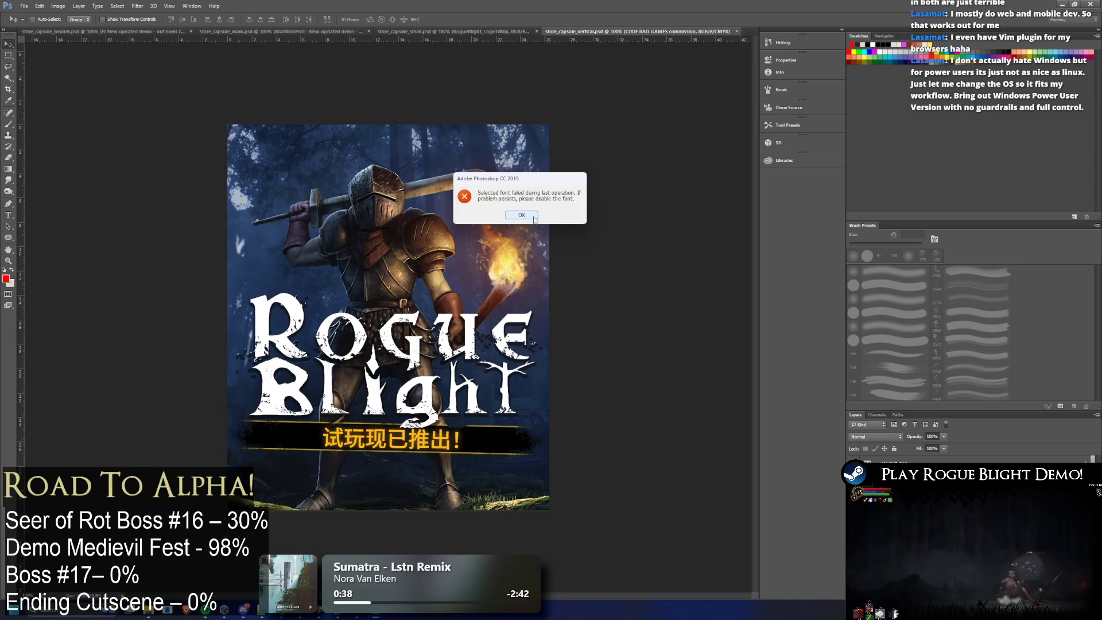
click(533, 216)
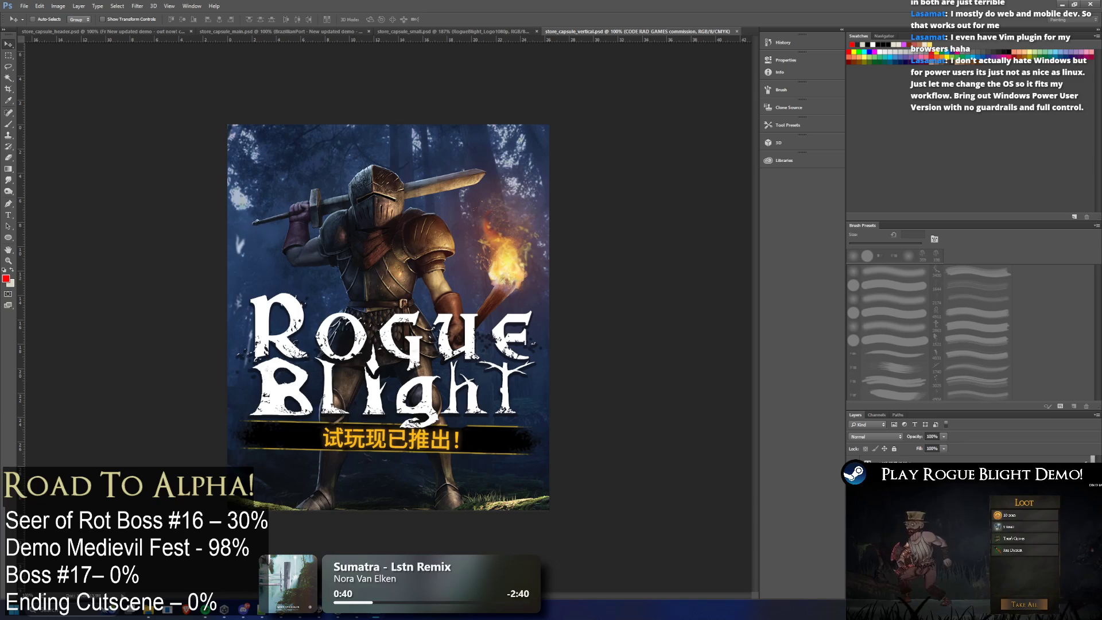
drag(464, 289, 517, 287)
Step: Free-transform the knight artwork slightly larger and commit the new size
key(ctrl+t)
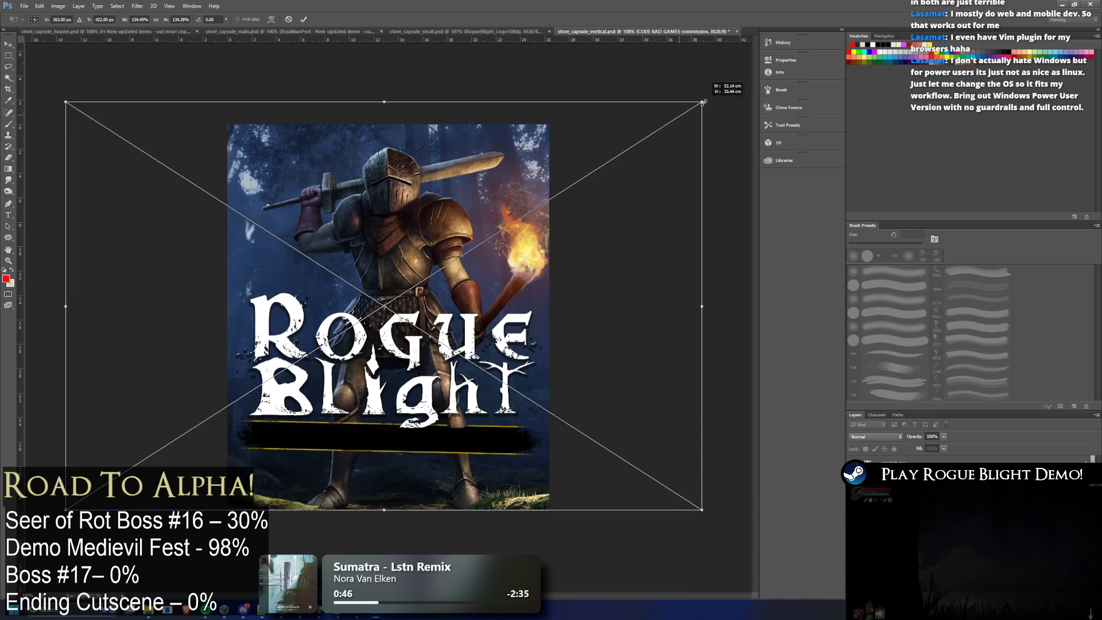
drag(671, 117, 726, 86)
drag(593, 148, 566, 144)
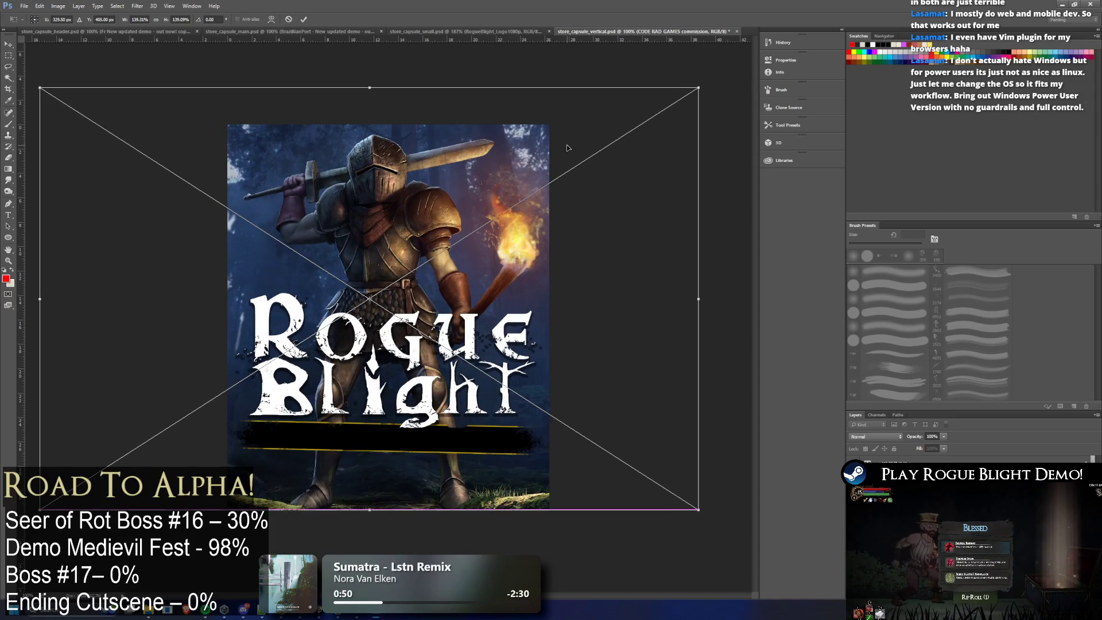
drag(695, 87, 639, 134)
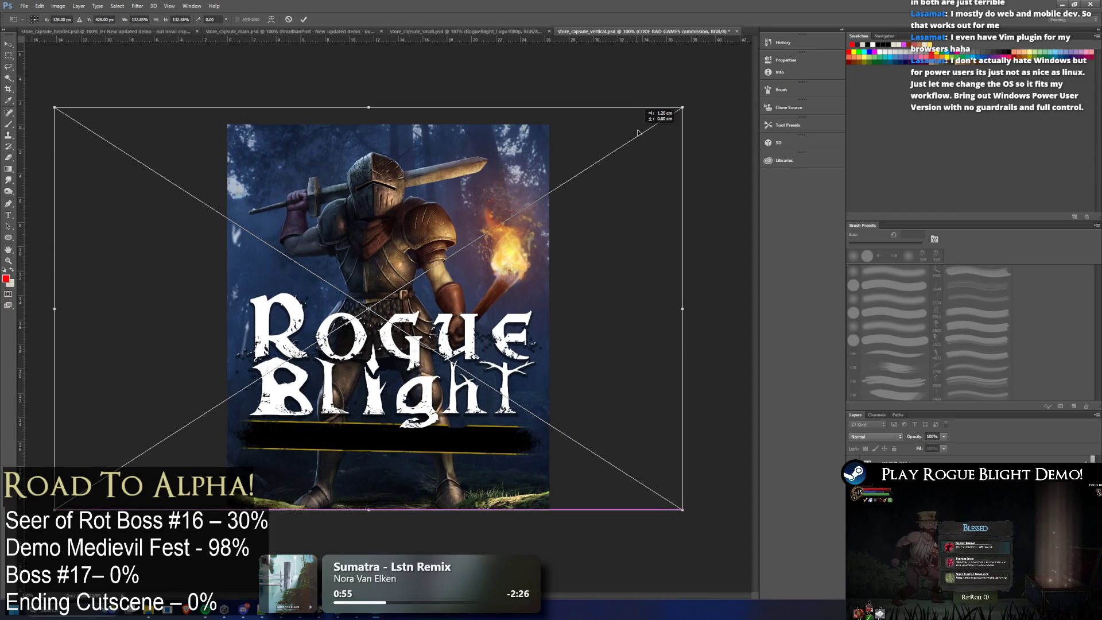
key(Return)
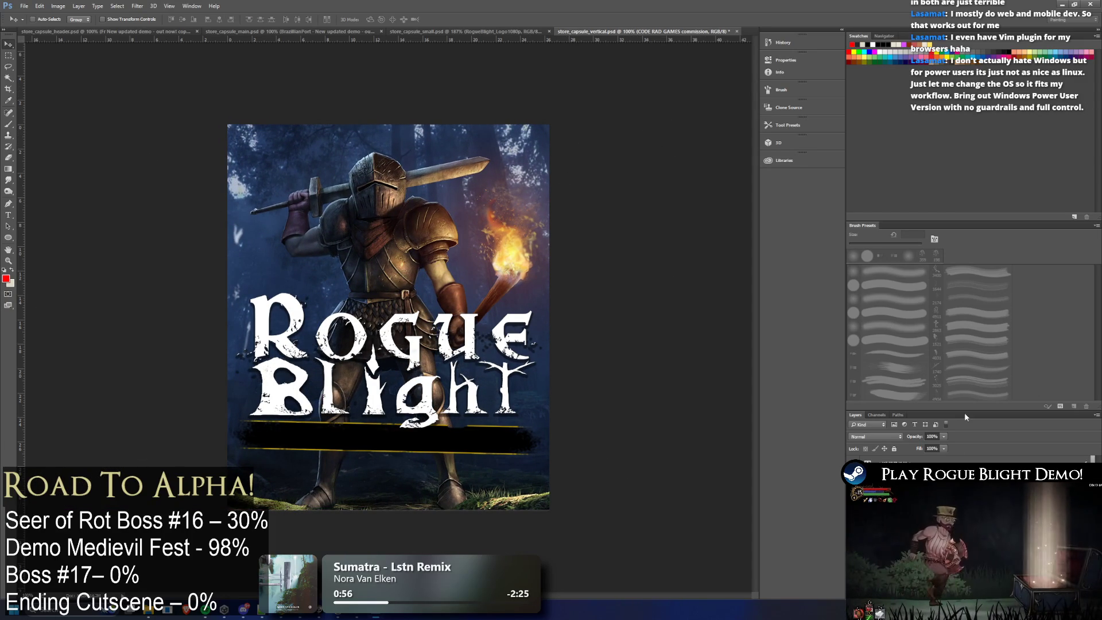
Step: Try stretching the black banner bar taller, then undo it back to its original size
drag(392, 465, 395, 466)
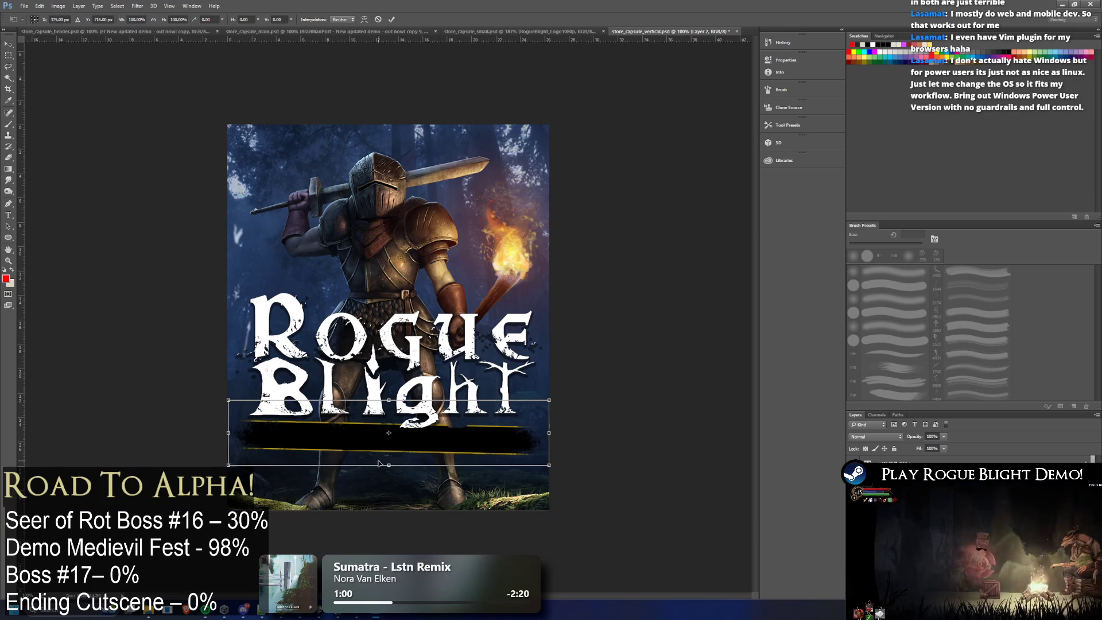
key(ctrl+t)
drag(388, 465, 384, 501)
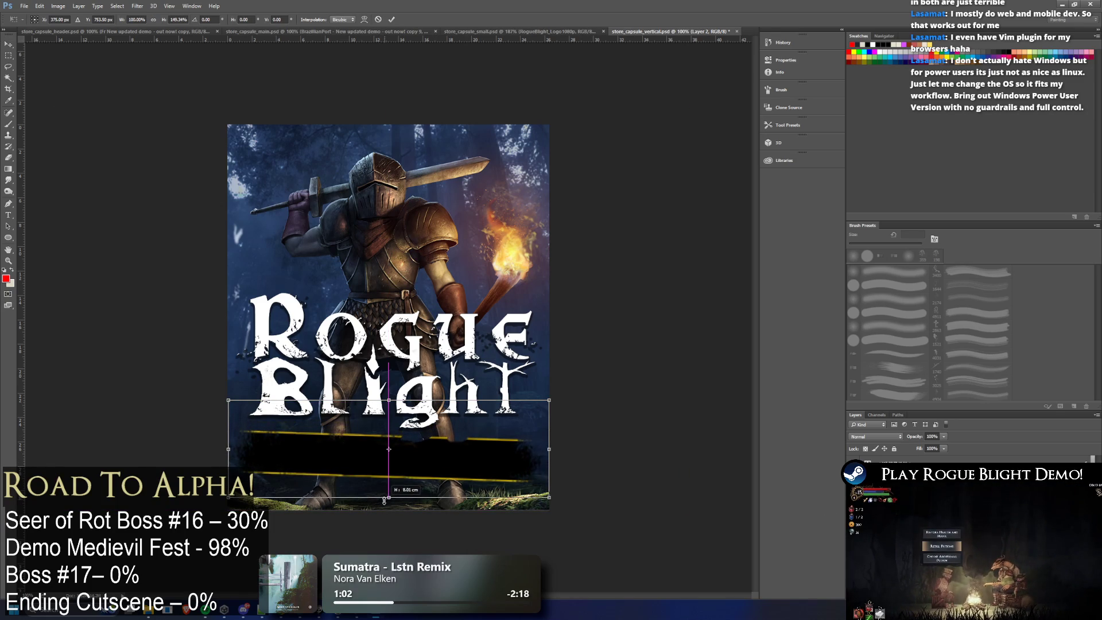
key(Return)
key(ctrl+z)
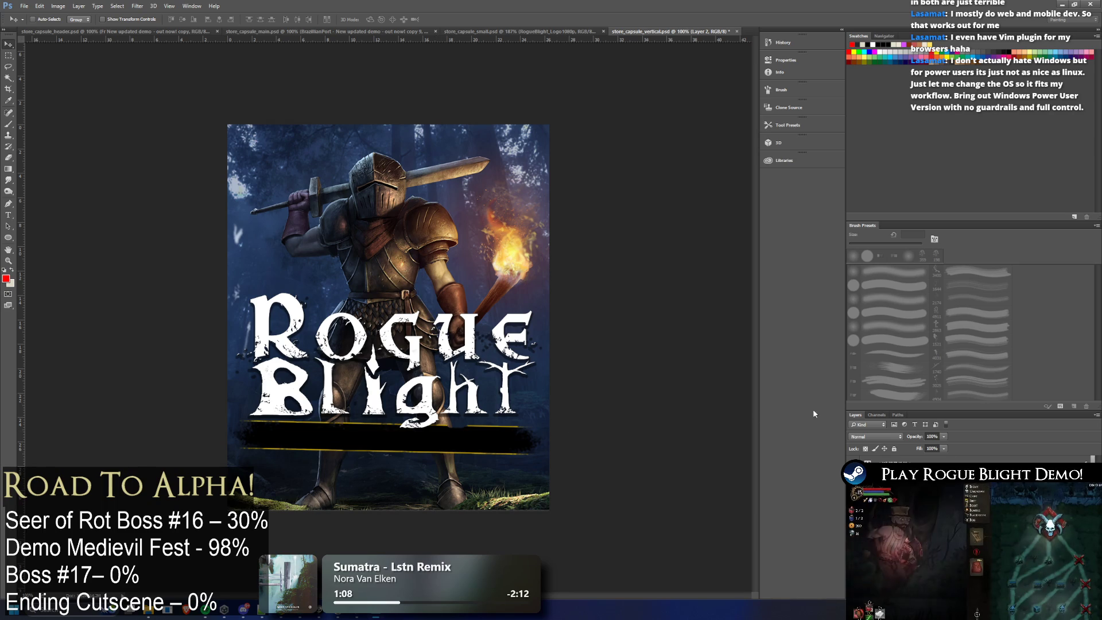
Step: Toggle the Chinese banner text layer's visibility and return to the header capsule document
key(ctrl+comma)
key(ctrl+comma)
key(ctrl+comma)
key(alt+bracketright)
key(ctrl+comma)
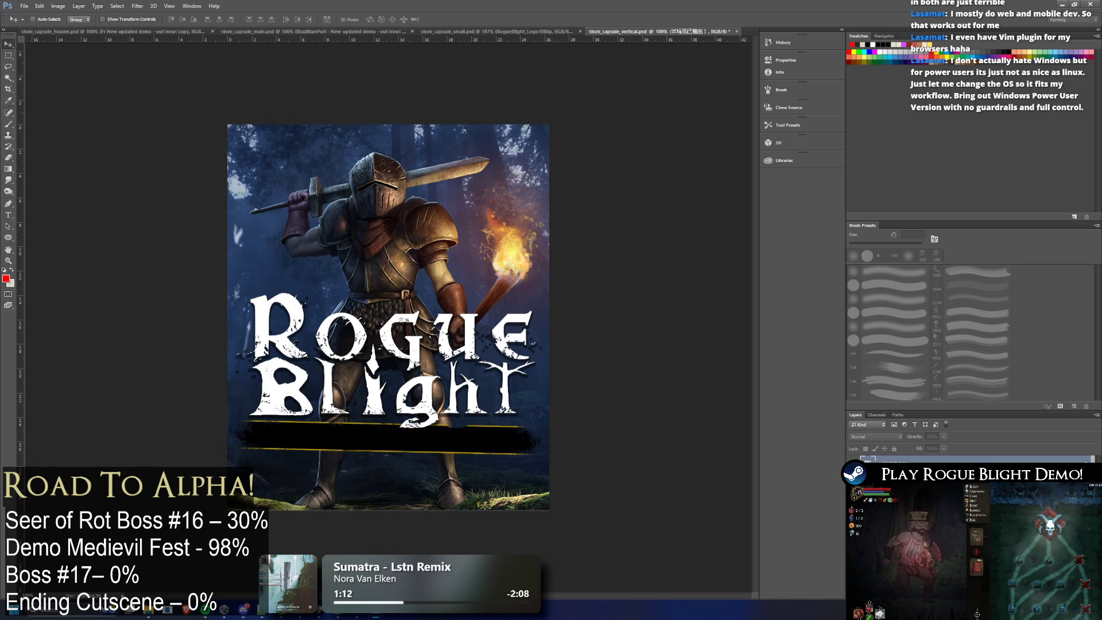
key(ctrl+comma)
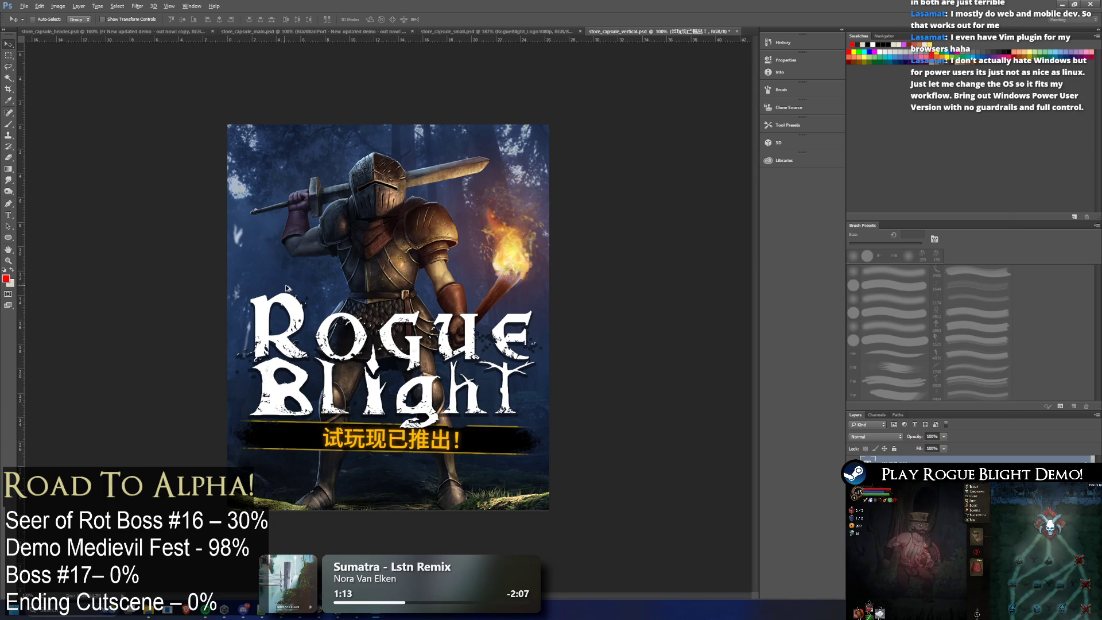
key(alt+Tab)
key(Escape)
Step: In the header capsule, hide the French banner text, show the English layer and select its whole line
click(133, 36)
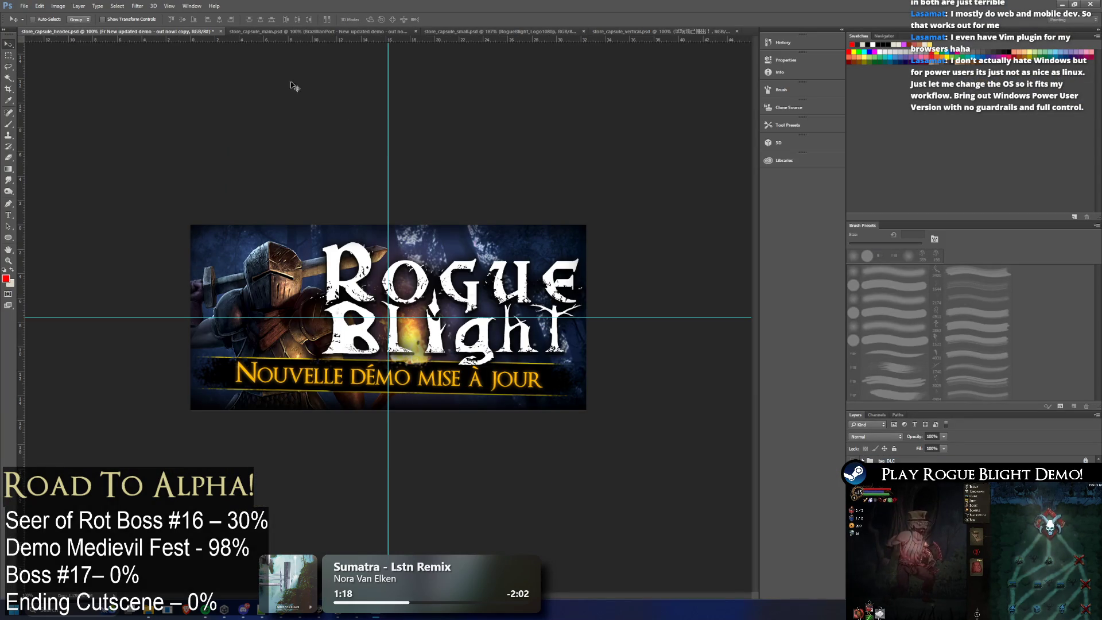
key(ctrl+comma)
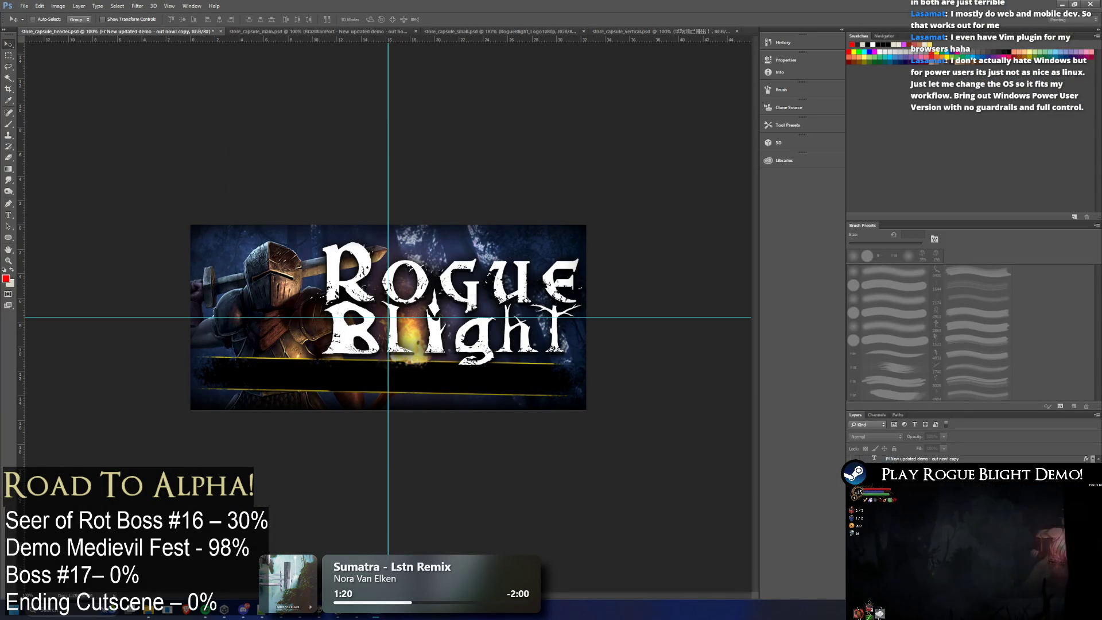
key(alt+bracketleft)
key(ctrl+comma)
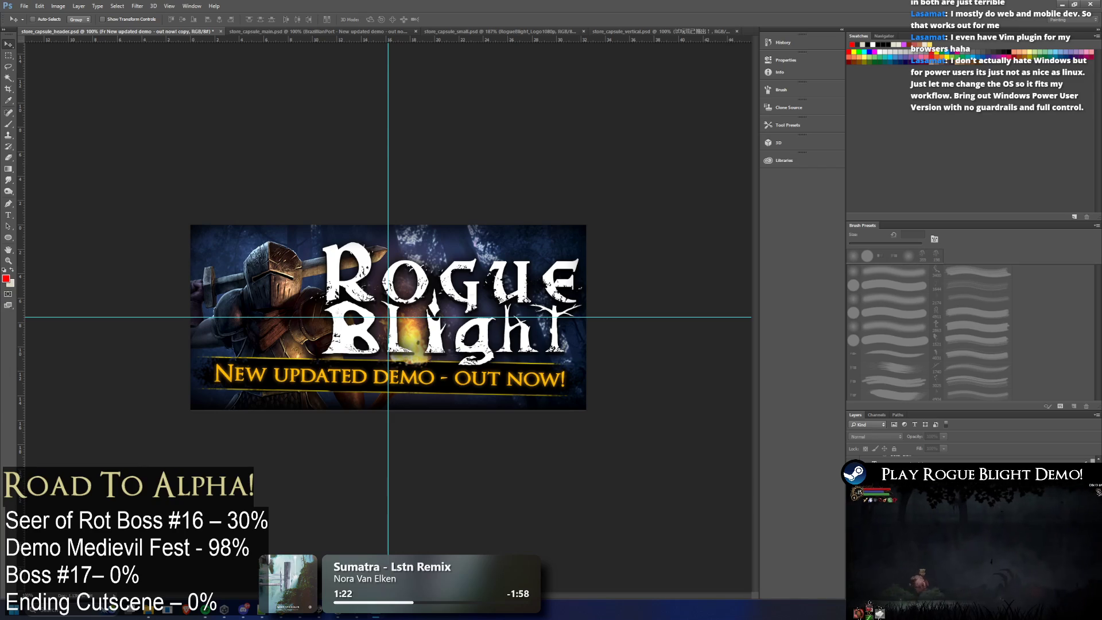
click(9, 215)
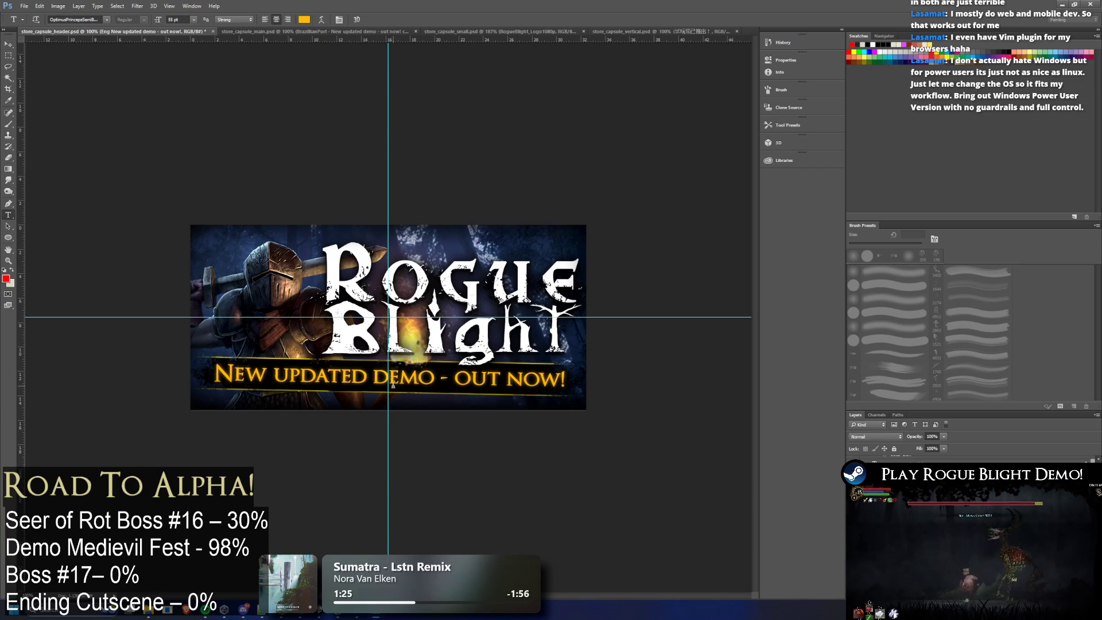
click(388, 377)
key(ctrl+a)
Step: Return to the vertical capsule and clear the repeated font-failure warnings
click(654, 32)
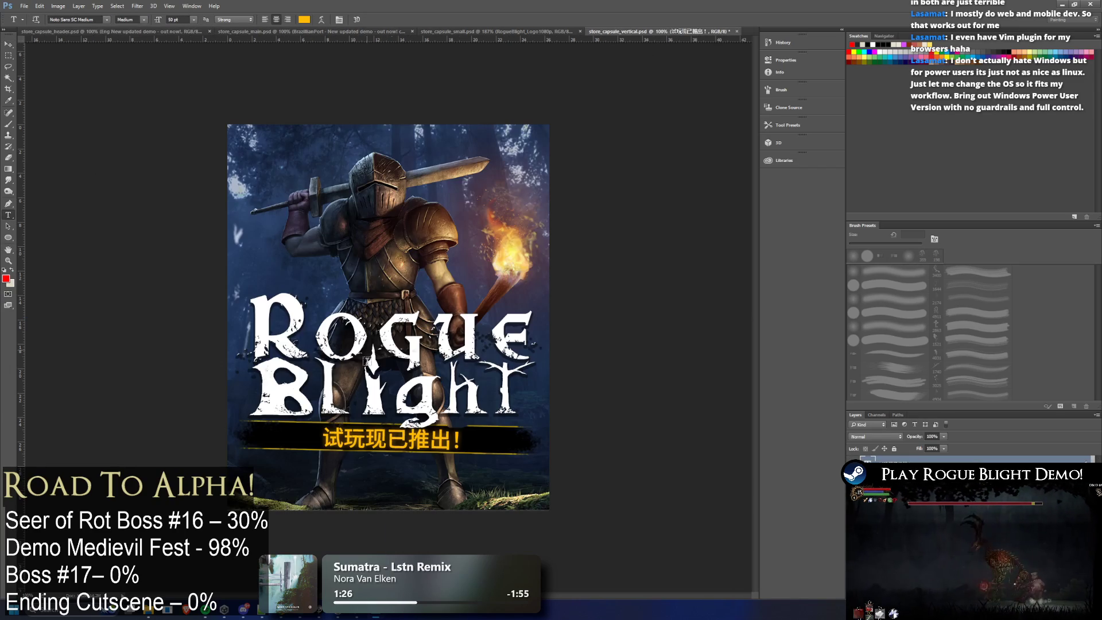
click(521, 214)
click(414, 446)
click(521, 214)
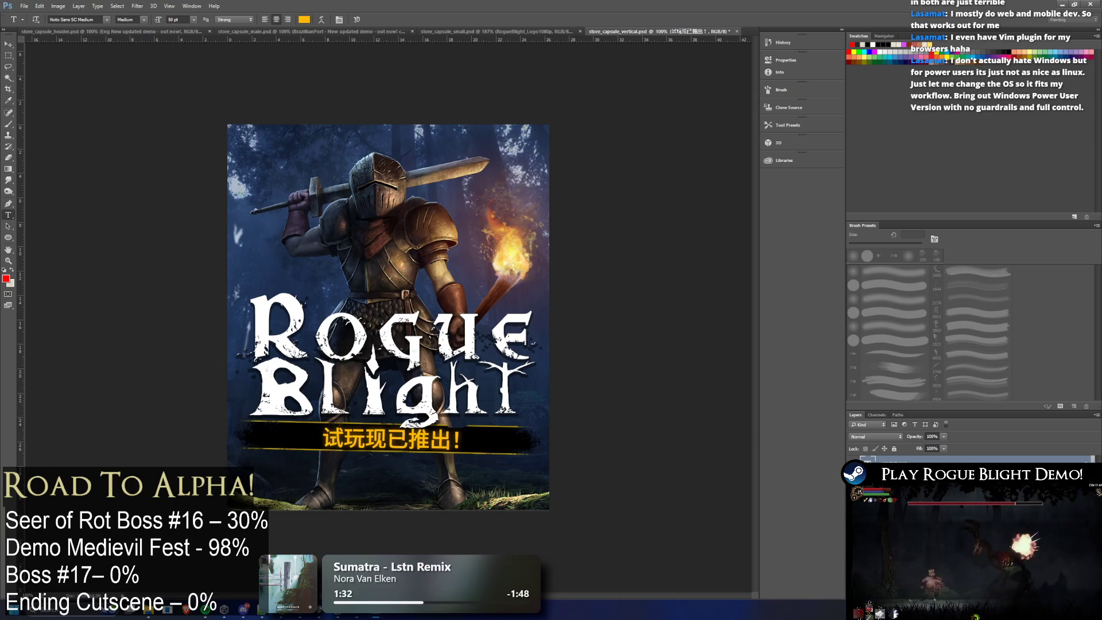
right_click(889, 461)
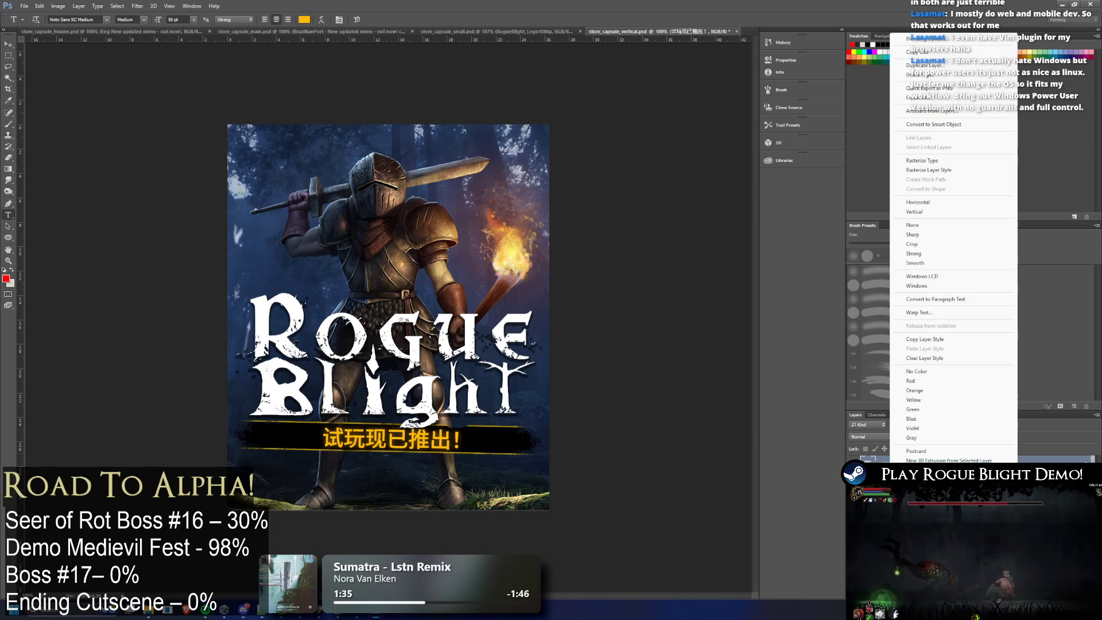
Step: Try other fonts for the Chinese banner text from the font family list, dismissing font errors
click(663, 232)
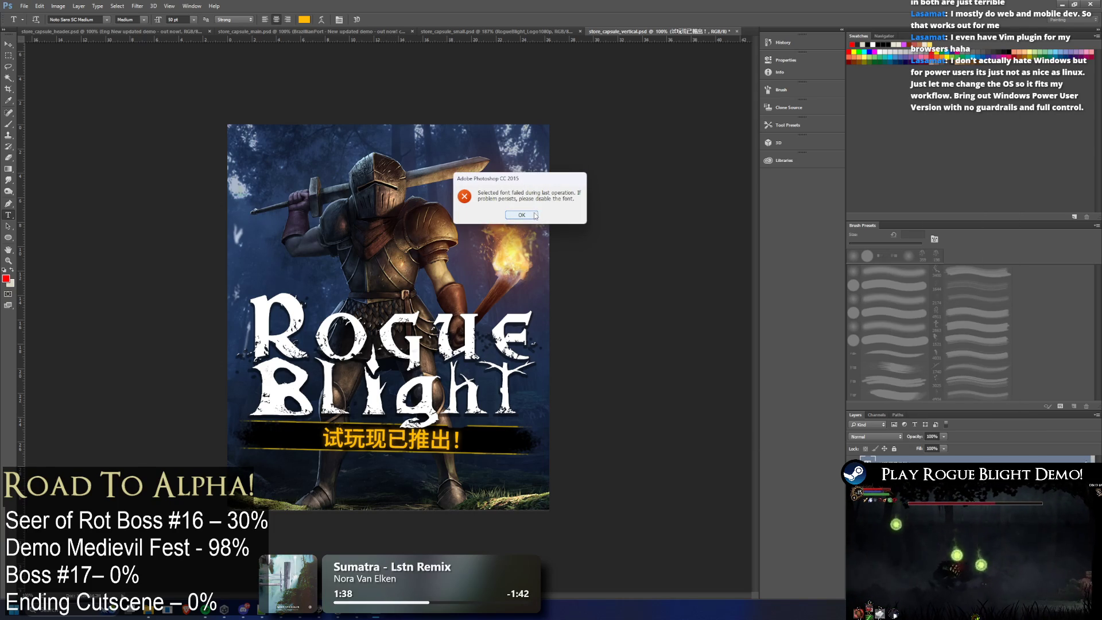
key(Return)
click(95, 26)
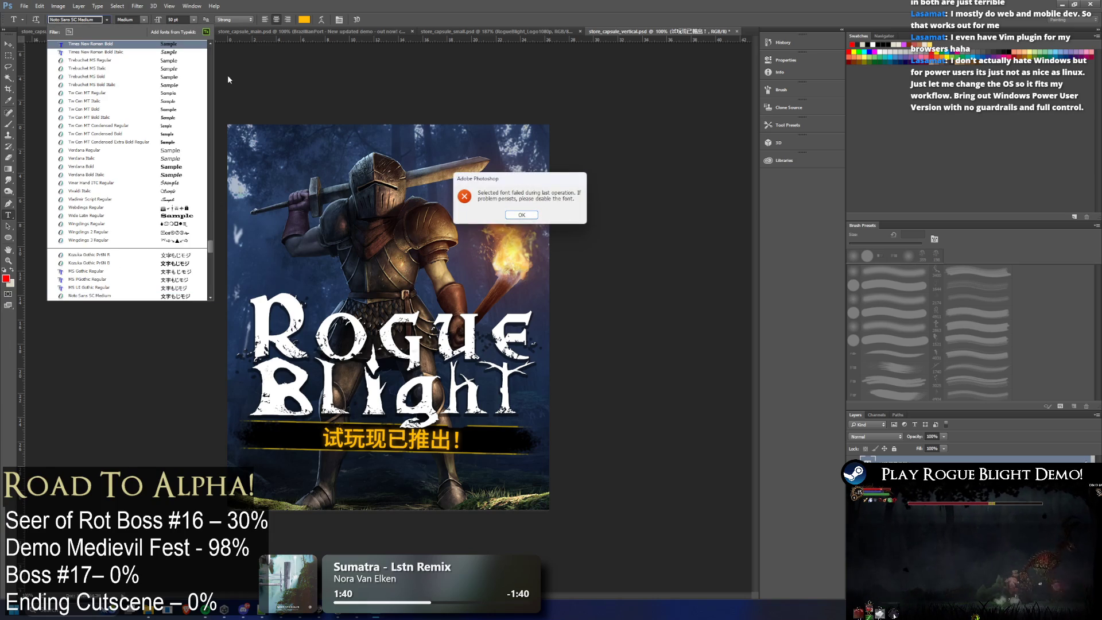
click(521, 215)
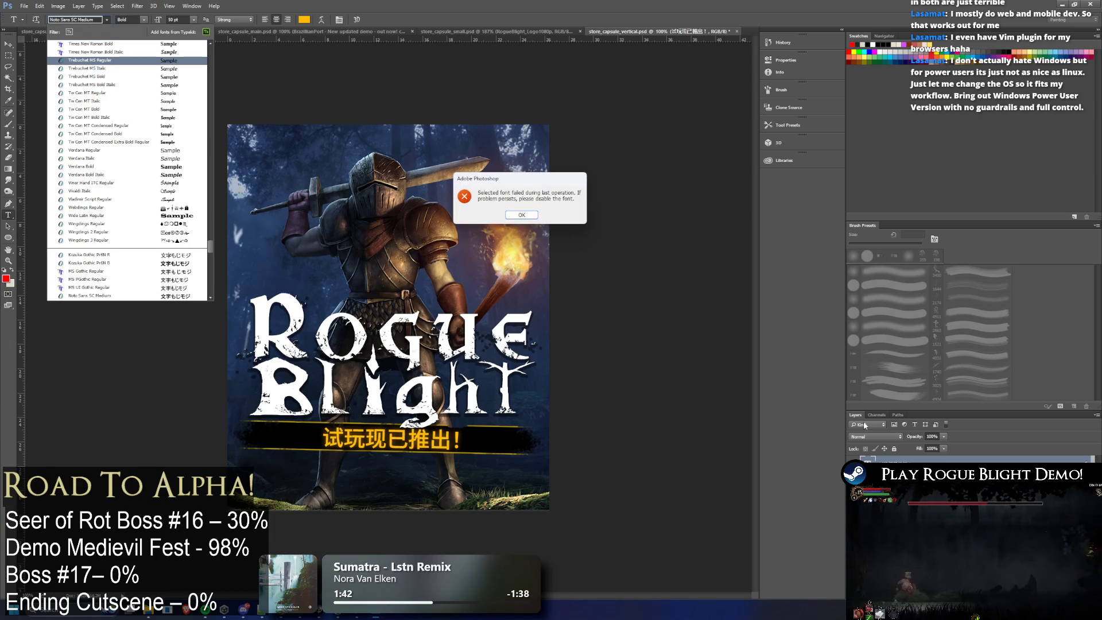
key(Return)
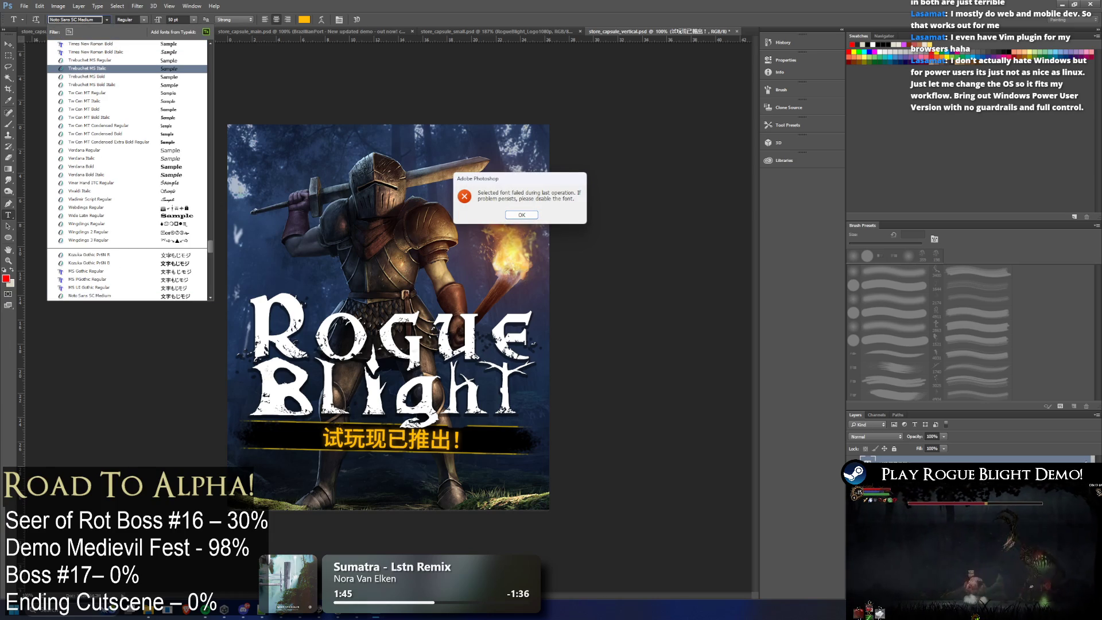
click(521, 214)
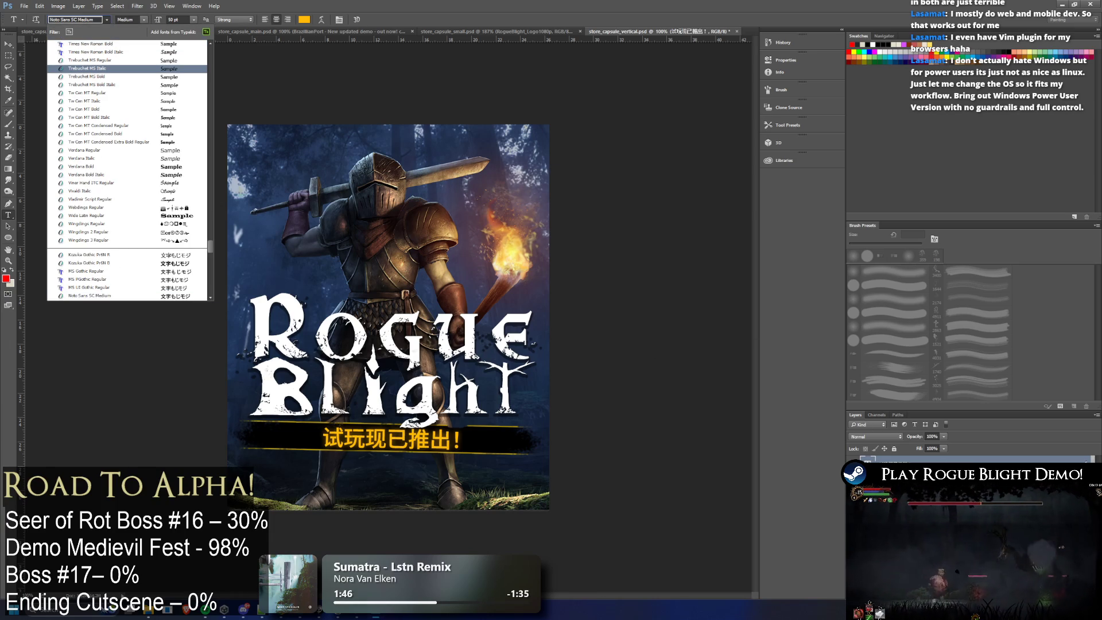
key(Escape)
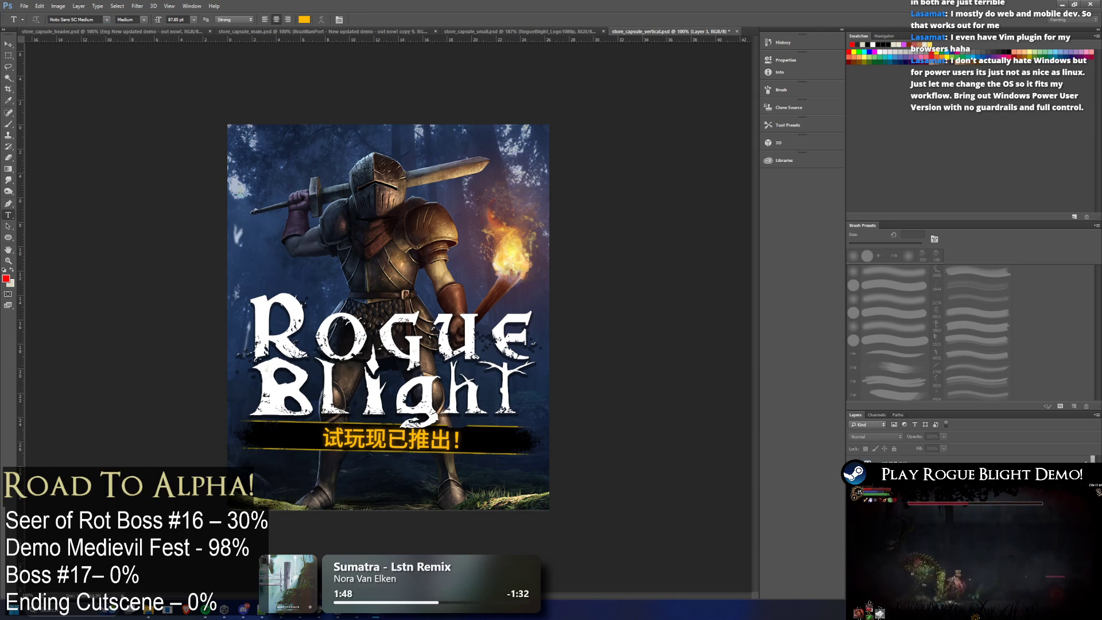
Step: Try the font list again from the layer options, dismissing the font errors and closing it
right_click(865, 463)
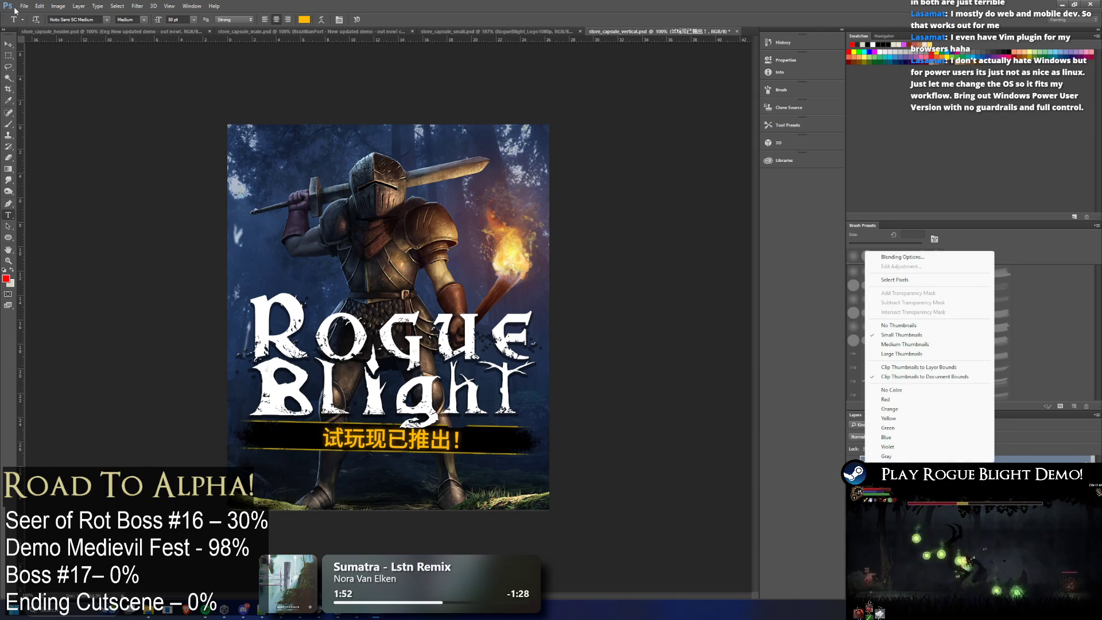
click(91, 19)
click(104, 21)
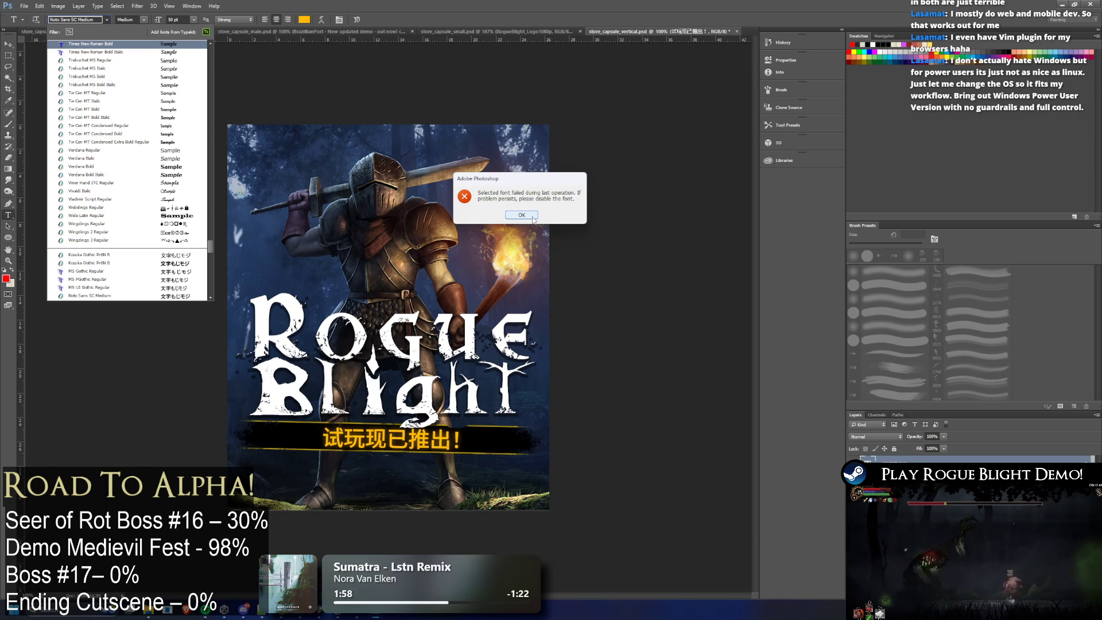
click(534, 219)
click(530, 216)
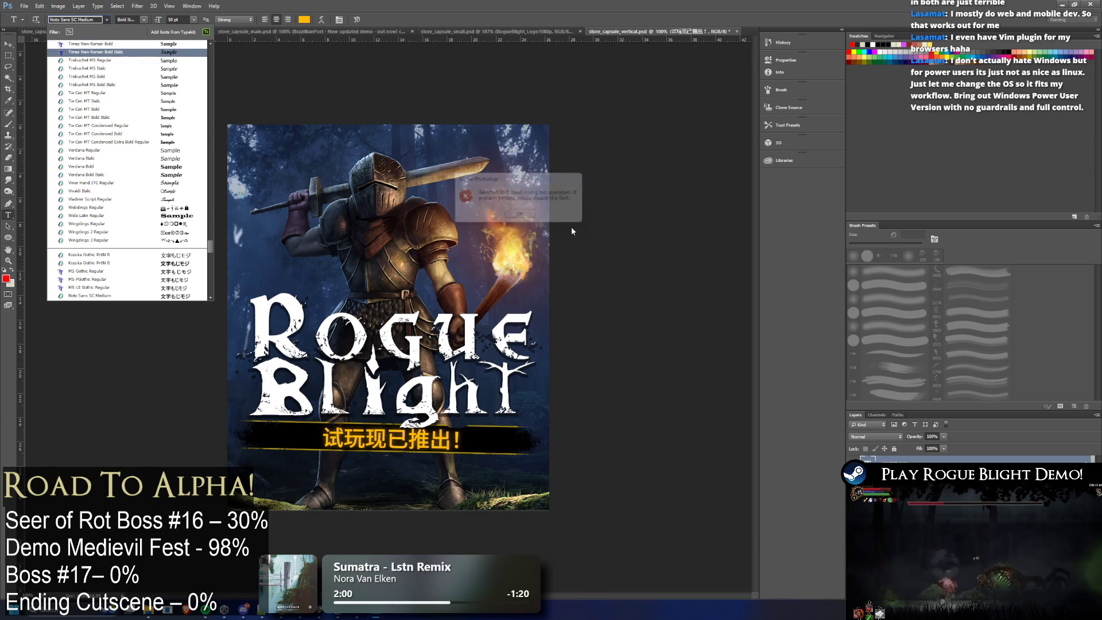
click(531, 216)
key(Escape)
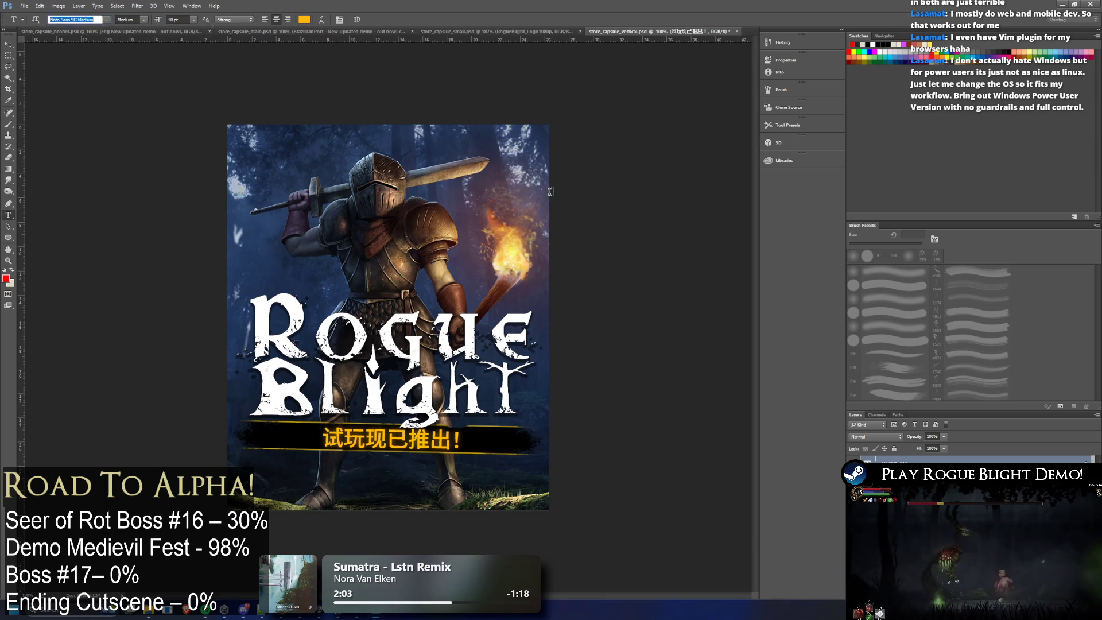
key(Escape)
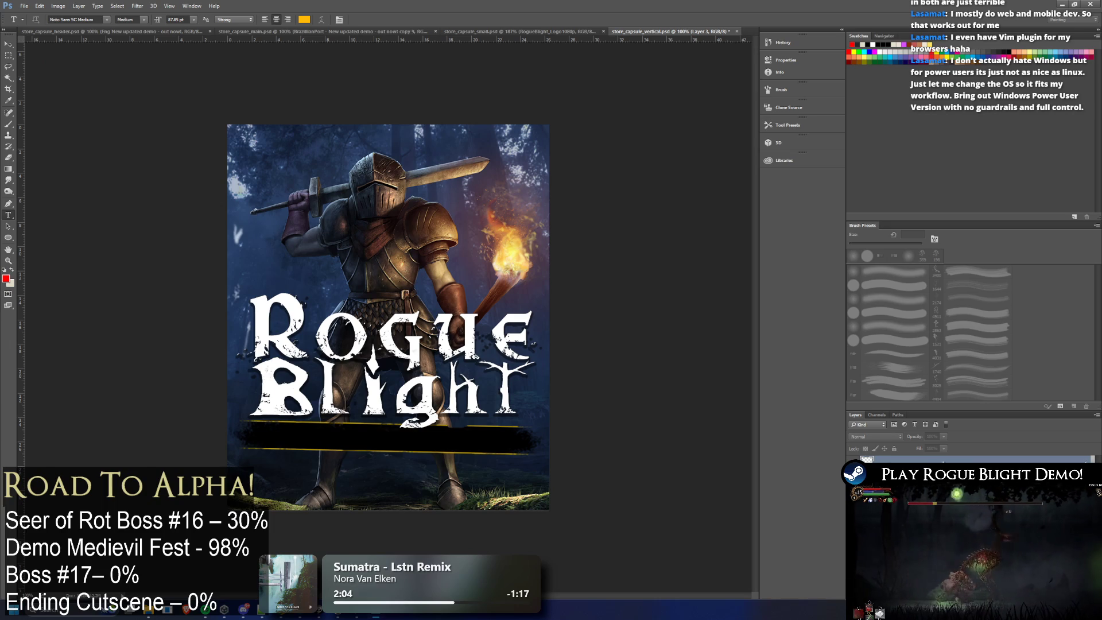
Step: Undo to restore the Chinese text, then clear it from the banner by clicking on the canvas
key(ctrl+z)
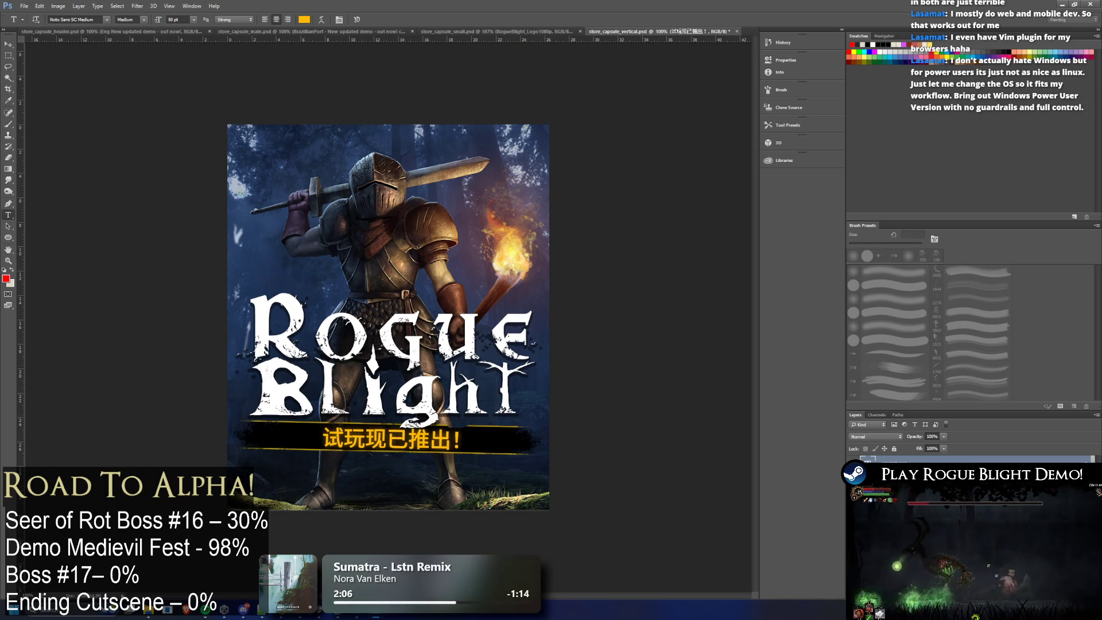
right_click(899, 461)
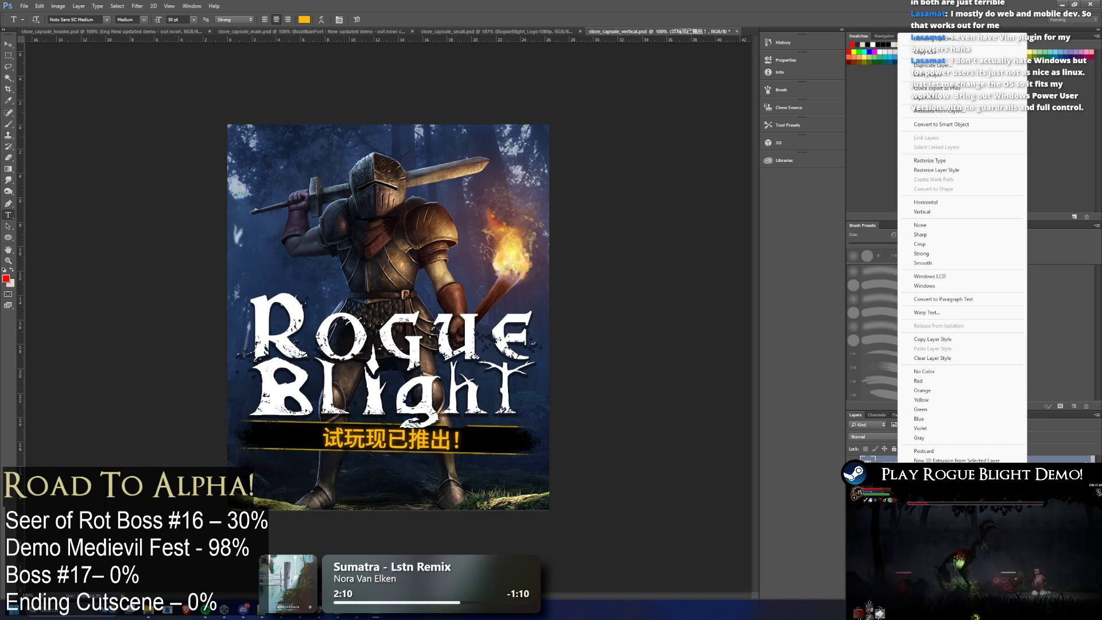
key(Escape)
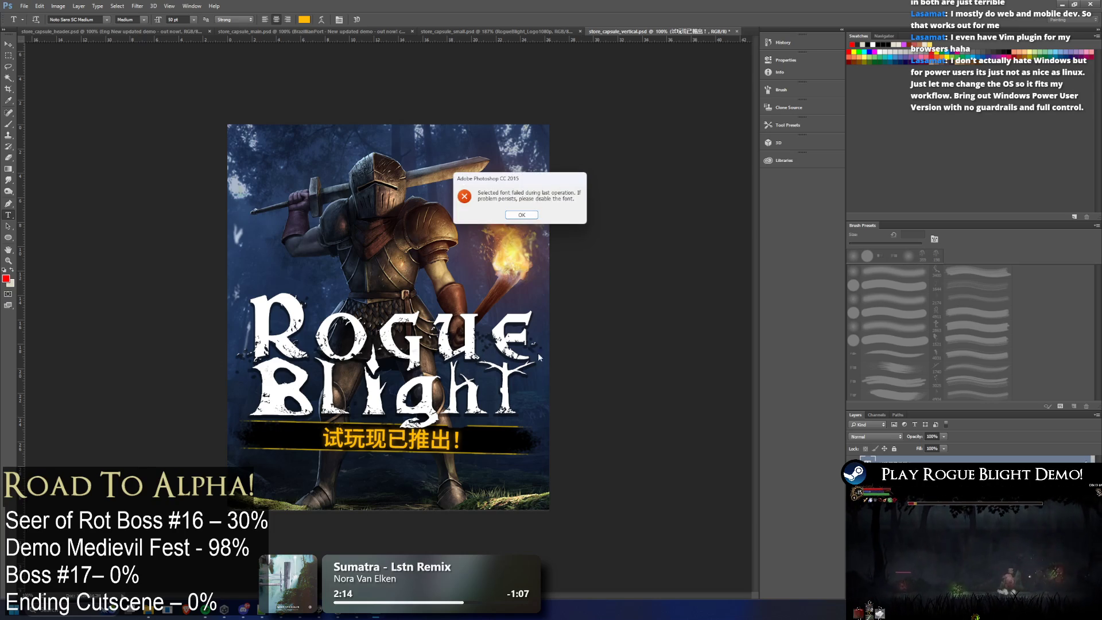
click(521, 215)
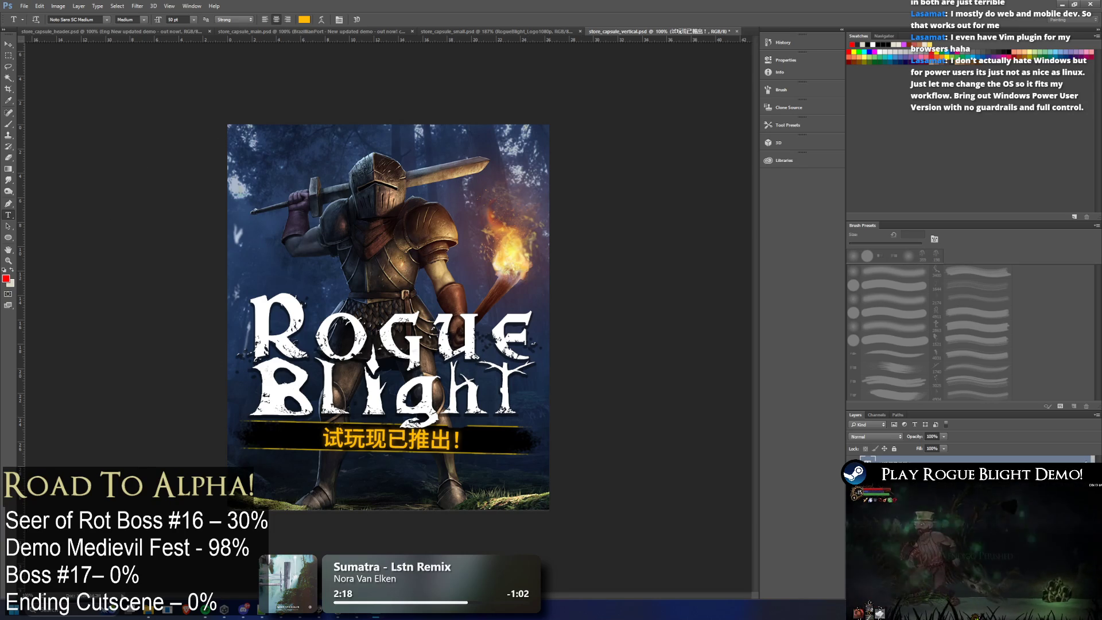
click(391, 439)
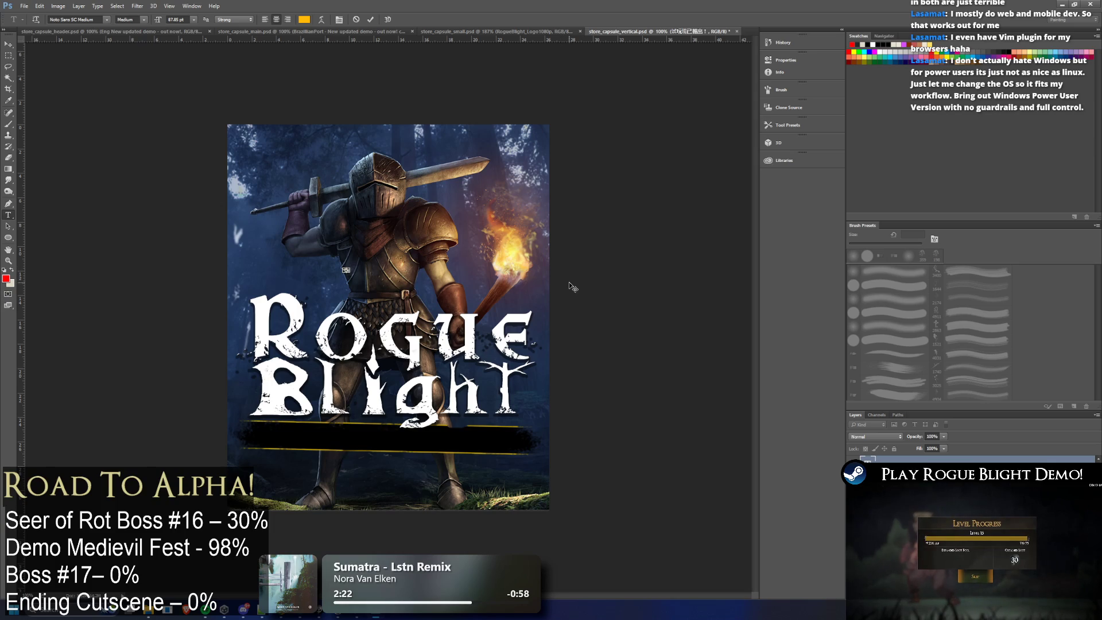
Step: Set 72 pt type, shrink the placeholder text box and move it down onto the banner
click(193, 20)
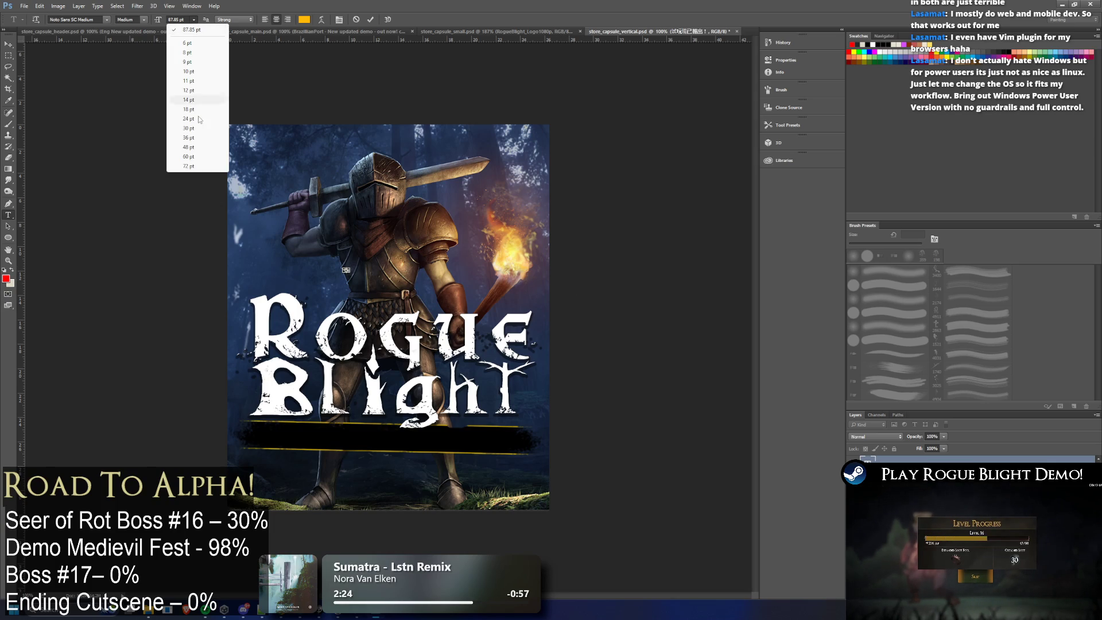
click(195, 170)
text(dasd)
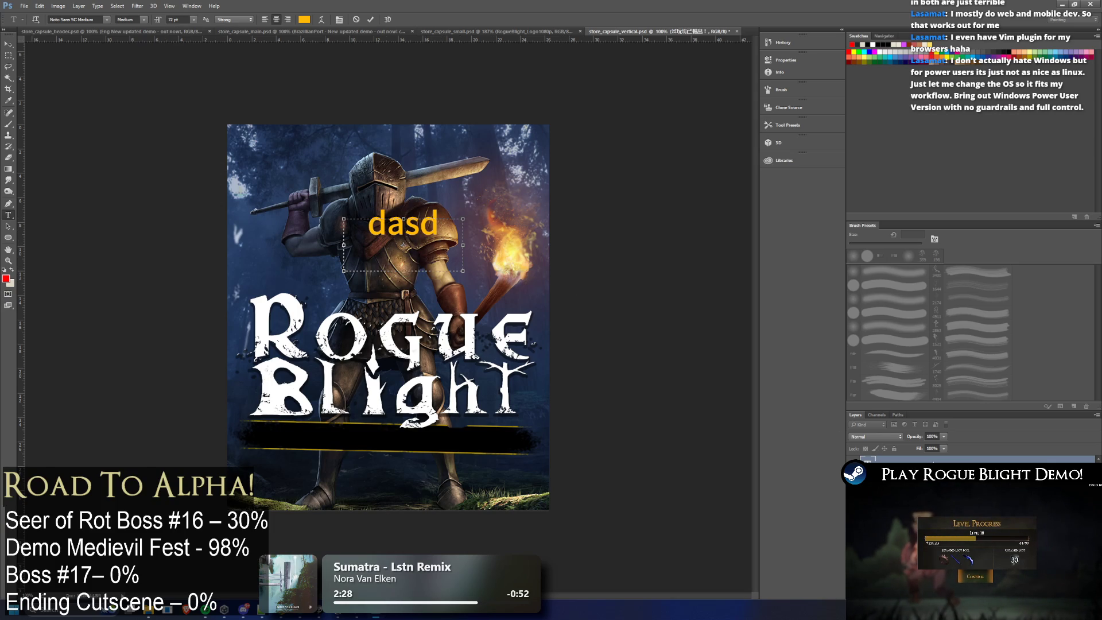
mouse_move(345, 216)
mouse_down()
mouse_move(327, 248)
mouse_move(291, 223)
mouse_up()
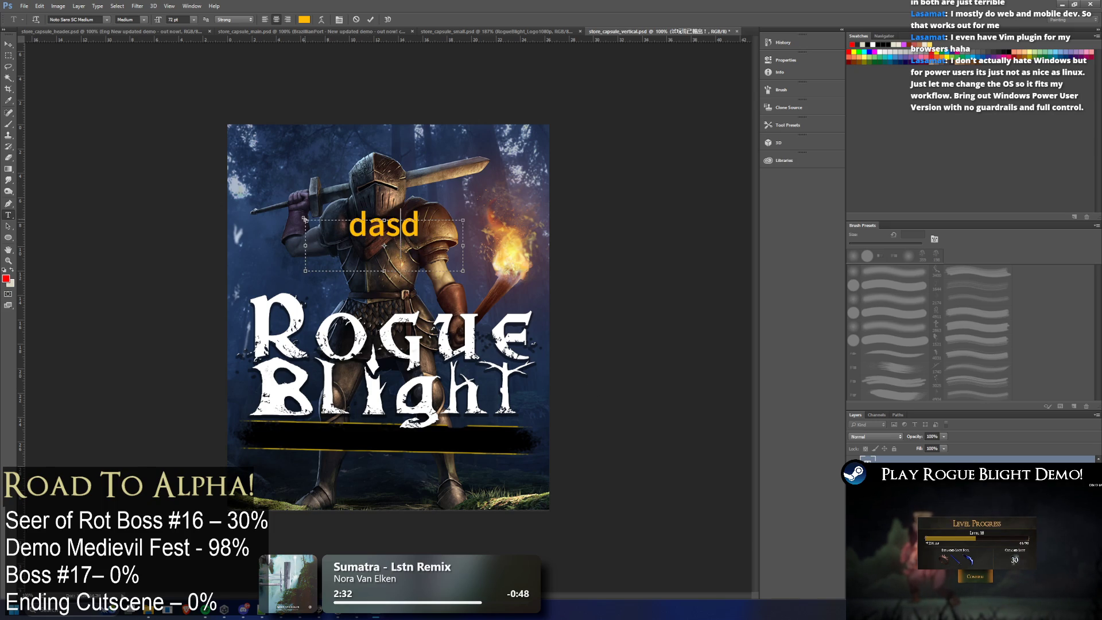
click(9, 43)
mouse_move(389, 240)
mouse_down()
mouse_move(404, 447)
mouse_move(415, 436)
mouse_up()
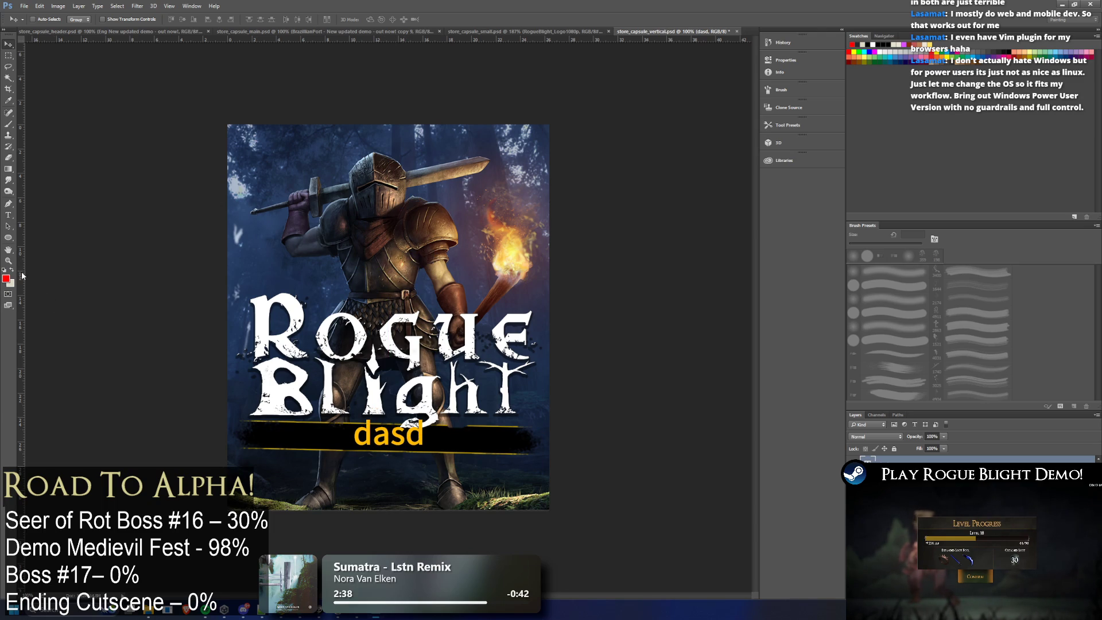
Step: In the header capsule, select the 'NEW UPDATED DEMO - OUT NOW!' banner text for copying
click(60, 32)
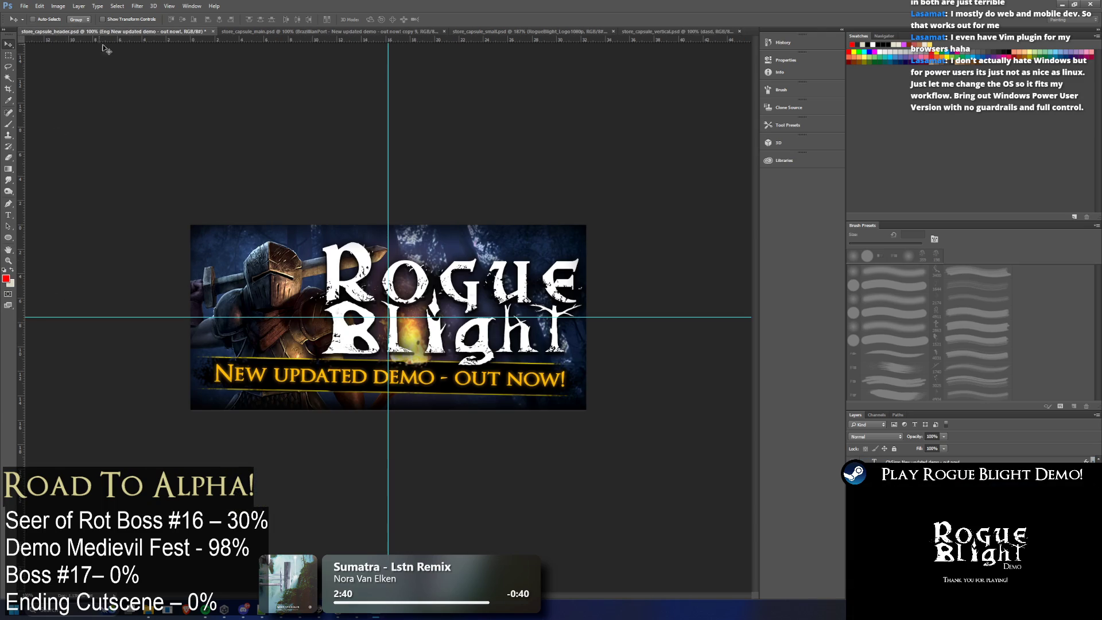
click(9, 212)
click(389, 377)
key(ctrl+a)
key(ctrl+c)
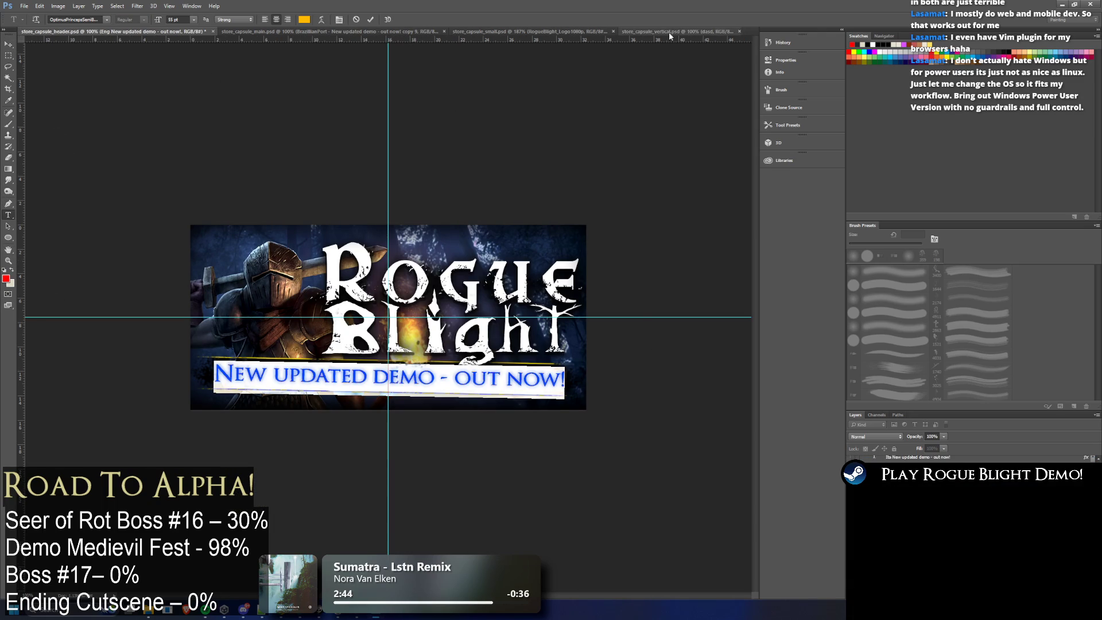
Step: Switch to the vertical capsule and paste the banner text over the placeholder
drag(680, 33, 258, 32)
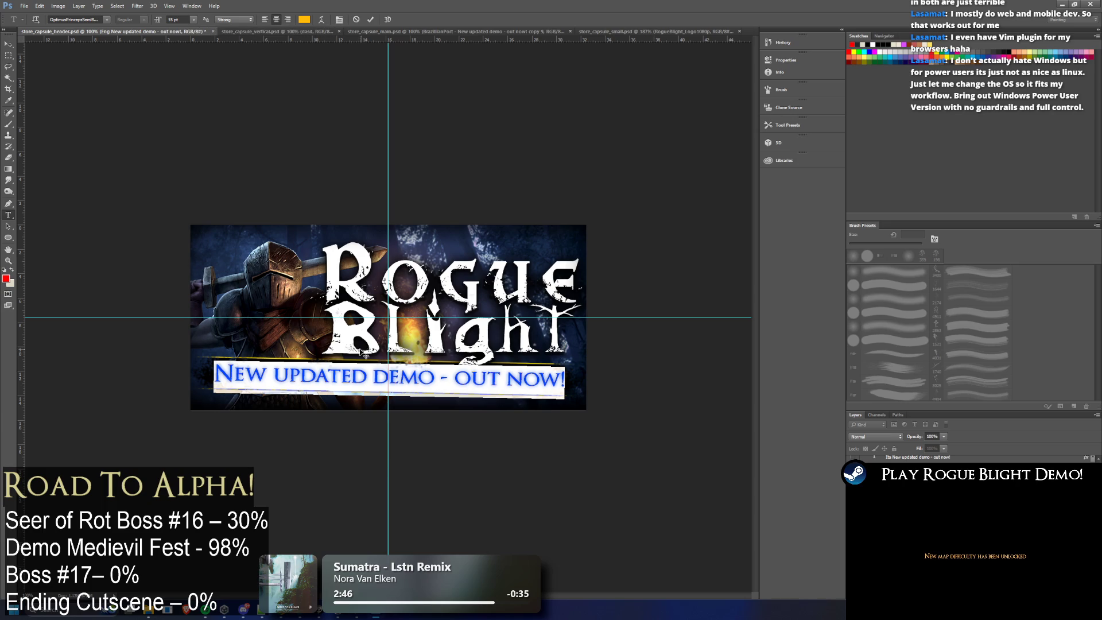
click(275, 31)
click(388, 434)
key(ctrl+a)
key(ctrl+v)
Step: Widen and raise the text box so 'New updated demo - out' wraps onto two lines, and commit it
drag(477, 451, 567, 448)
drag(403, 427, 402, 412)
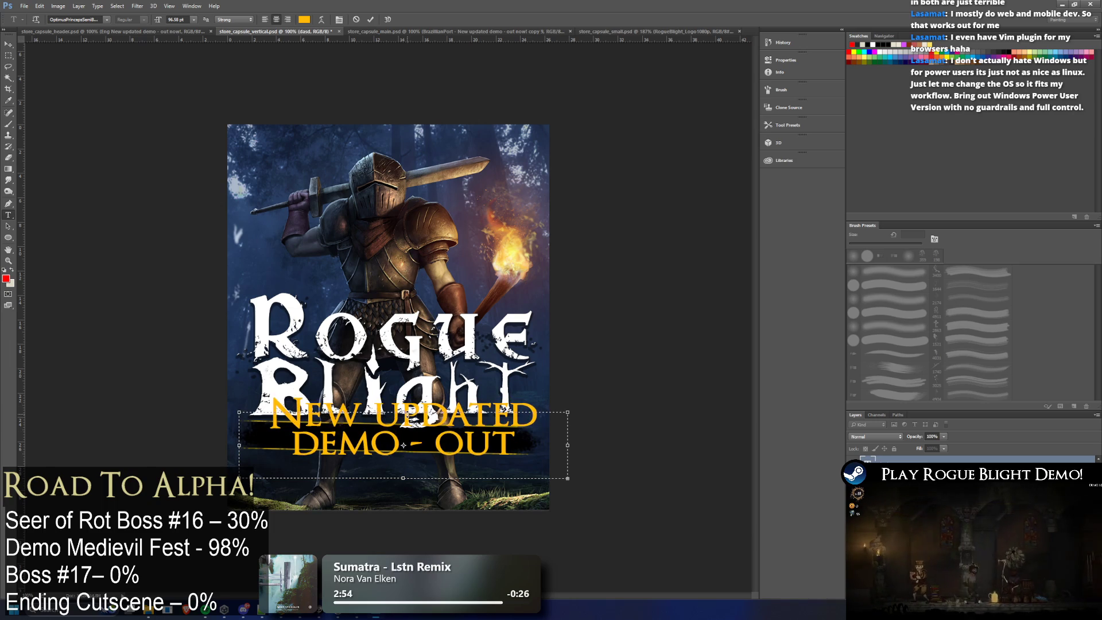
key(ctrl+a)
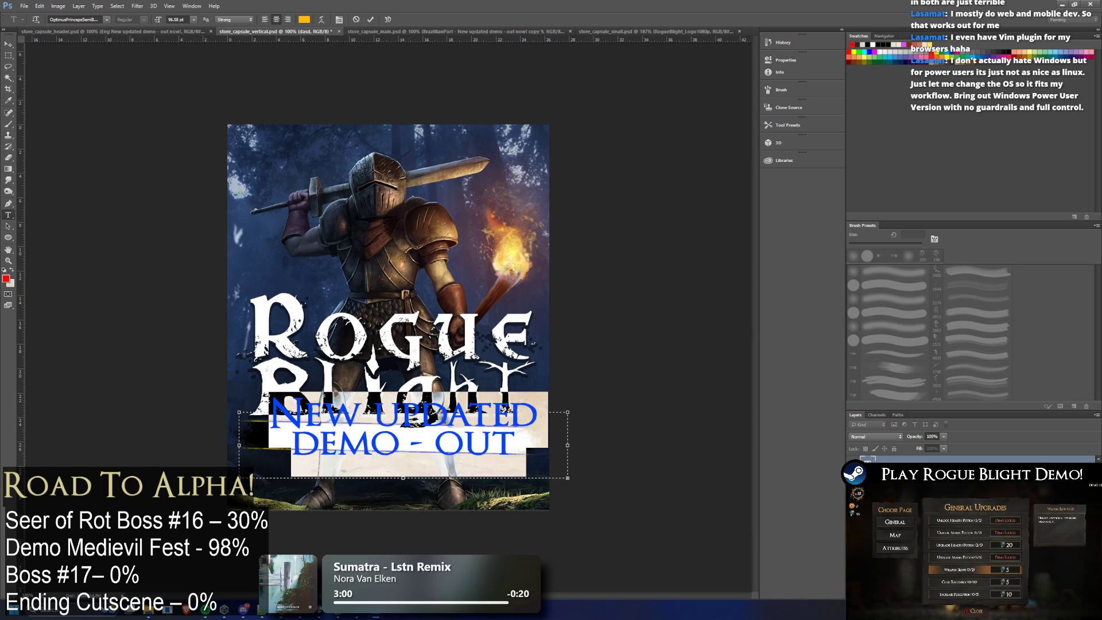
key(ctrl+Return)
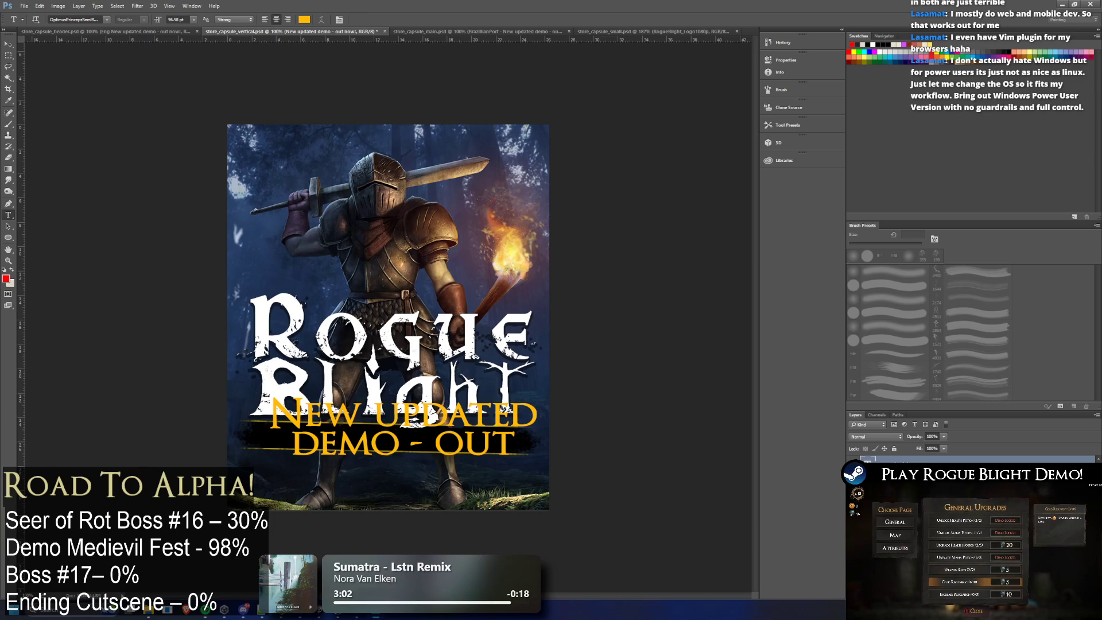
key(h)
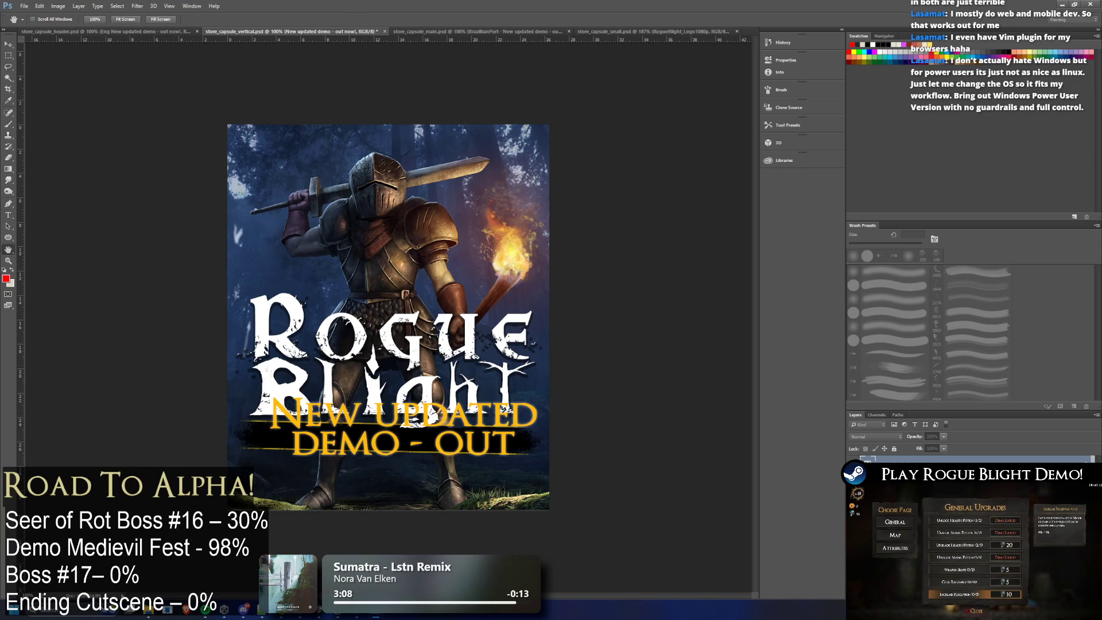
key(t)
key(alt+bracketright)
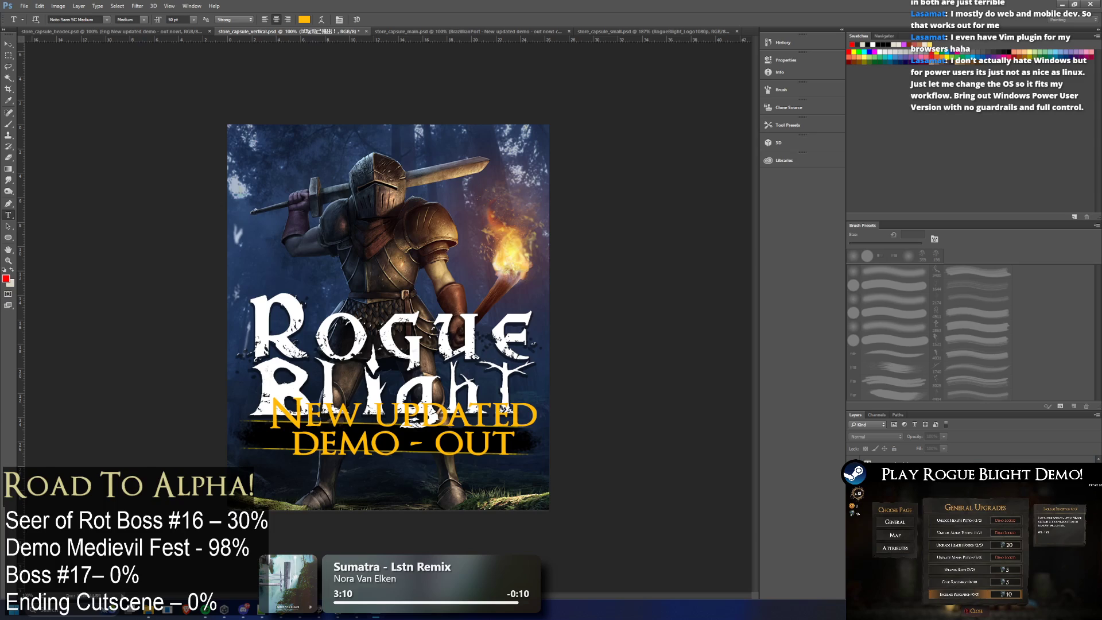
Step: Check the layer options of the English and Chinese text layers without changing them
right_click(891, 464)
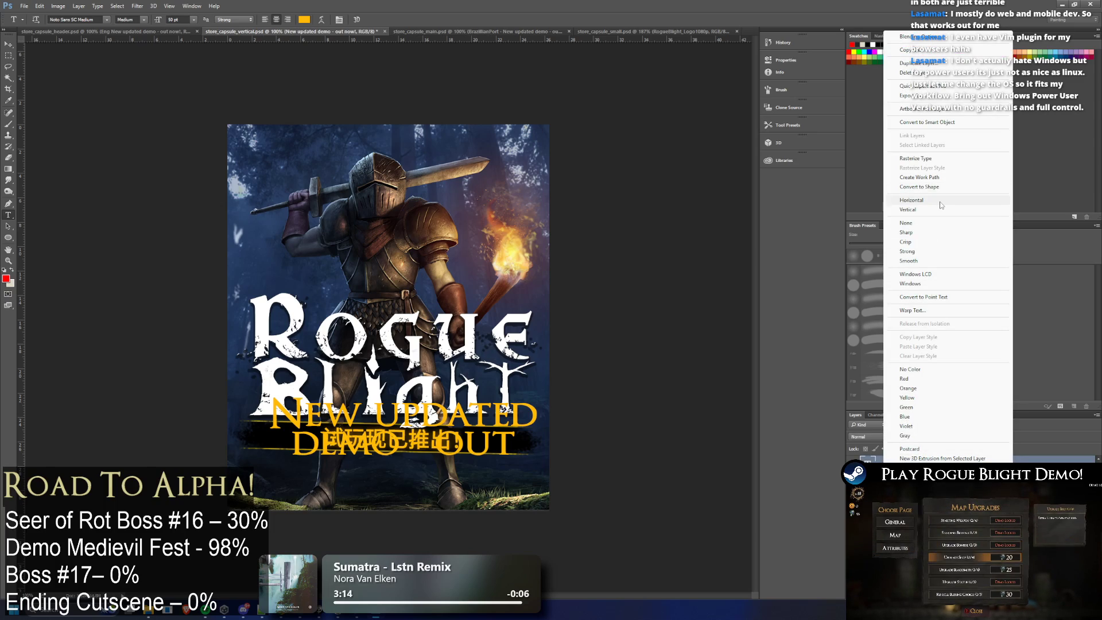
key(Escape)
key(alt+bracketleft)
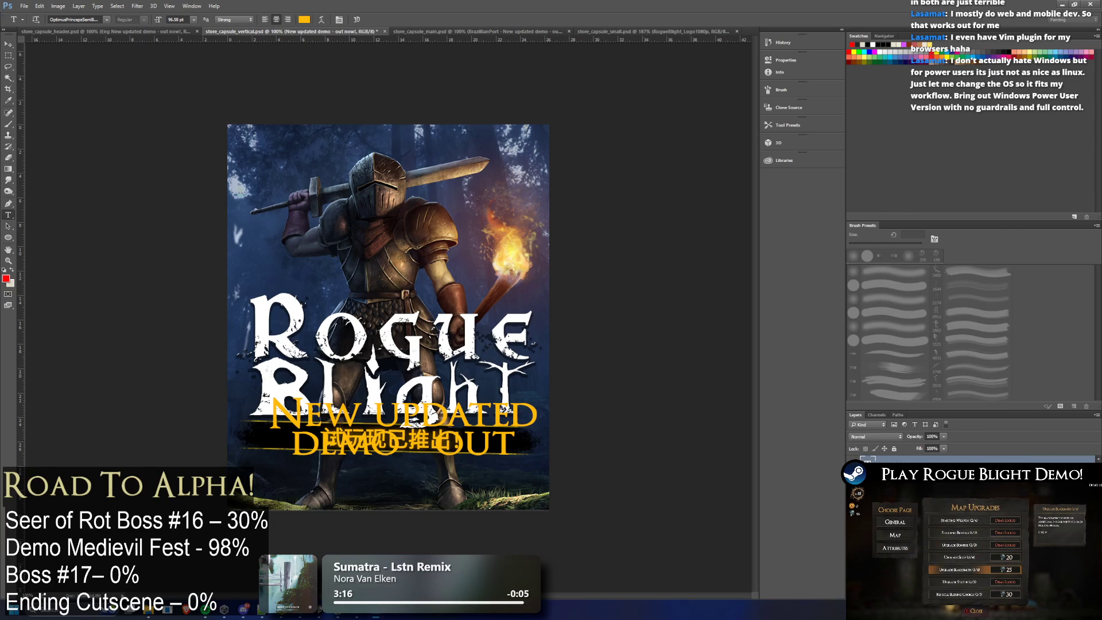
right_click(912, 463)
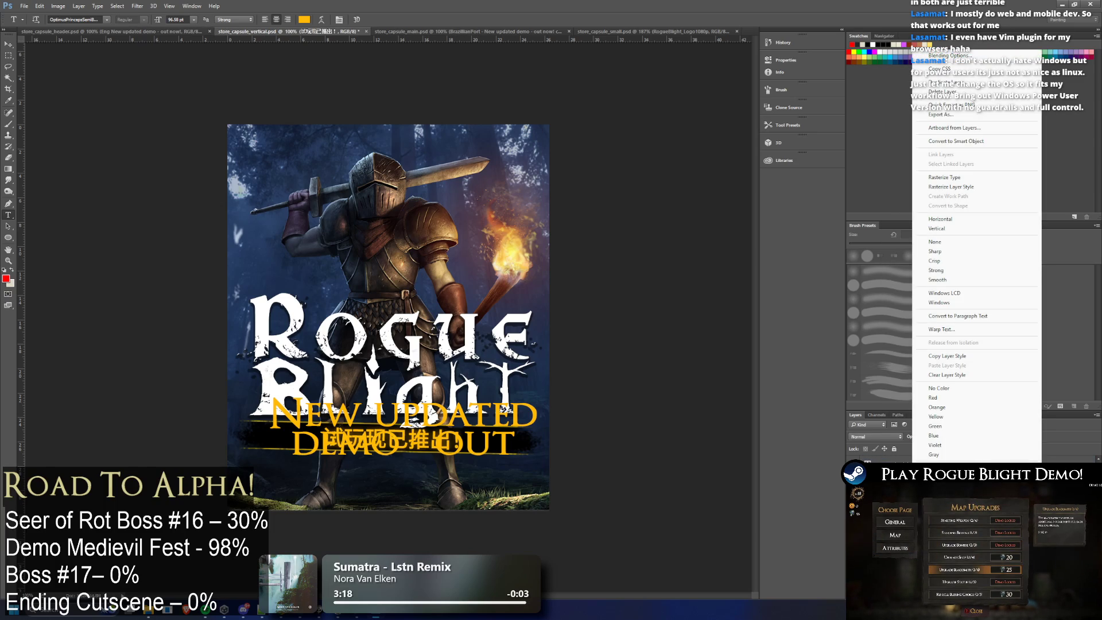
key(Escape)
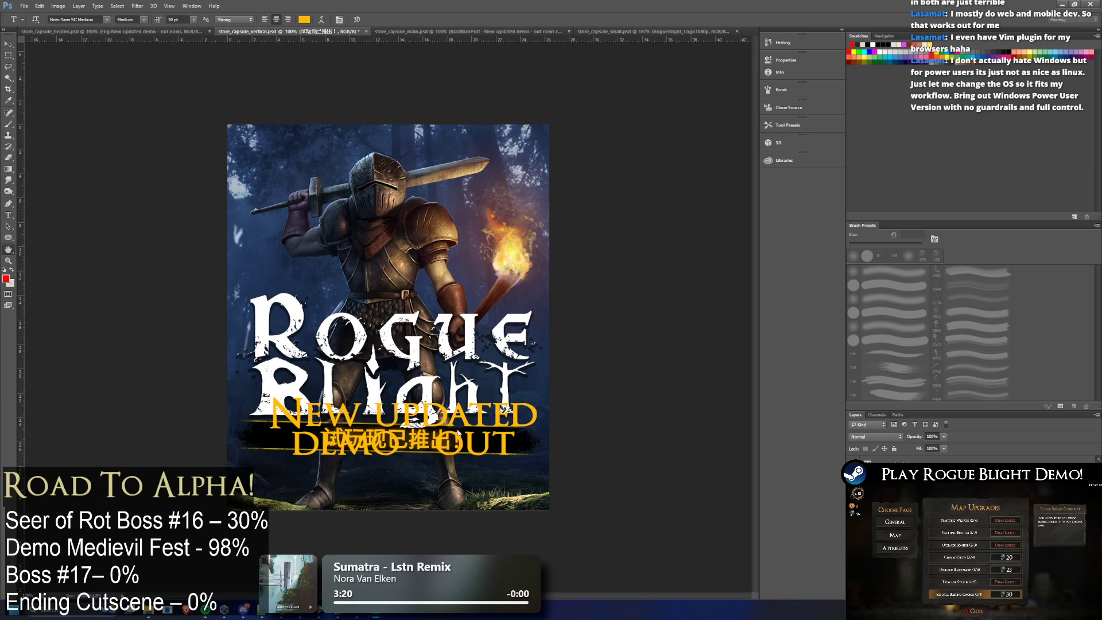
key(h)
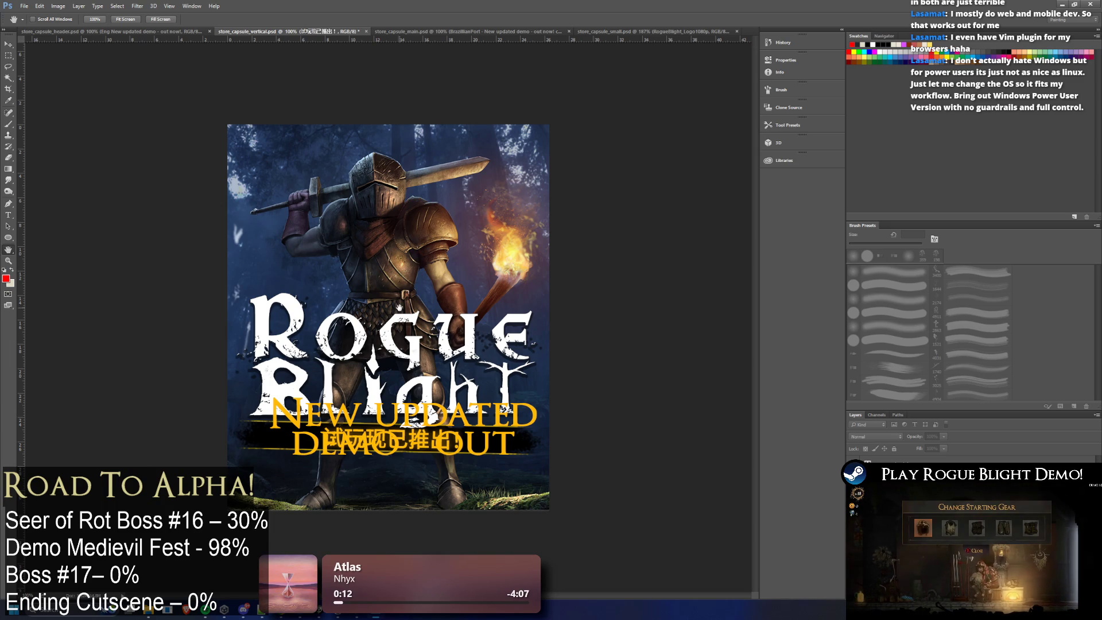
Step: Briefly launch and dismiss the Snipping Tool, then undo the overlaid Chinese text layer
key(super)
text(snip)
key(Return)
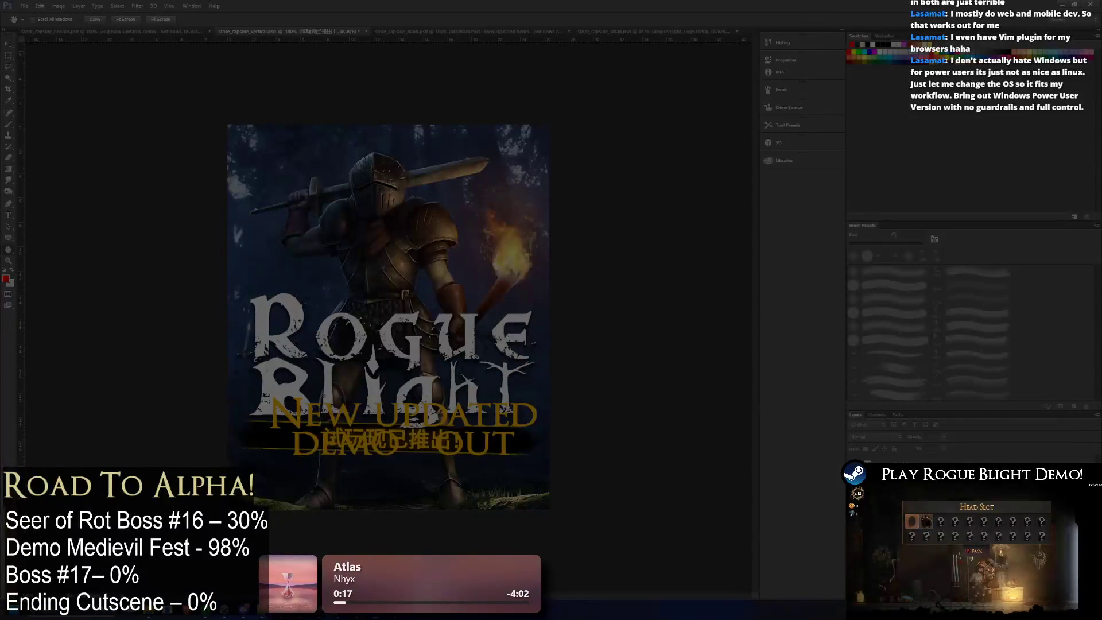
key(Escape)
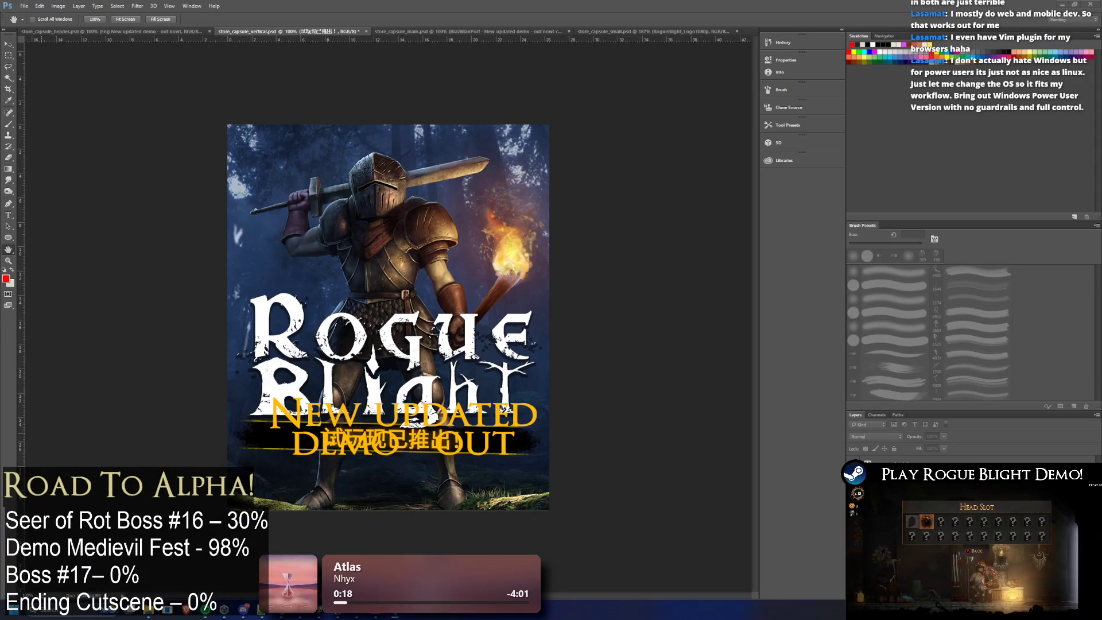
key(t)
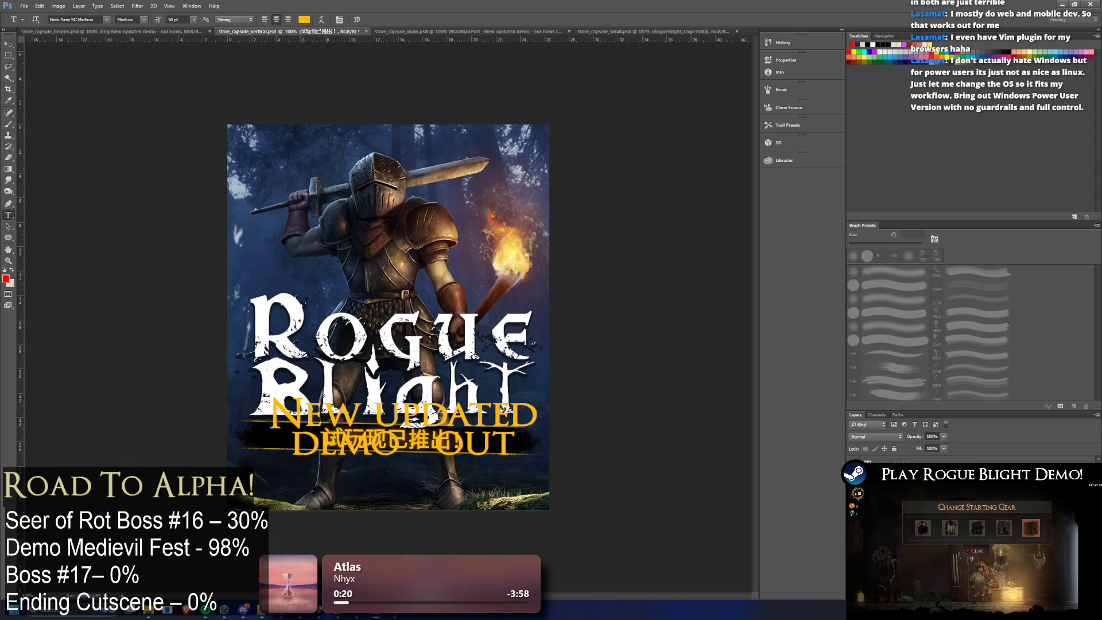
key(Escape)
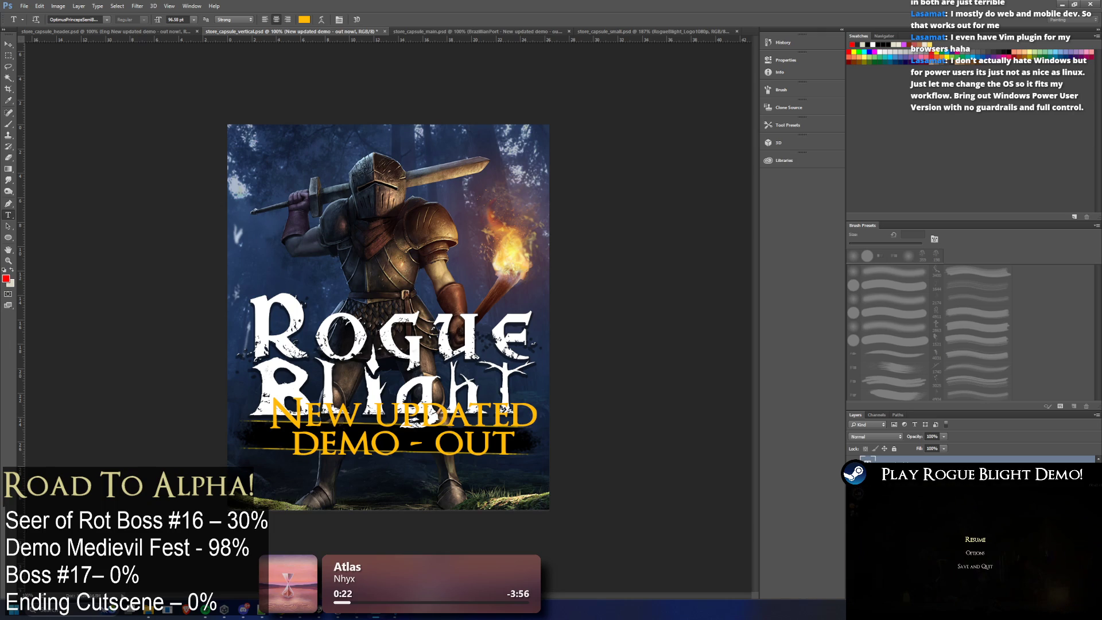
Step: Reopen the two-line 'New updated demo - out' banner text for editing with the Type tool
key(i)
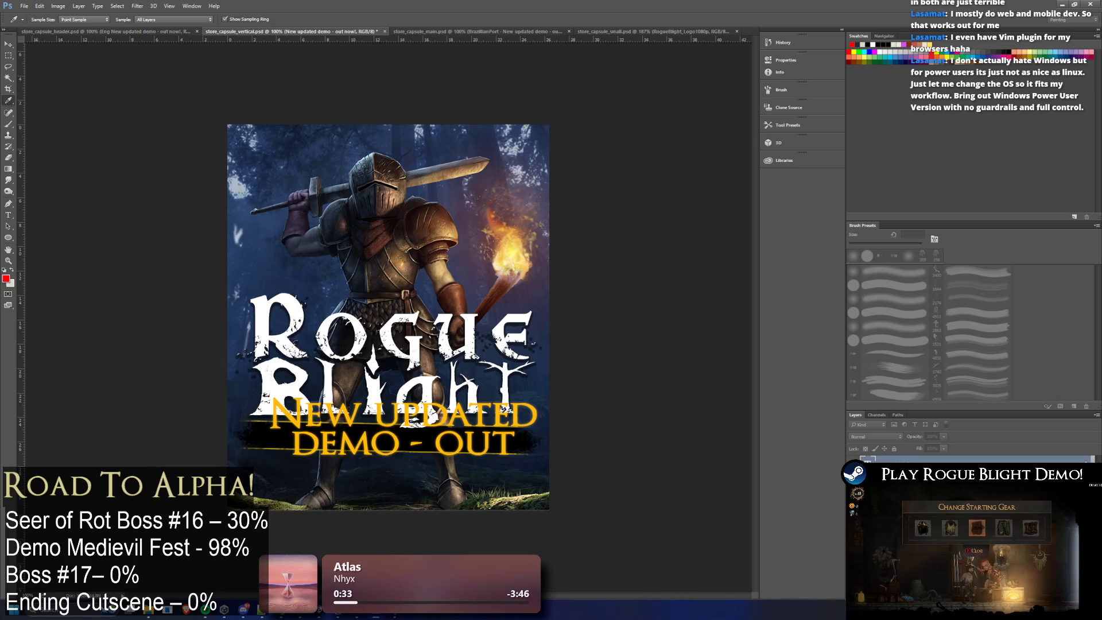
key(h)
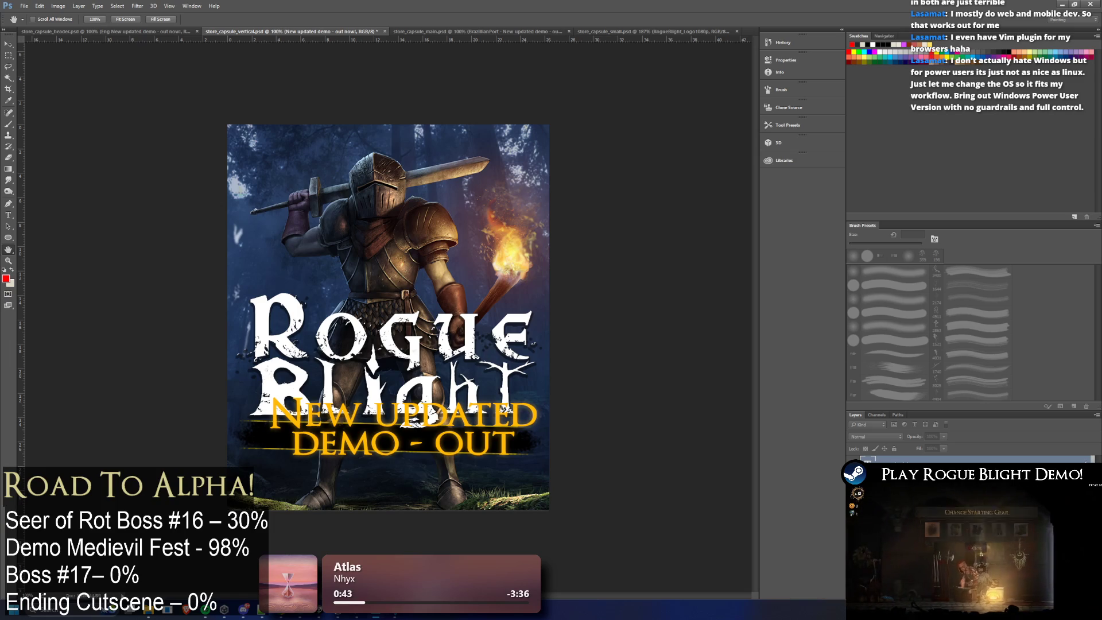
key(t)
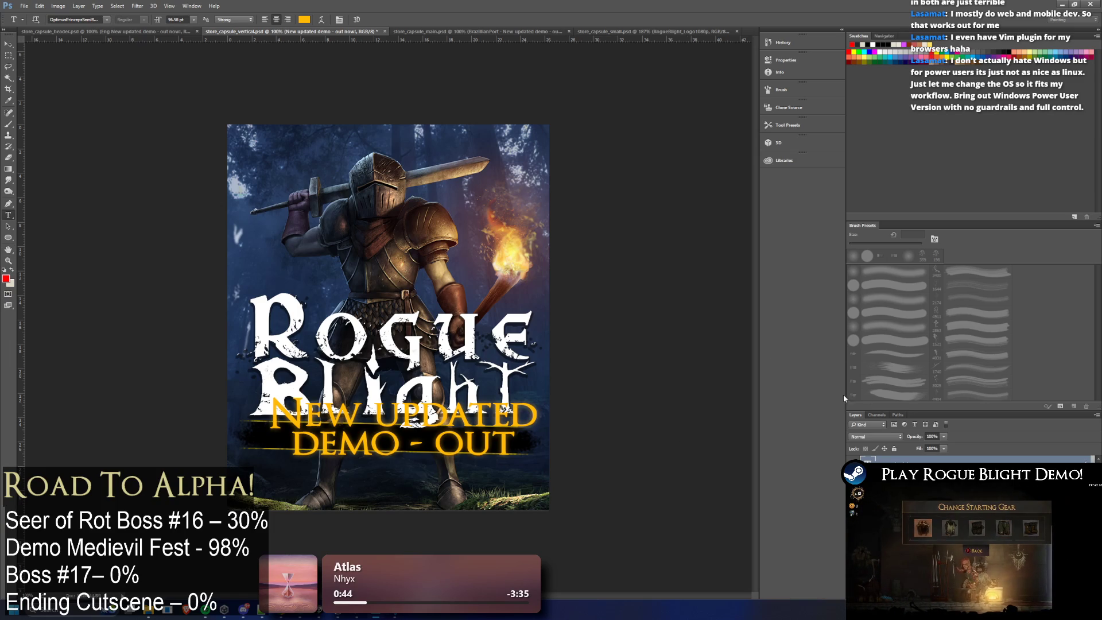
click(413, 430)
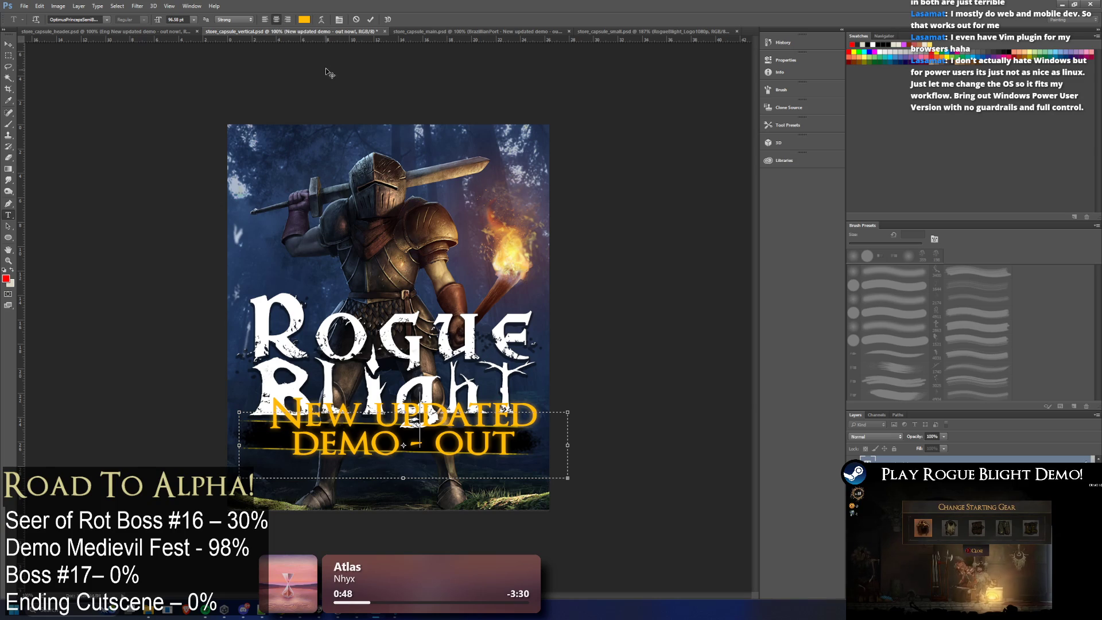
Step: Shrink the banner text to 60 pt and widen its text box so the line fits
key(ctrl+a)
click(228, 19)
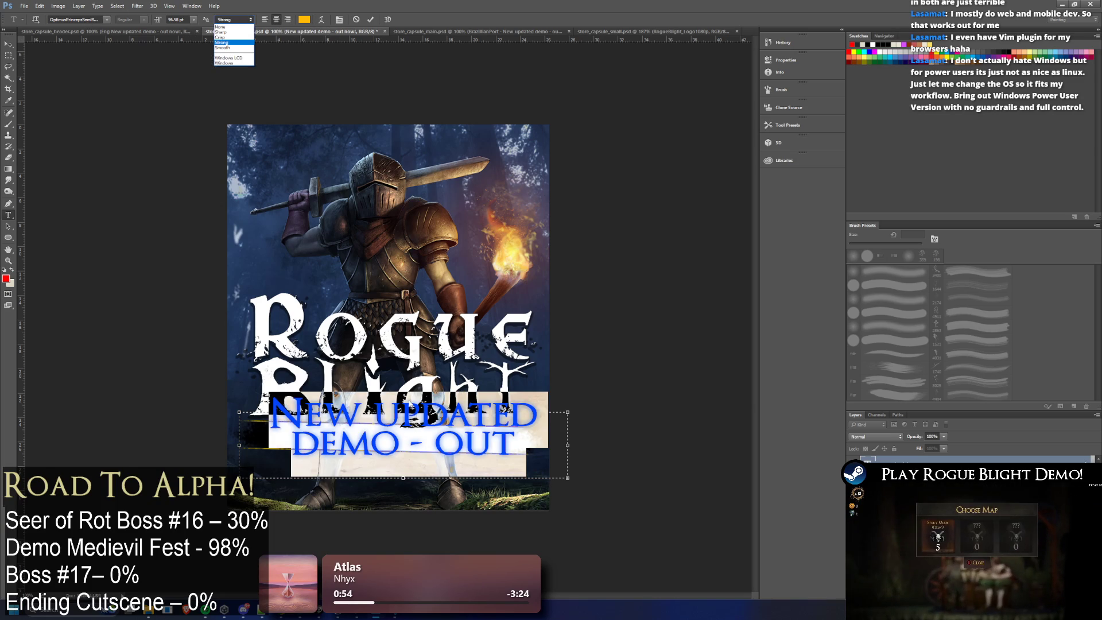
click(193, 19)
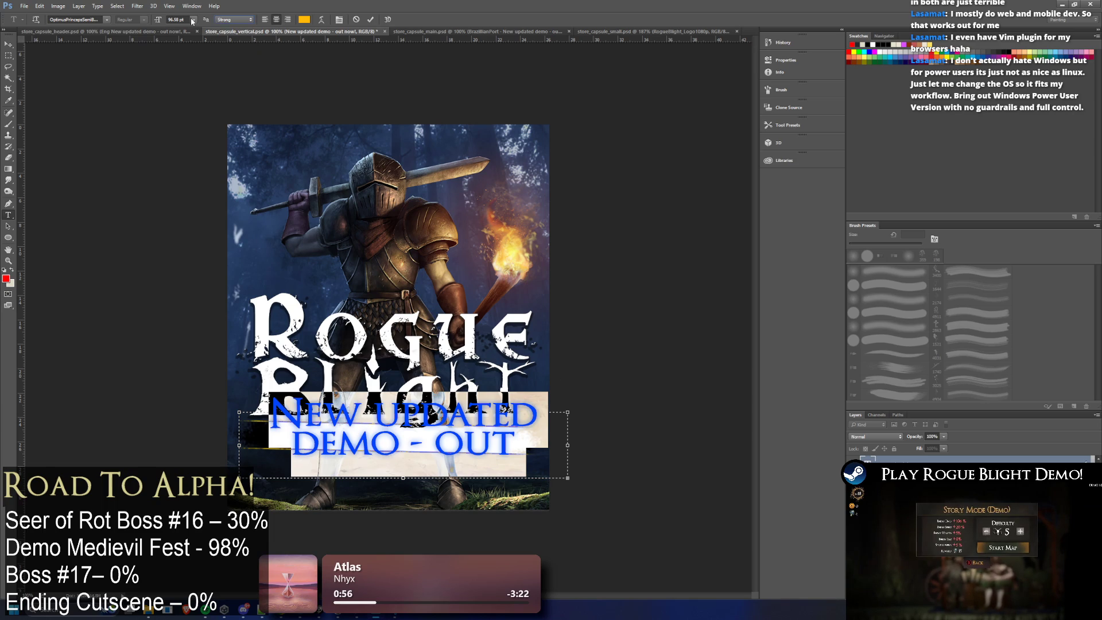
click(211, 158)
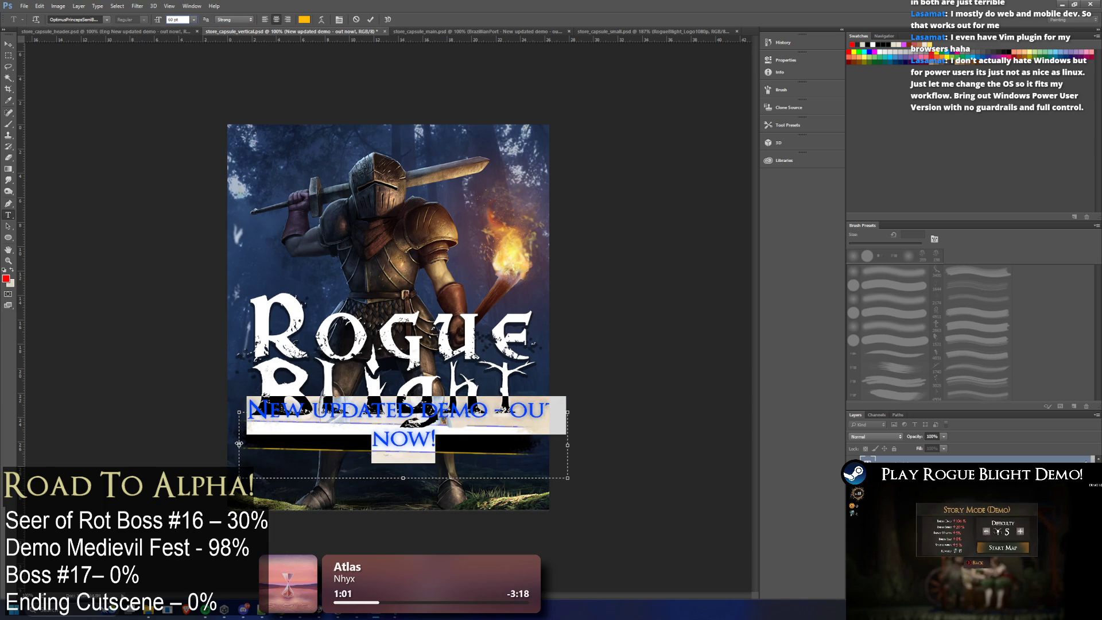
drag(226, 443, 118, 445)
drag(577, 449, 666, 445)
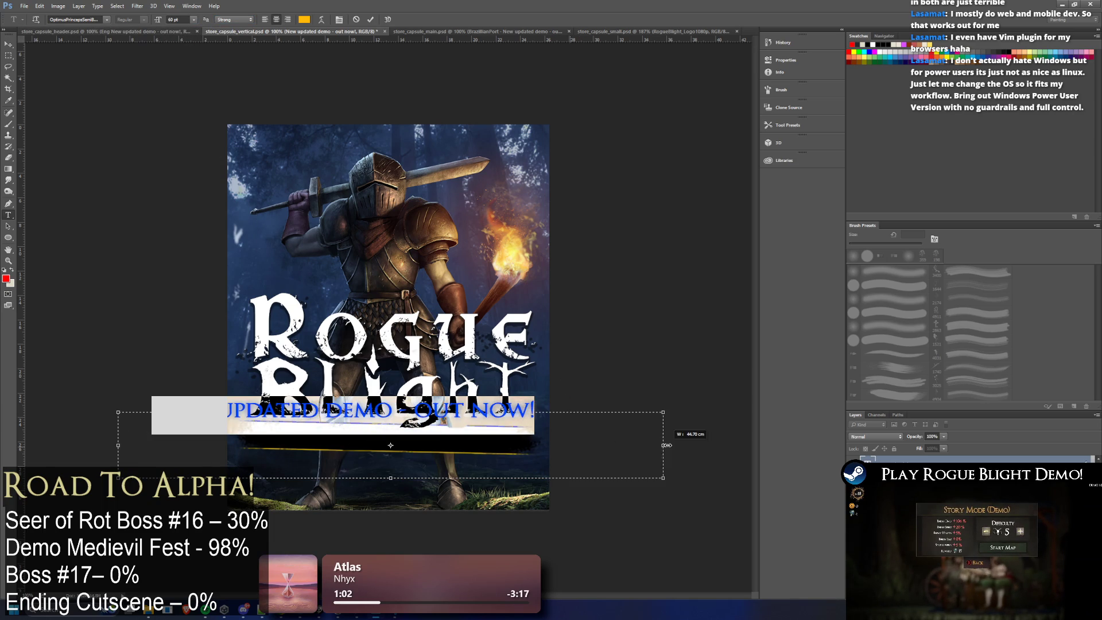
click(17, 43)
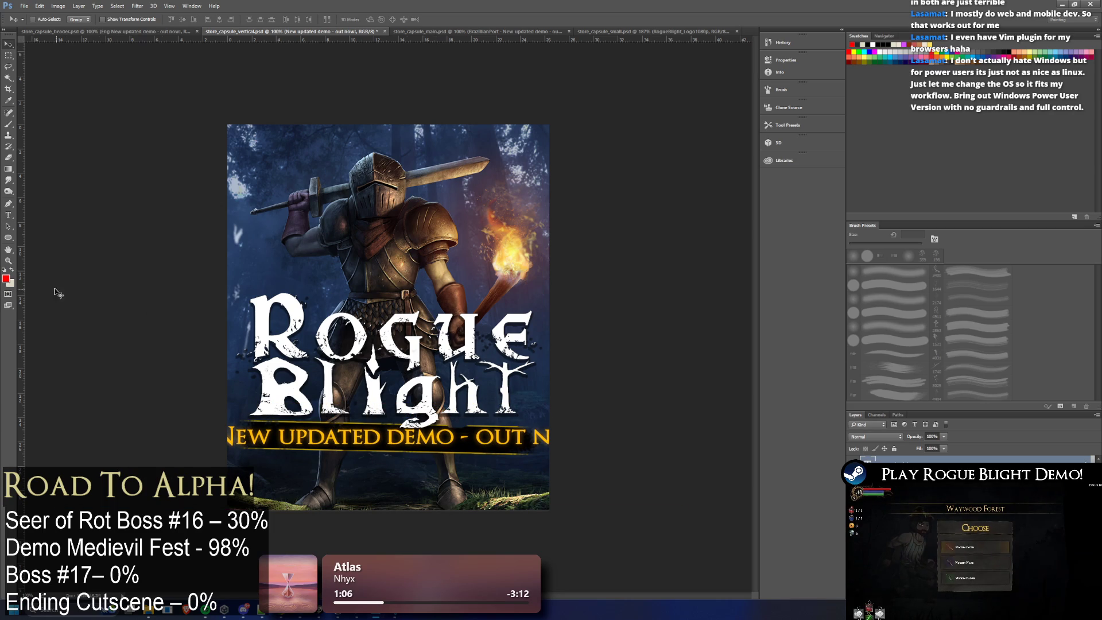
Step: Reduce the banner text to 48 pt and nudge the layer into place beneath the logo
click(8, 214)
click(423, 440)
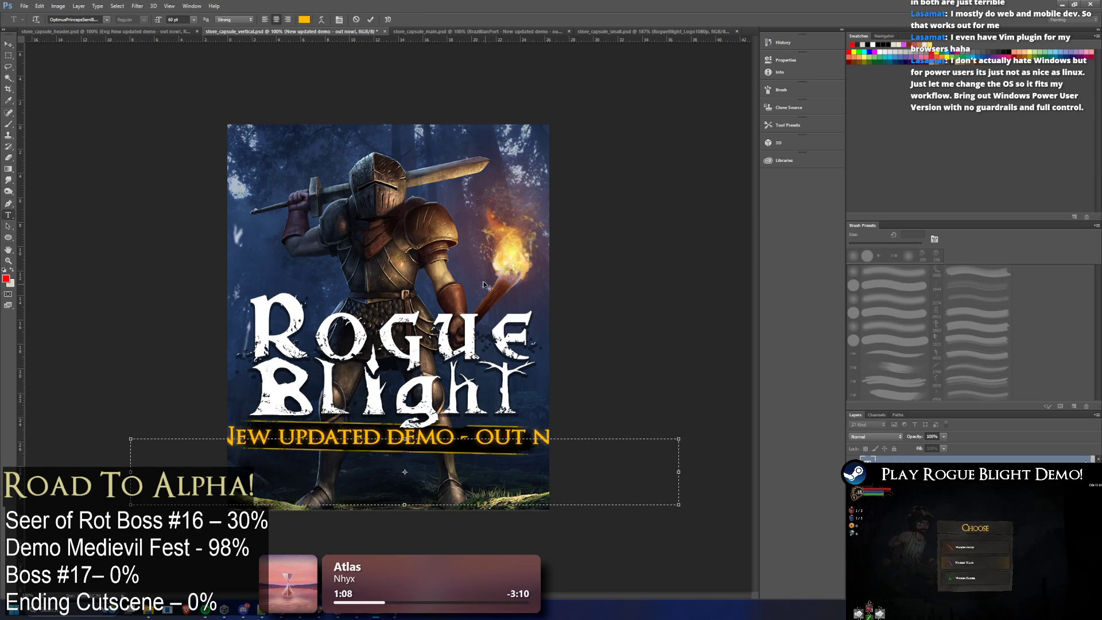
key(ctrl+a)
click(193, 19)
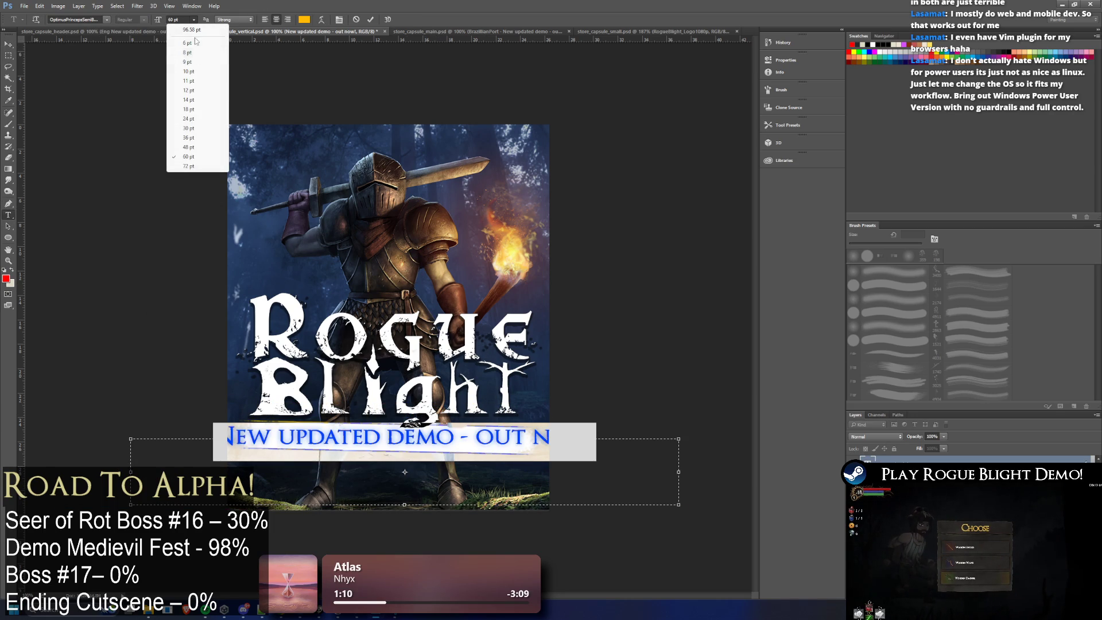
click(194, 146)
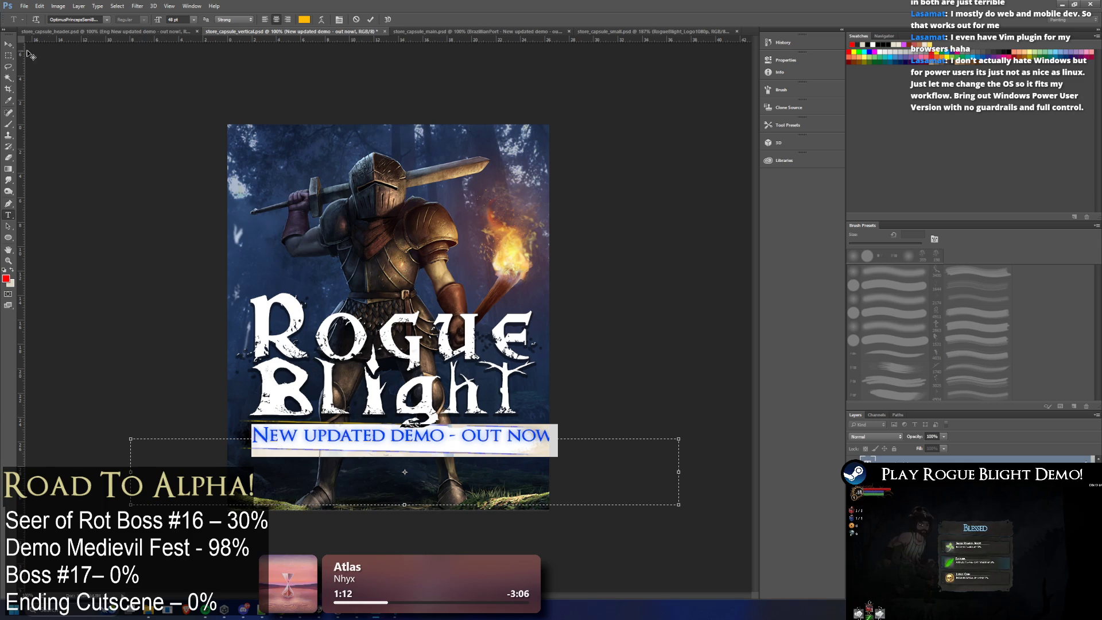
click(8, 43)
drag(466, 435, 462, 440)
drag(460, 436, 457, 440)
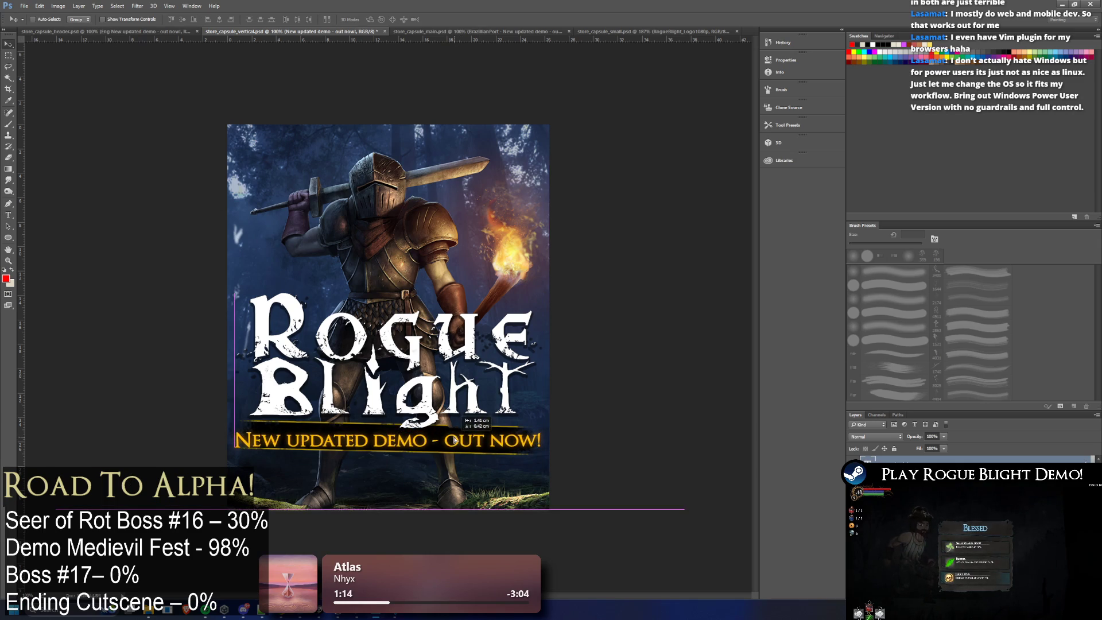
key(t)
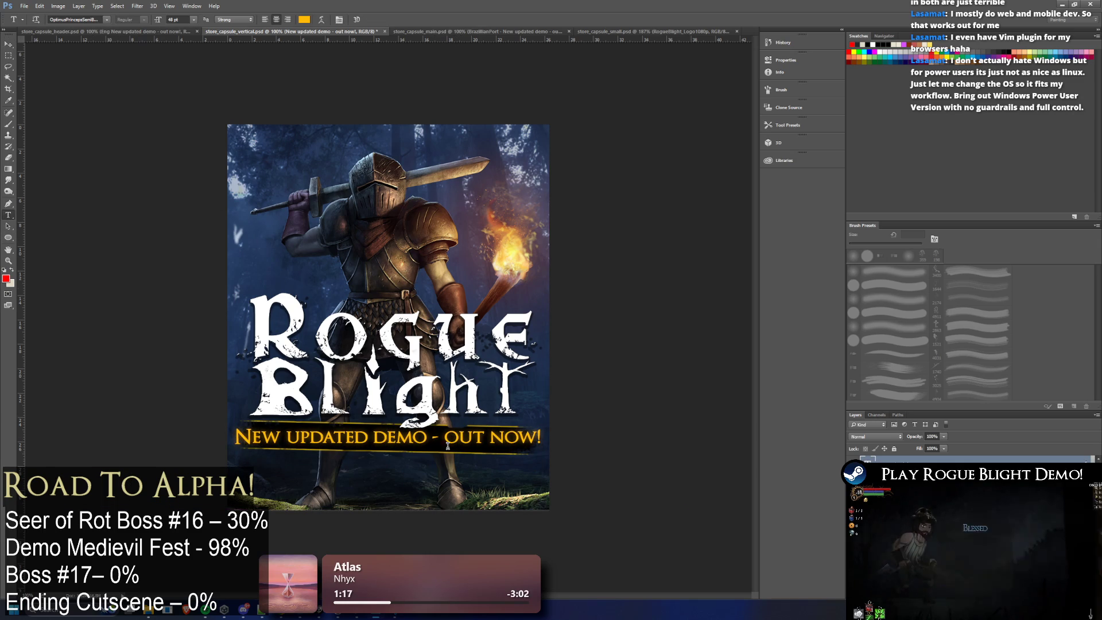
Step: Set the banner text to about 40 pt and bump the size up slightly
click(456, 440)
key(ctrl+a)
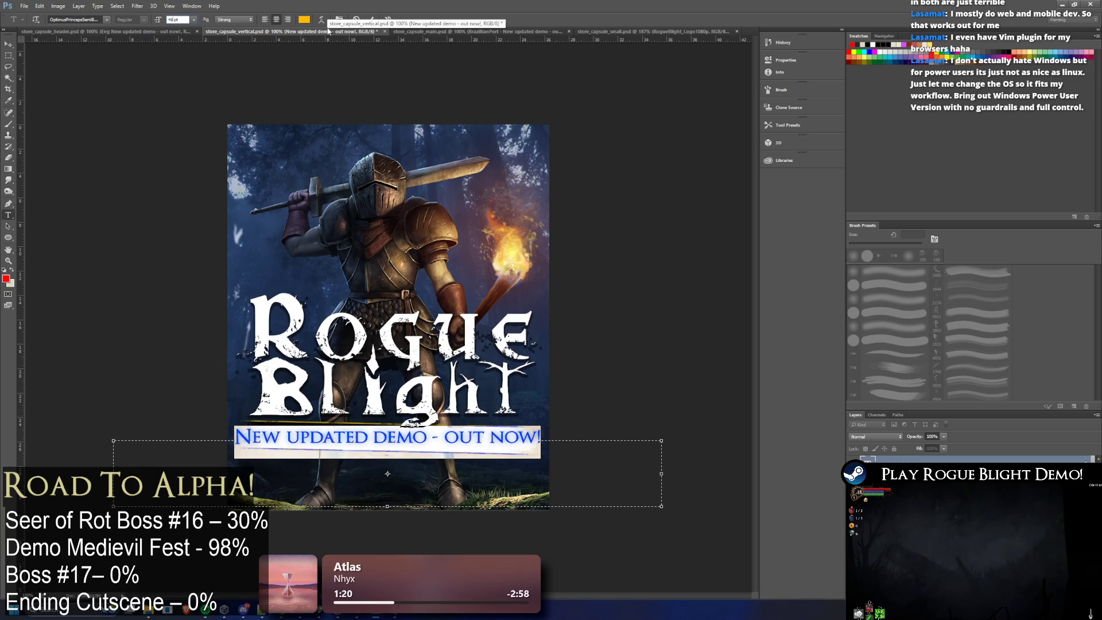
text(40)
key(Return)
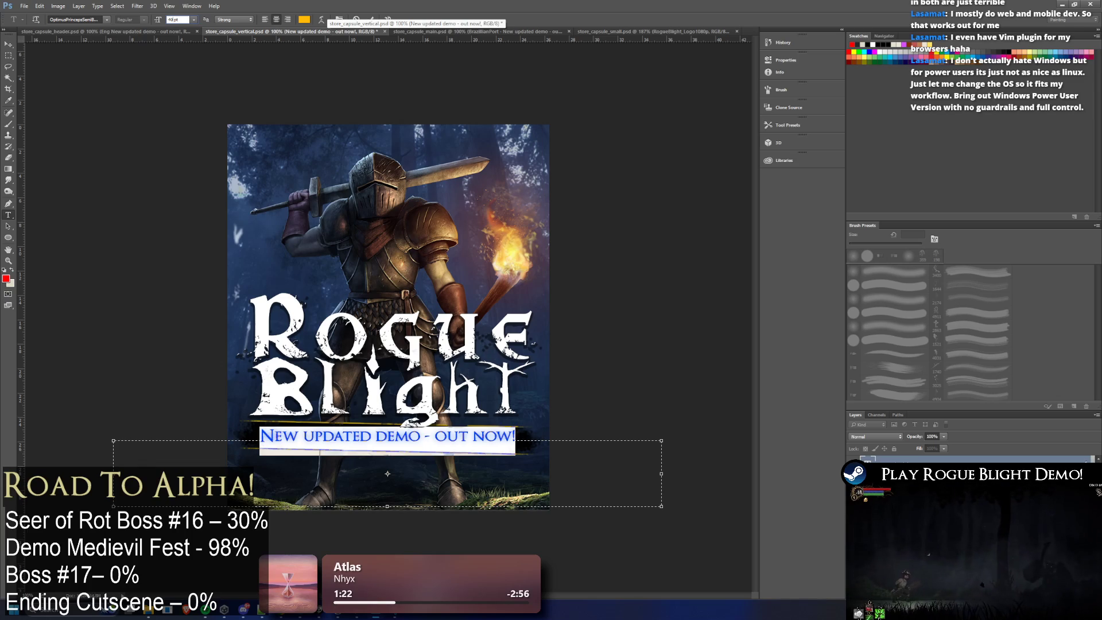
key(Up)
key(Up)
key(Up)
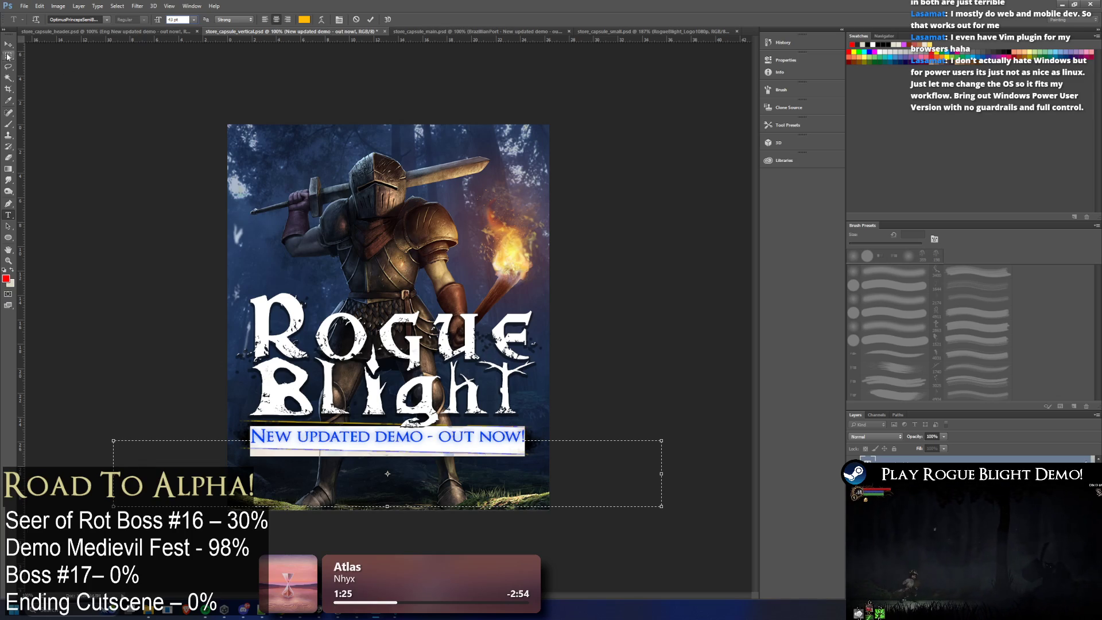
click(7, 43)
Step: Free-transform the banner layer to tilt it about 1.3° clockwise and apply
key(ctrl+t)
drag(655, 397, 650, 389)
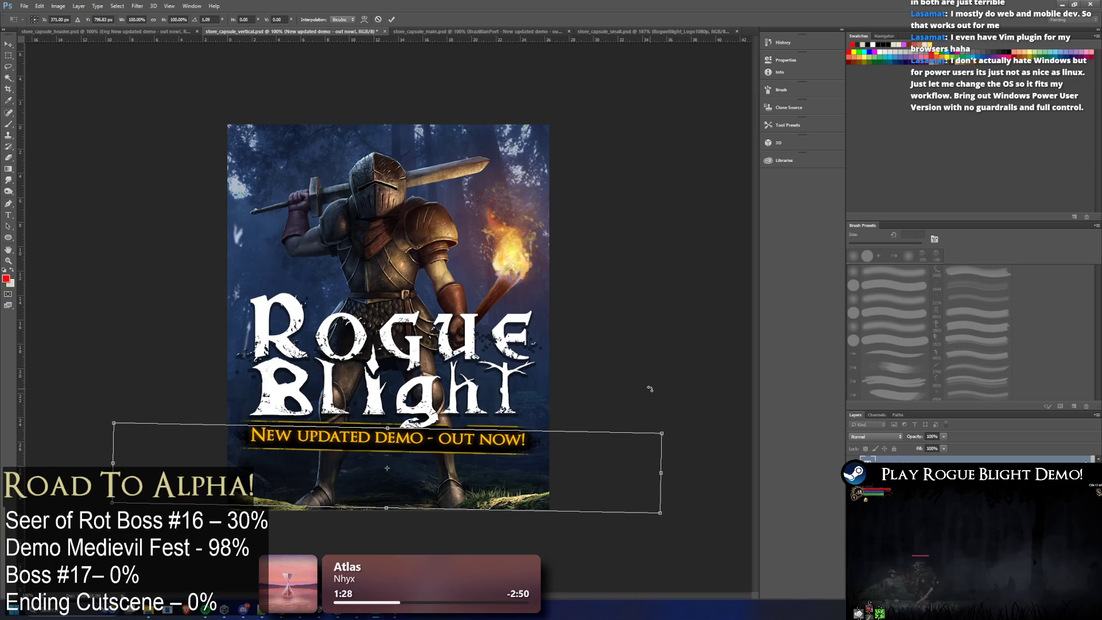
drag(650, 389, 672, 402)
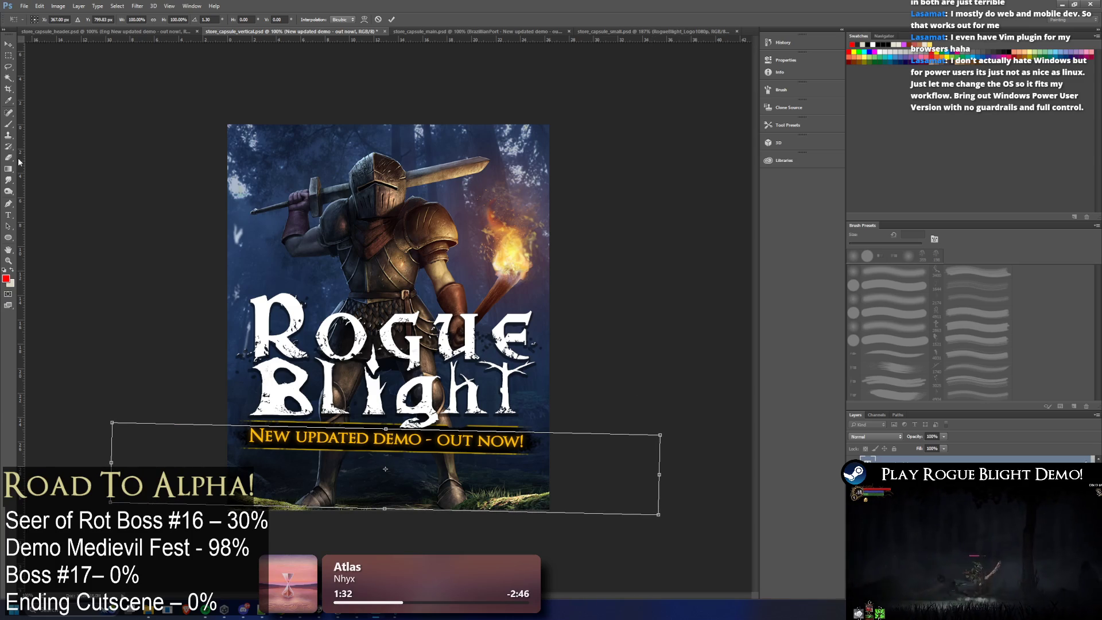
click(8, 66)
click(511, 216)
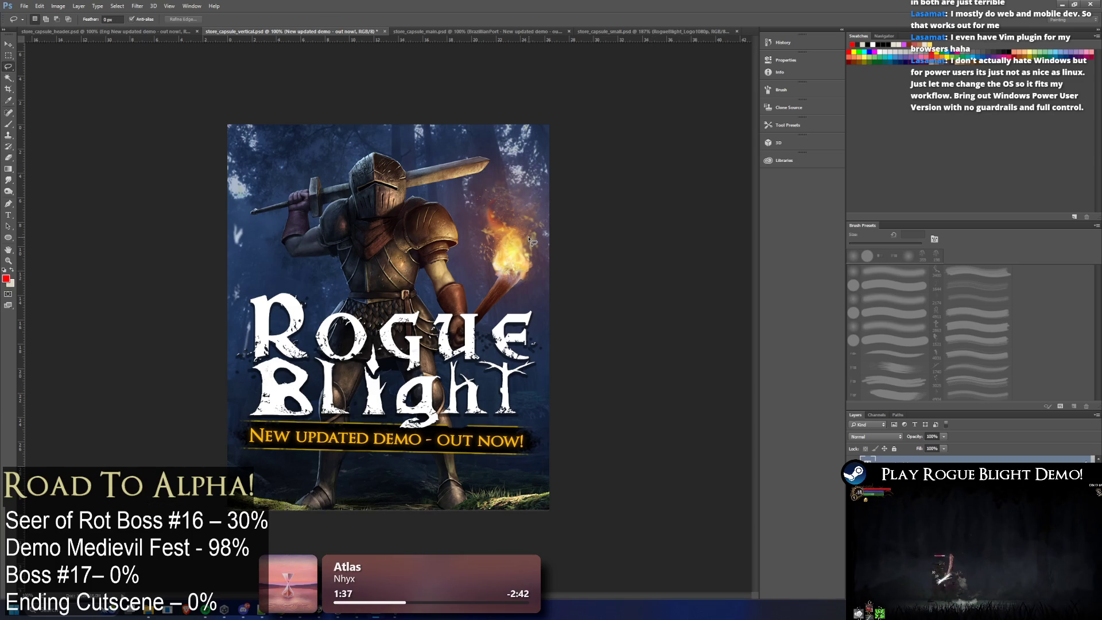
Step: Reposition and apply Layer 2's effect behind the banner, then make the logo layer active
click(8, 44)
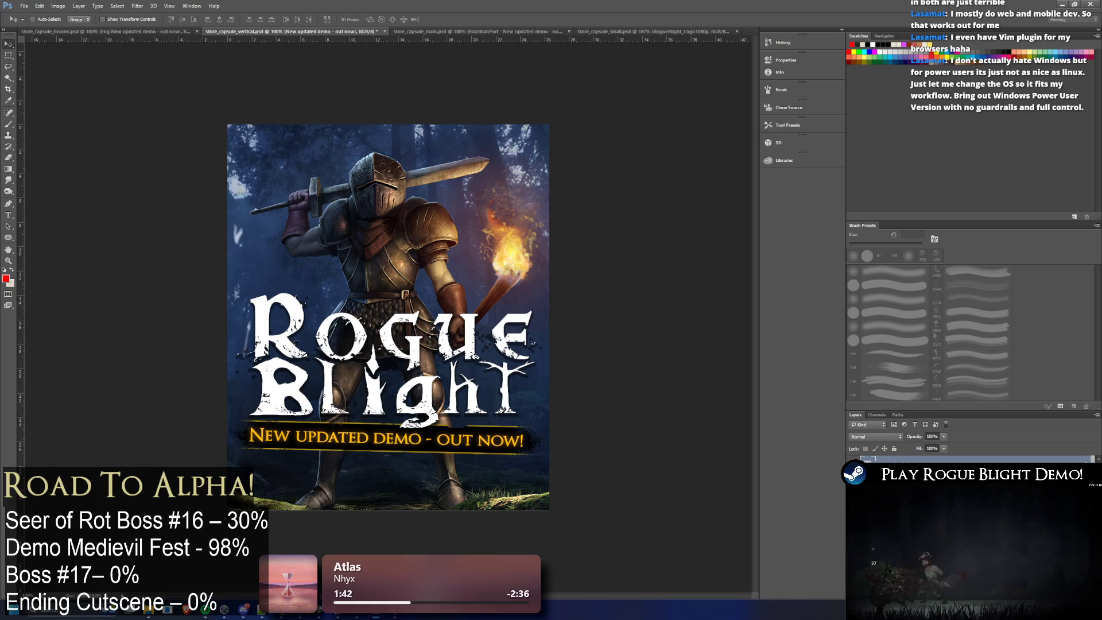
key(alt+bracketleft)
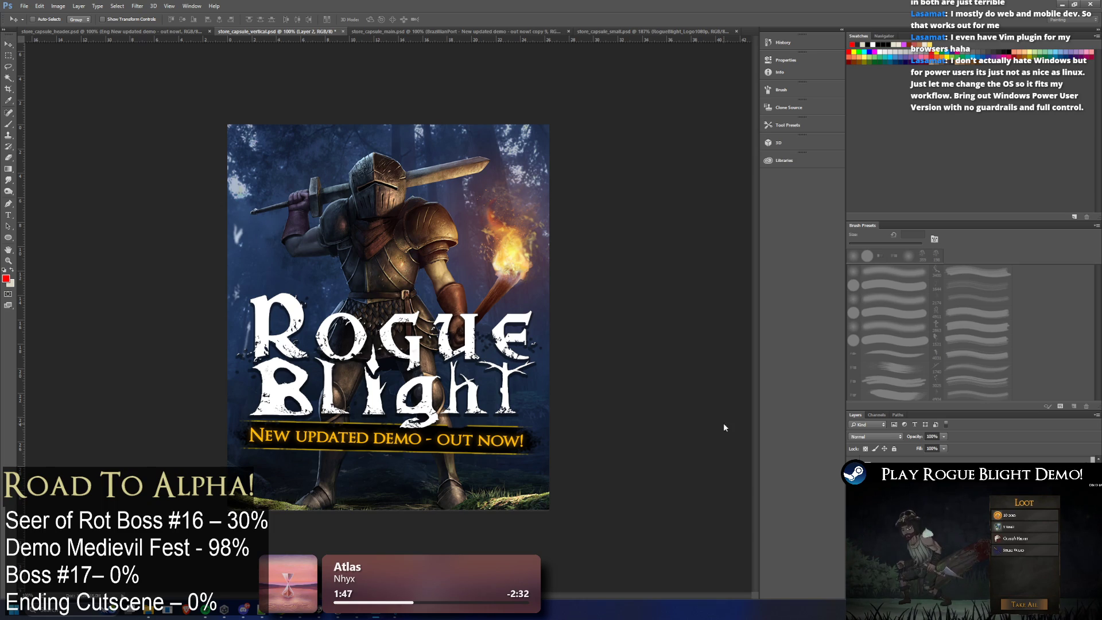
click(560, 414)
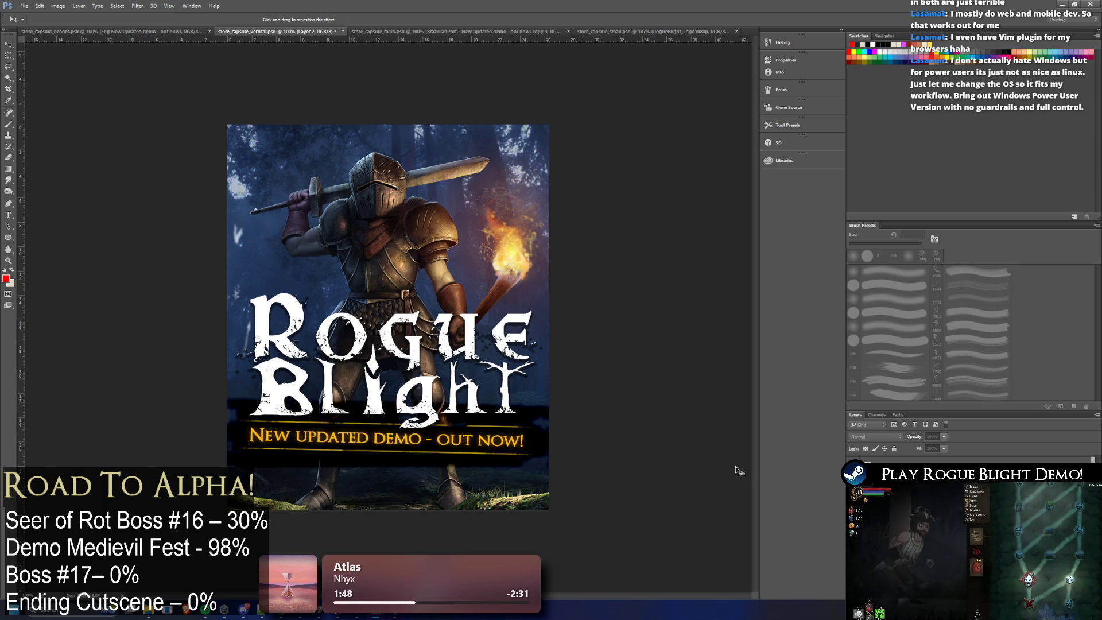
key(Return)
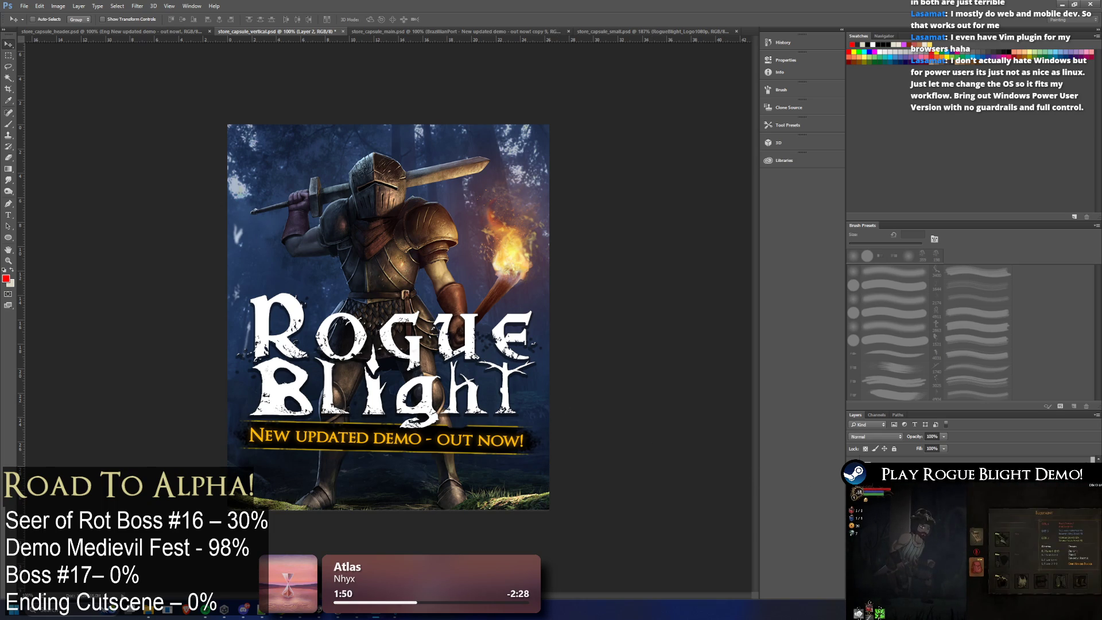
key(alt+[)
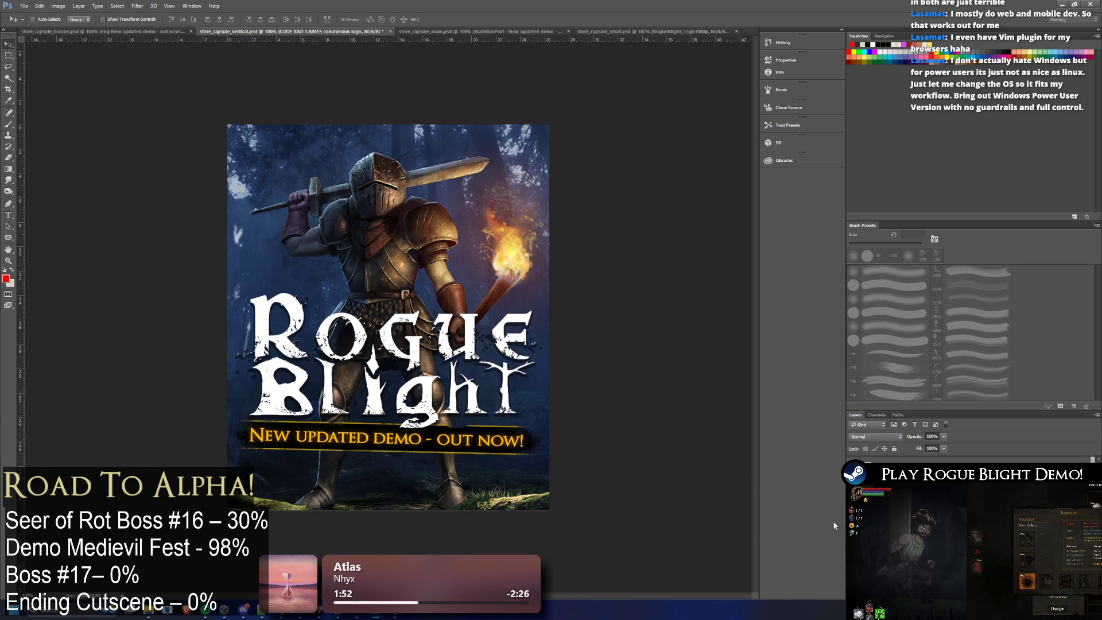
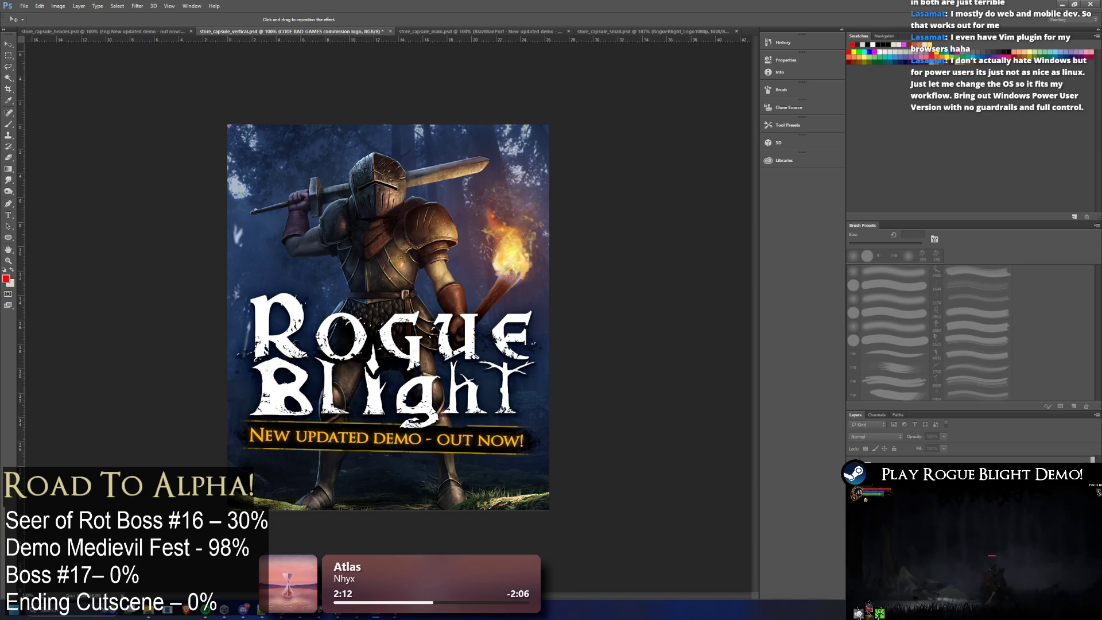
Step: Save the vertical capsule file and bring up the Image > Adjustments commands
key(Return)
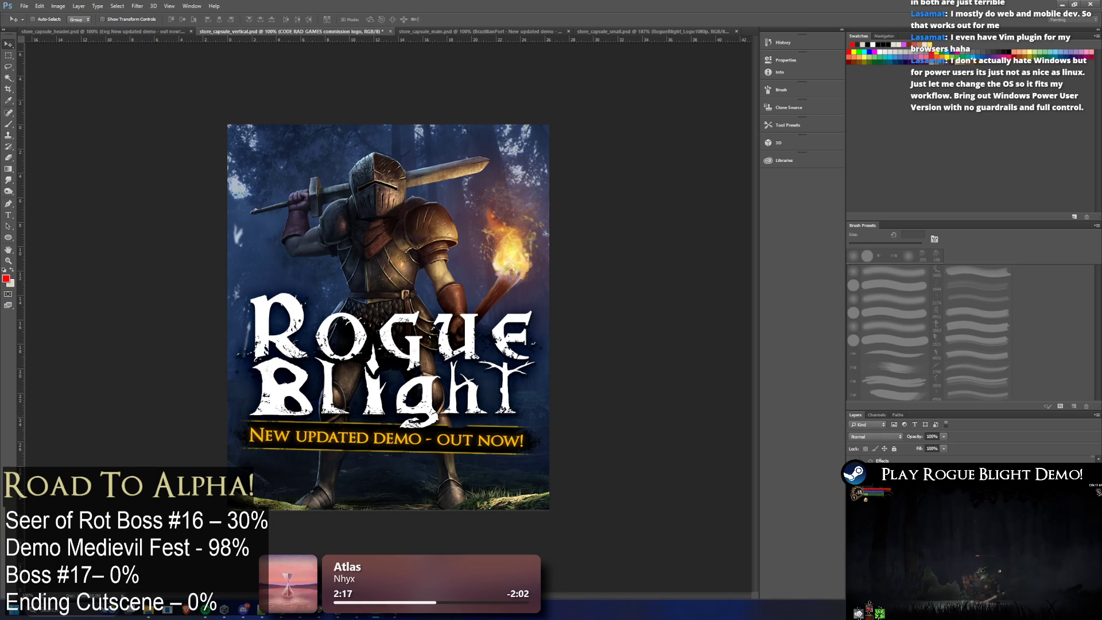
key(ctrl+s)
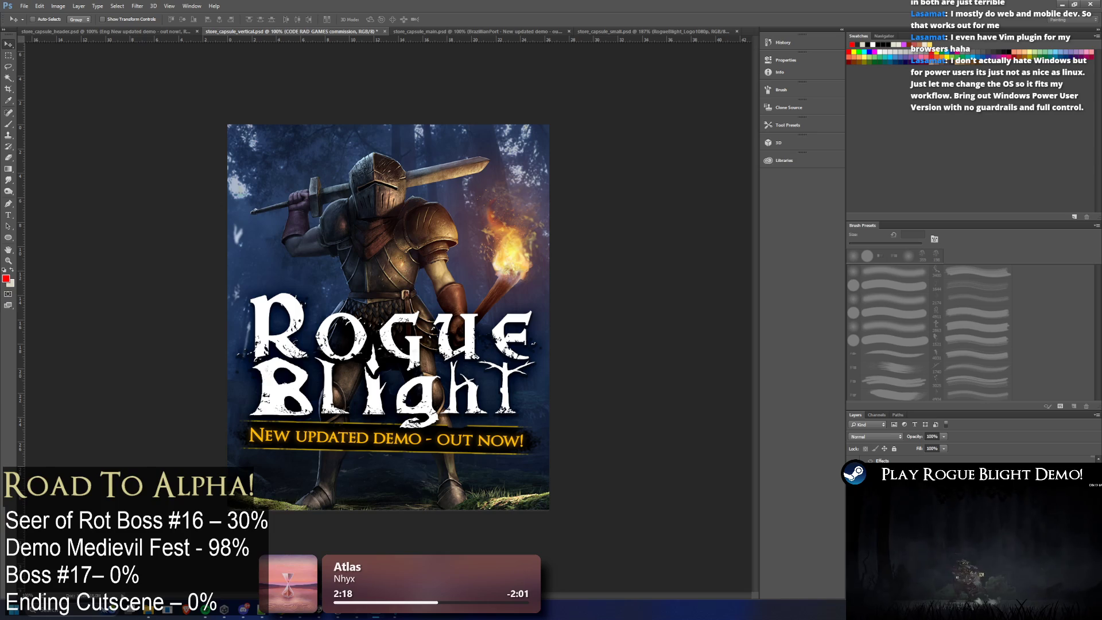
click(39, 5)
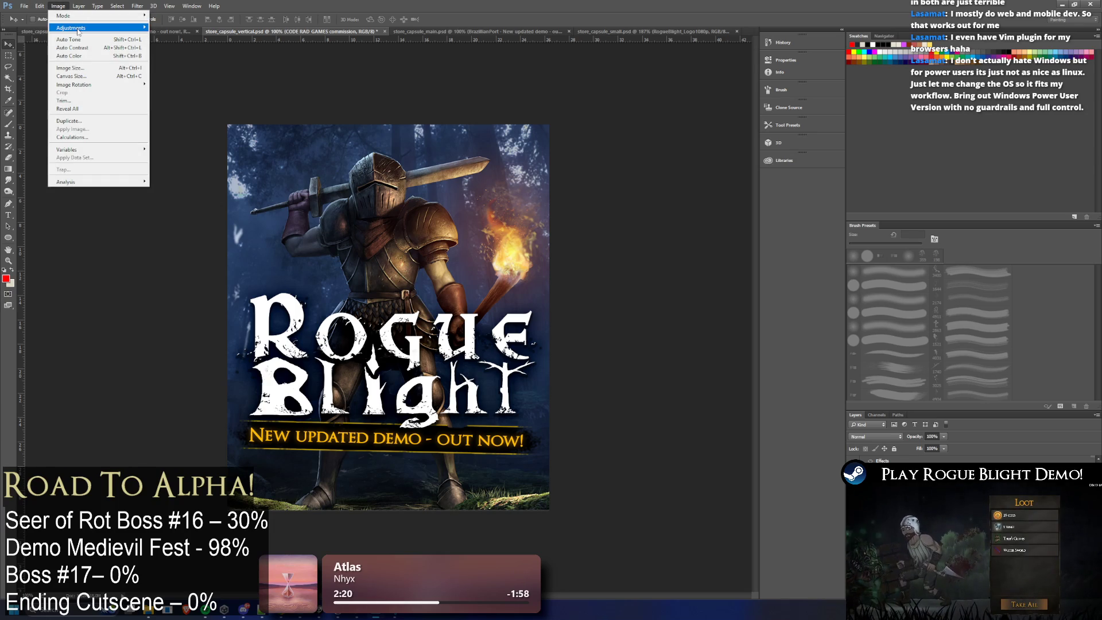
mouse_move(73, 27)
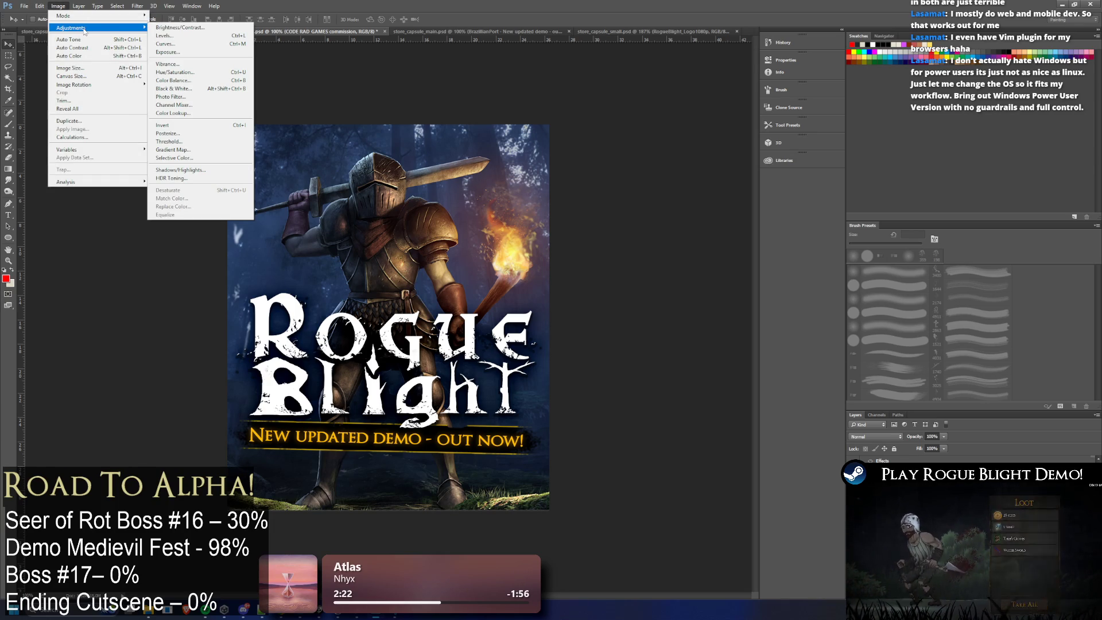
click(219, 52)
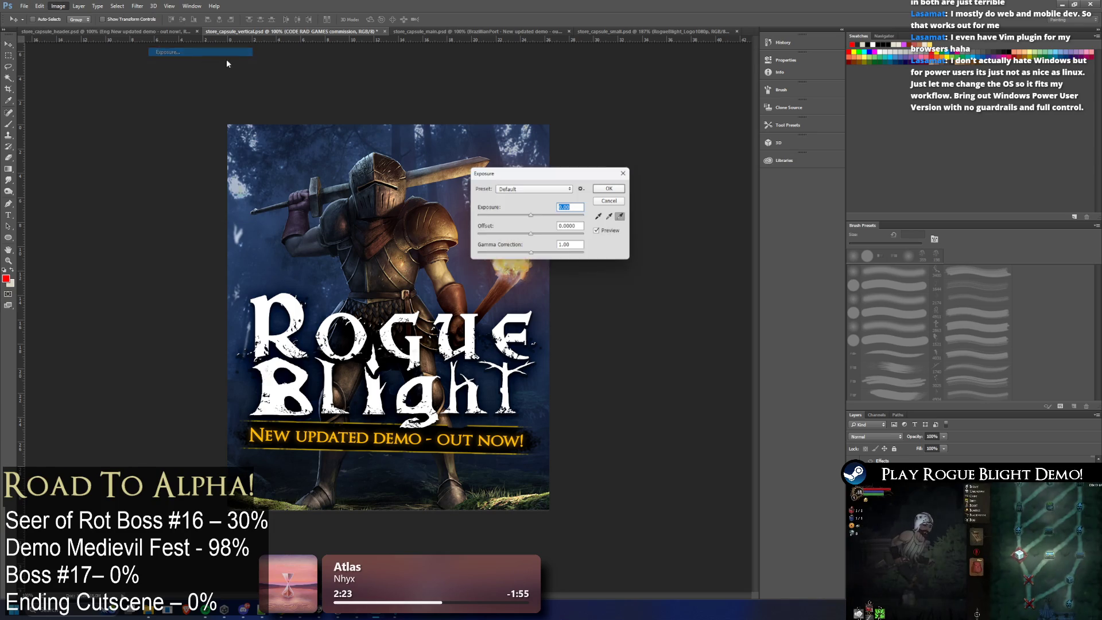
click(537, 190)
click(524, 271)
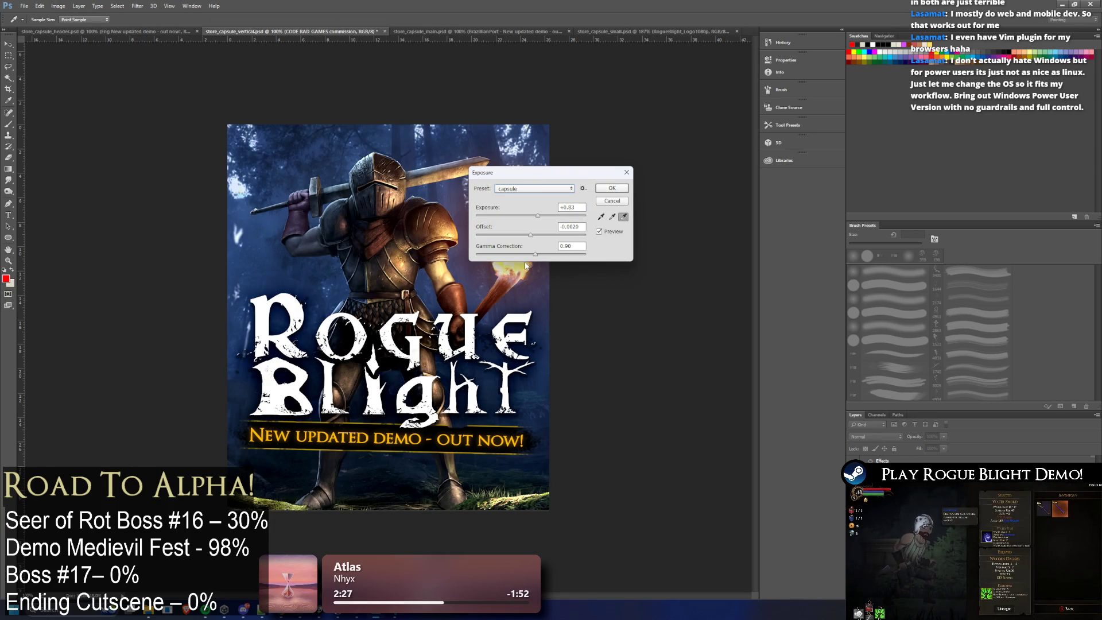
drag(534, 172, 675, 183)
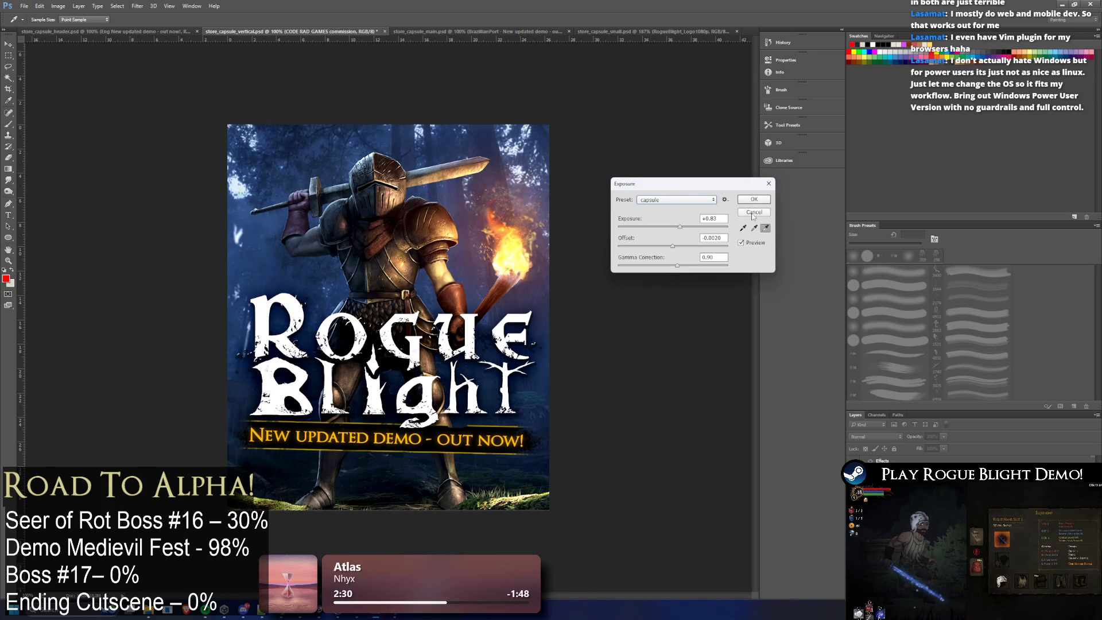
click(751, 215)
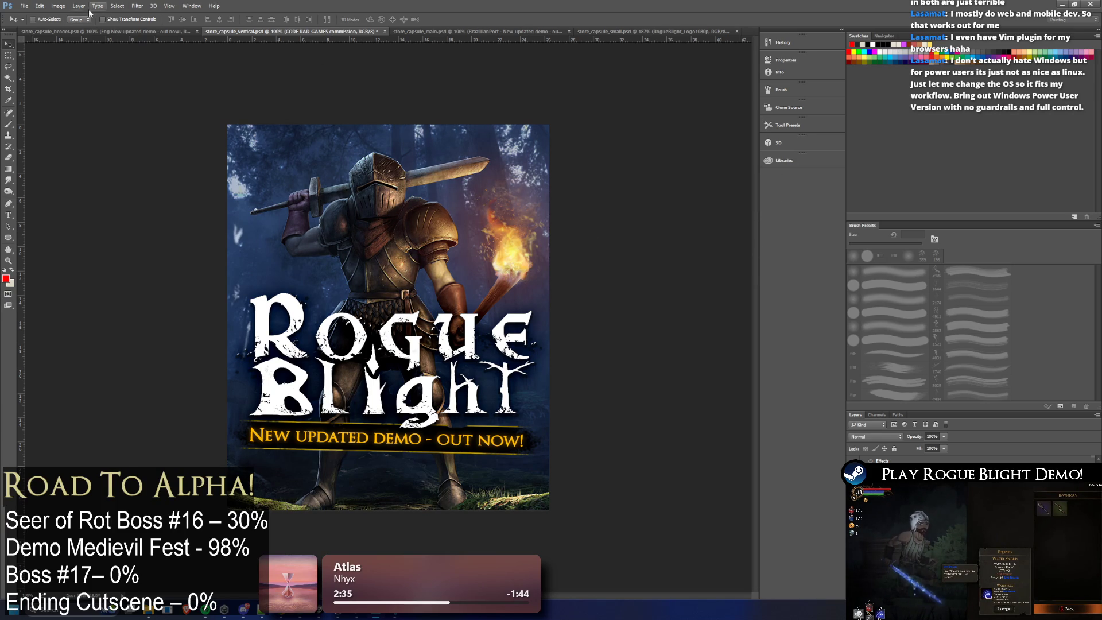
click(54, 6)
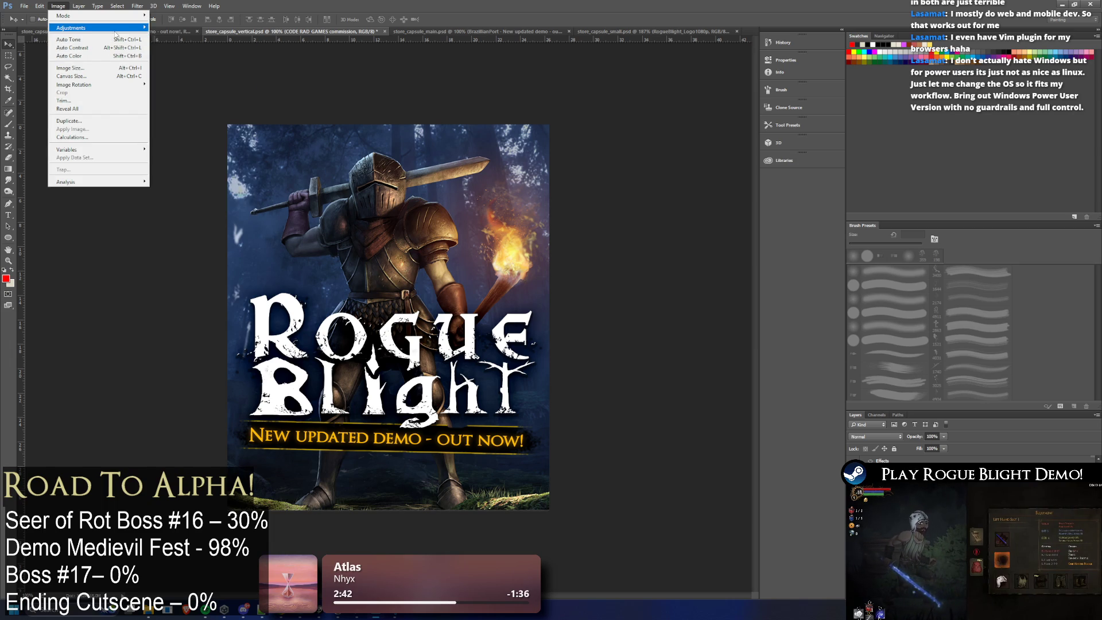
mouse_move(95, 28)
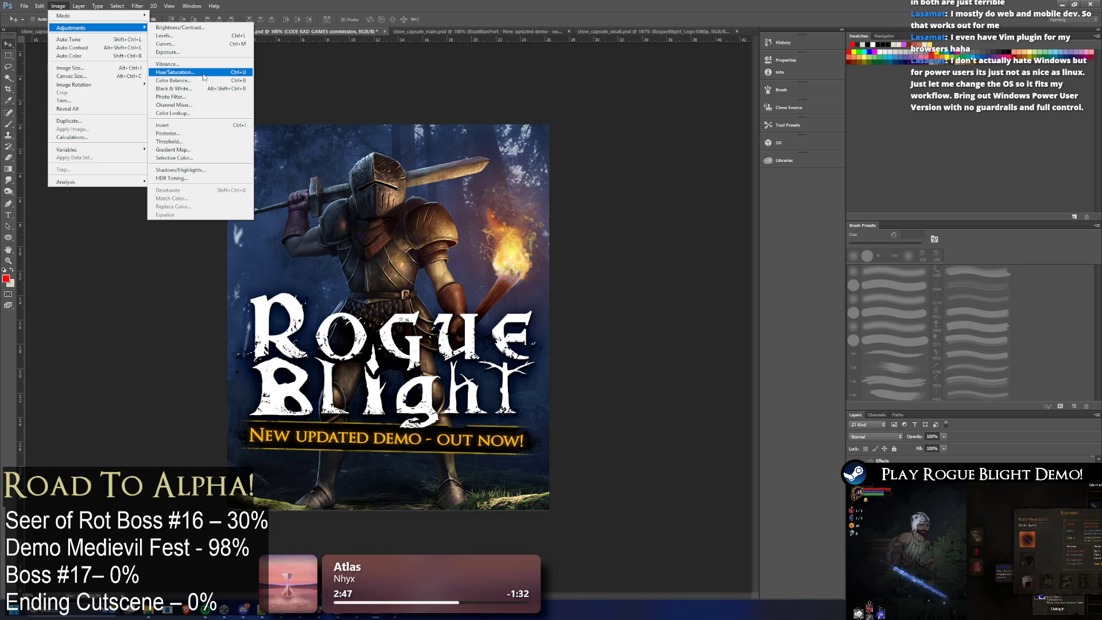
Step: Apply an Exposure adjustment from the capsule preset, eased slightly lower, then proof the capsule in CMYK
click(170, 52)
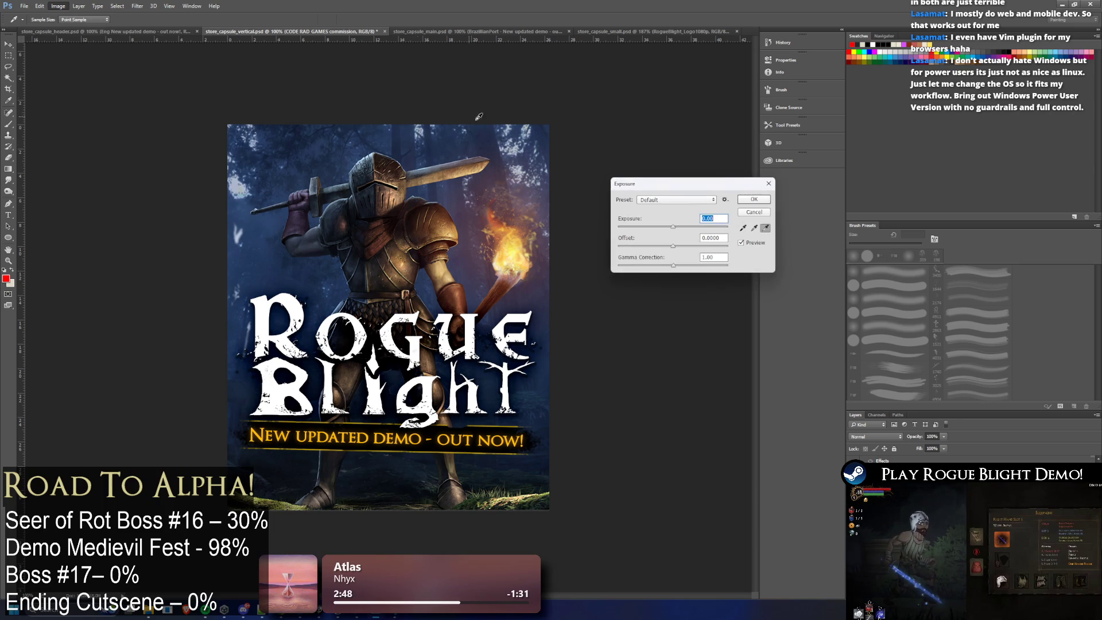
click(714, 199)
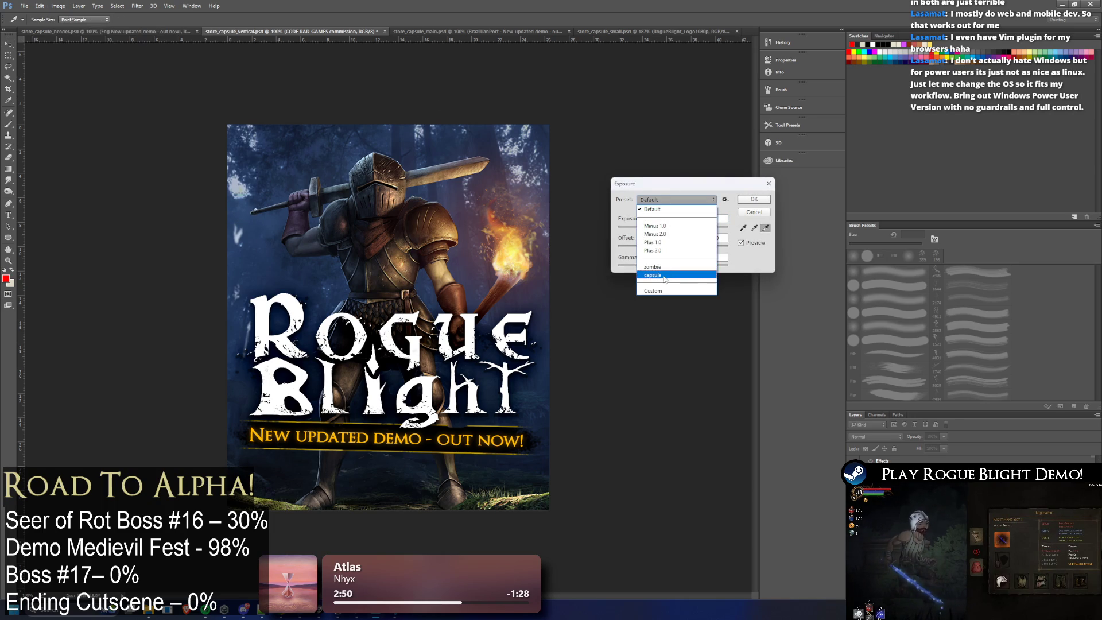
click(663, 273)
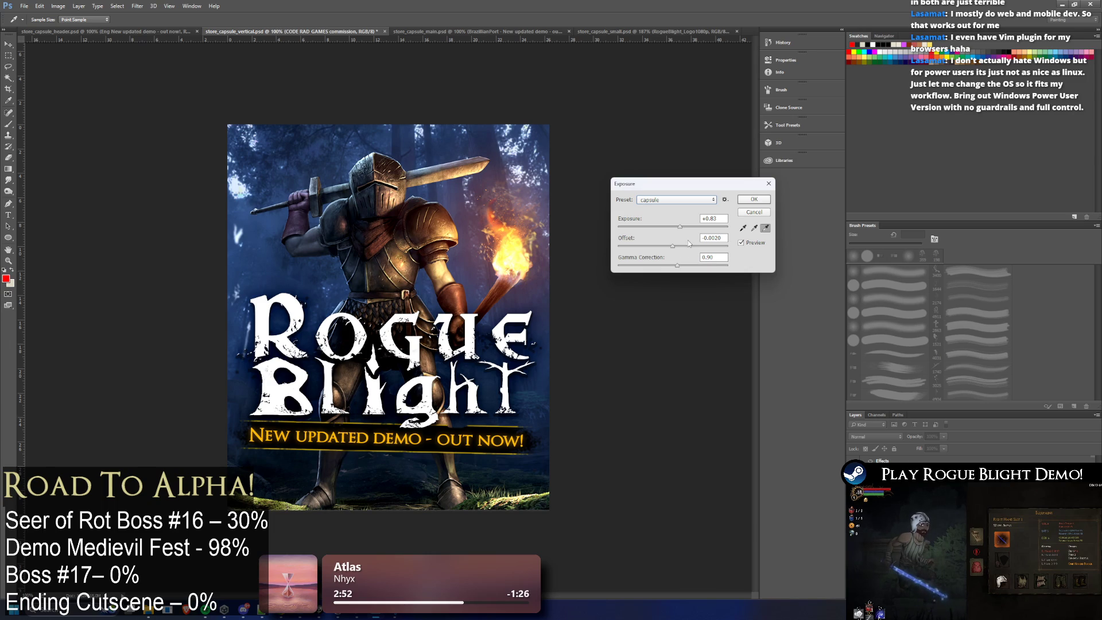
drag(681, 227, 675, 228)
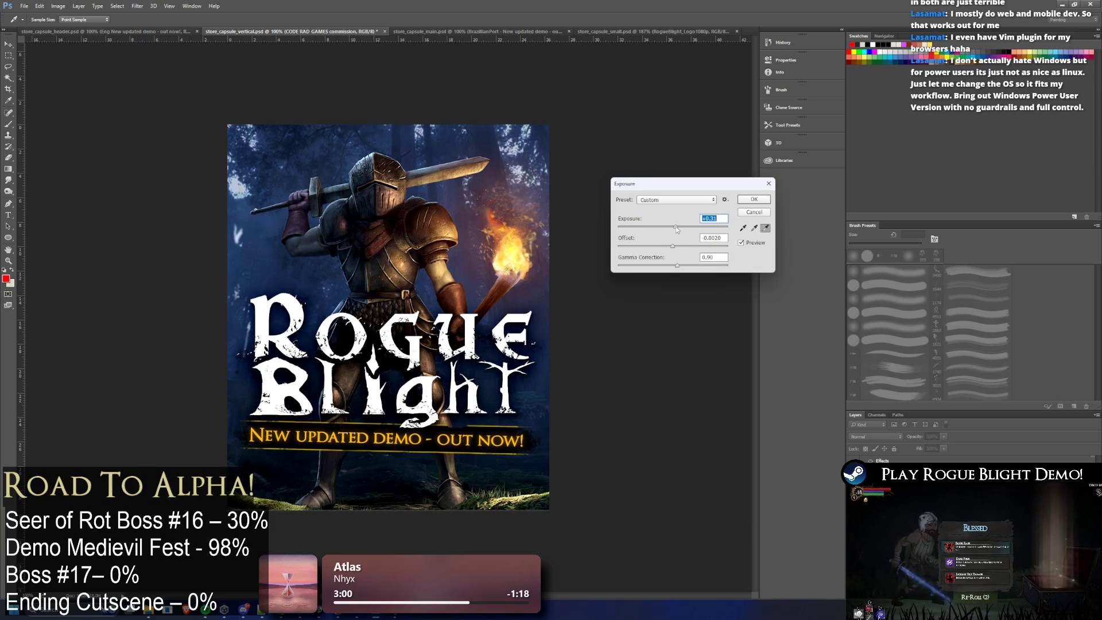
click(677, 264)
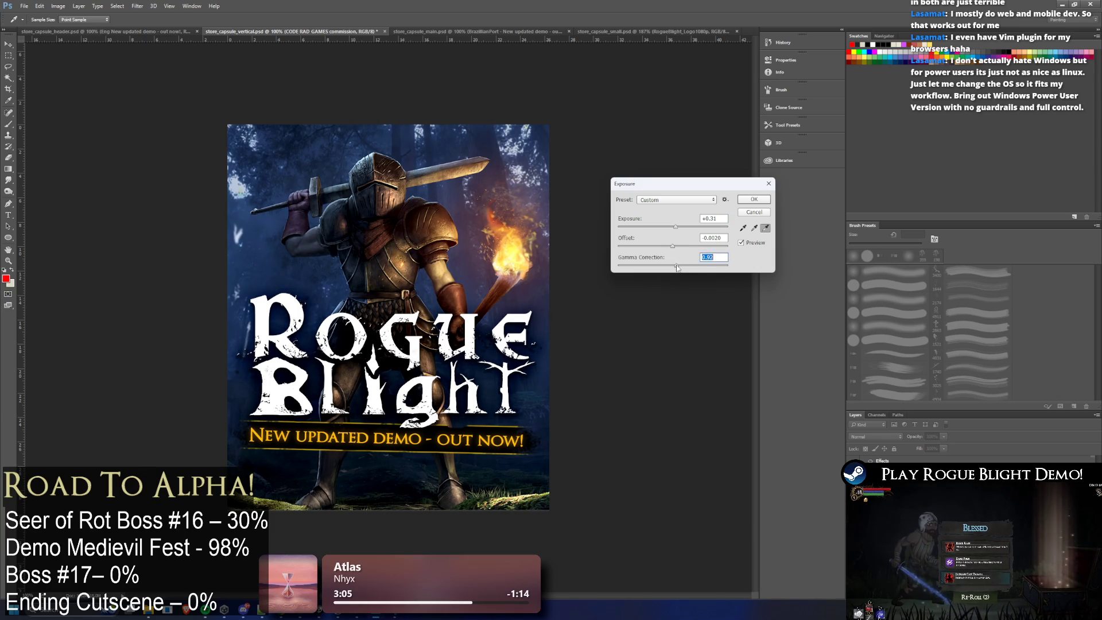
click(753, 198)
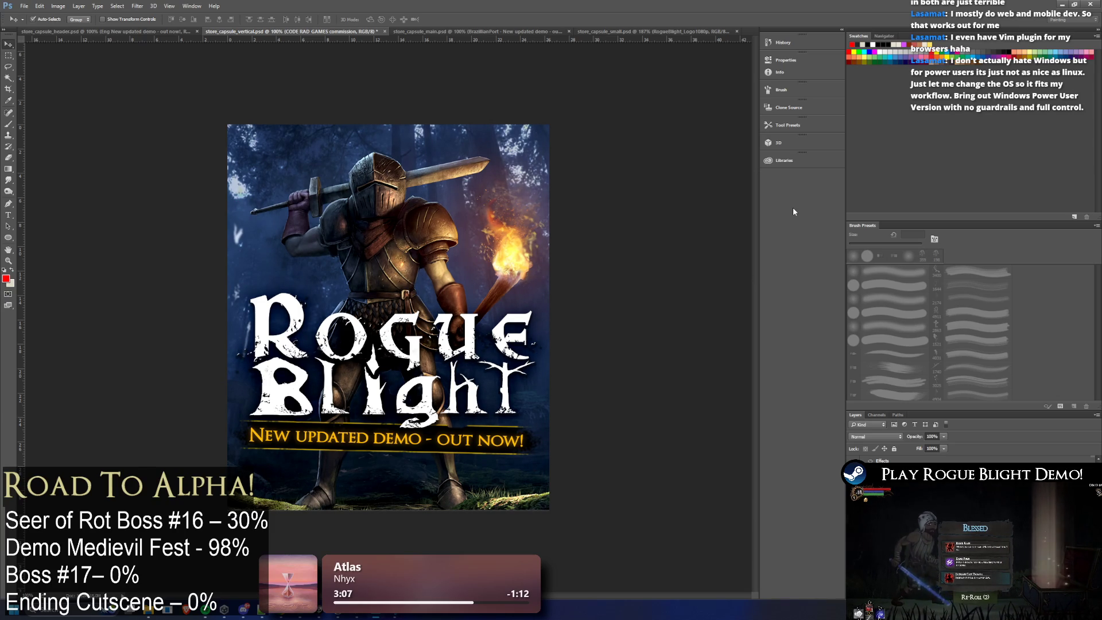
key(ctrl+y)
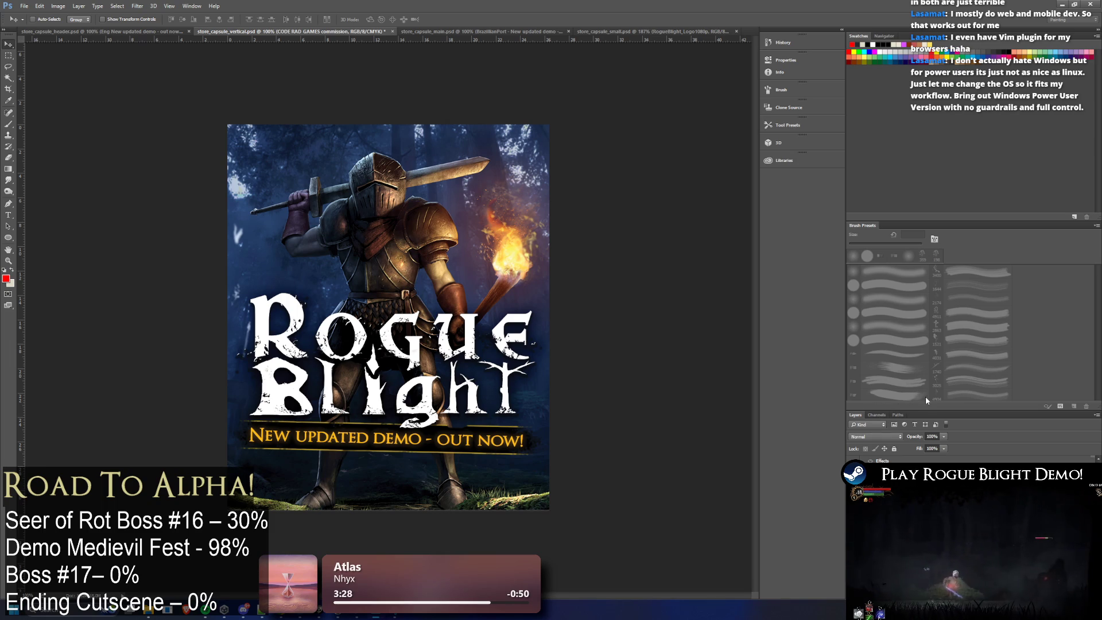
Step: Toggle the artwork layer's visibility to compare, then take the Gradient tool
click(854, 491)
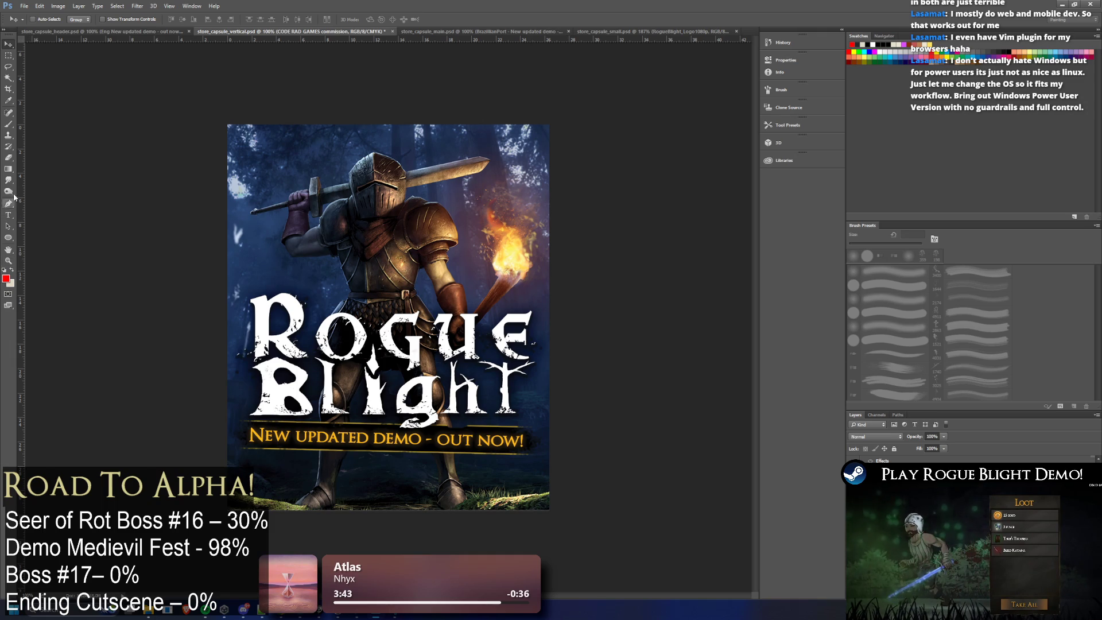
click(10, 170)
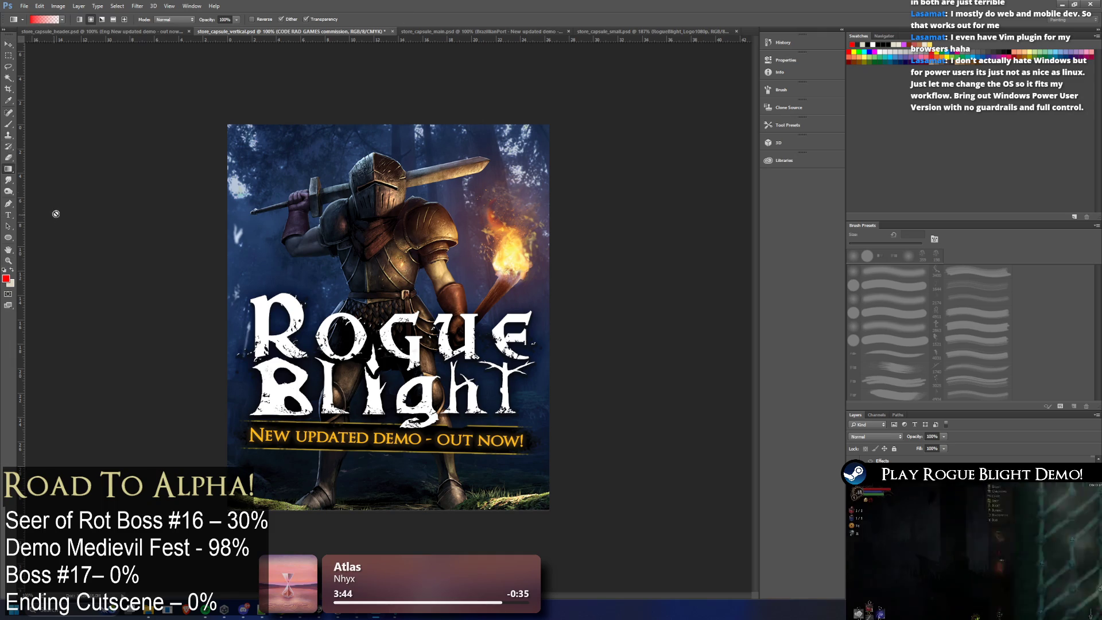
Step: Change the gradient's starting colour stop from red to black and dismiss the smart object warning
click(40, 22)
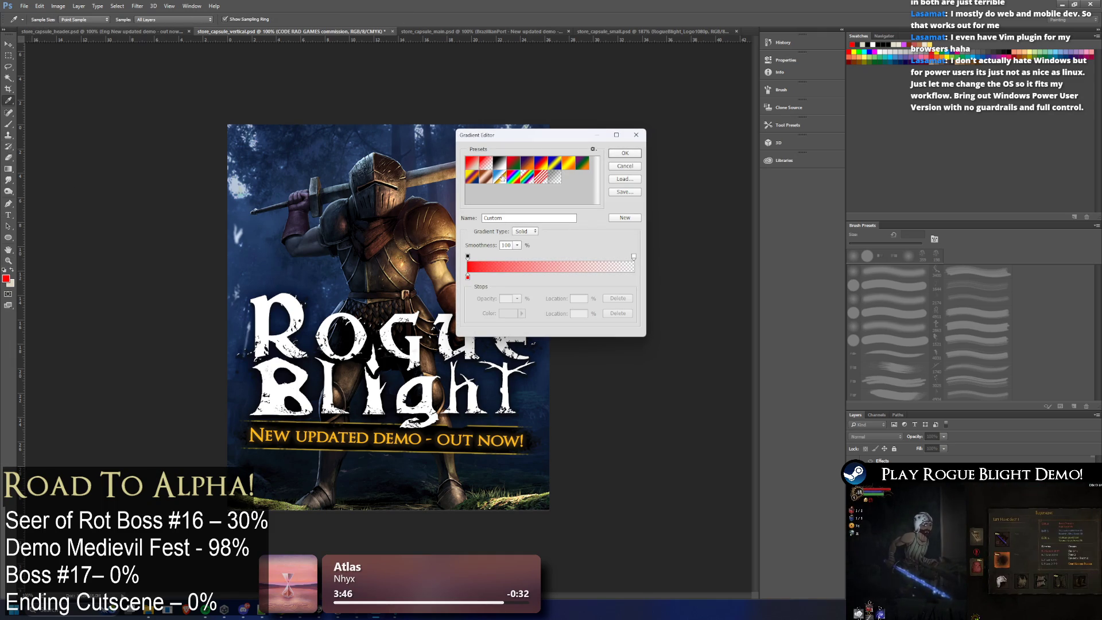
click(467, 276)
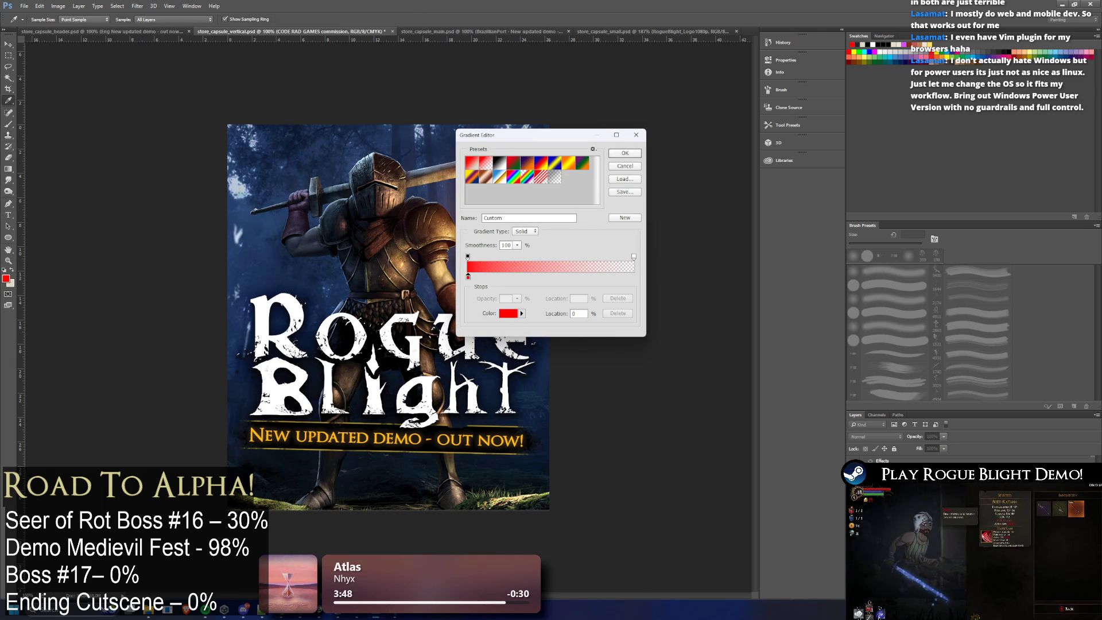
click(396, 259)
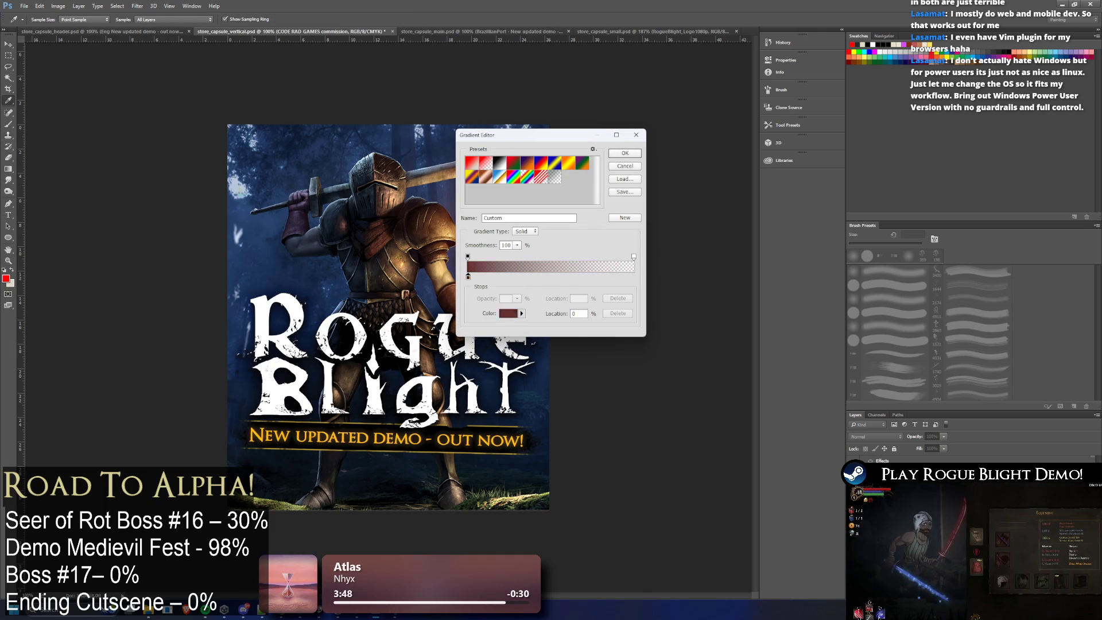
click(633, 166)
click(531, 218)
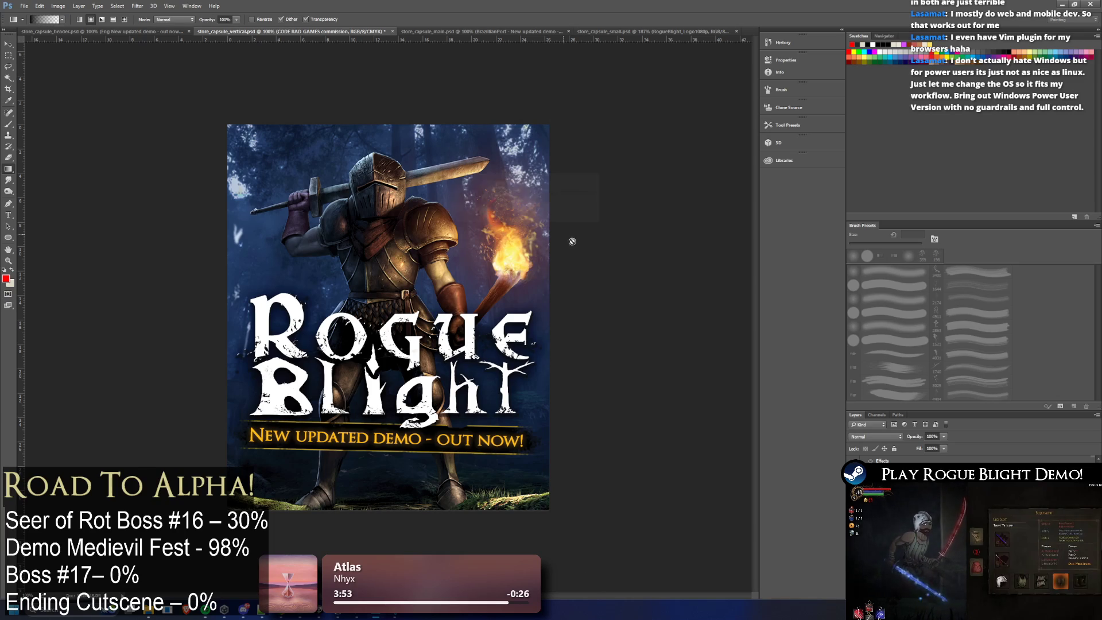
key(ctrl+alt+shift+n)
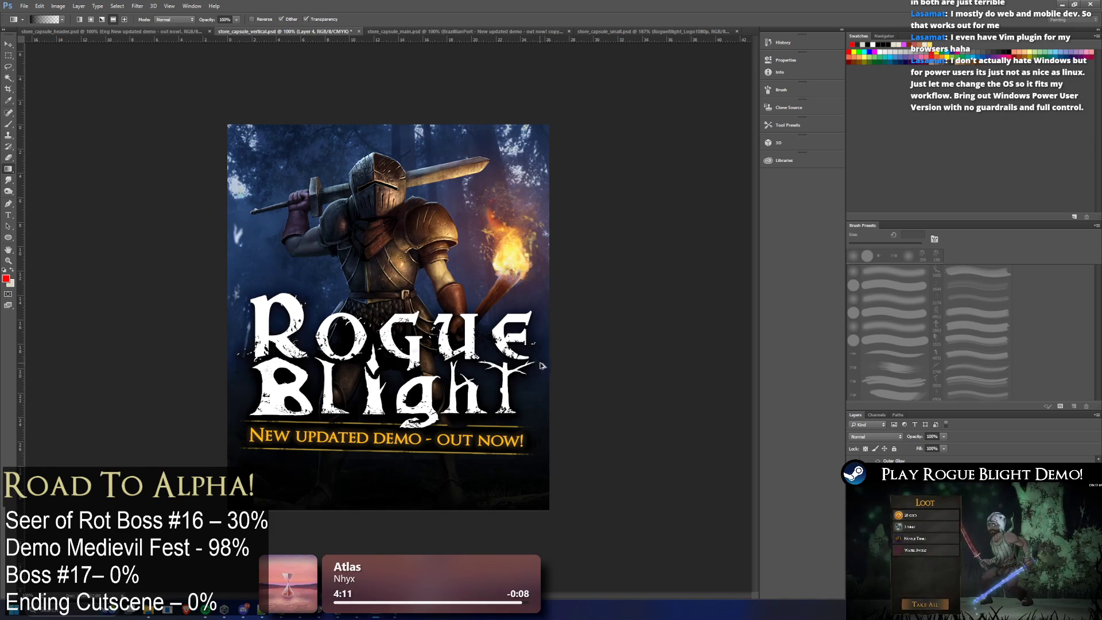
drag(431, 312, 449, 547)
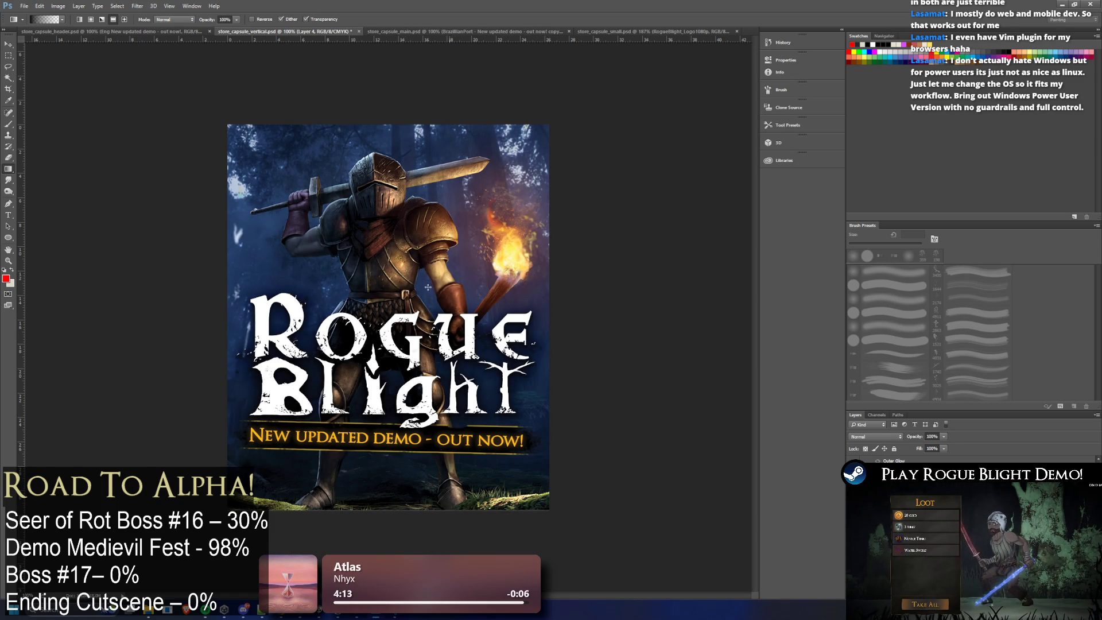
drag(140, 197, 194, 246)
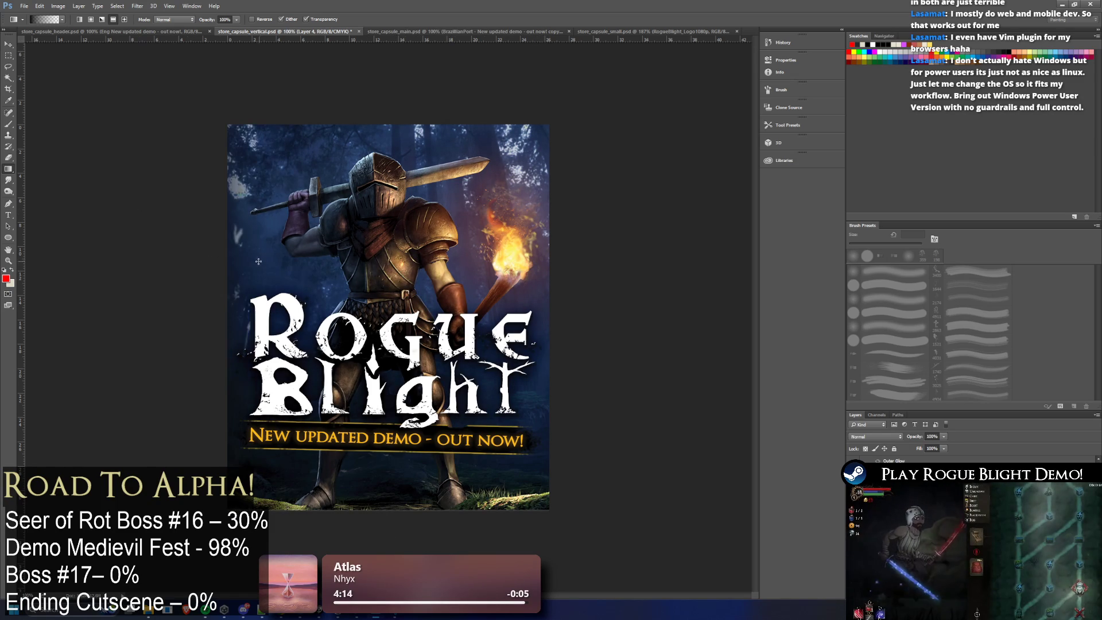
key(ctrl+z)
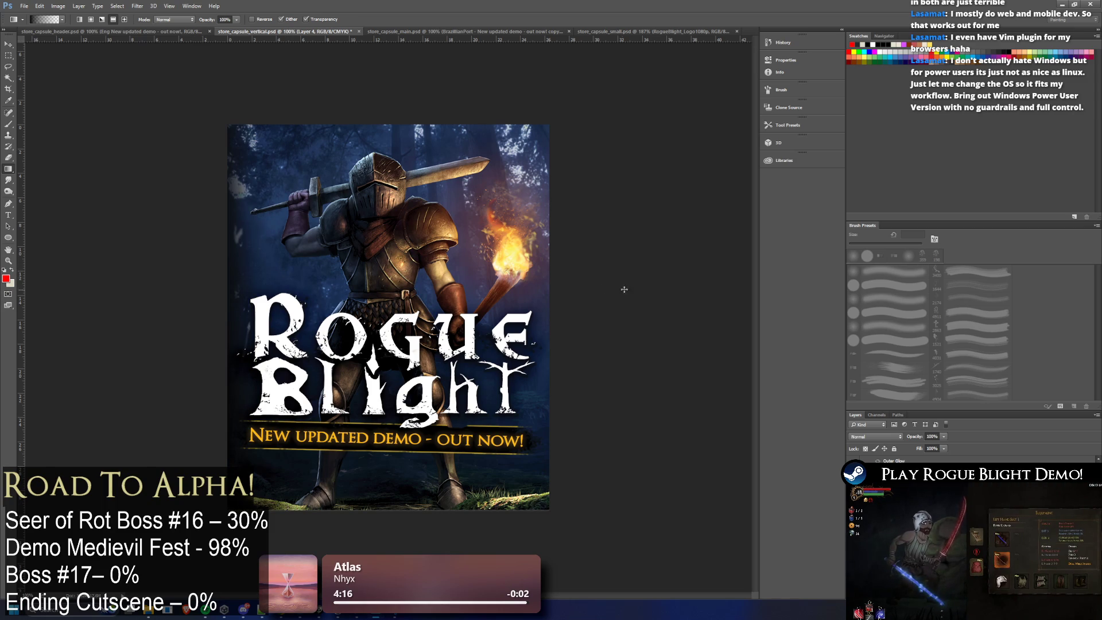
drag(608, 290, 525, 302)
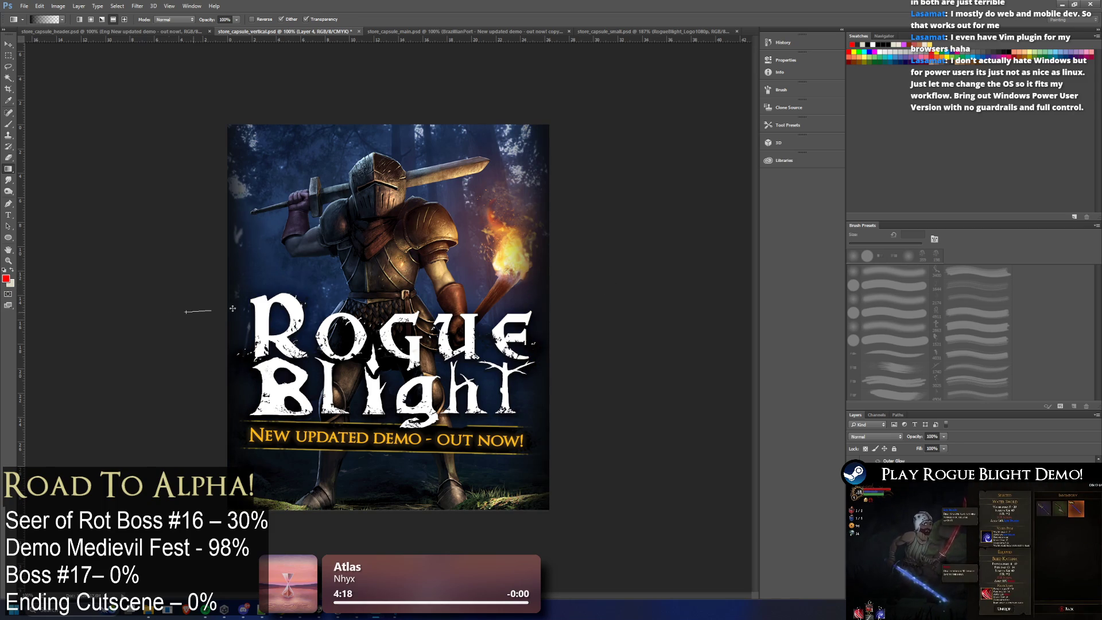
key(ctrl+z)
key(ctrl+z)
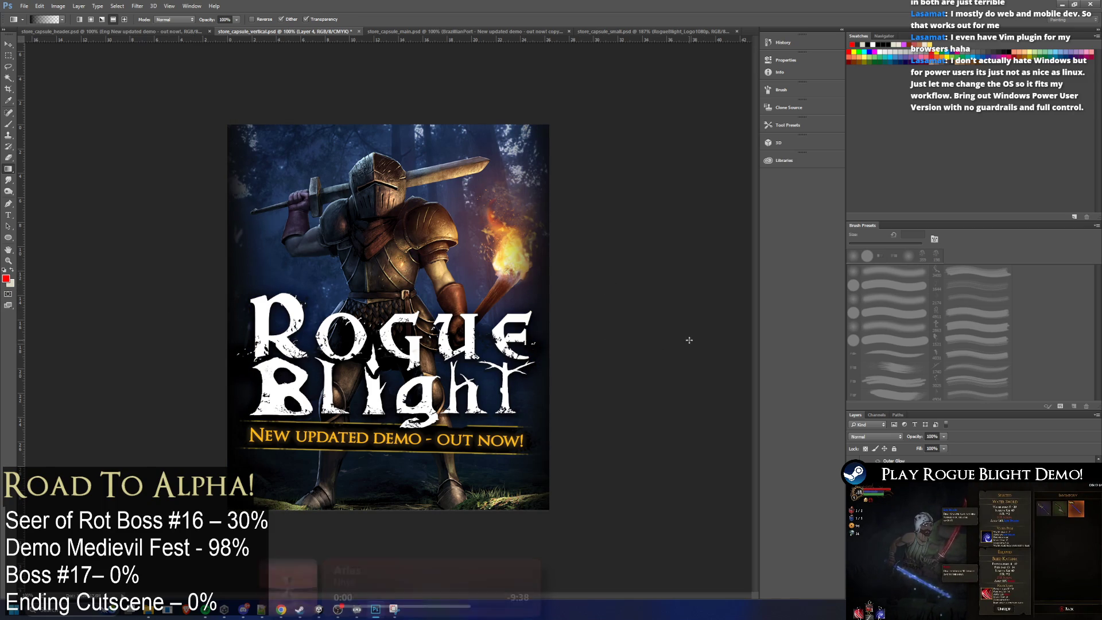
key(ctrl+alt+z)
key(ctrl+alt+z)
key(ctrl+alt+z)
key(ctrl+alt+z)
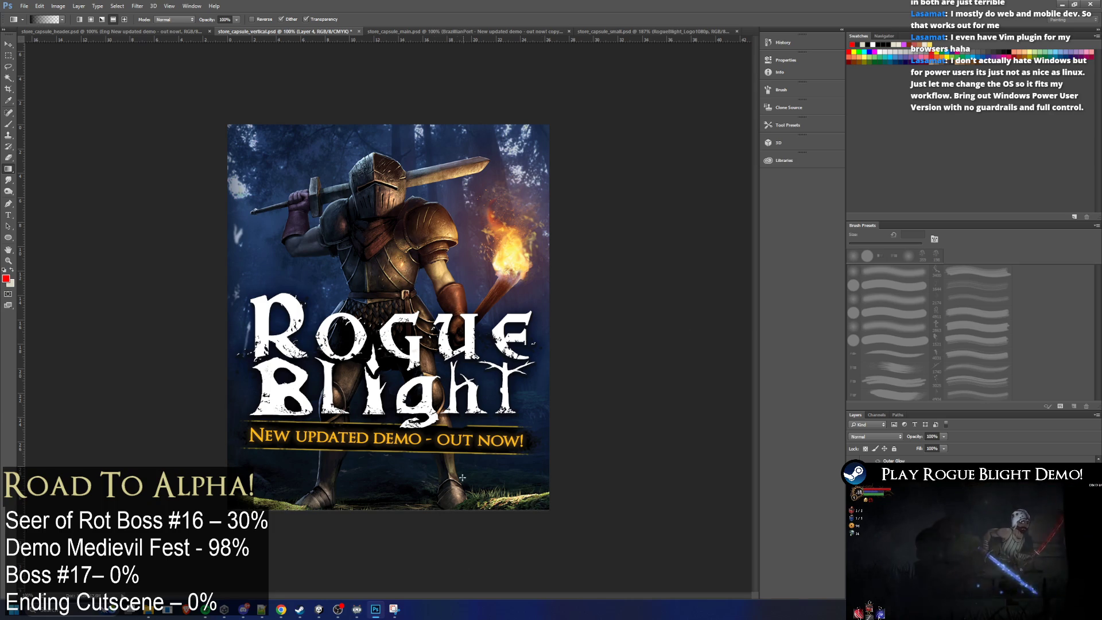
drag(398, 556, 396, 464)
scroll(517, 396, down, 2)
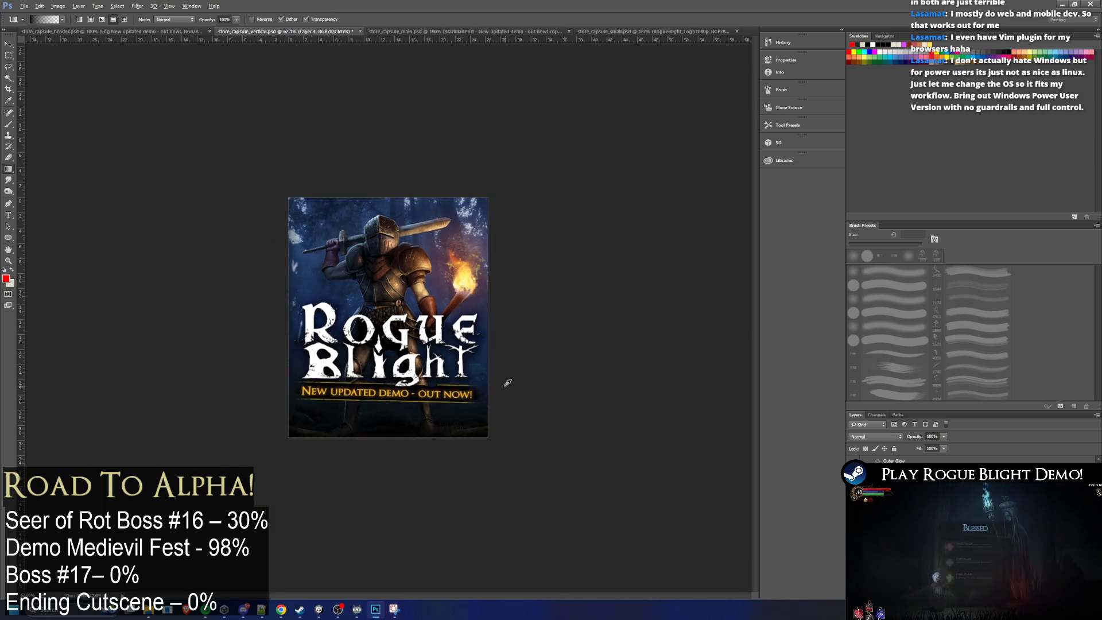
scroll(512, 384, down, 2)
scroll(511, 381, up, 2)
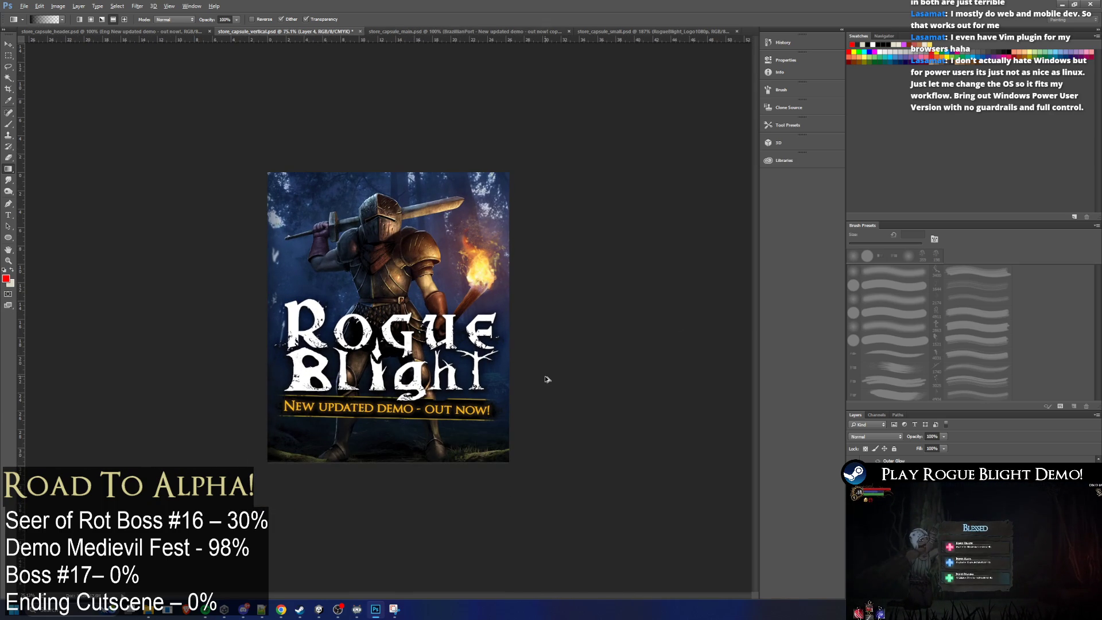
drag(413, 531, 382, 336)
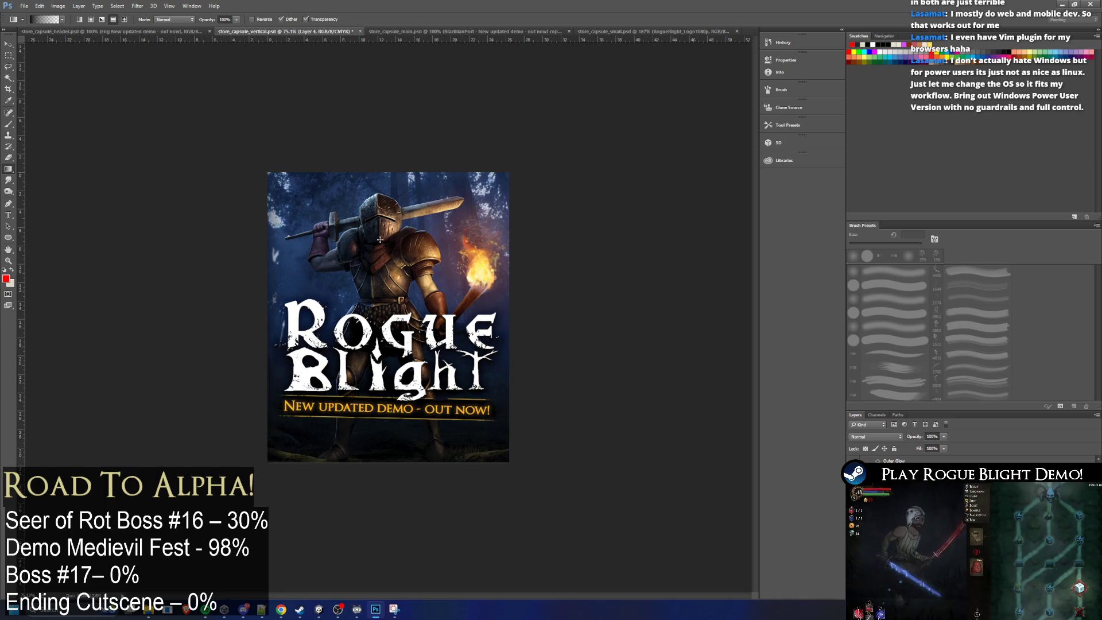
key(ctrl+z)
key(ctrl+z)
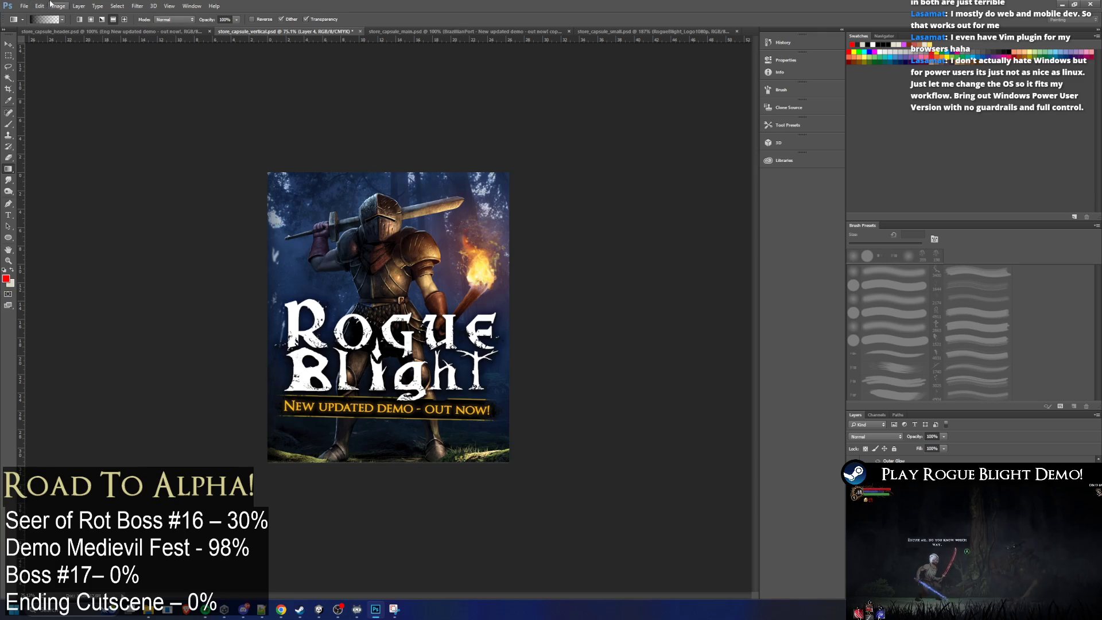
click(25, 7)
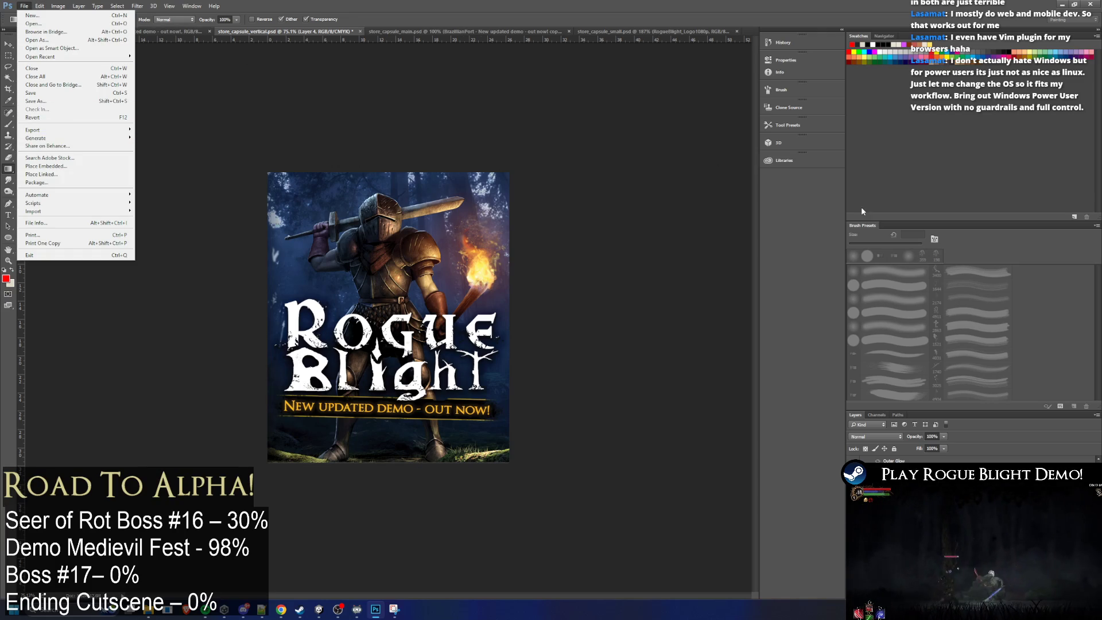
key(Escape)
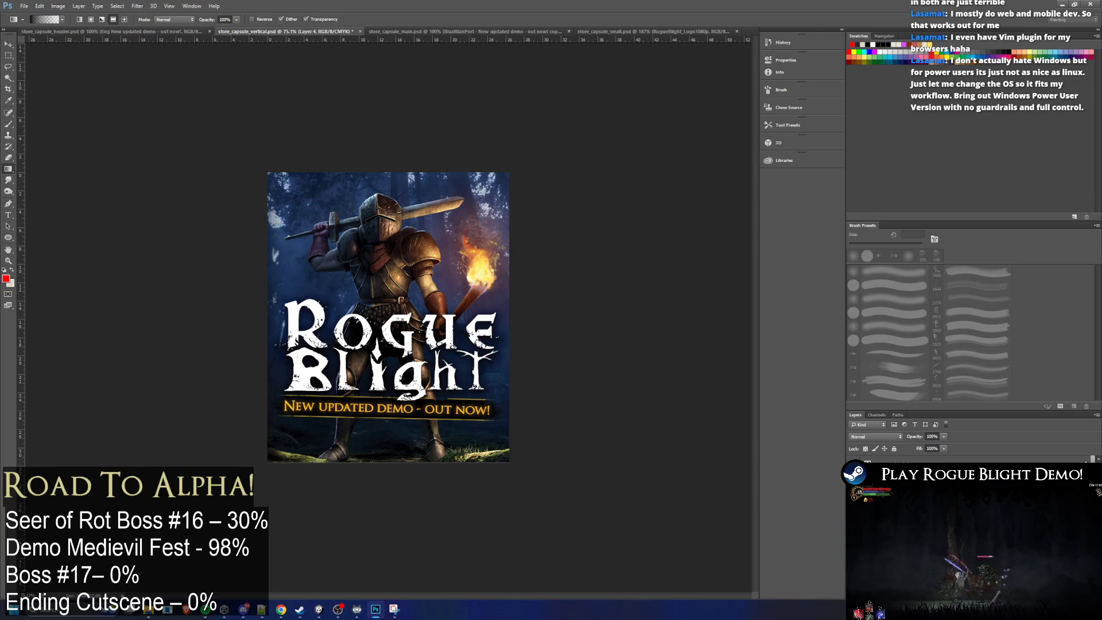
key(alt+bracketright)
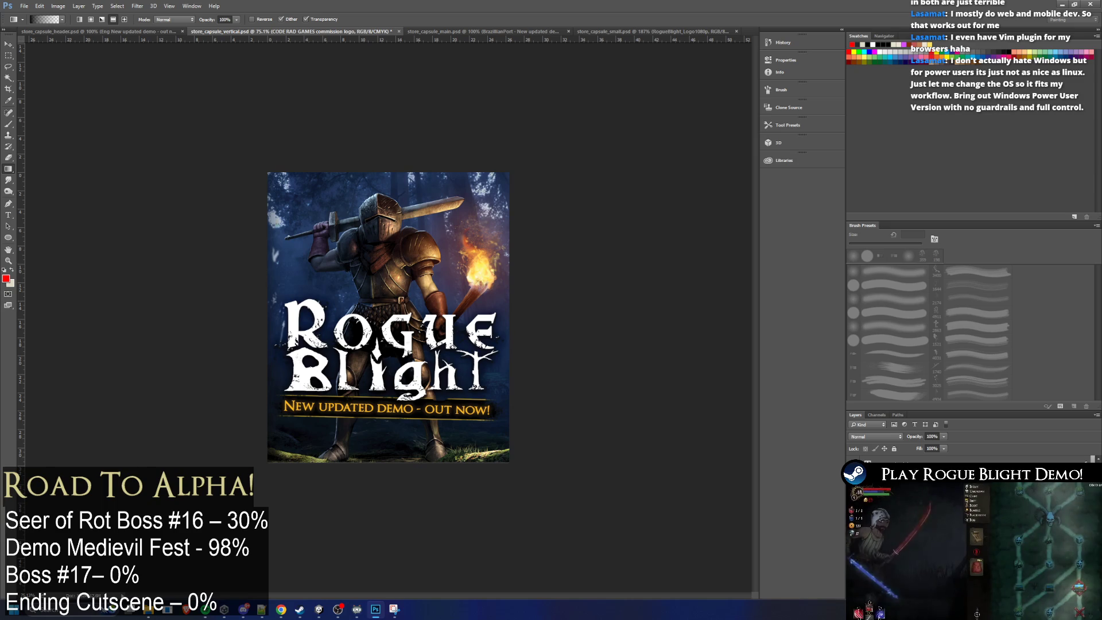
key(alt+bracketright)
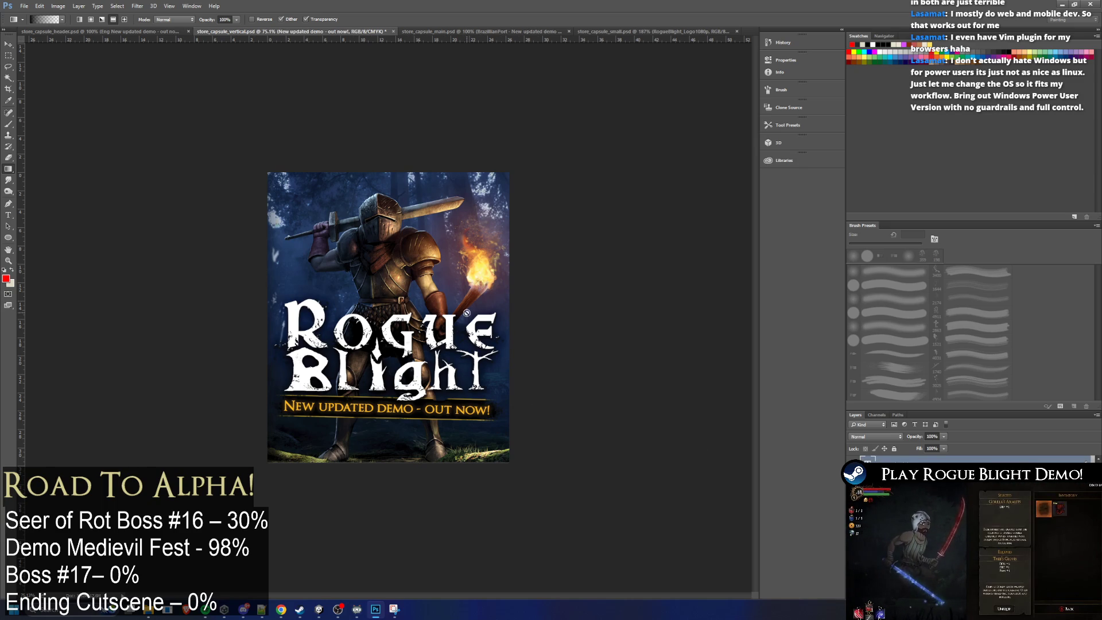
alt+scroll(466, 312, up, 5)
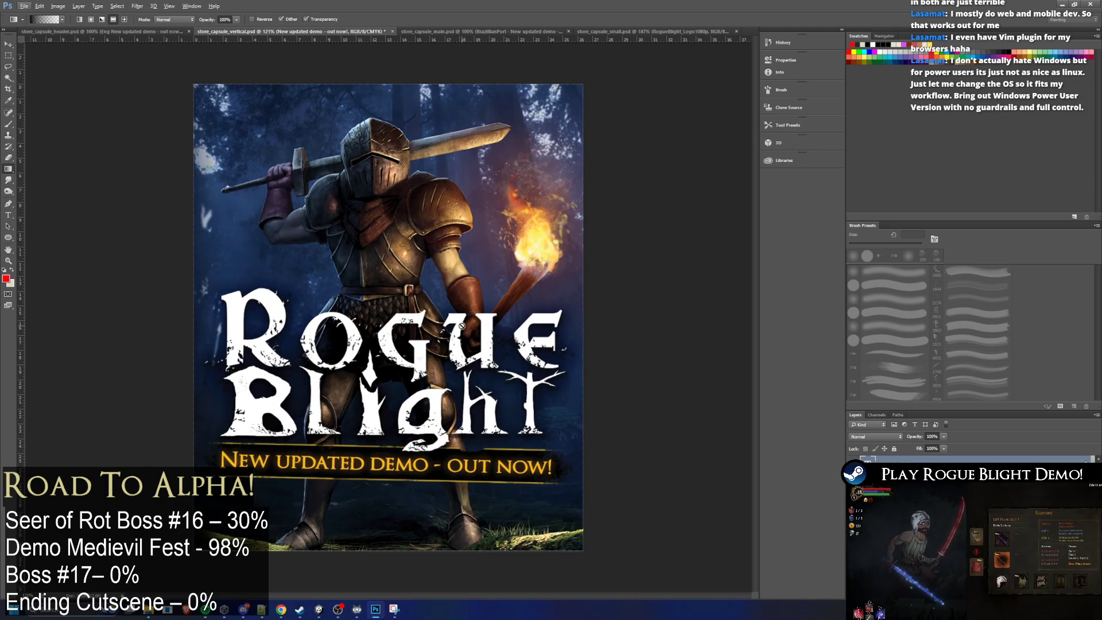
key(alt+Tab)
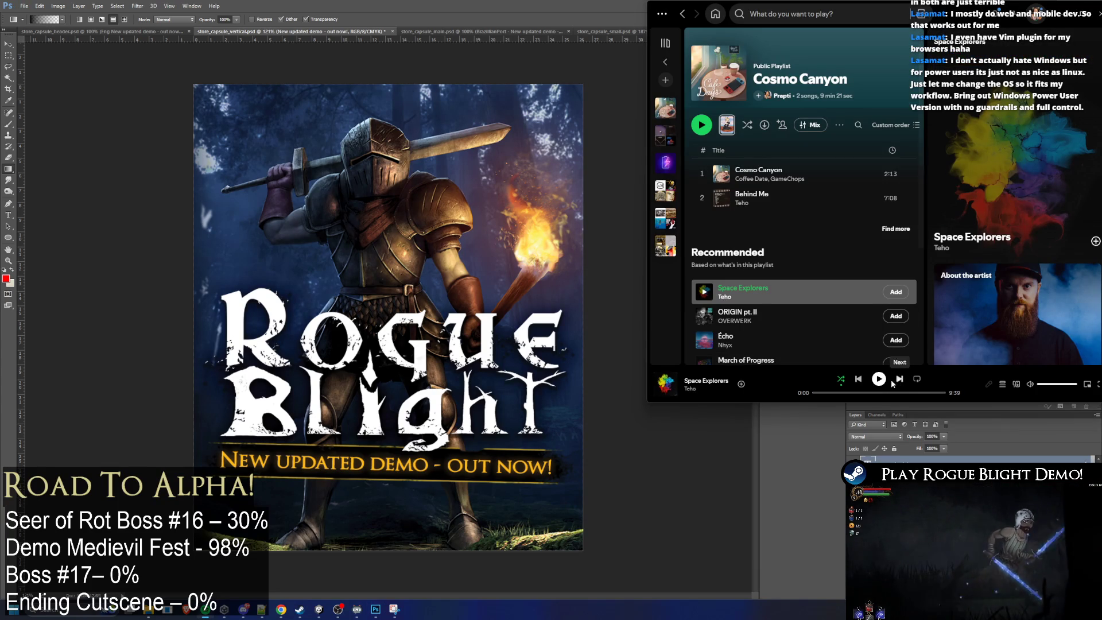
click(895, 383)
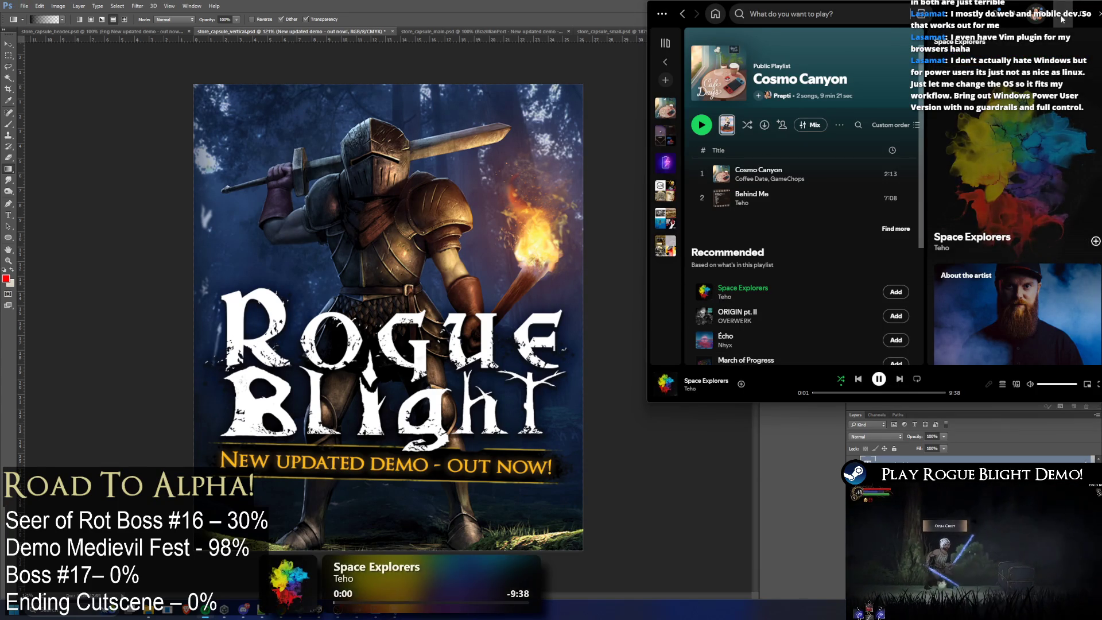
key(alt+Tab)
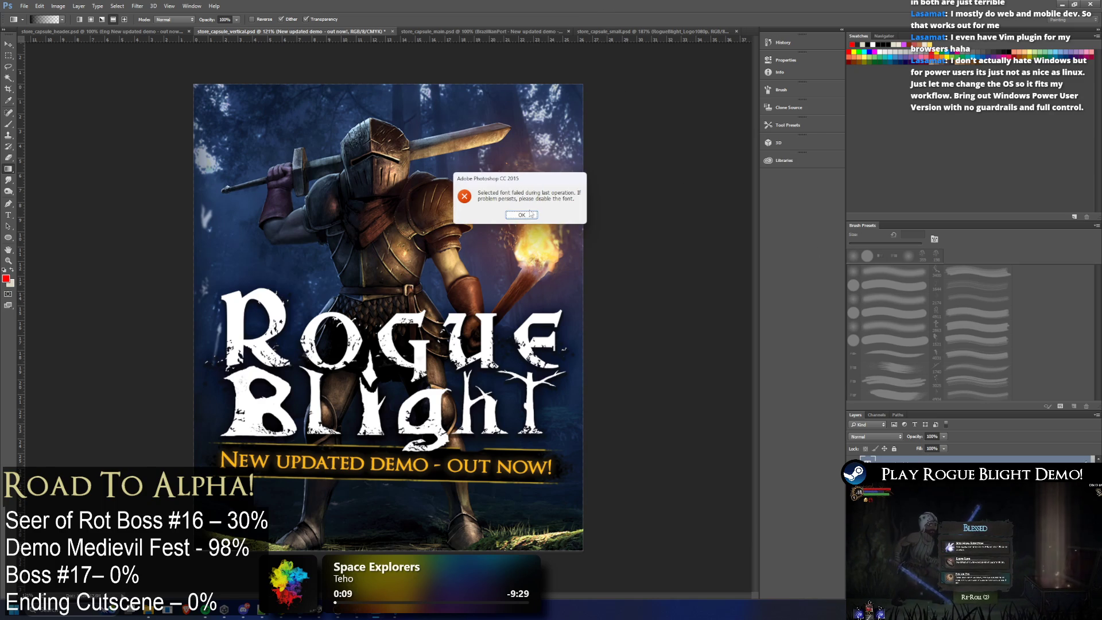
key(Return)
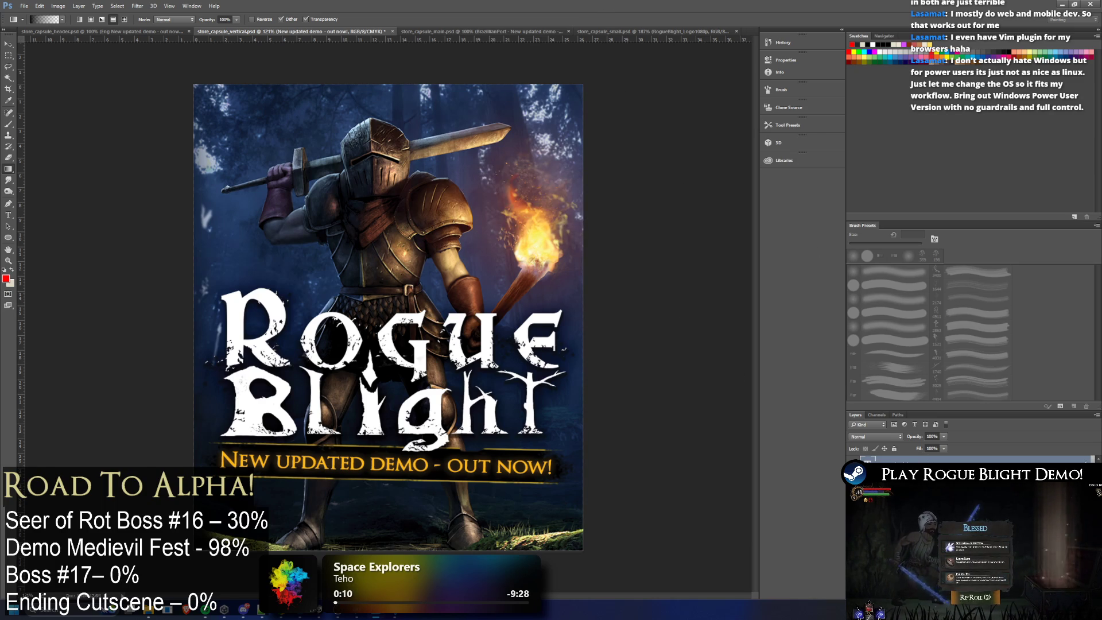
click(878, 470)
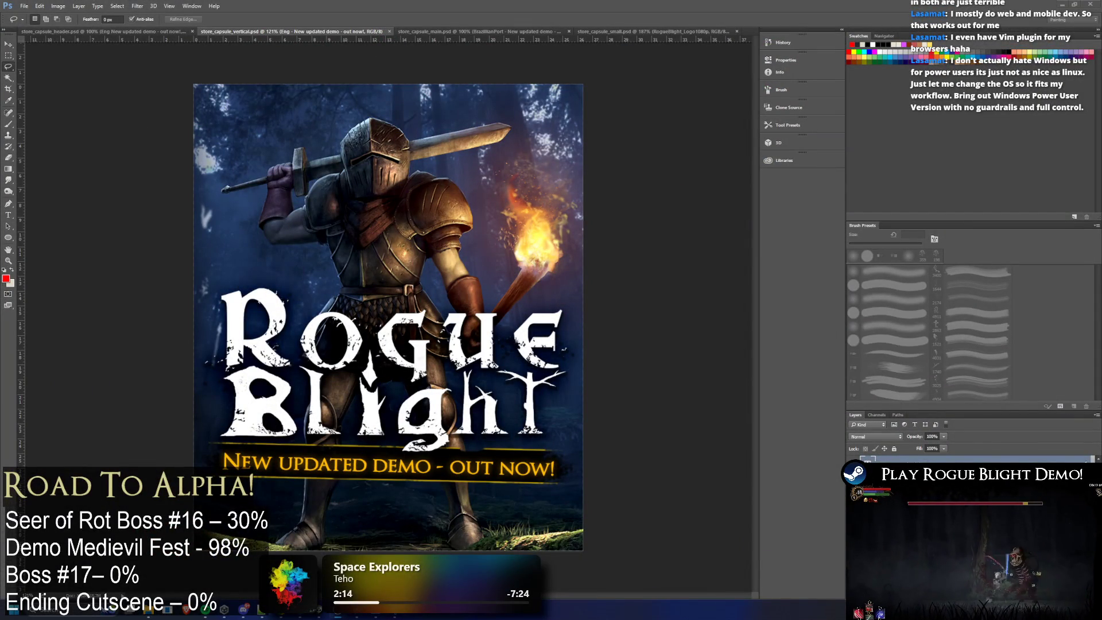
Step: Switch to the Move tool before saving the capsule
click(9, 48)
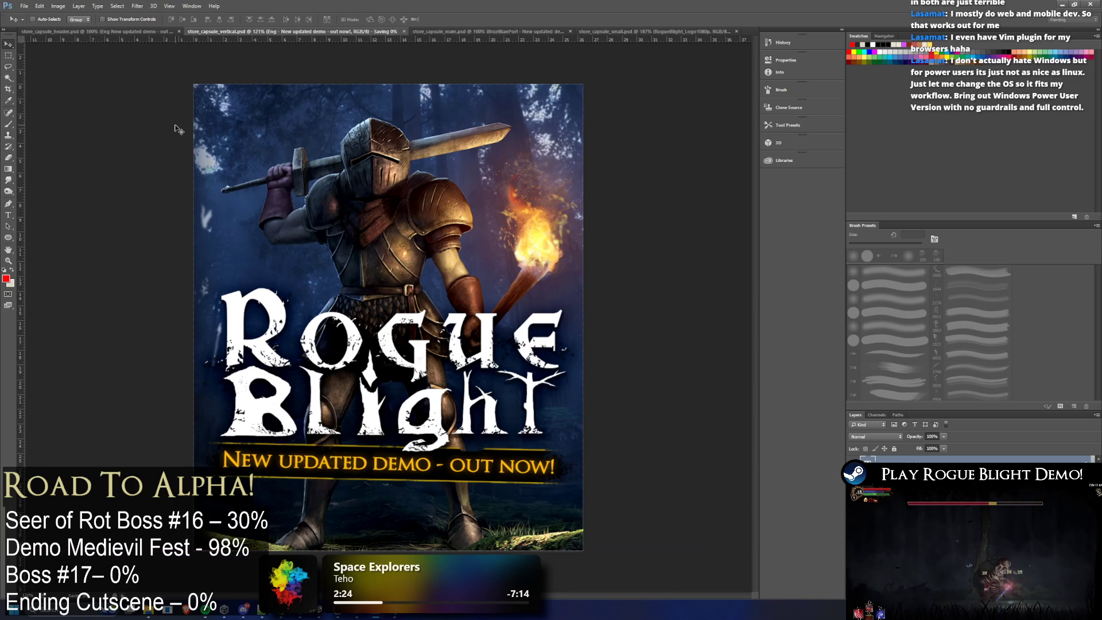
Step: Duplicate the English tagline layer on the vertical capsule
right_click(930, 460)
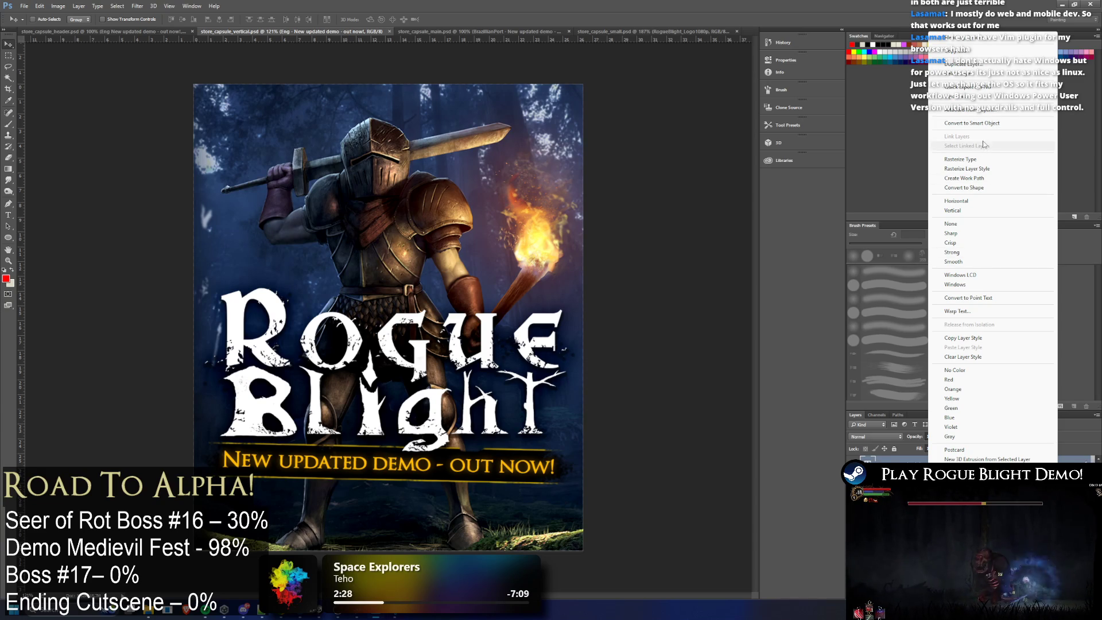
click(118, 36)
click(120, 33)
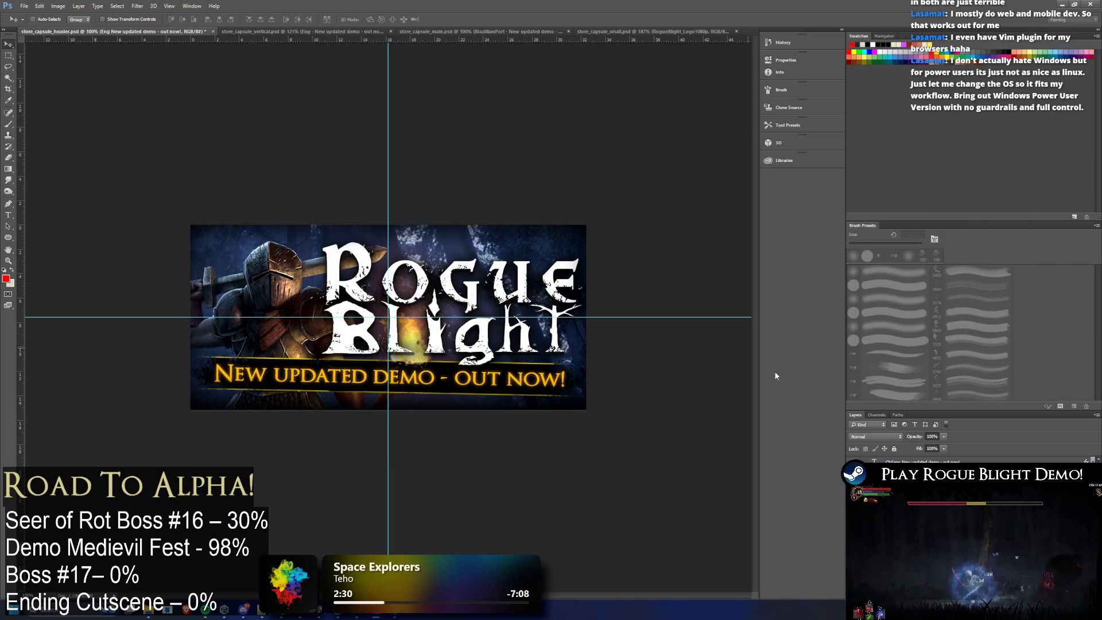
click(346, 32)
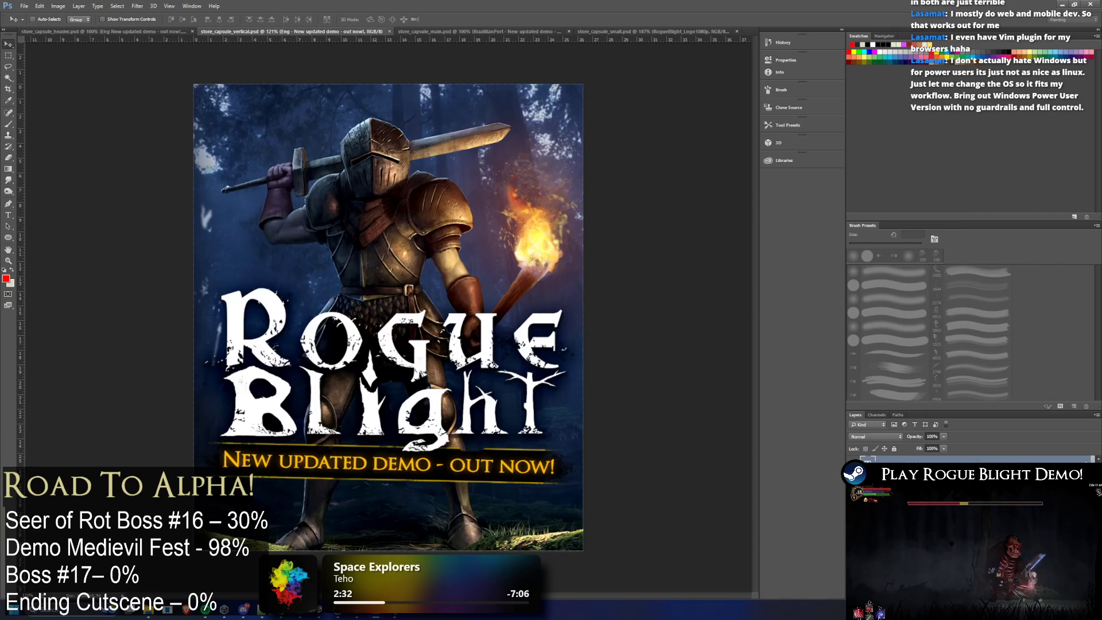
right_click(900, 459)
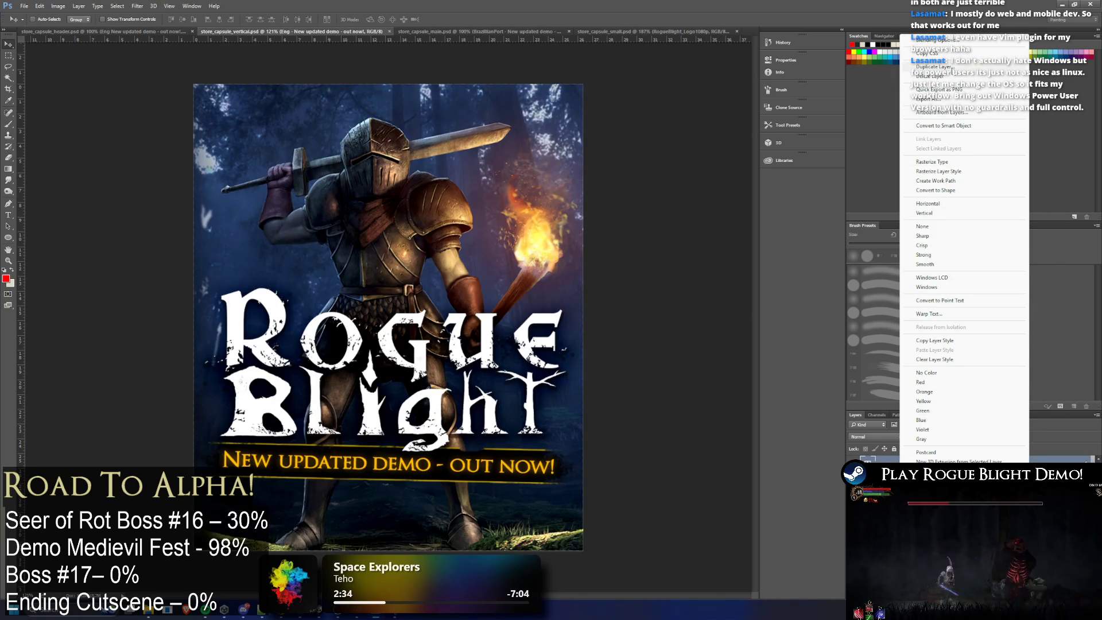
click(934, 66)
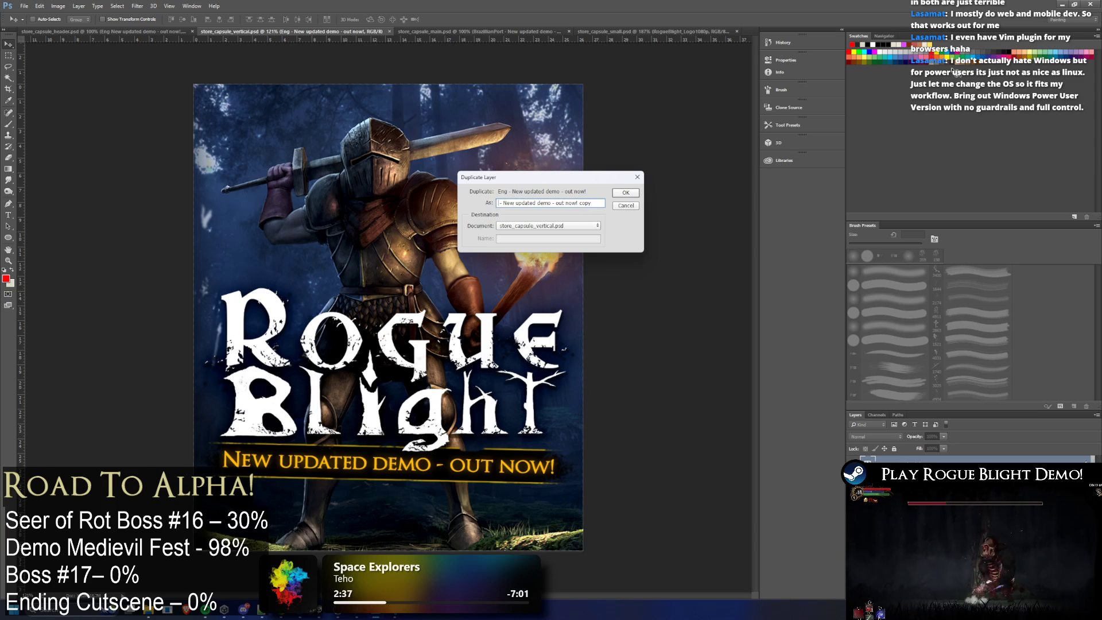
key(Return)
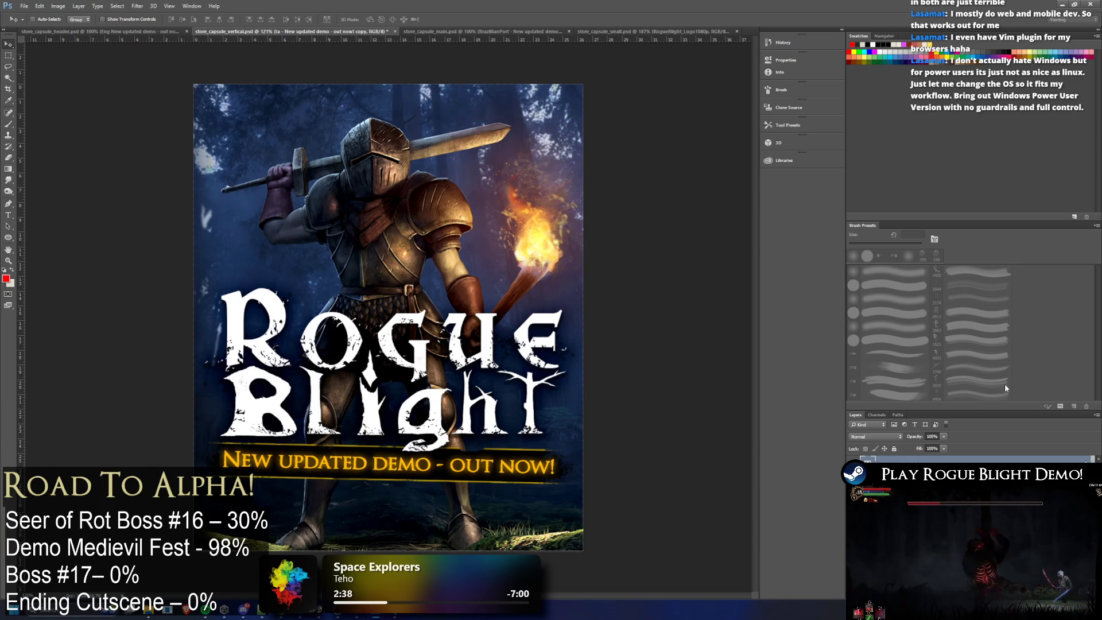
Step: Copy the Italian tagline text 'Nuova demo aggiornata' from the header capsule document
click(115, 33)
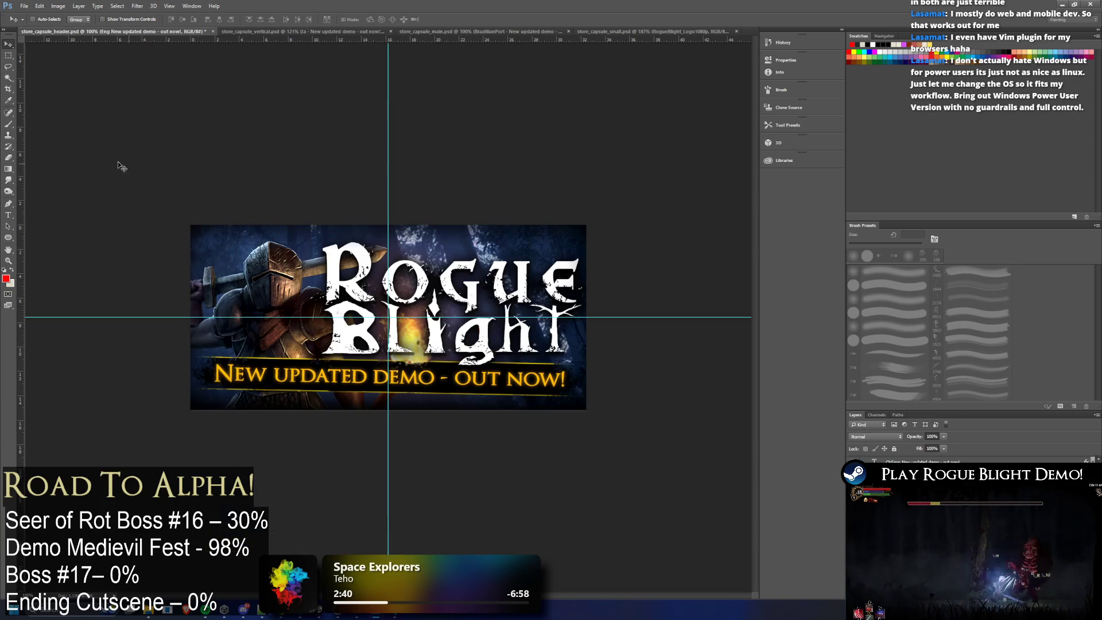
click(8, 215)
click(390, 384)
key(ctrl+a)
text(Nuova demo aggiornata)
key(ctrl+a)
click(292, 33)
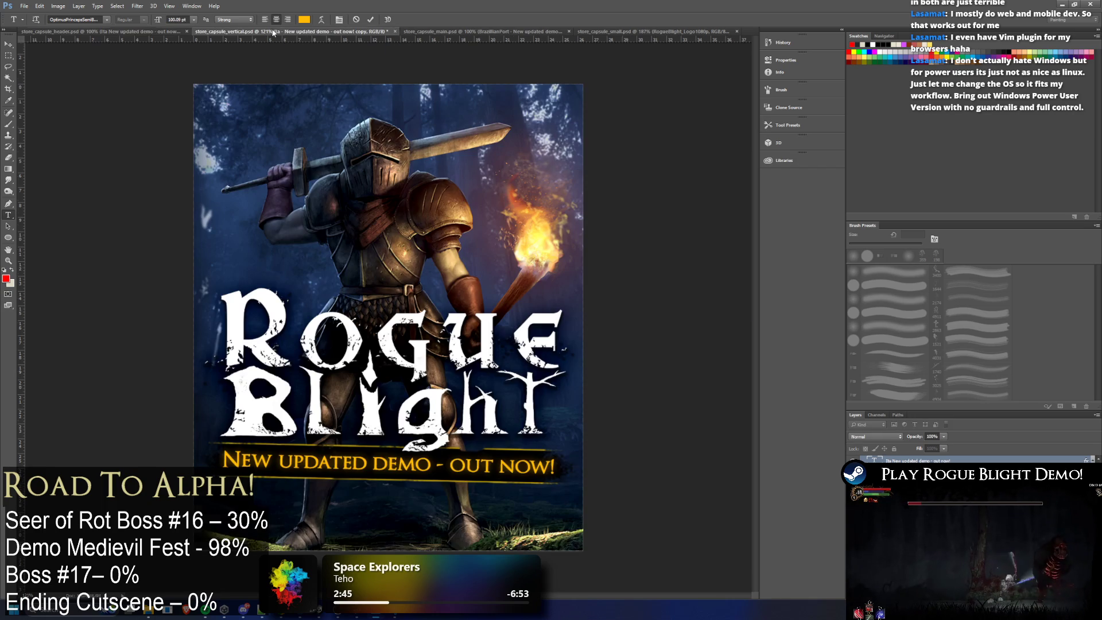
Step: Replace the duplicate's text with the Italian tagline and shrink its font size to fit under the logo
click(398, 465)
key(ctrl+a)
key(ctrl+v)
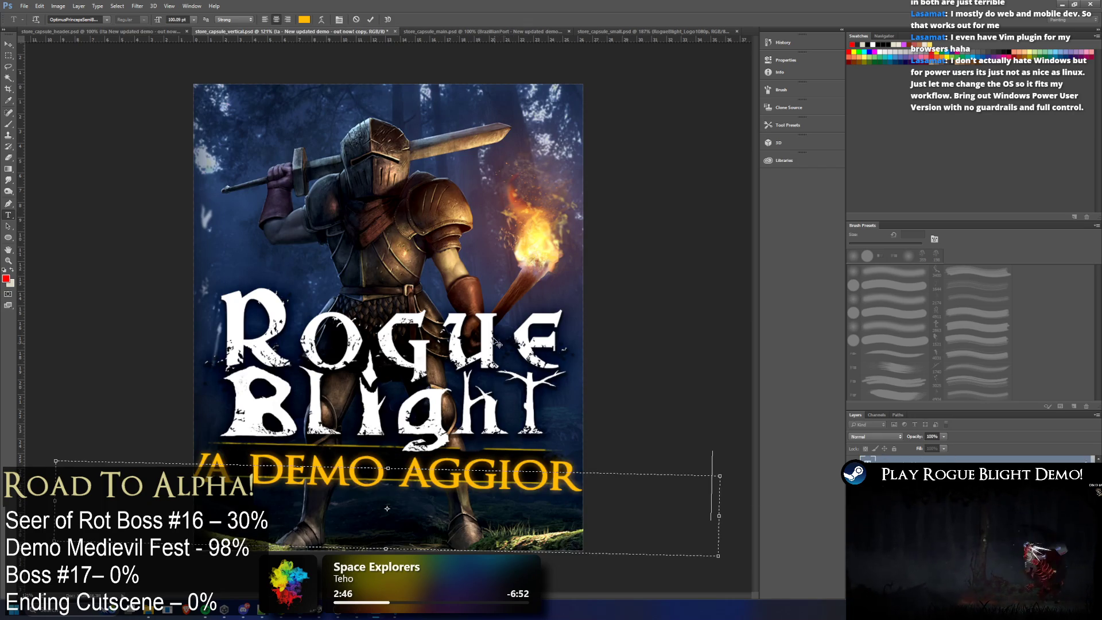
key(ctrl+a)
click(191, 21)
text(100)
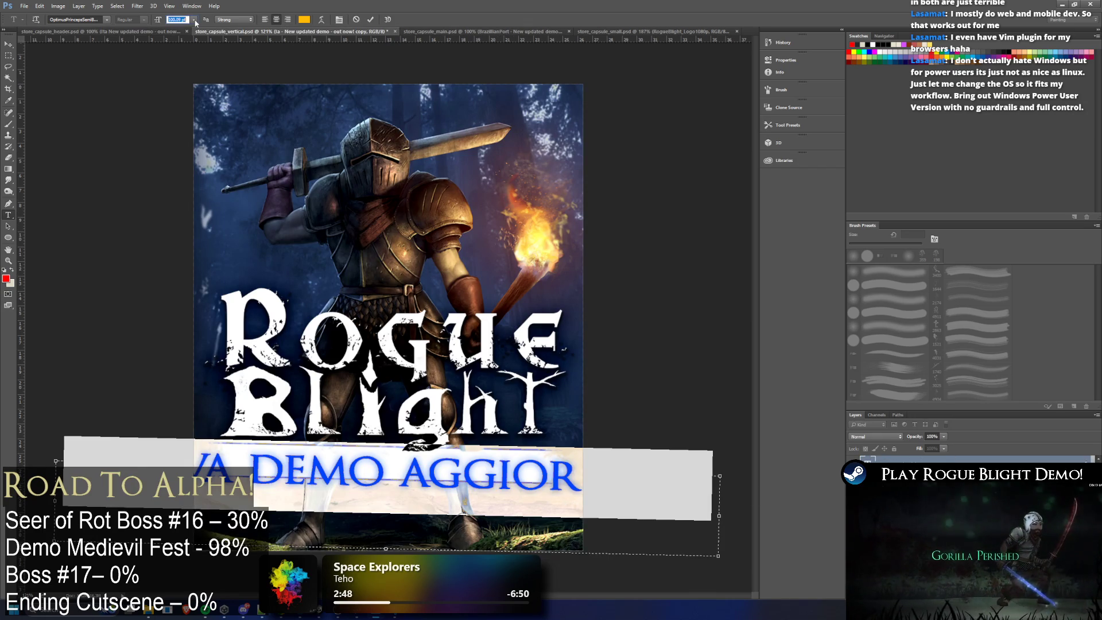
key(Return)
key(Down)
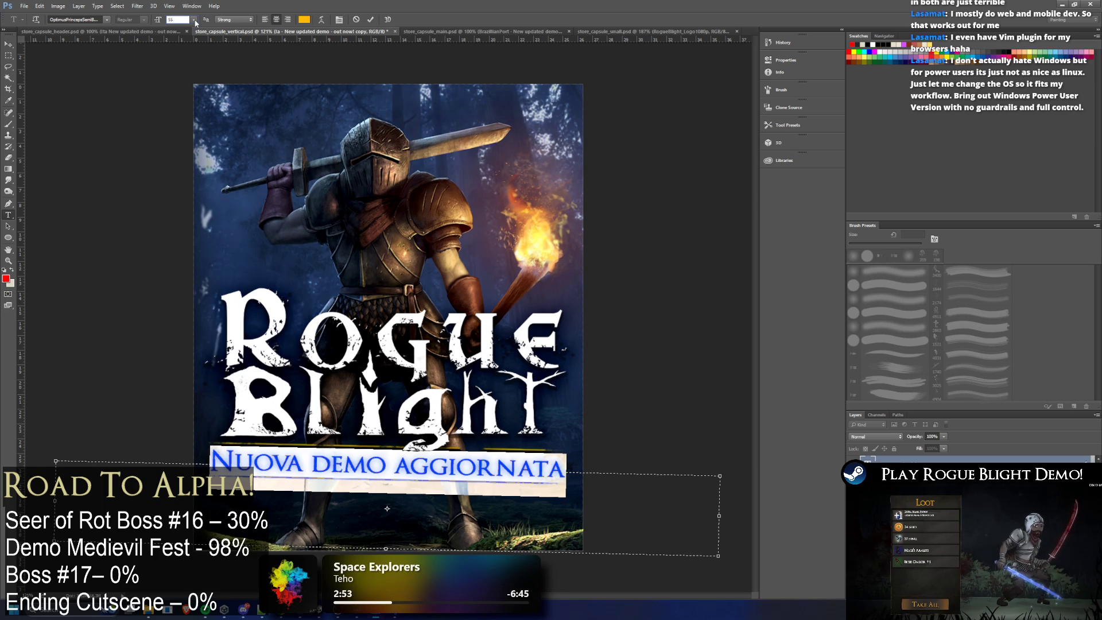
text(1)
text(5)
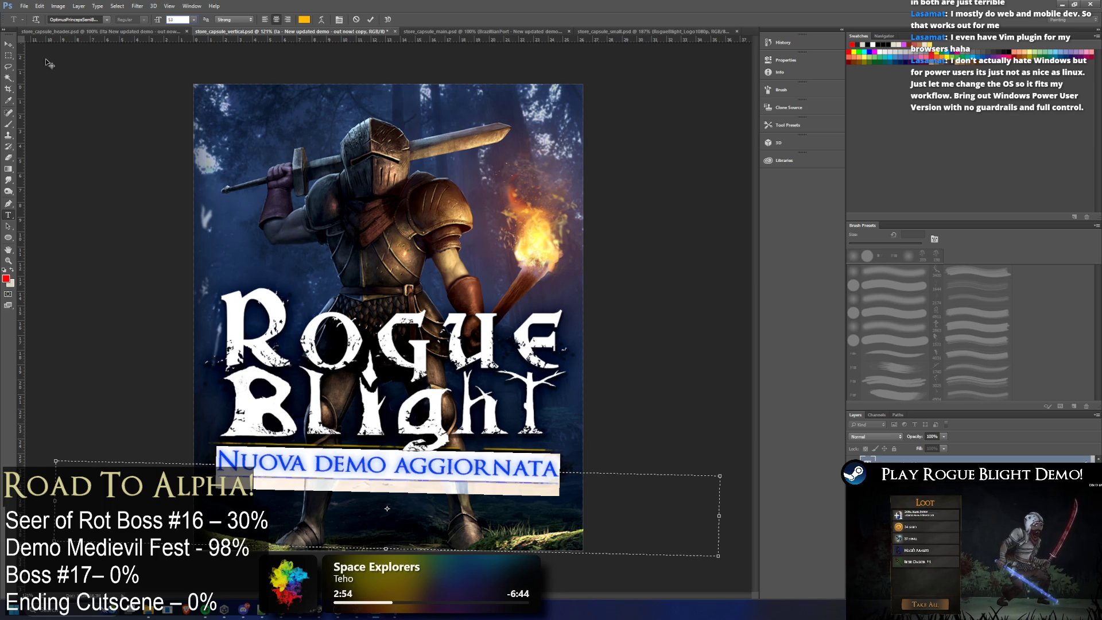
click(7, 59)
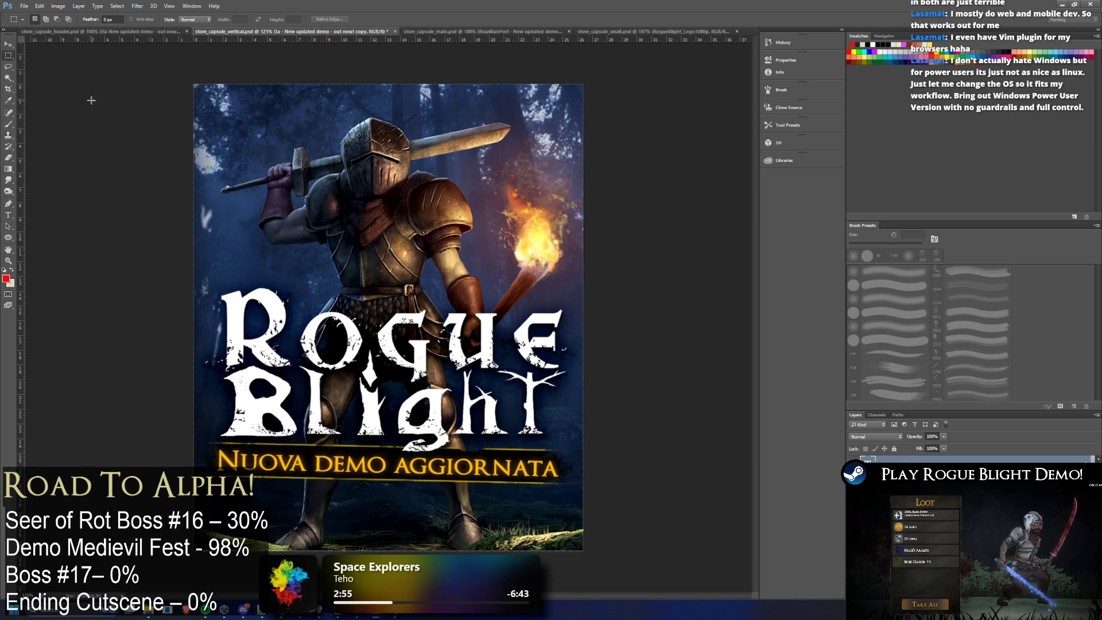
click(8, 44)
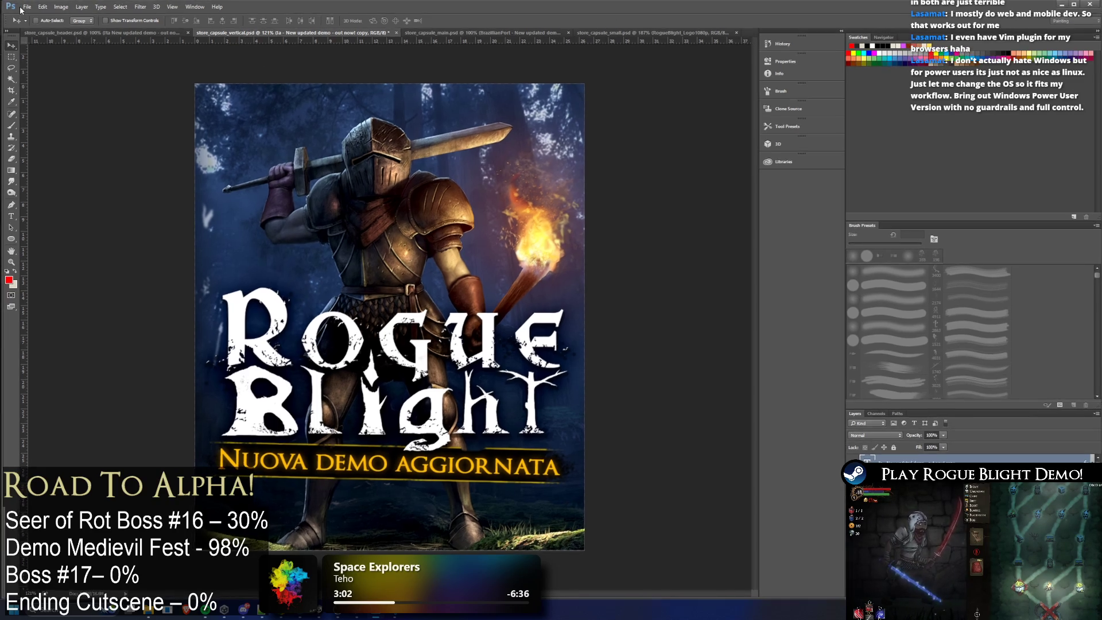
key(super+Left)
key(super+Up)
key(super+Up)
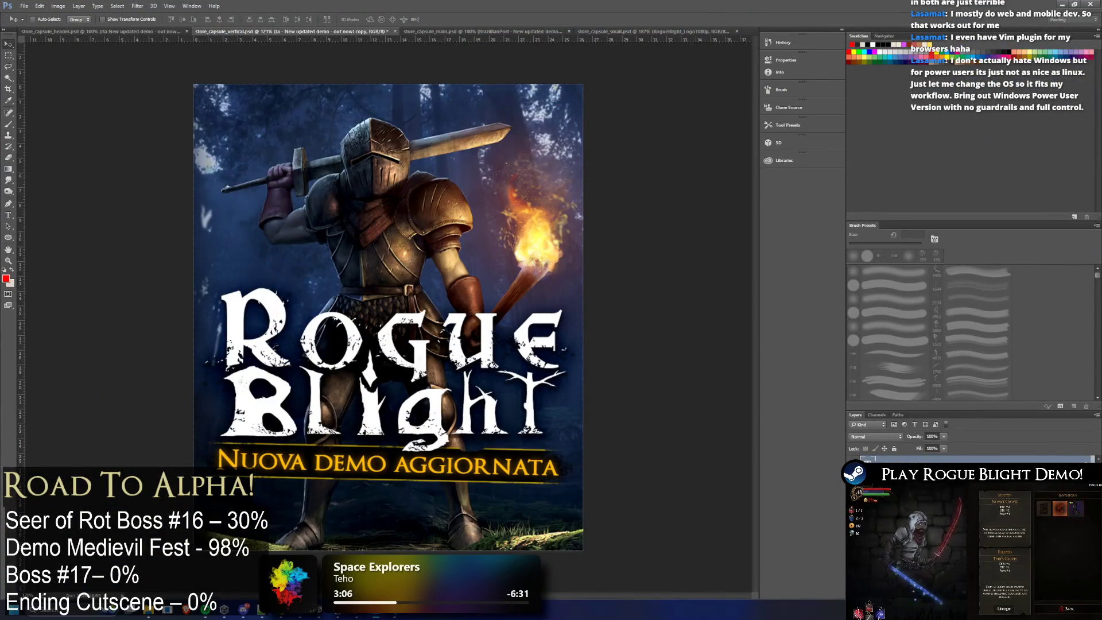
click(163, 31)
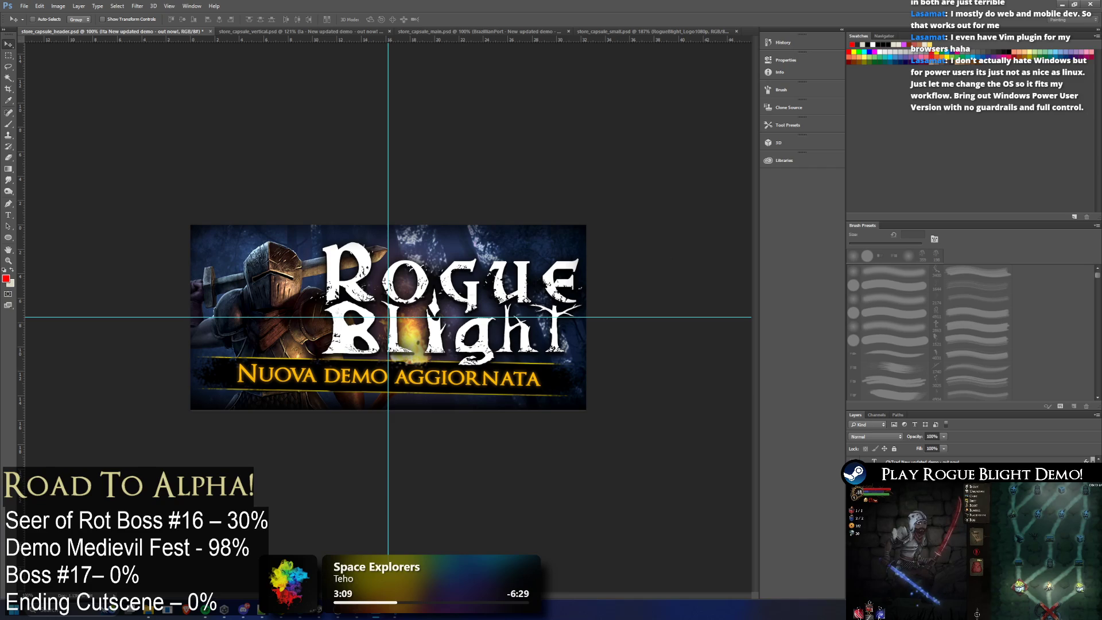
key(ctrl+comma)
key(alt+bracketleft)
key(ctrl+comma)
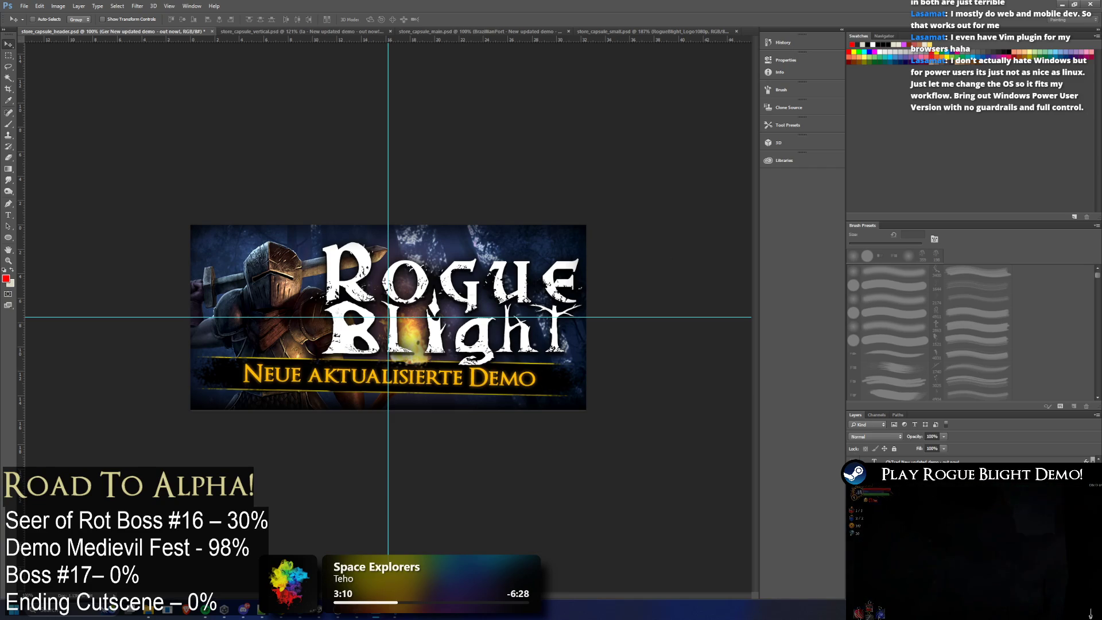
double_click(873, 459)
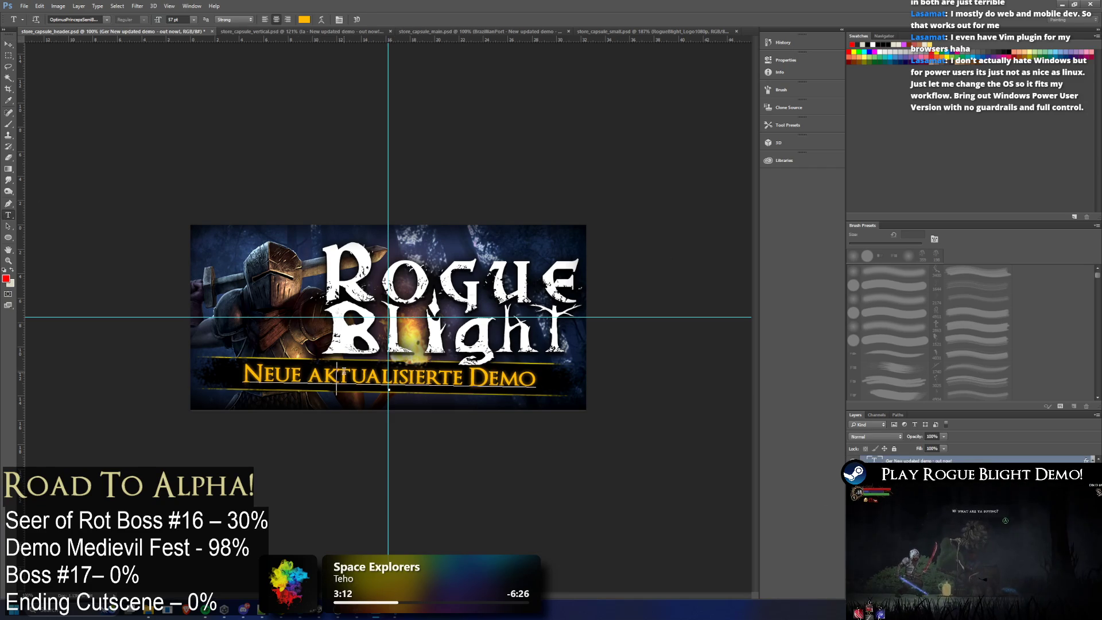
click(263, 32)
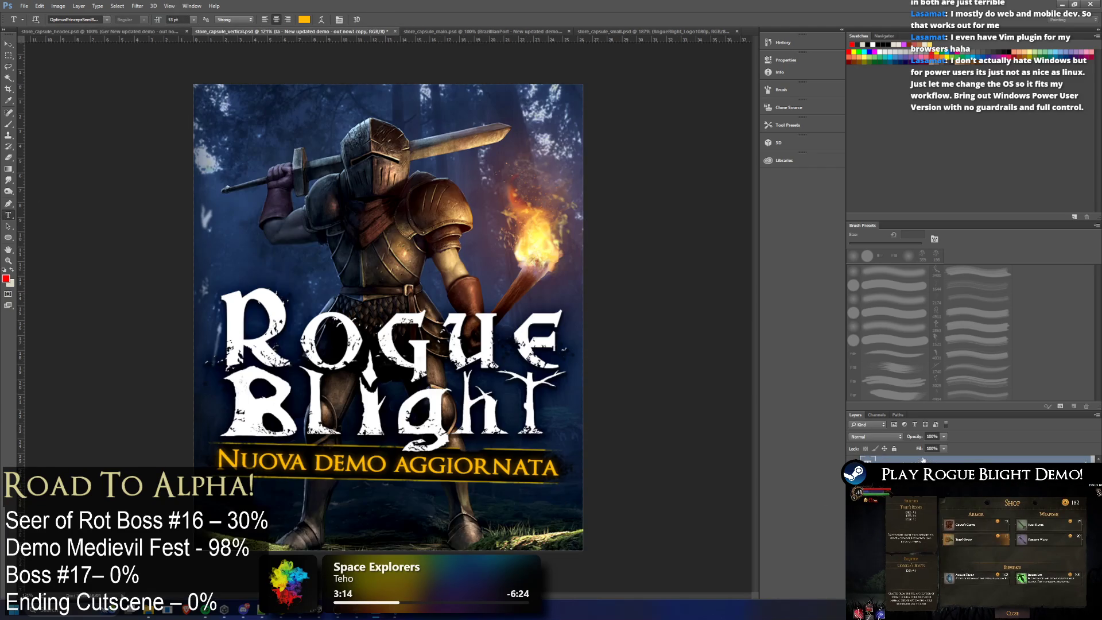
right_click(911, 460)
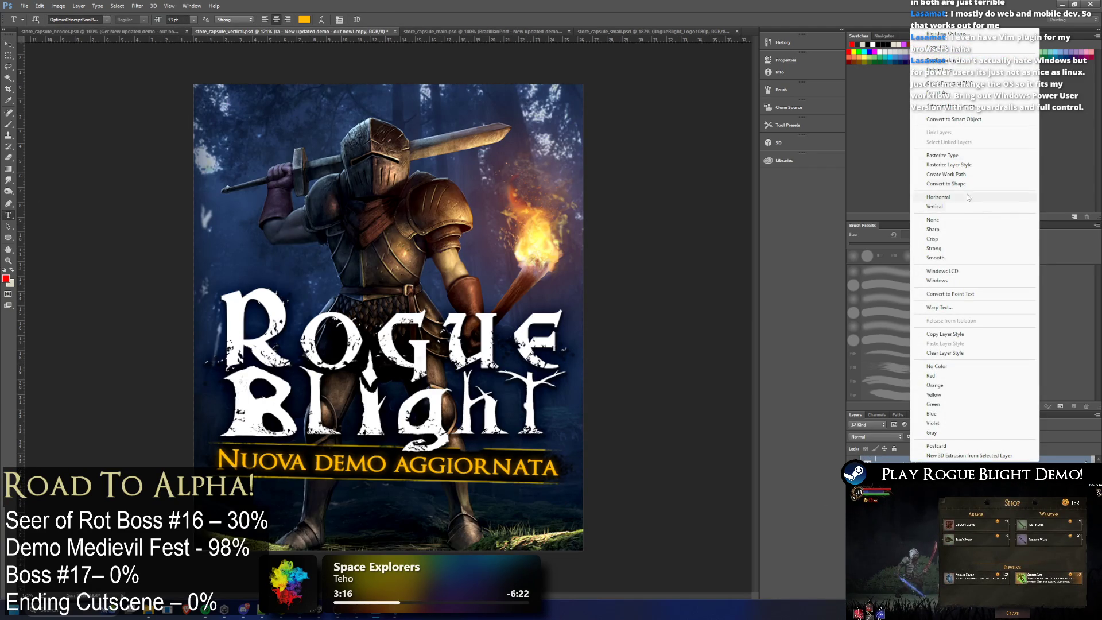
Step: Duplicate the tagline layer as German and paste 'Neue aktualisierte Demo' into it
click(934, 61)
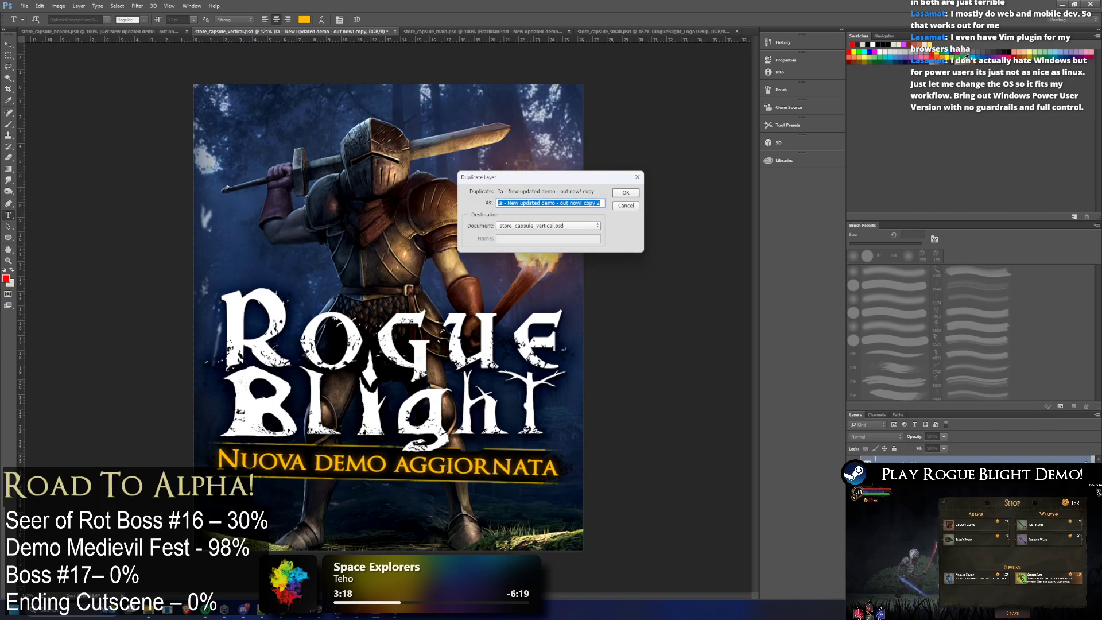
key(Return)
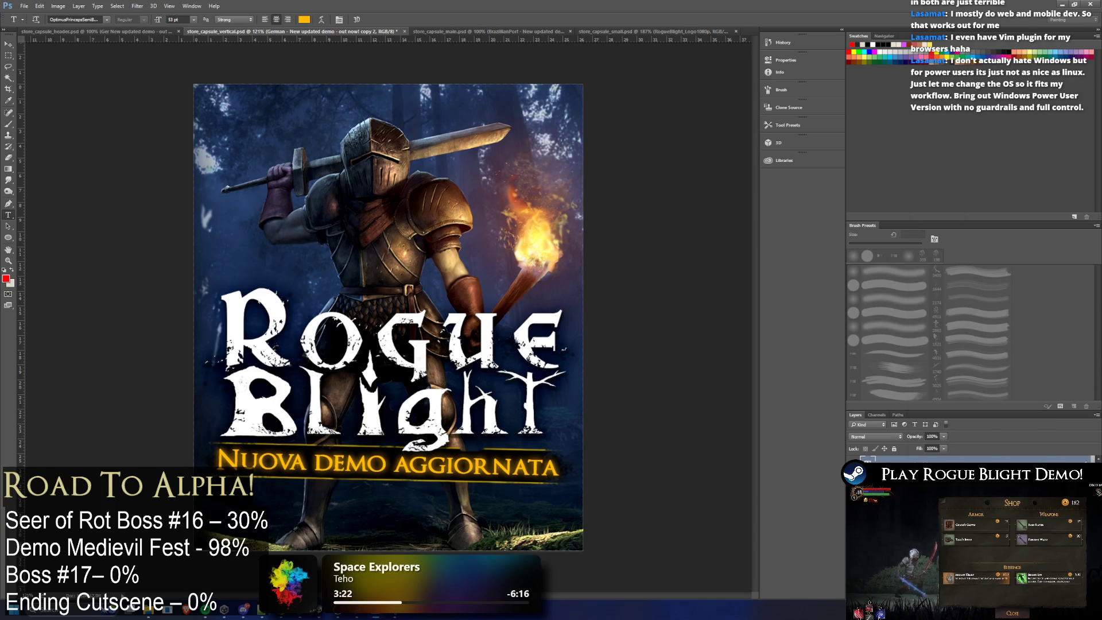
click(355, 443)
key(ctrl+a)
key(ctrl+v)
key(ctrl+a)
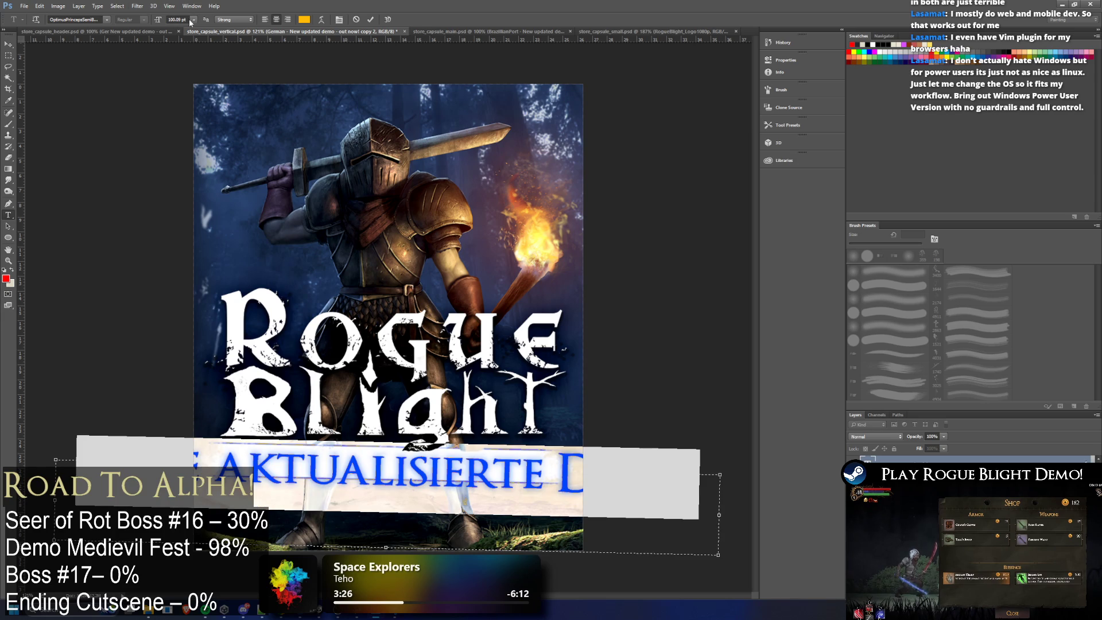
text(4)
Step: Tune the German tagline's font size down to about 54 pt, commit it, then hide the layer
key(Return)
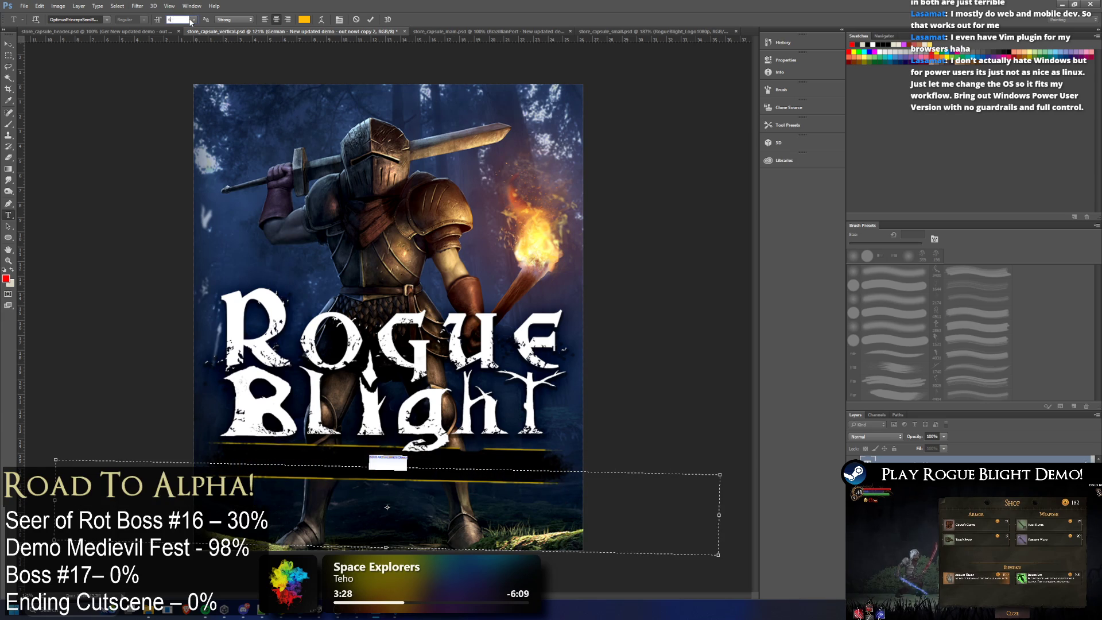
text(60)
key(Return)
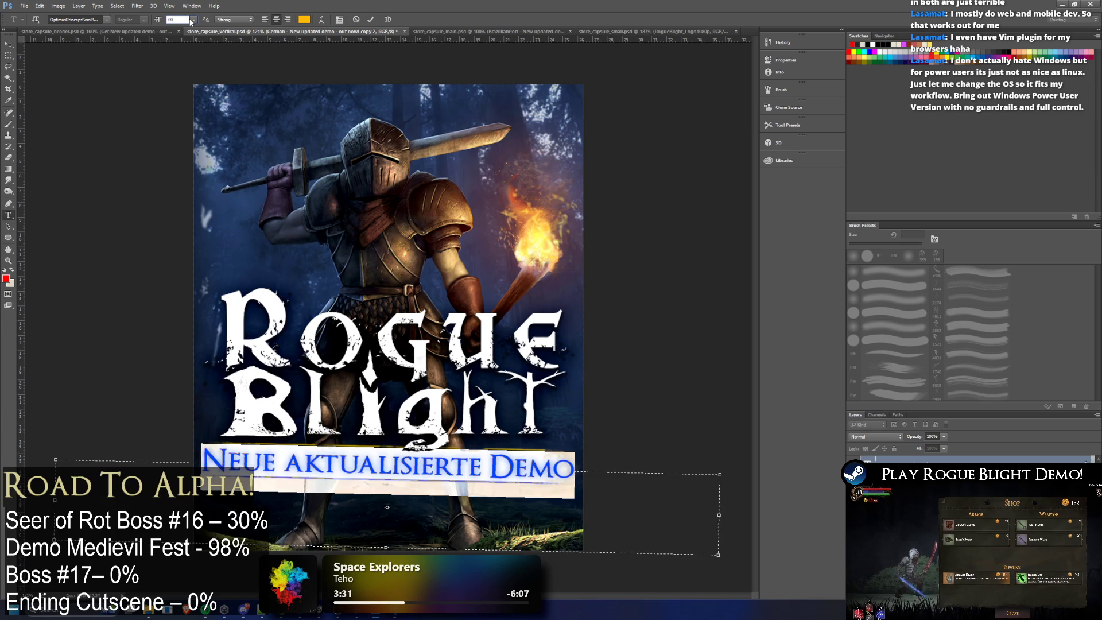
text(5)
key(Return)
text(55)
key(Return)
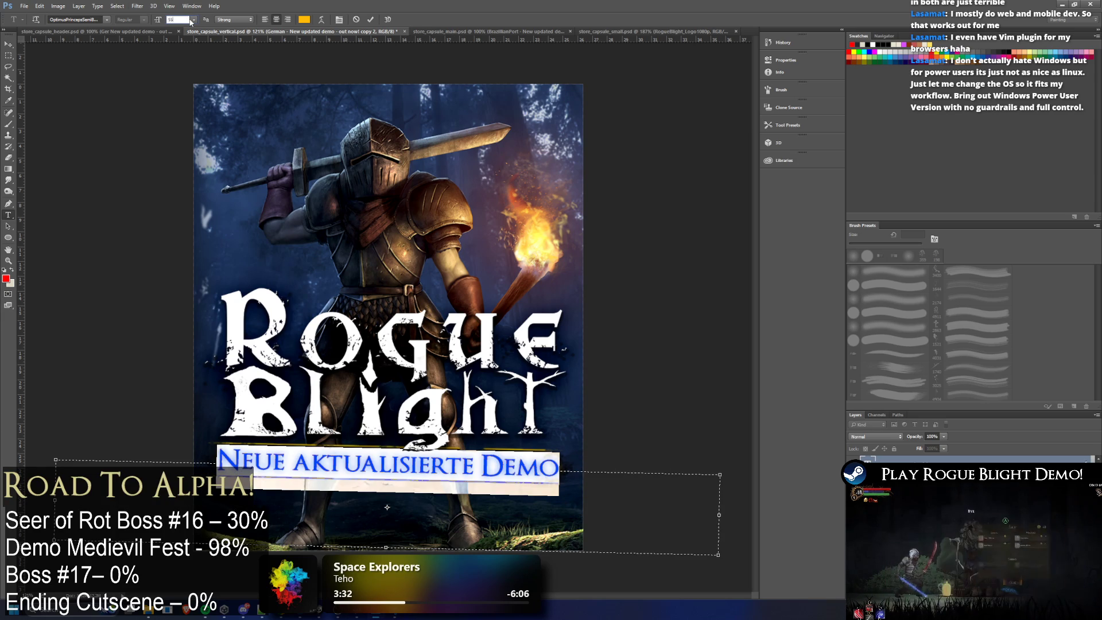
text(54)
key(Return)
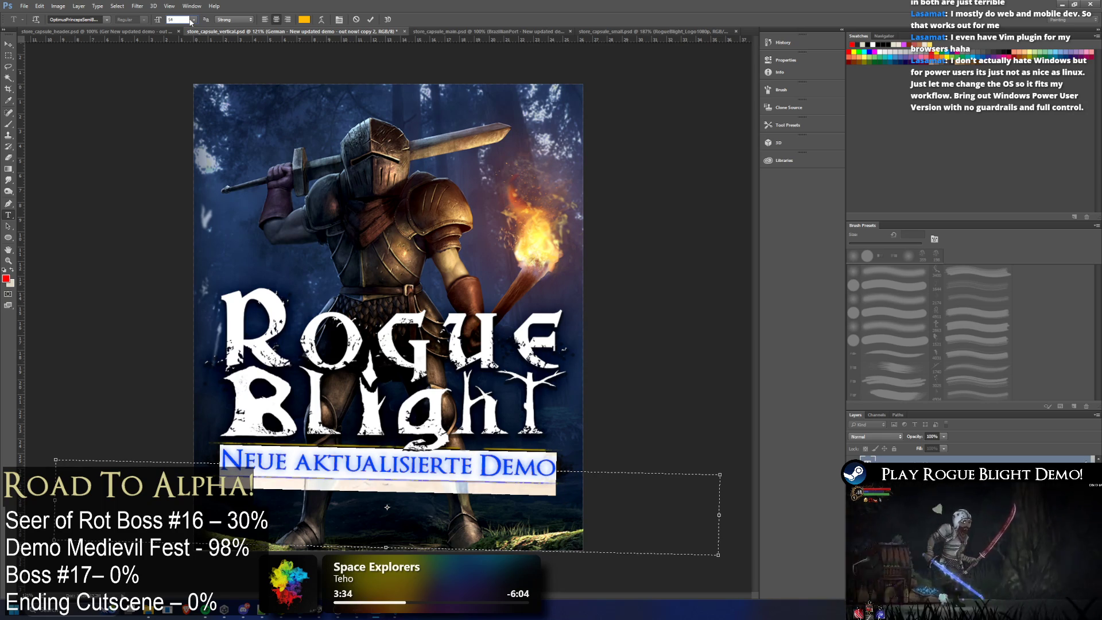
key(ctrl+Return)
key(l)
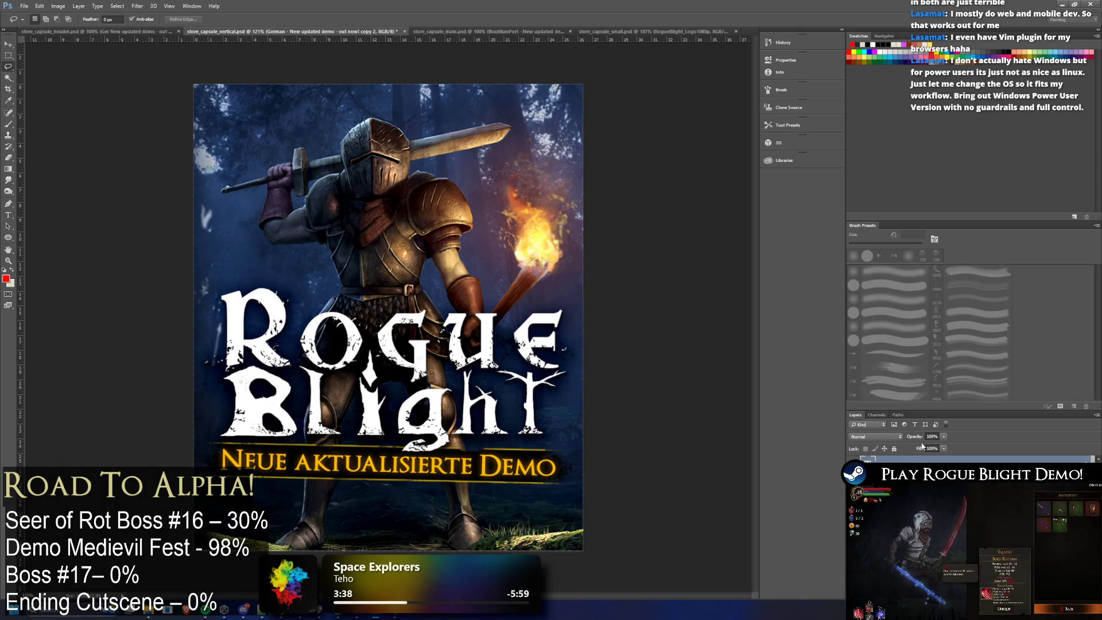
click(854, 460)
Step: Copy the Spanish tagline text from the header banner document and return to the vertical capsule
right_click(898, 463)
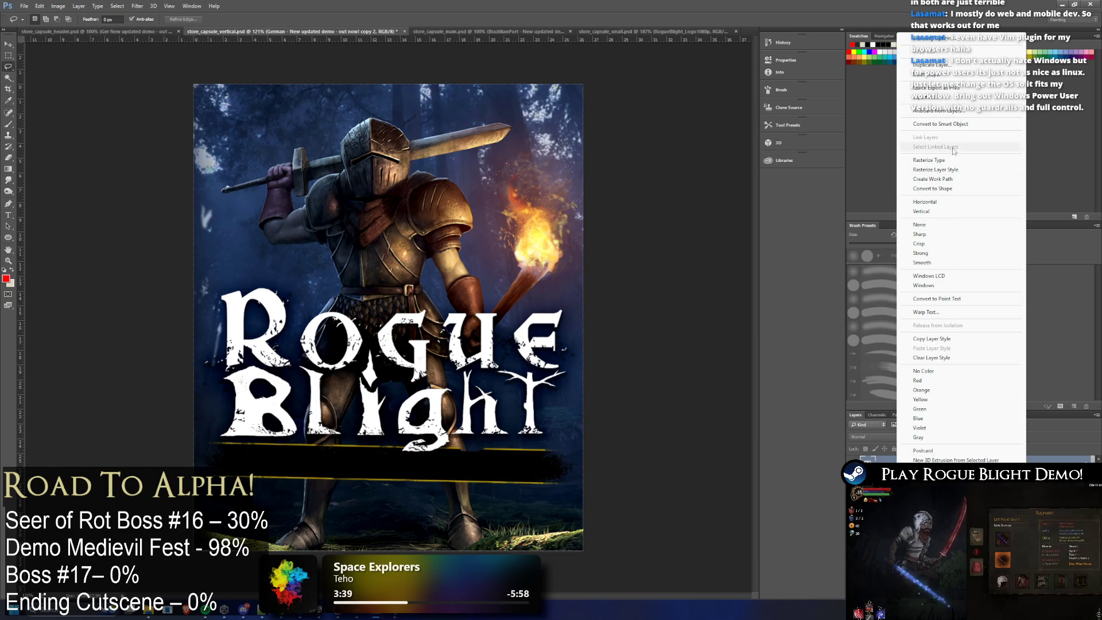
click(140, 31)
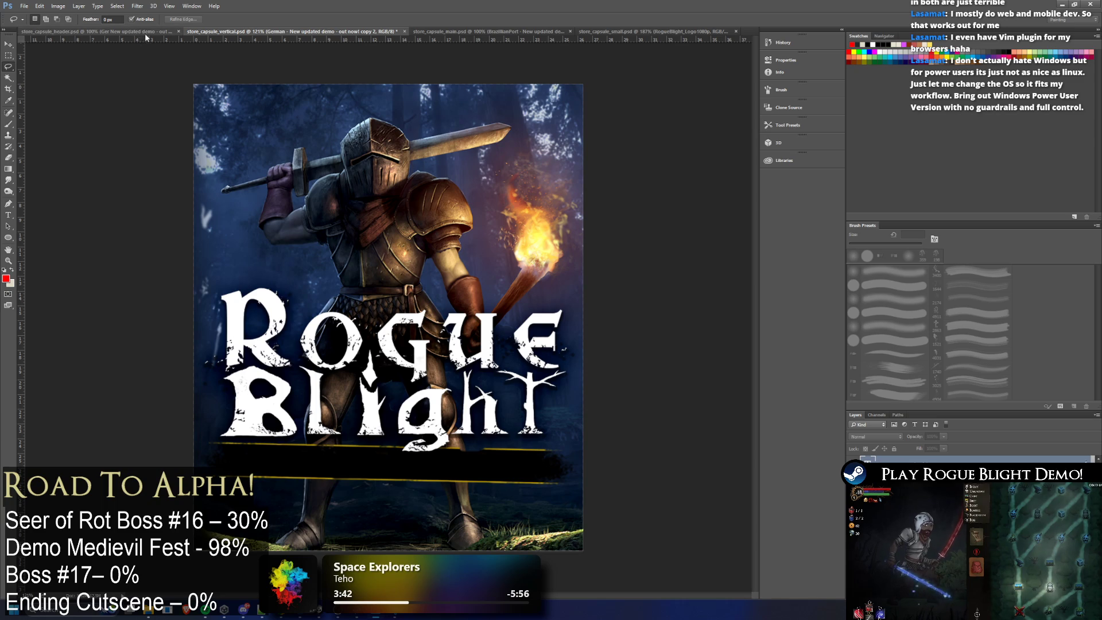
click(852, 482)
click(852, 499)
click(895, 482)
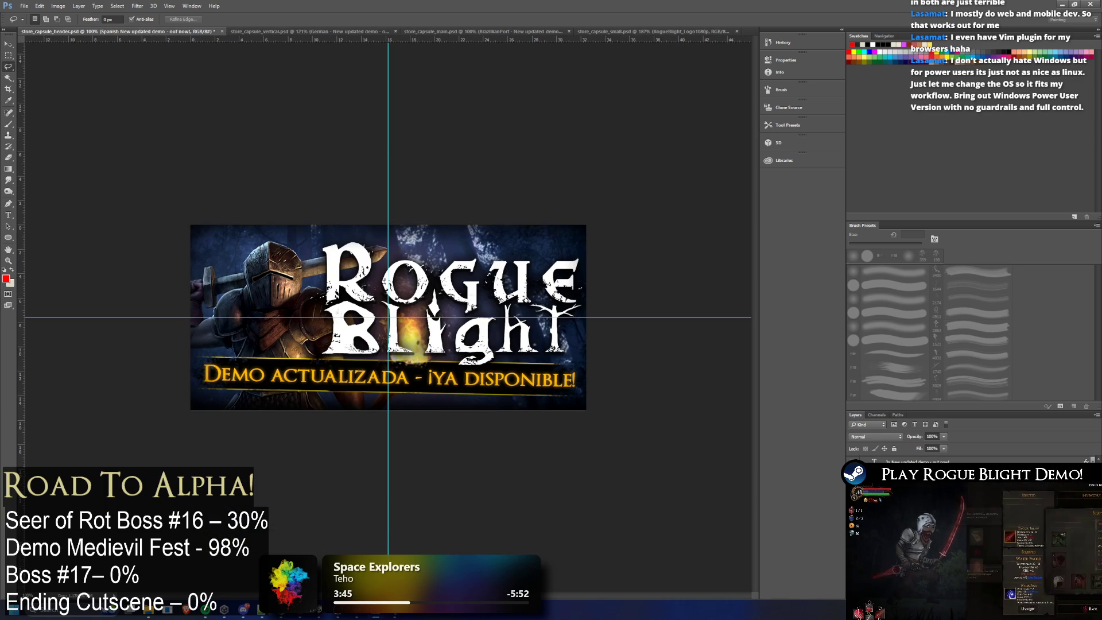
double_click(875, 458)
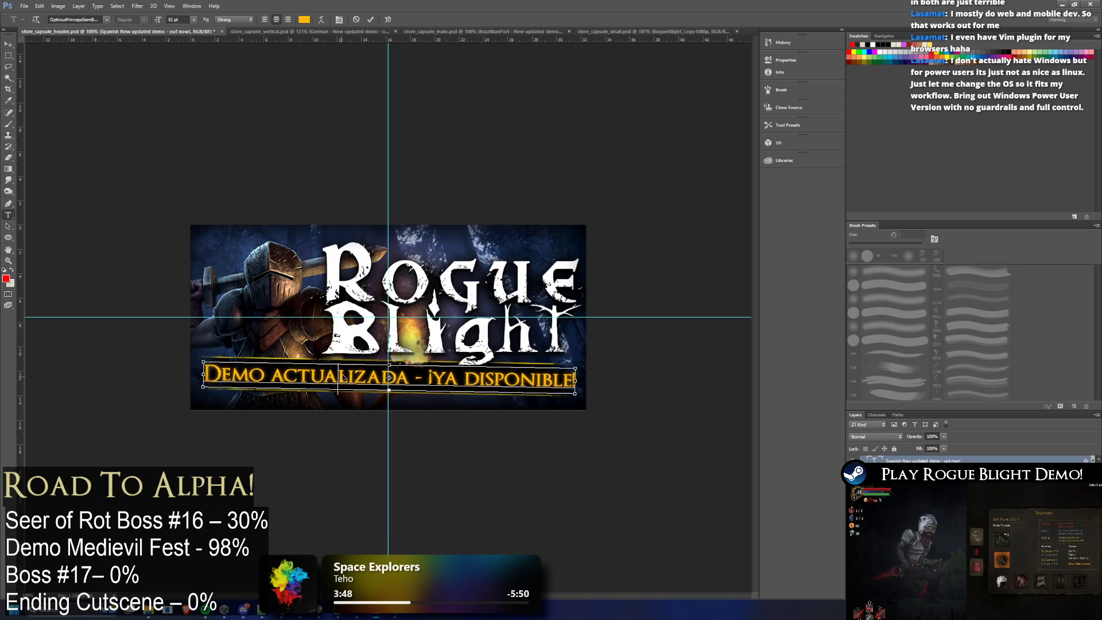
click(316, 33)
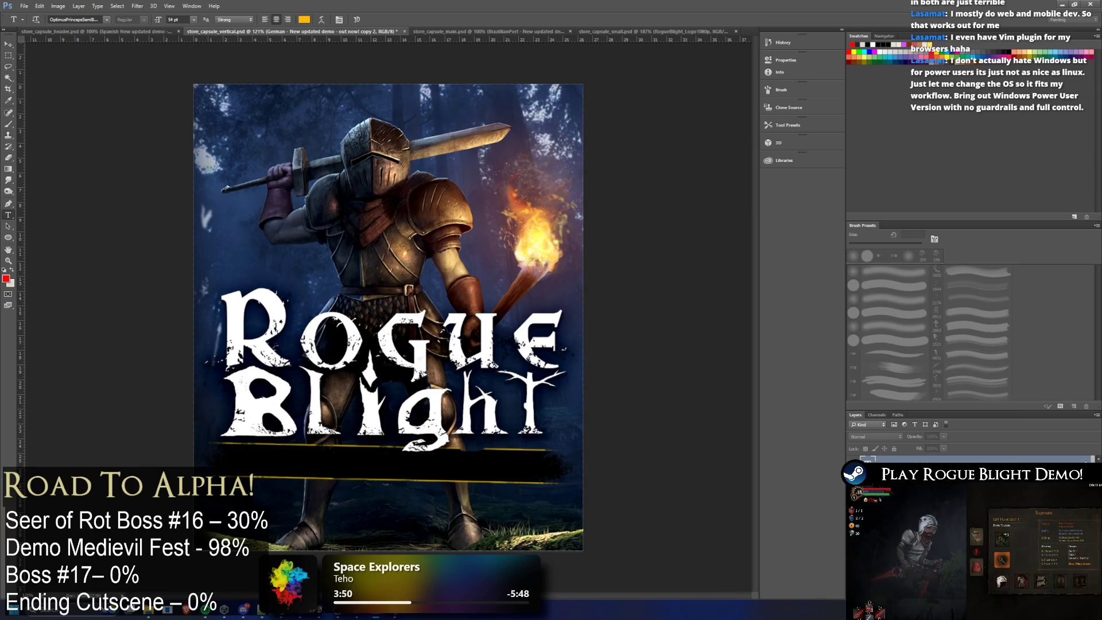
Step: Duplicate the tagline layer again and name the copy Spanish
right_click(889, 461)
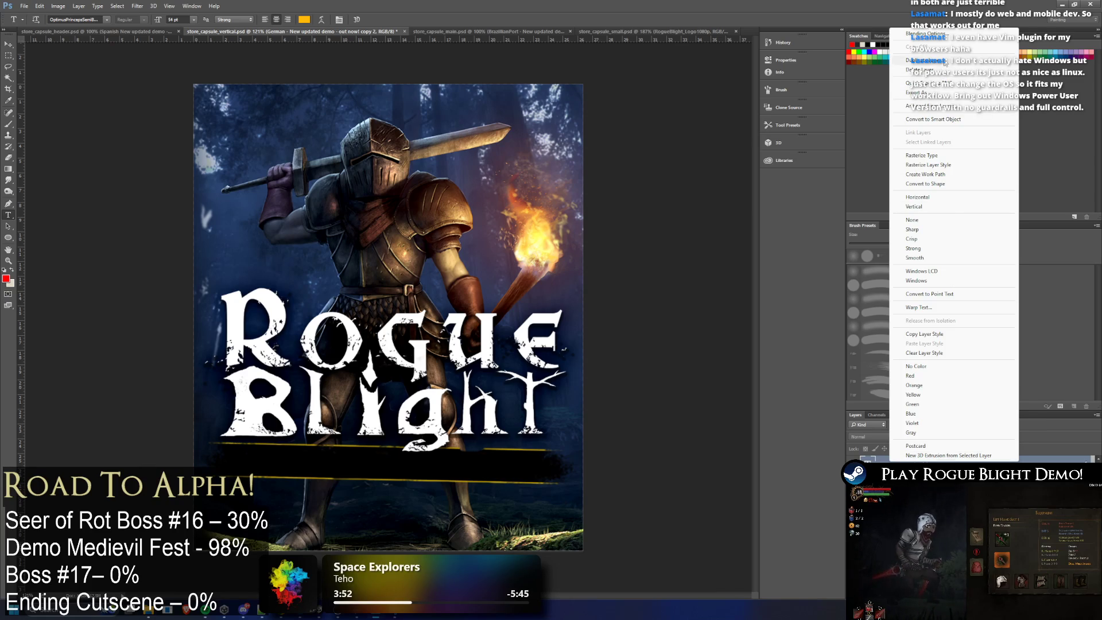
click(925, 61)
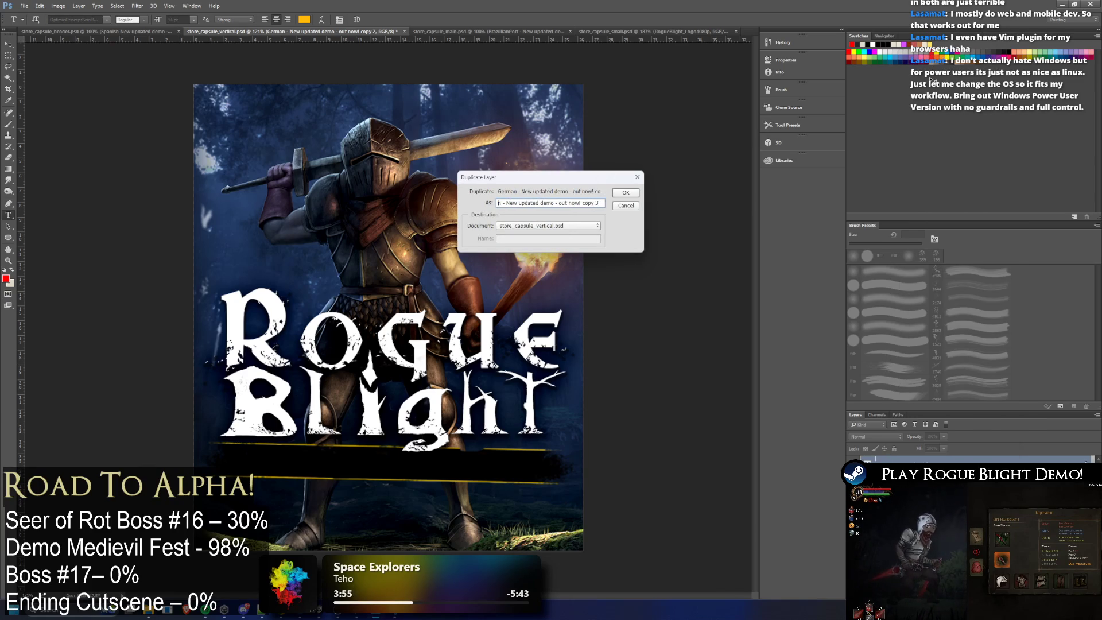
key(End)
text(sh)
key(Return)
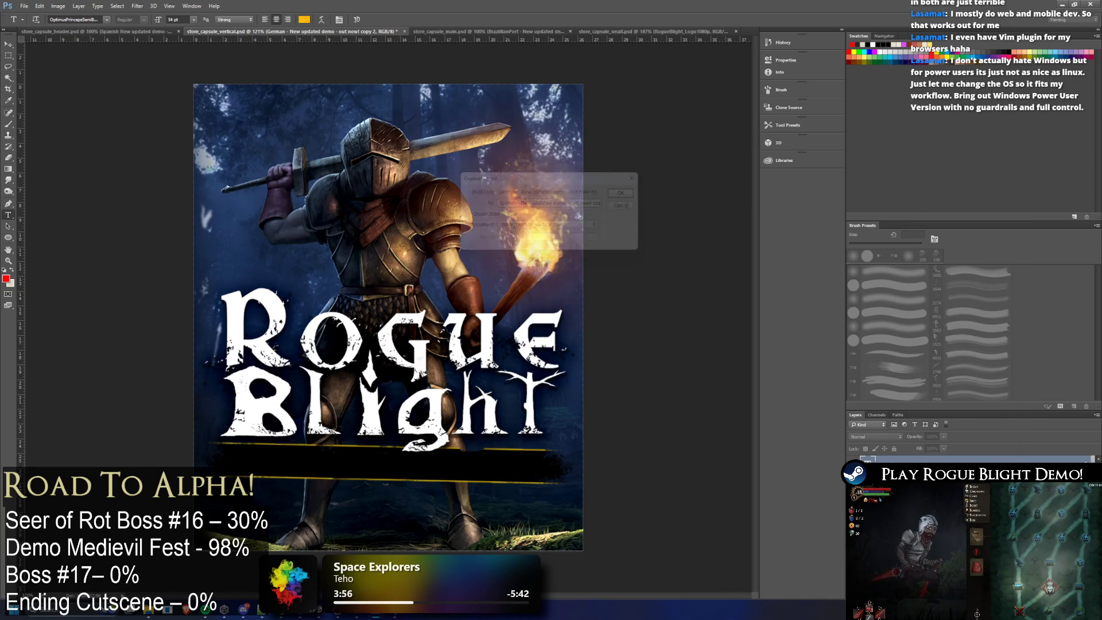
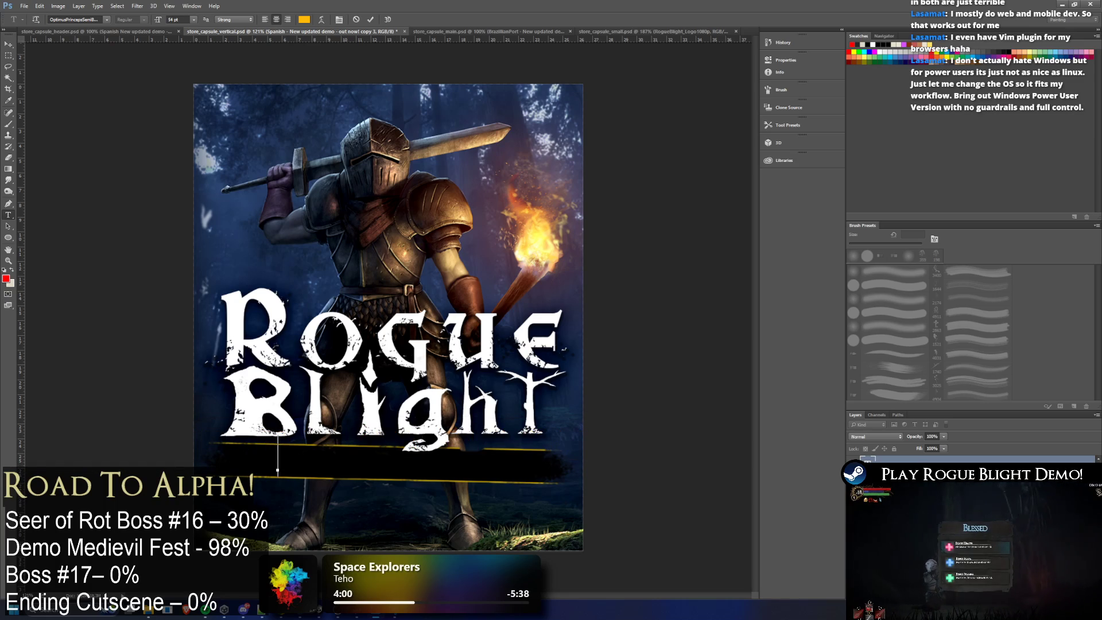
Step: Show the banner text layer and set it to 'Demo actualizada - ¡Ya disponible!' at 48 pt
click(277, 470)
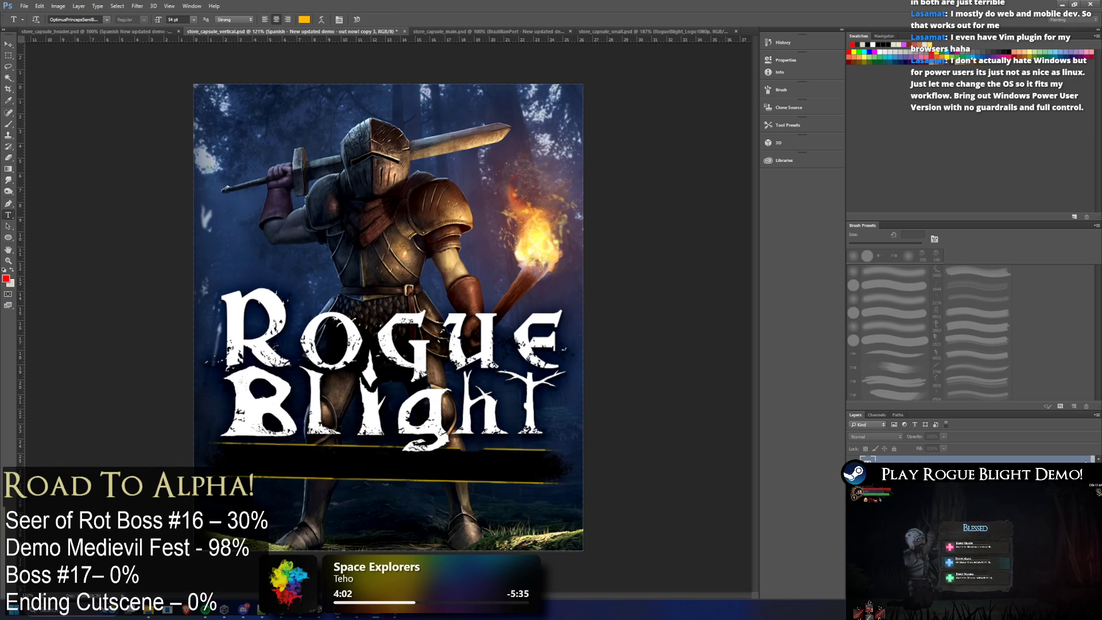
text(Neue aktualisierte Demo)
key(ctrl+Return)
click(365, 474)
key(ctrl+a)
key(ctrl+v)
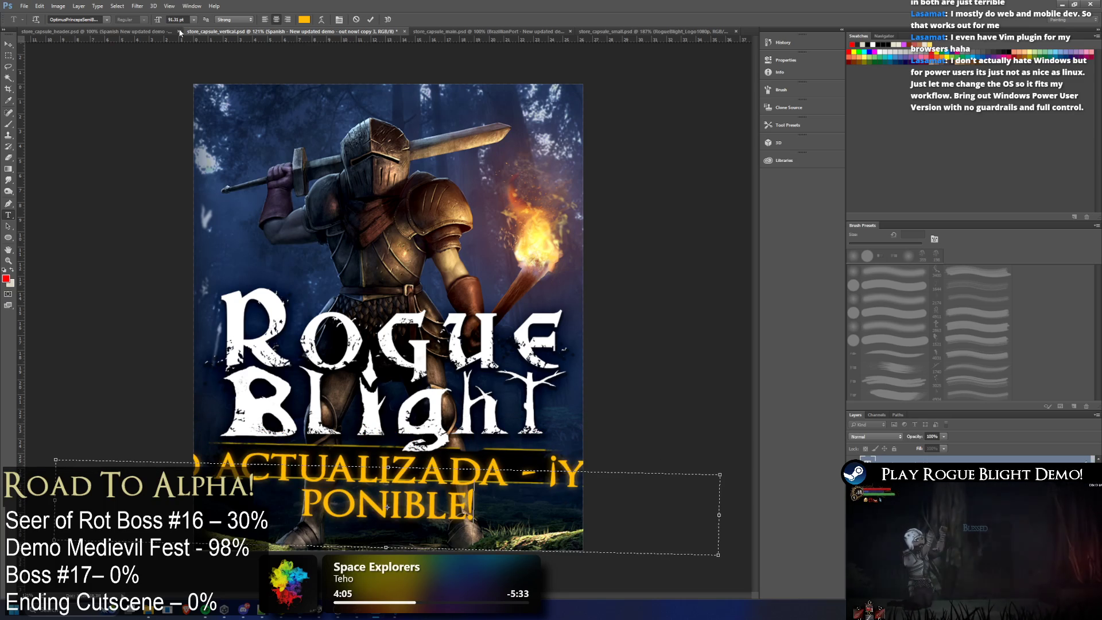
text(48)
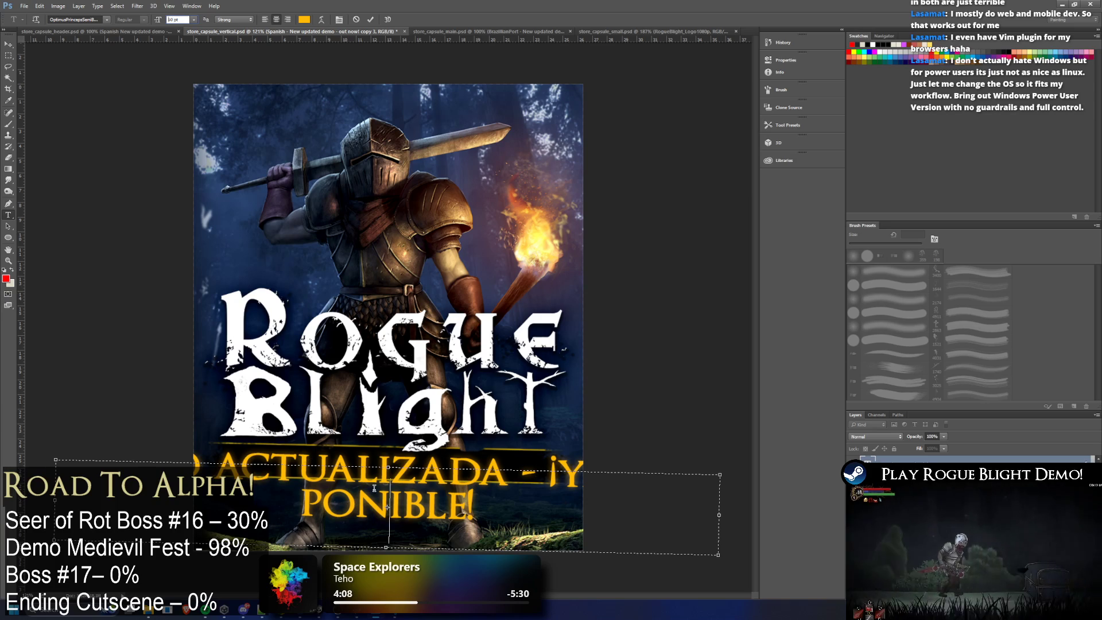
key(ctrl+a)
click(180, 19)
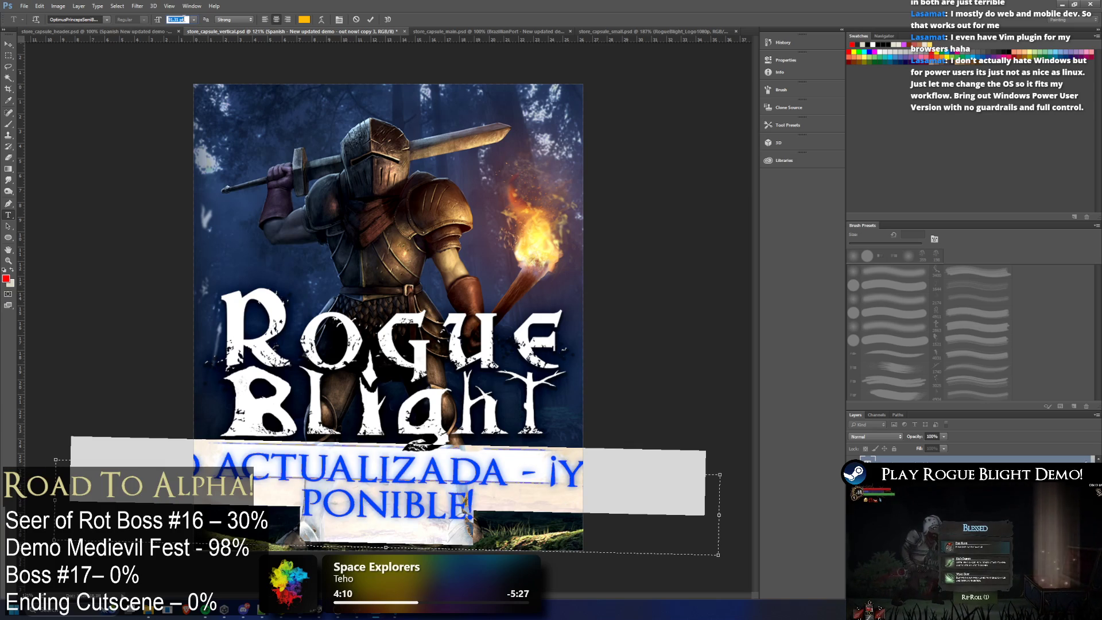
text(48)
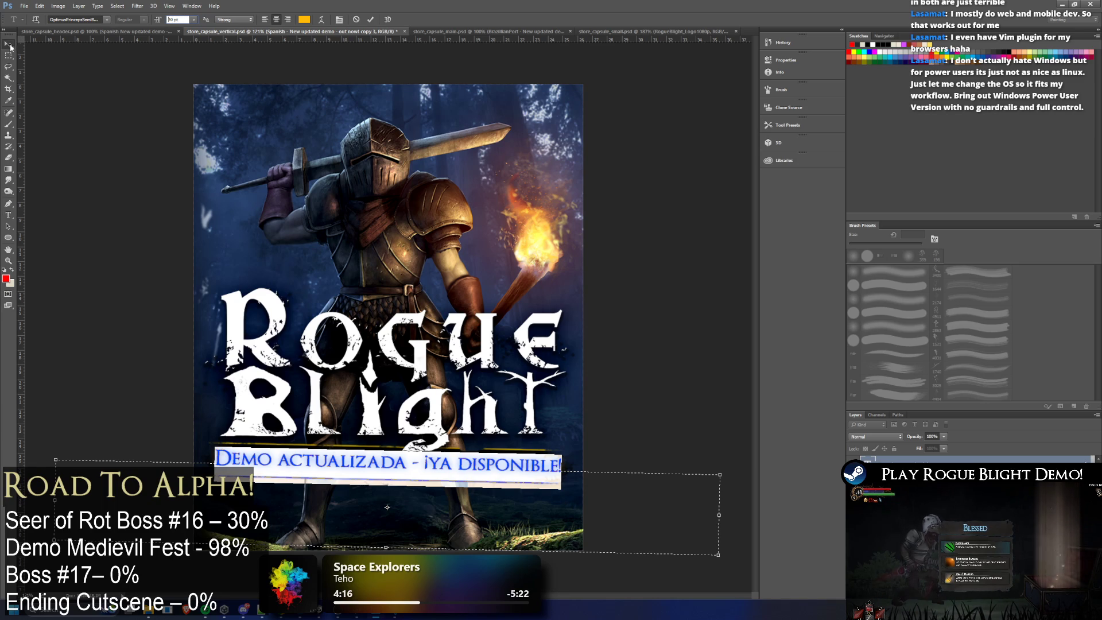
key(ctrl+Return)
Step: Hide the Spanish banner layer, leaving the bar empty, and reselect it in the Layers panel
key(v)
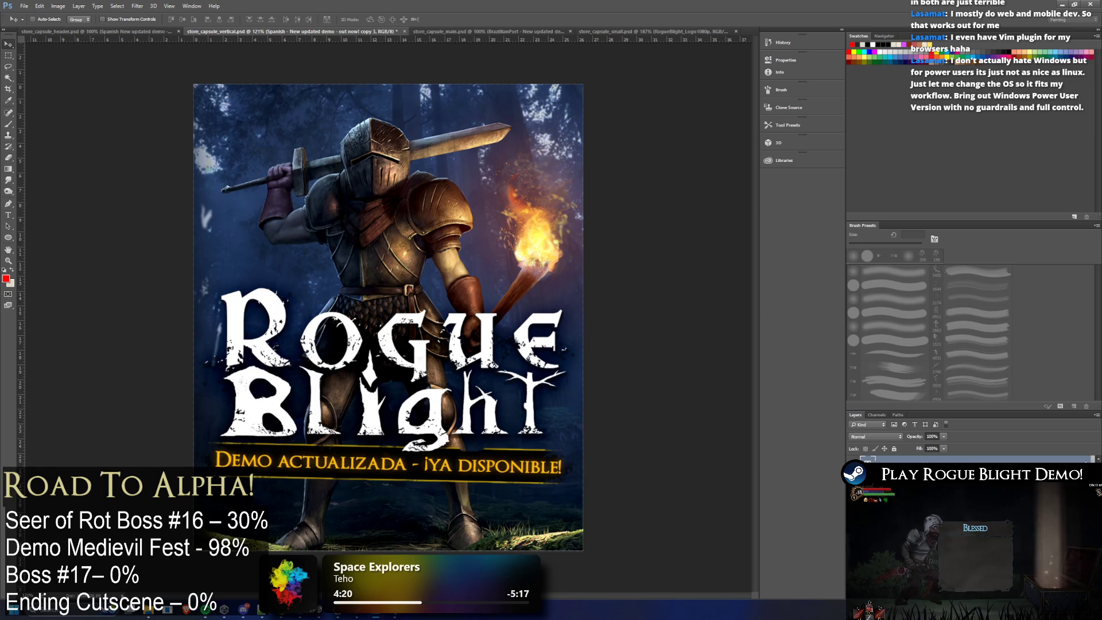
key(Delete)
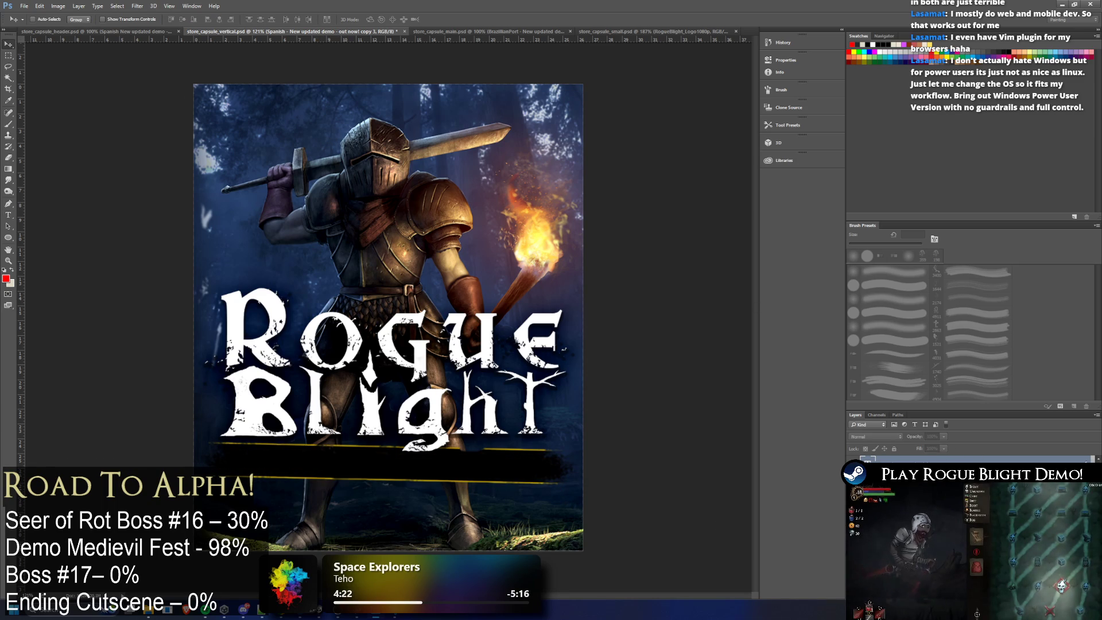
key(alt+])
key(alt+[)
right_click(855, 435)
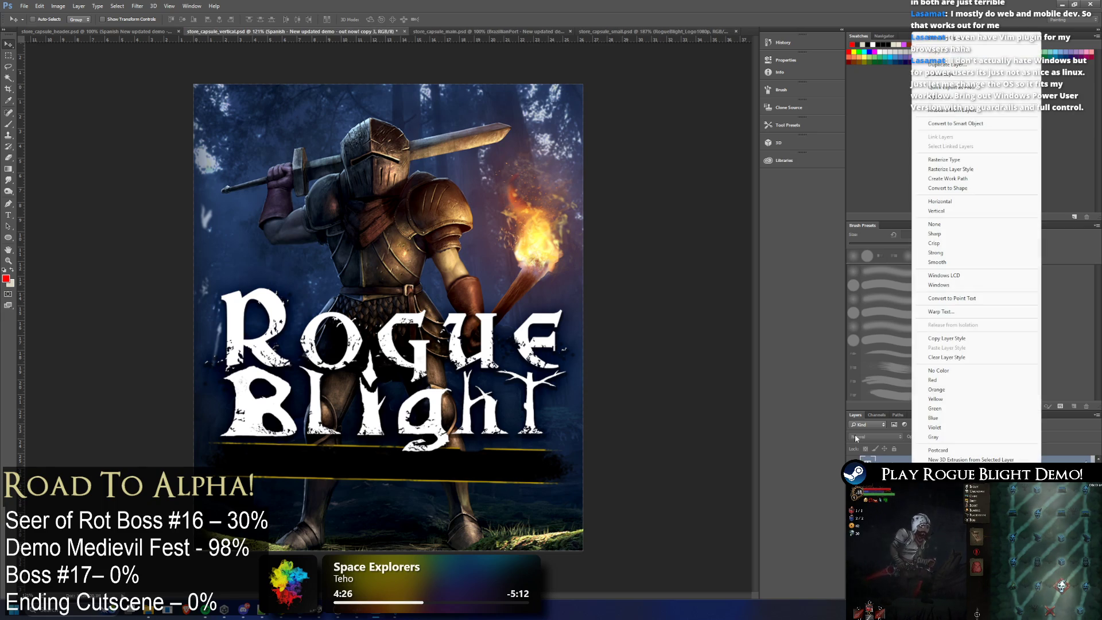
Step: Copy the simplified Chinese banner line from the header capsule document
click(90, 36)
key(alt+[)
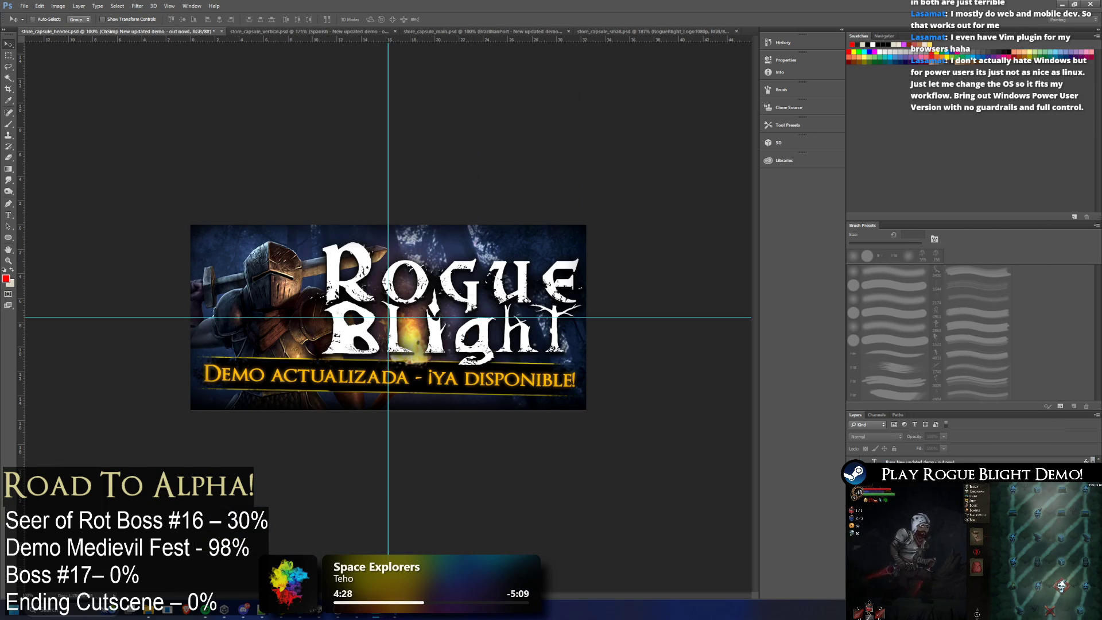
key(ctrl+)
key(ctrl+)
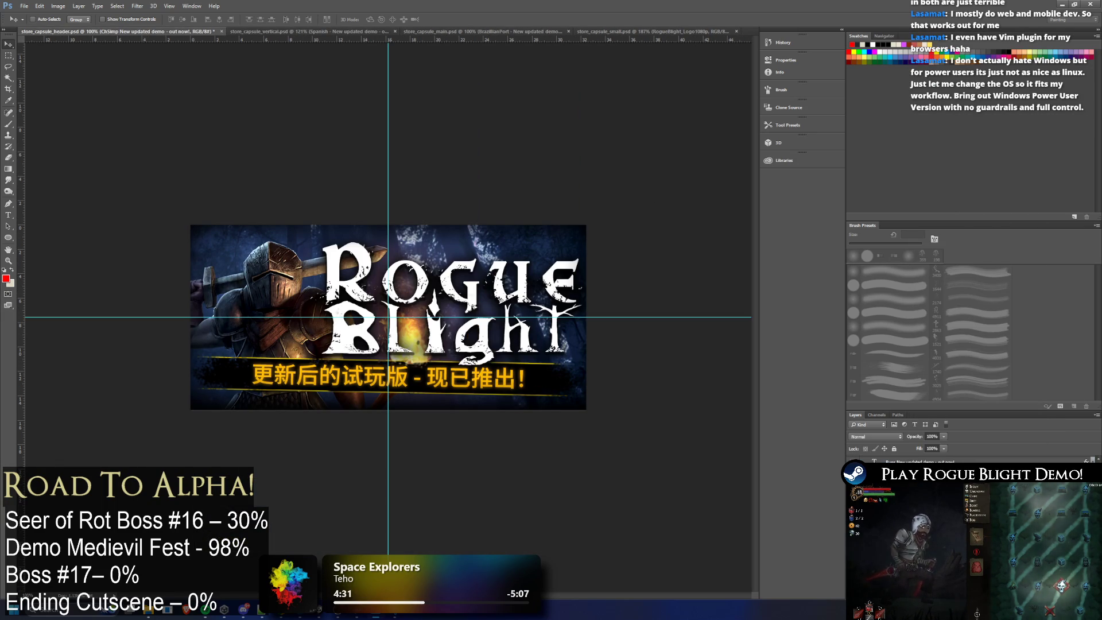
key(t)
key(Return)
click(229, 30)
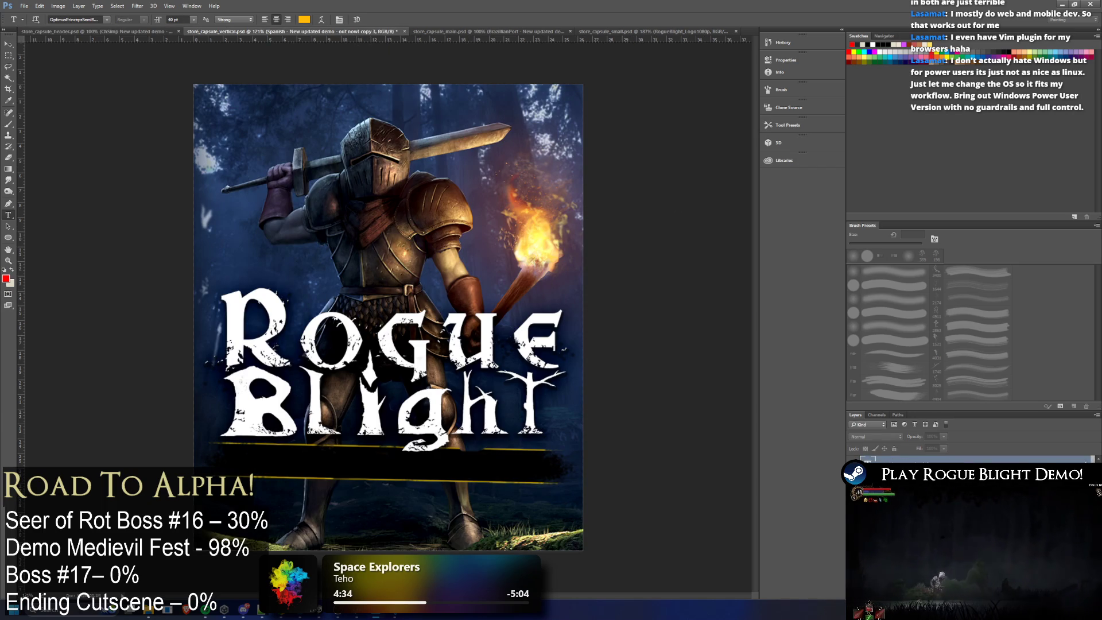
Step: Duplicate the Spanish banner layer as a new ChSimp layer
right_click(919, 461)
click(956, 66)
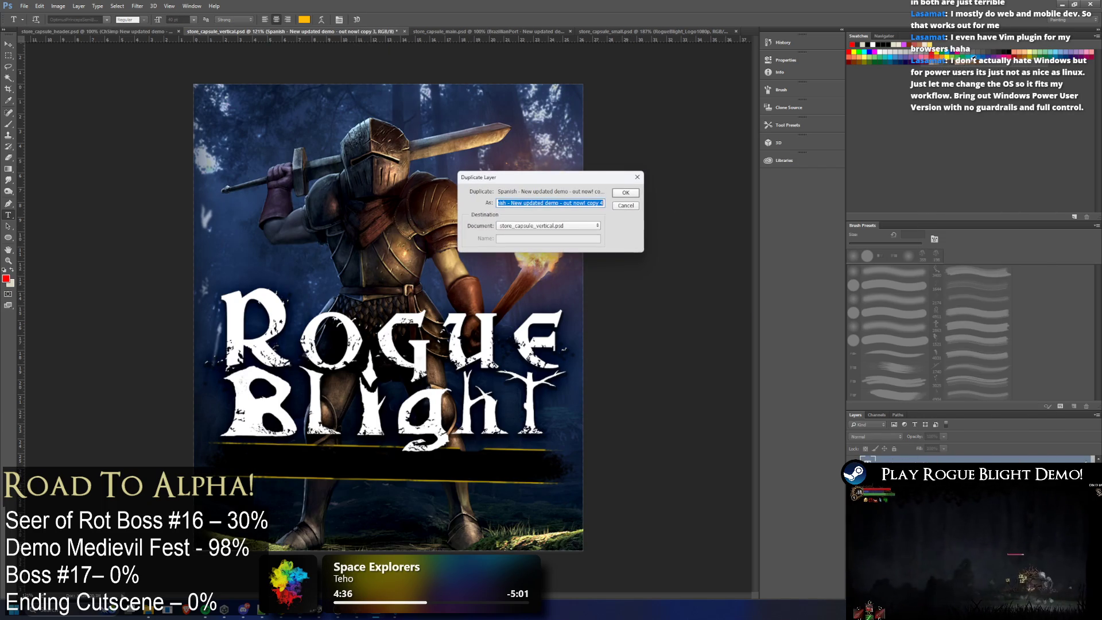
key(Right)
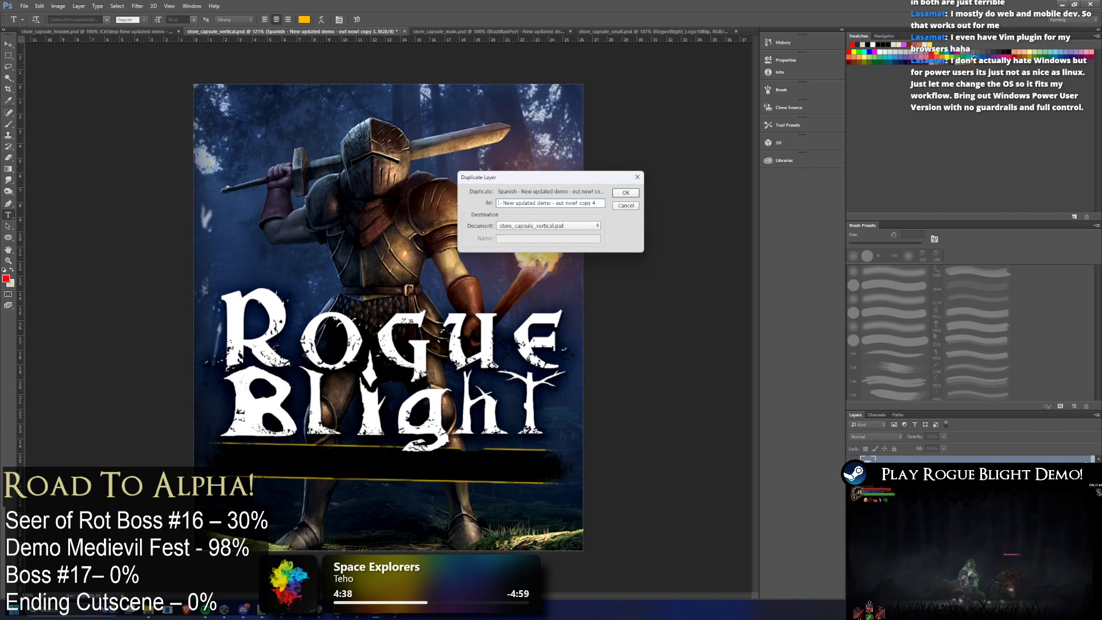
text(CHSmp)
key(Return)
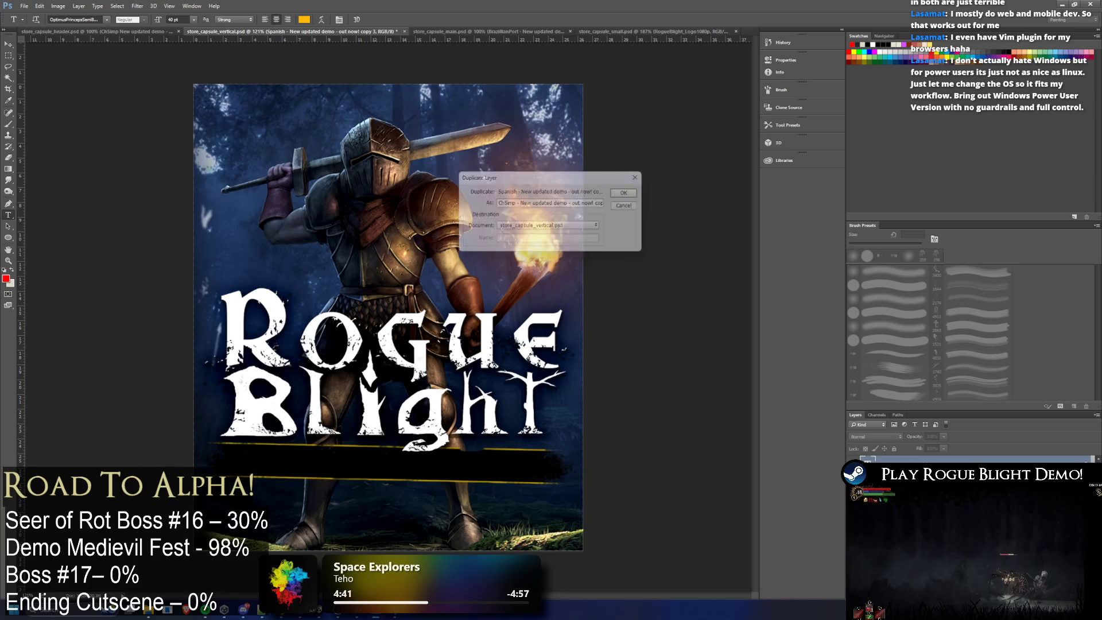
Step: Replace the copy's text with the simplified Chinese line at 30 pt and return to the header
click(426, 452)
key(ctrl+a)
key(ctrl+v)
key(ctrl+a)
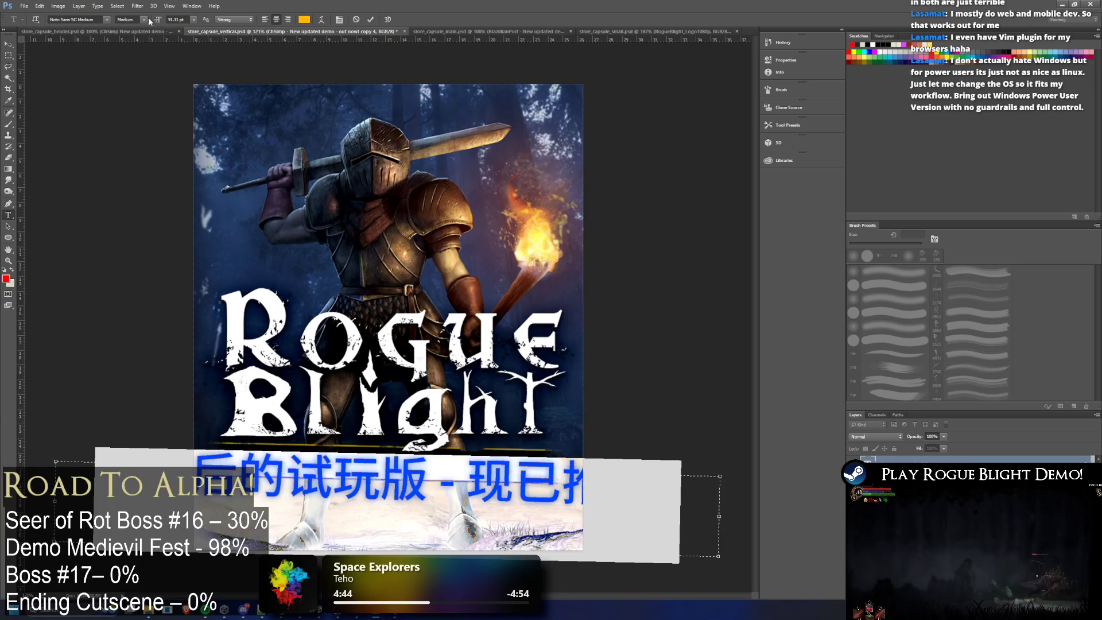
text(30)
key(Return)
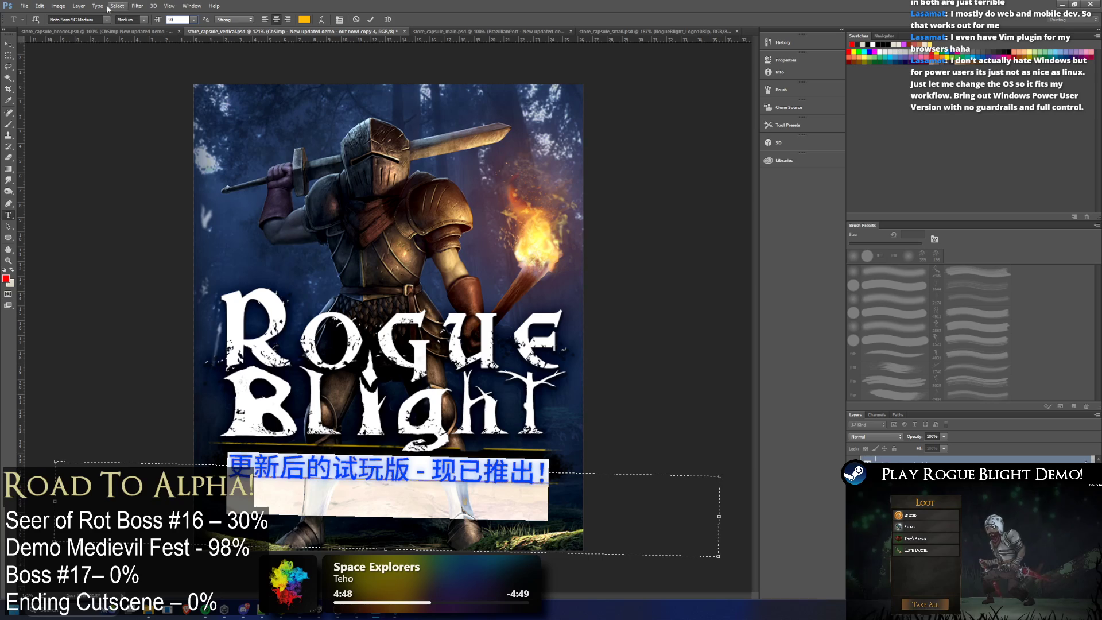
click(8, 44)
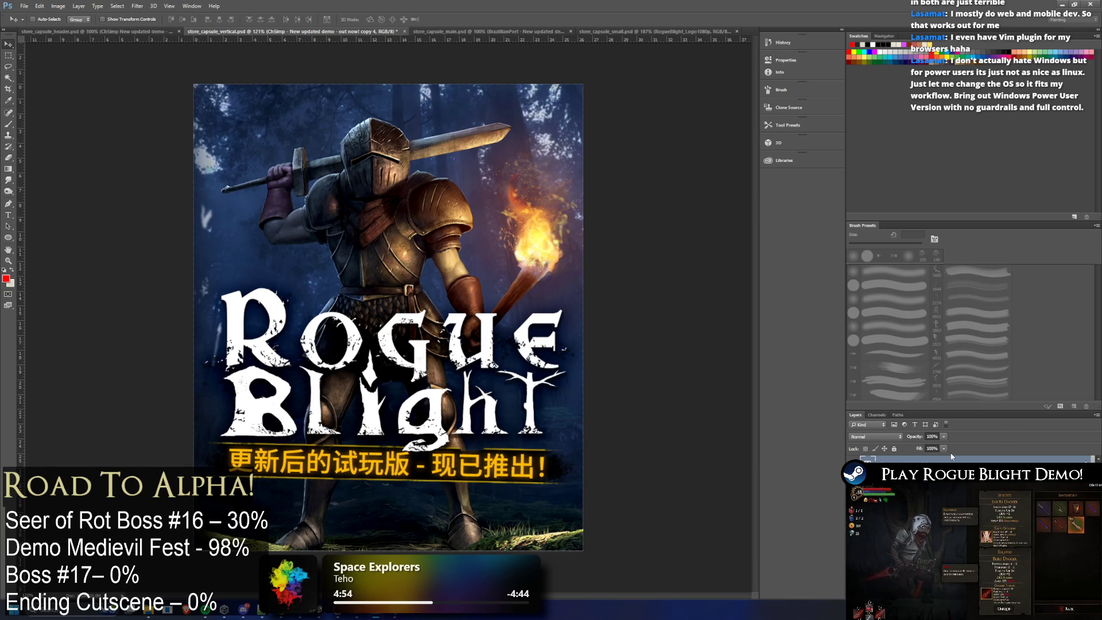
click(110, 33)
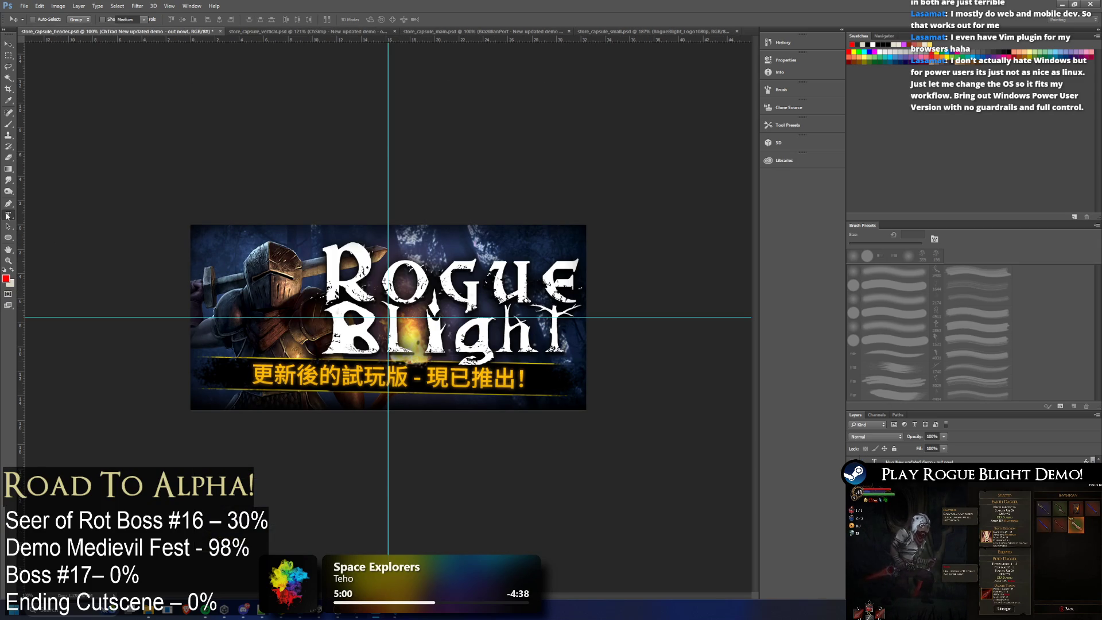
Step: Copy the traditional Chinese line from the header and duplicate the banner layer as ChTrad
key(t)
key(Return)
click(256, 33)
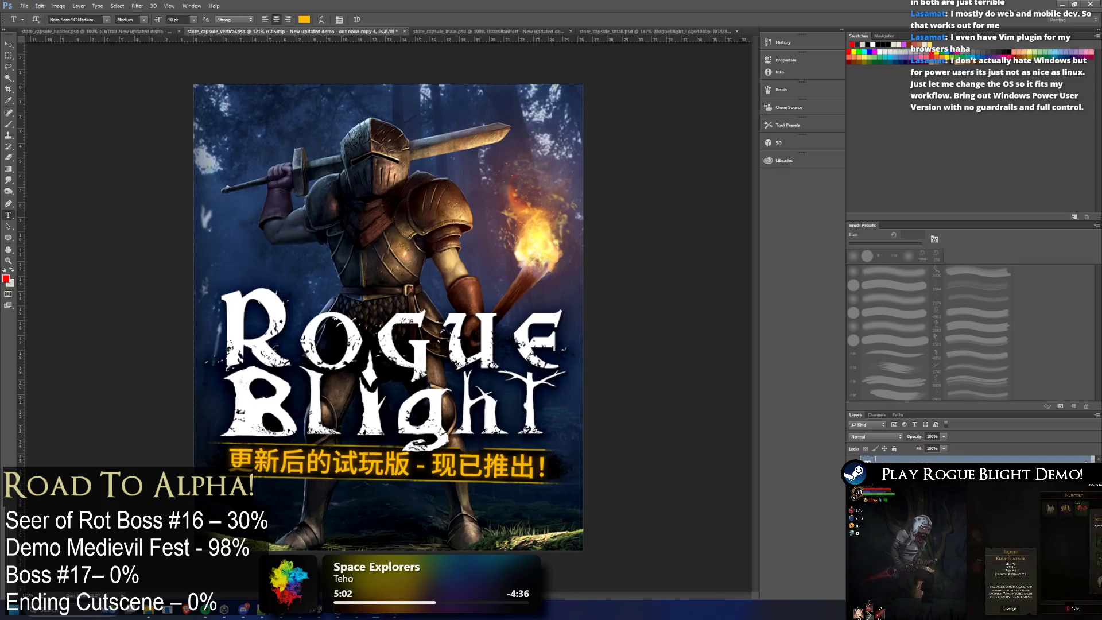
right_click(921, 462)
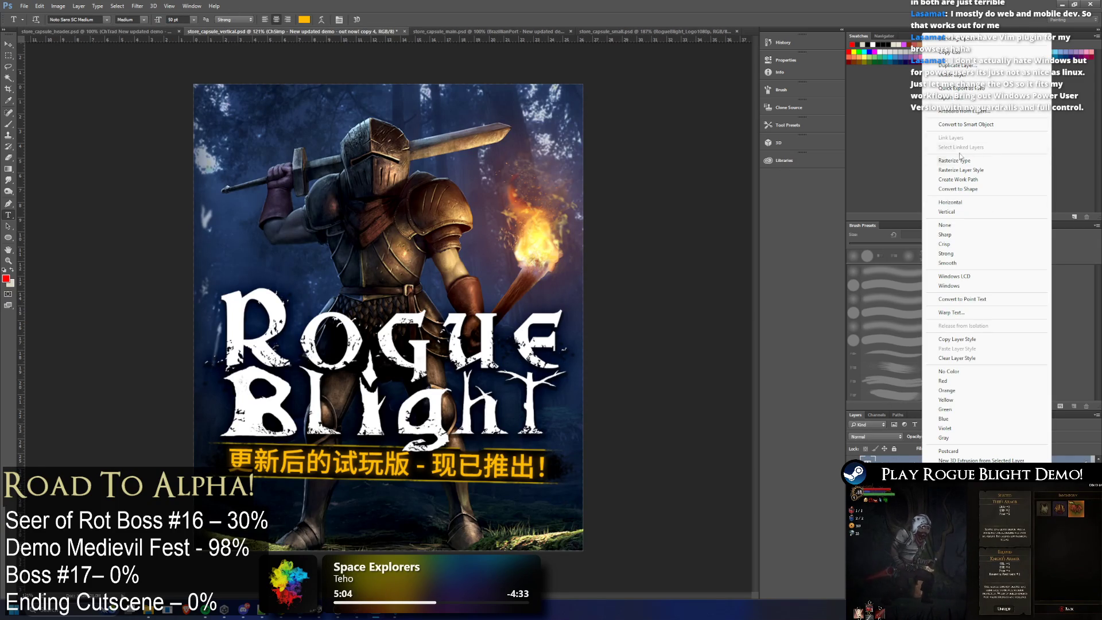
click(995, 76)
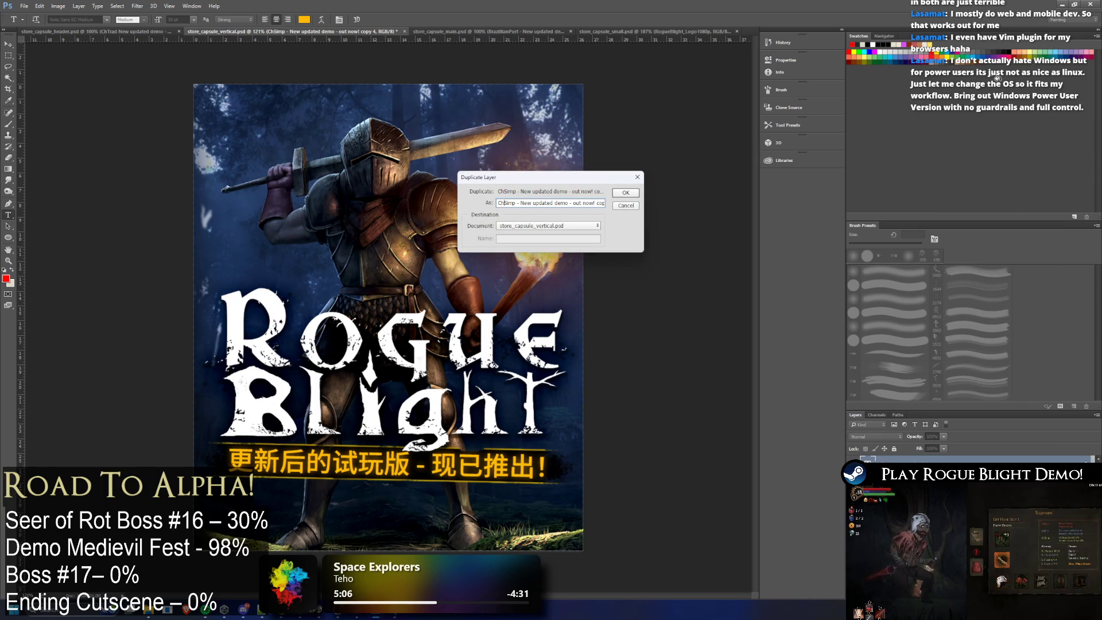
text(Trad)
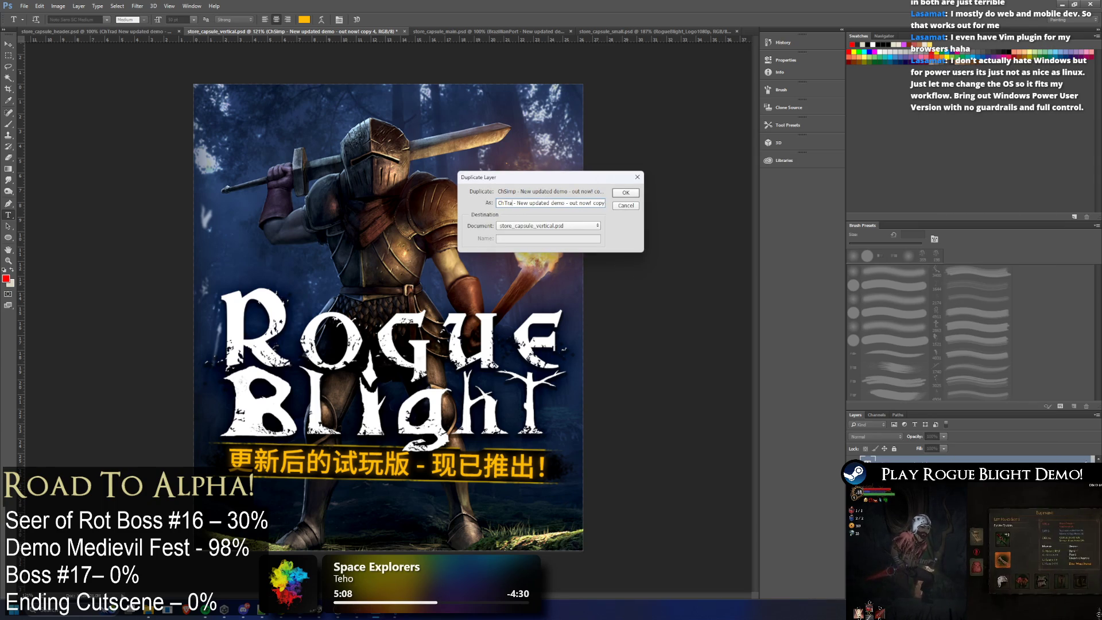
key(Return)
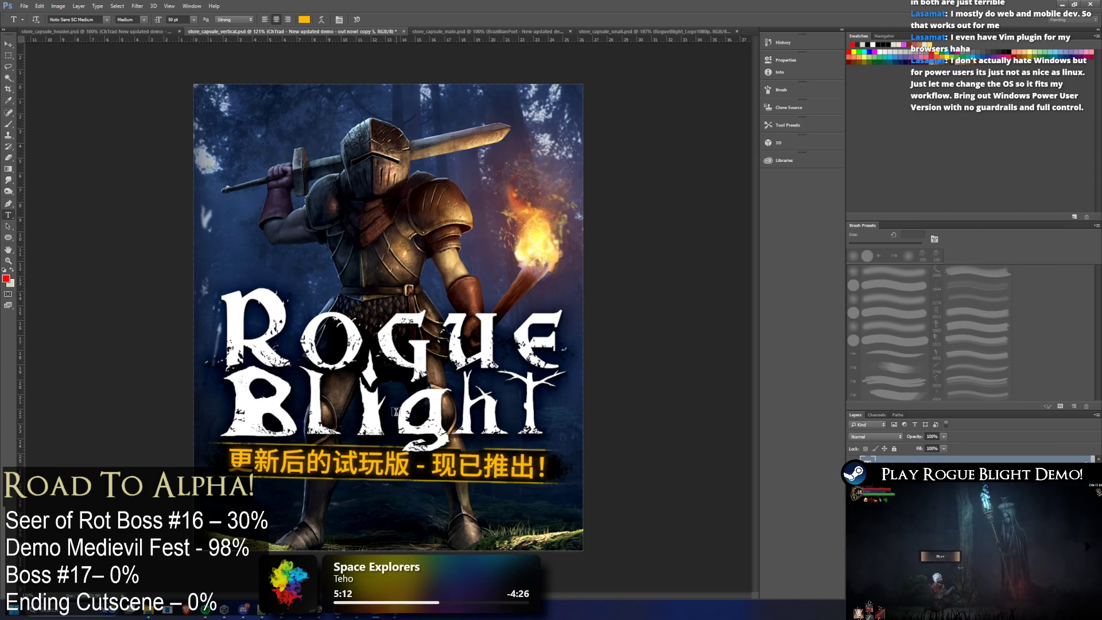
Step: Paste the traditional Chinese line into the copy and shrink its font to fit the bar
click(451, 450)
key(ctrl+a)
key(ctrl+v)
key(ctrl+a)
click(177, 19)
text(30)
key(Return)
text(29)
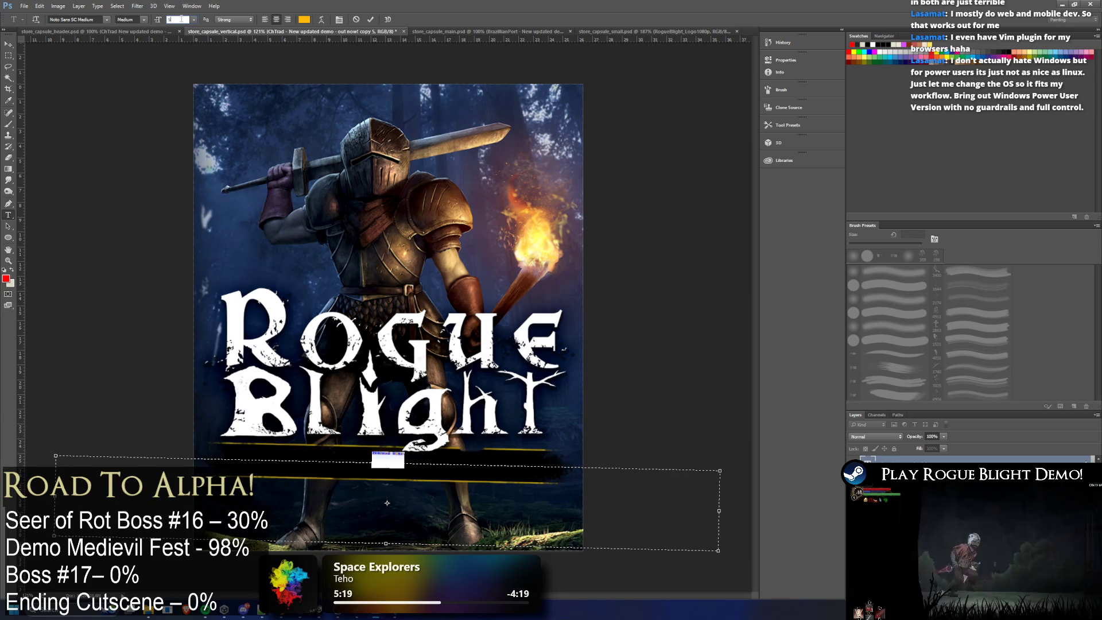
key(Return)
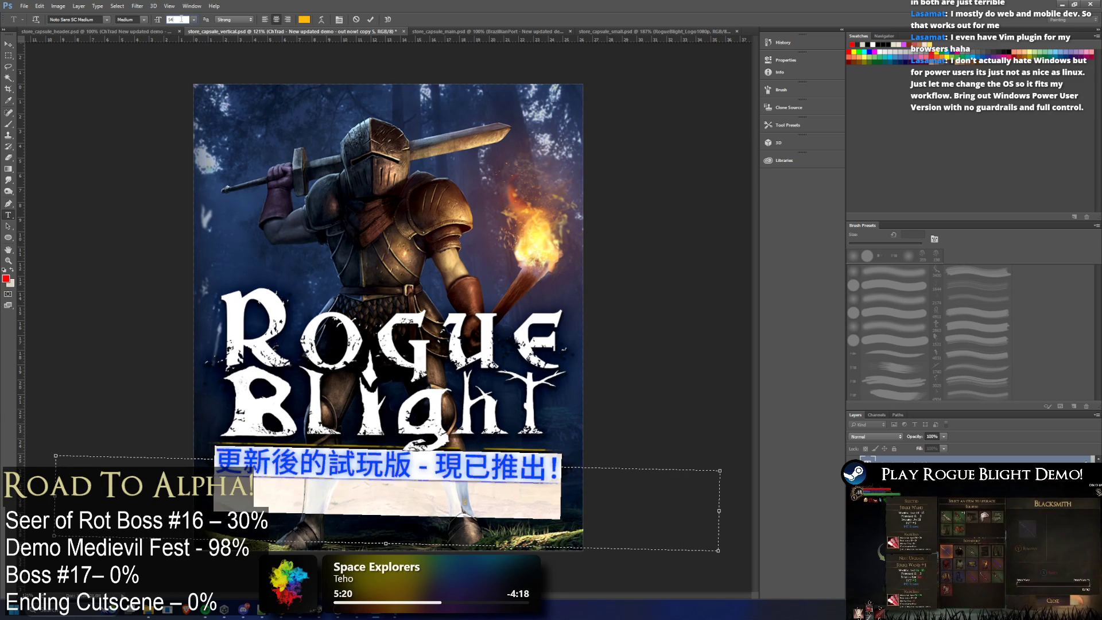
click(9, 54)
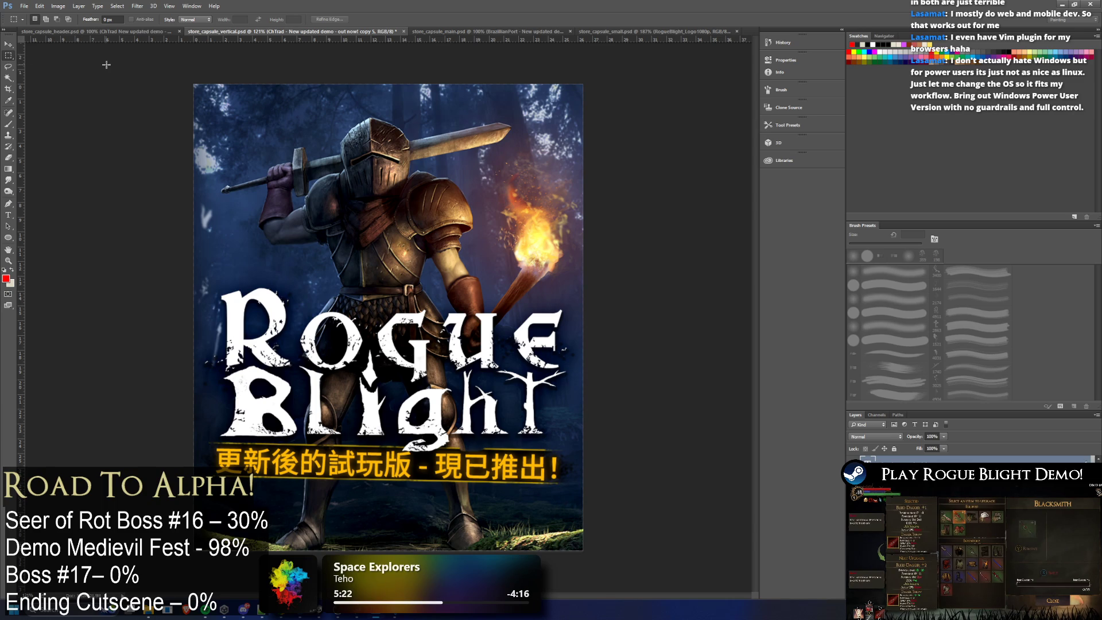
Step: Fine-tune the traditional Chinese line's size slightly larger, then return to the header document
click(9, 215)
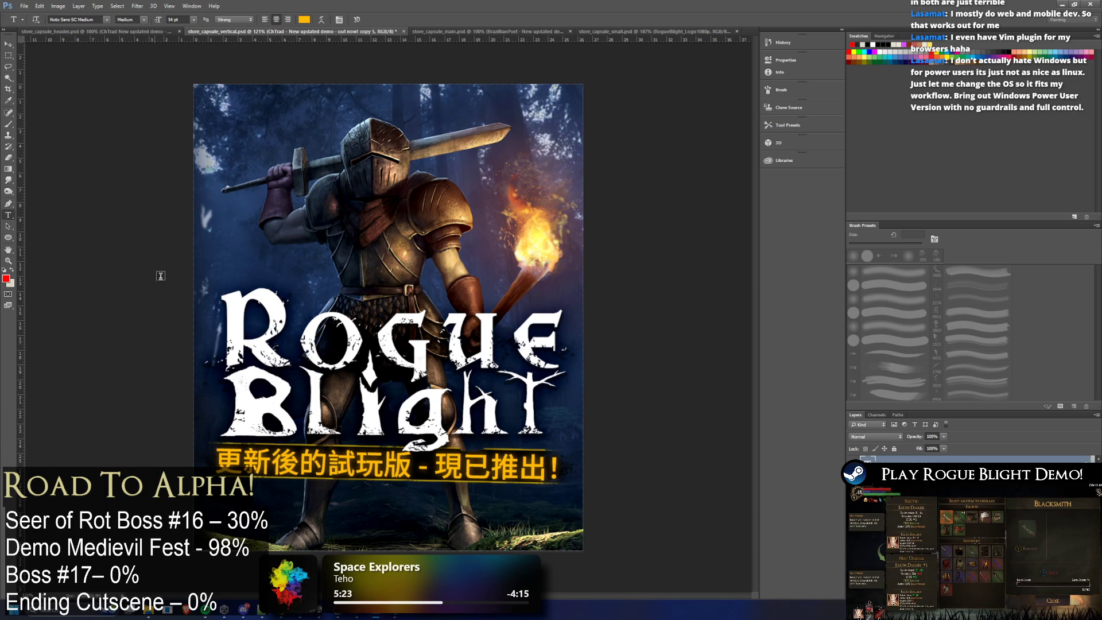
triple_click(359, 452)
text(13)
key(Return)
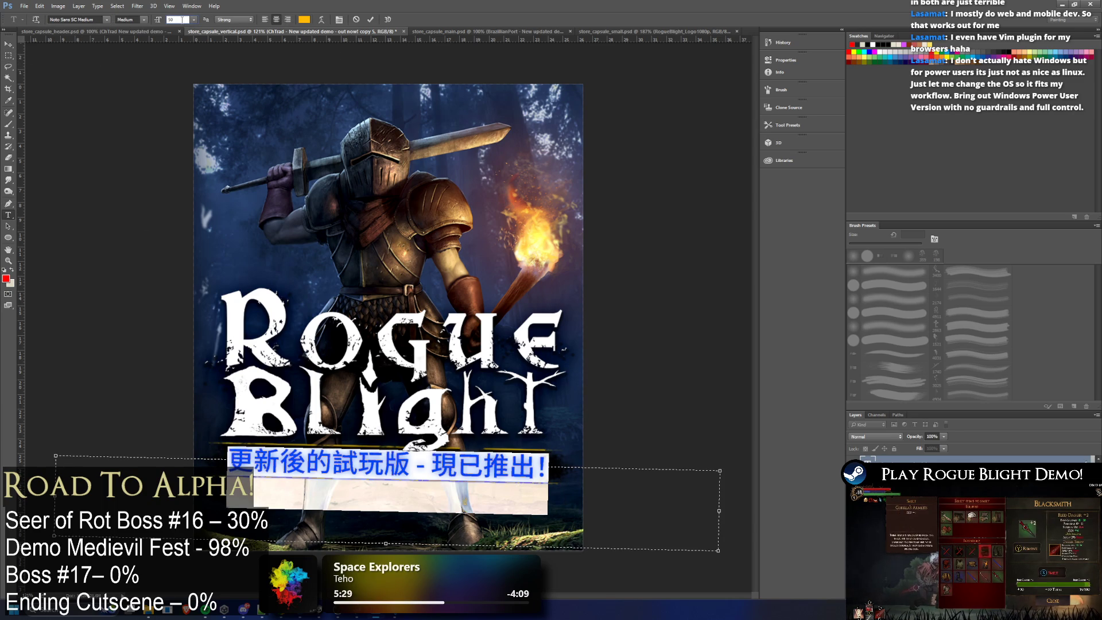
key(Up)
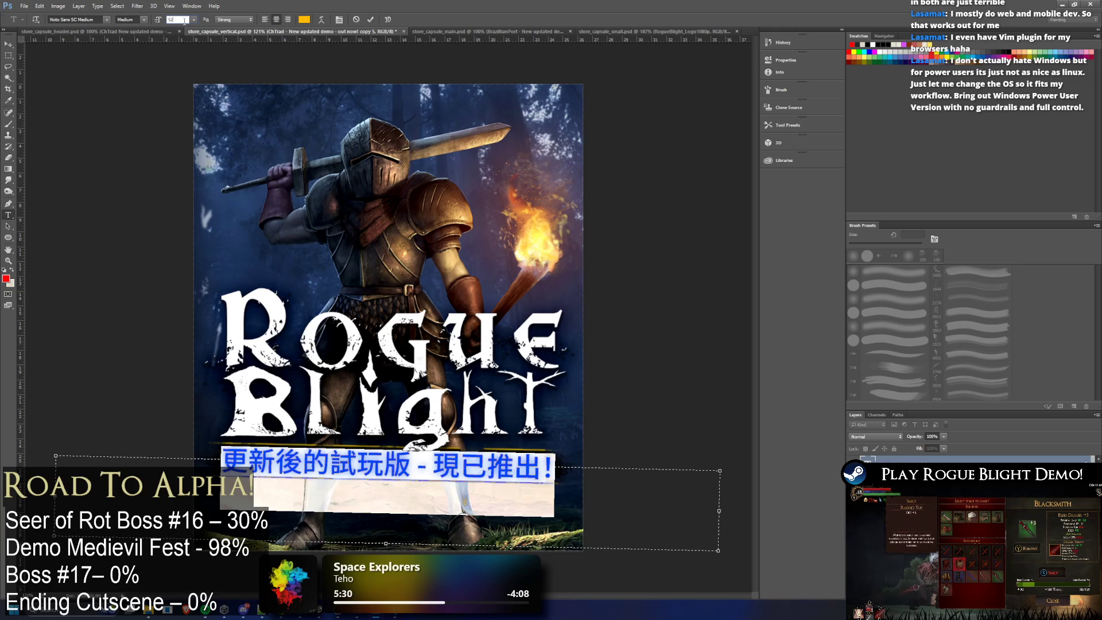
click(9, 67)
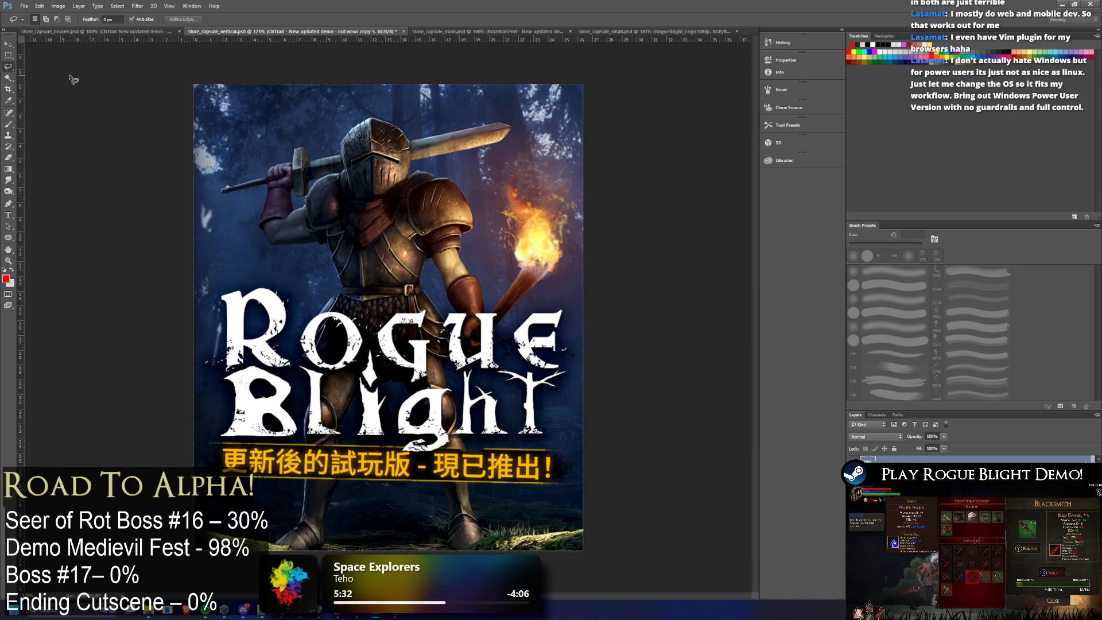
key(v)
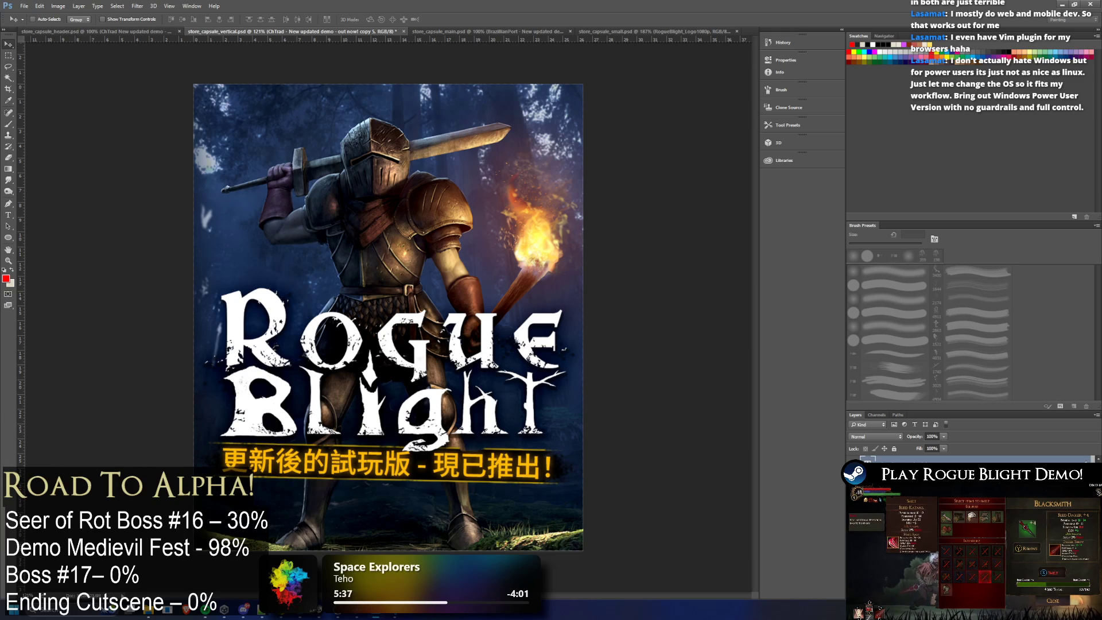
click(139, 31)
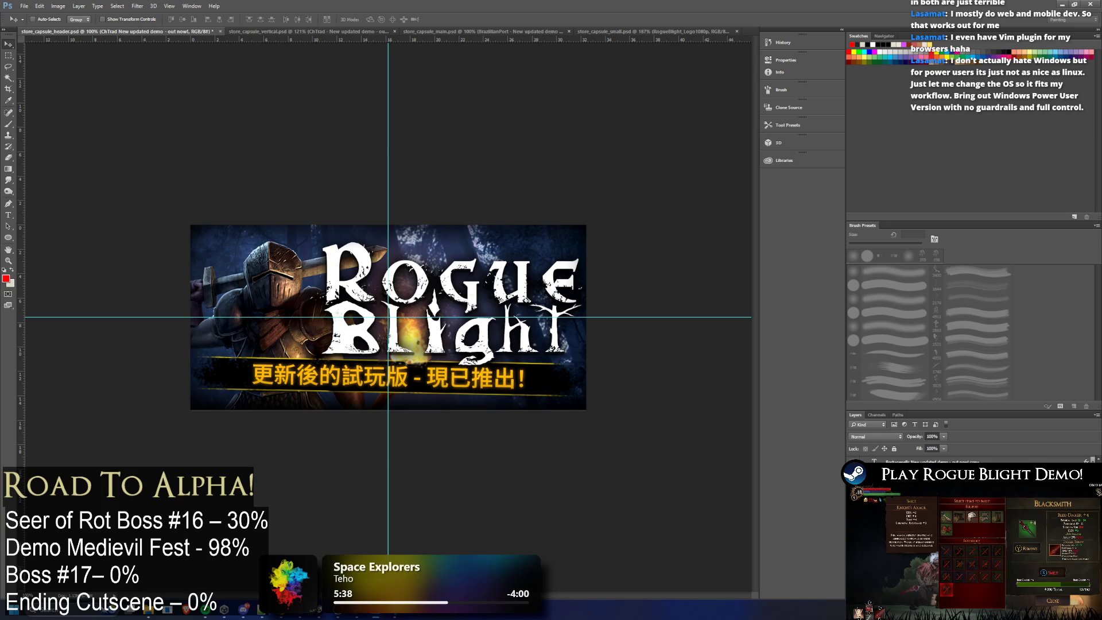
Step: Copy the Japanese subtitle from the header and duplicate the capsule's banner layer as Japanese
key(ctrl+comma)
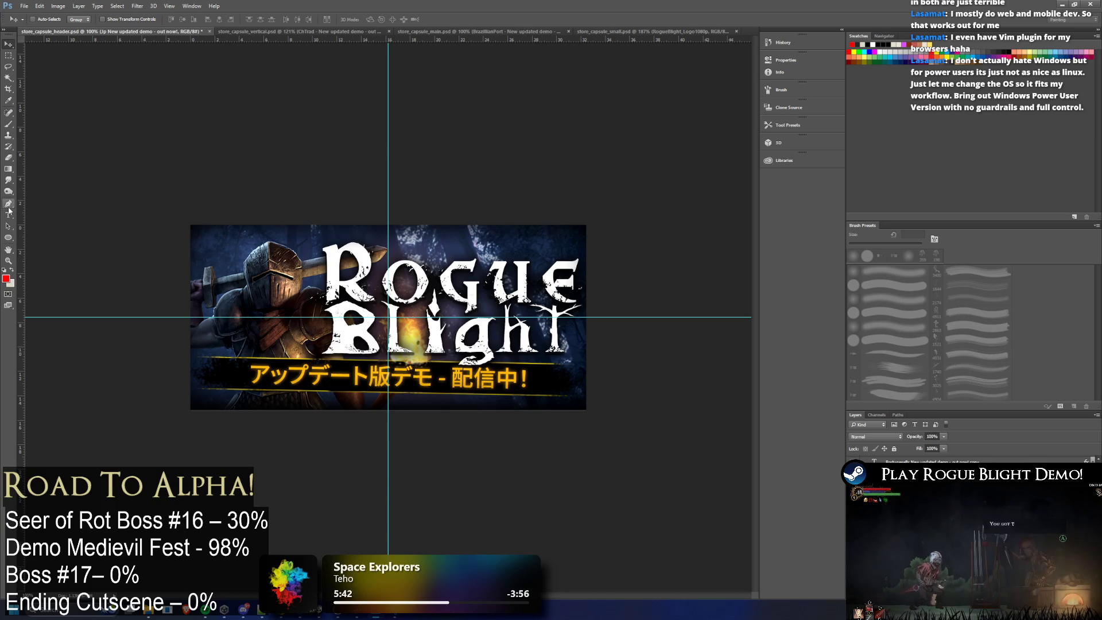
key(t)
key(Return)
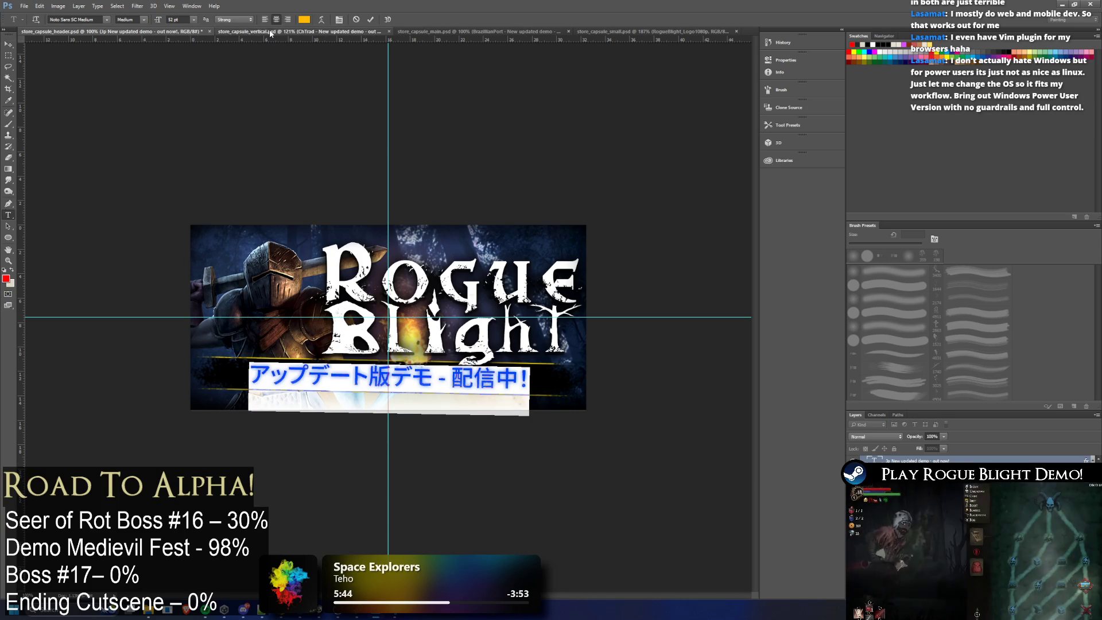
click(269, 31)
right_click(904, 460)
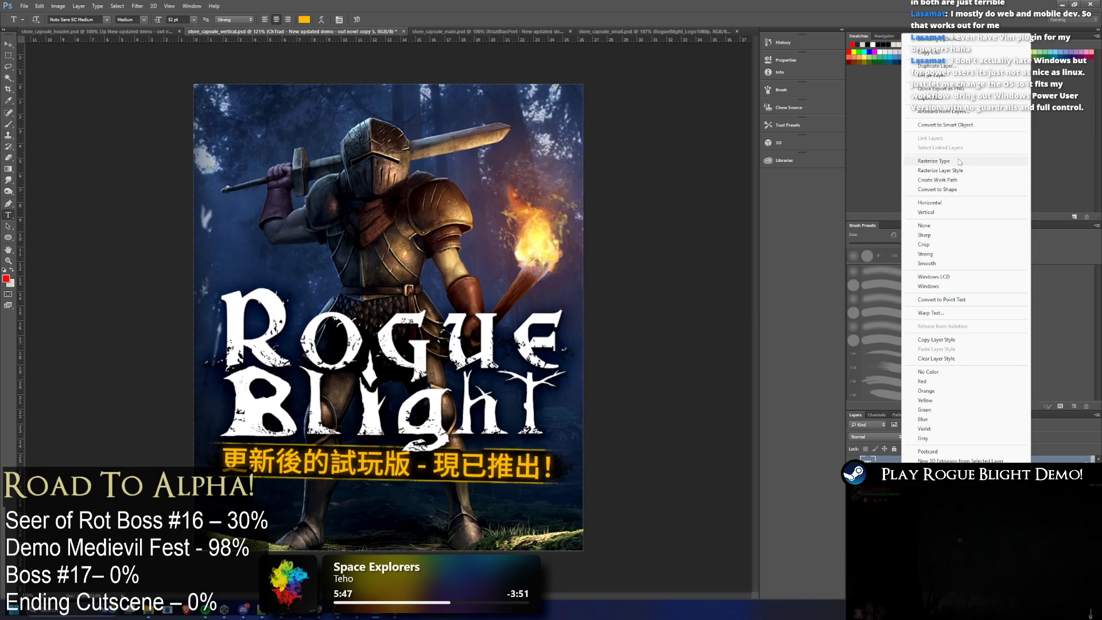
click(946, 66)
key(Home)
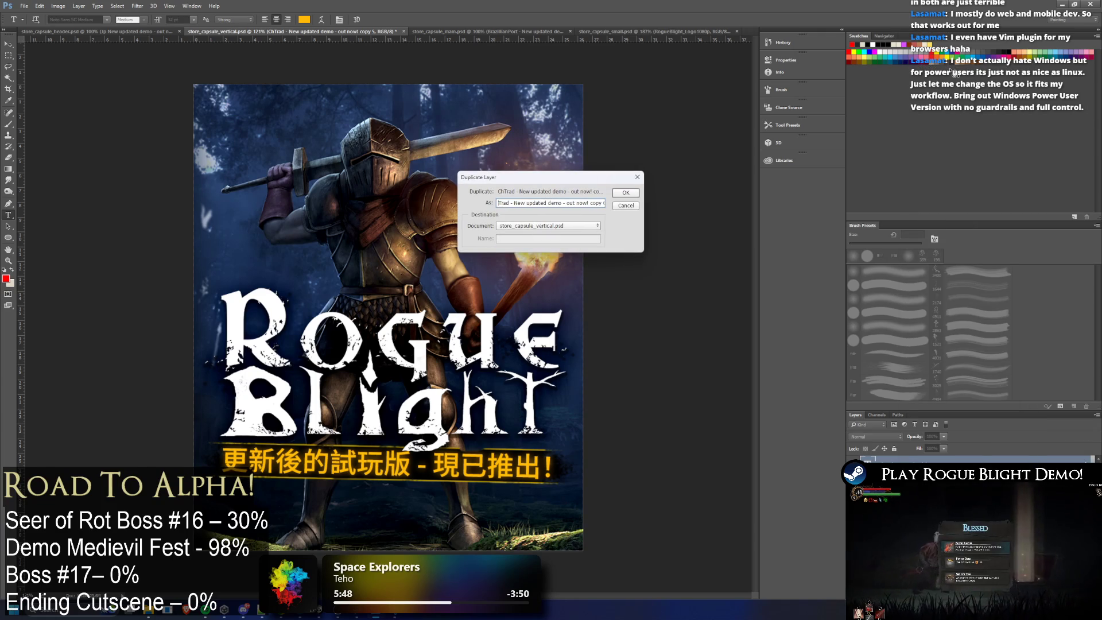
key(Delete)
key(Delete)
key(Delete)
text(anese)
key(Return)
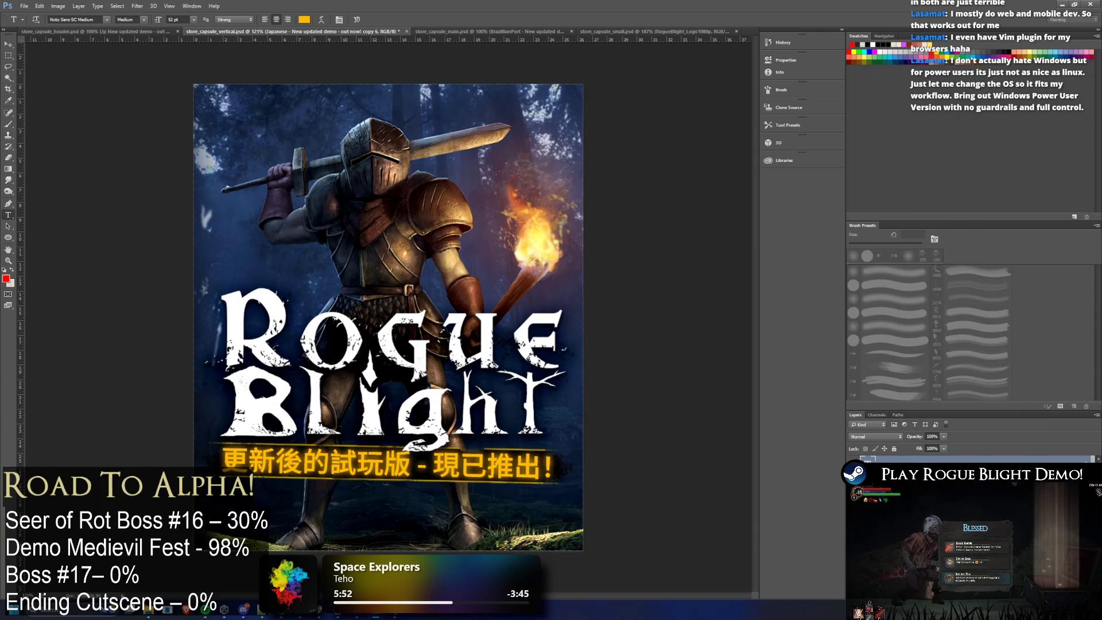
Step: Replace the copy's text with the Japanese line and size it to 55 pt to fit the banner
click(395, 459)
key(ctrl+a)
key(ctrl+v)
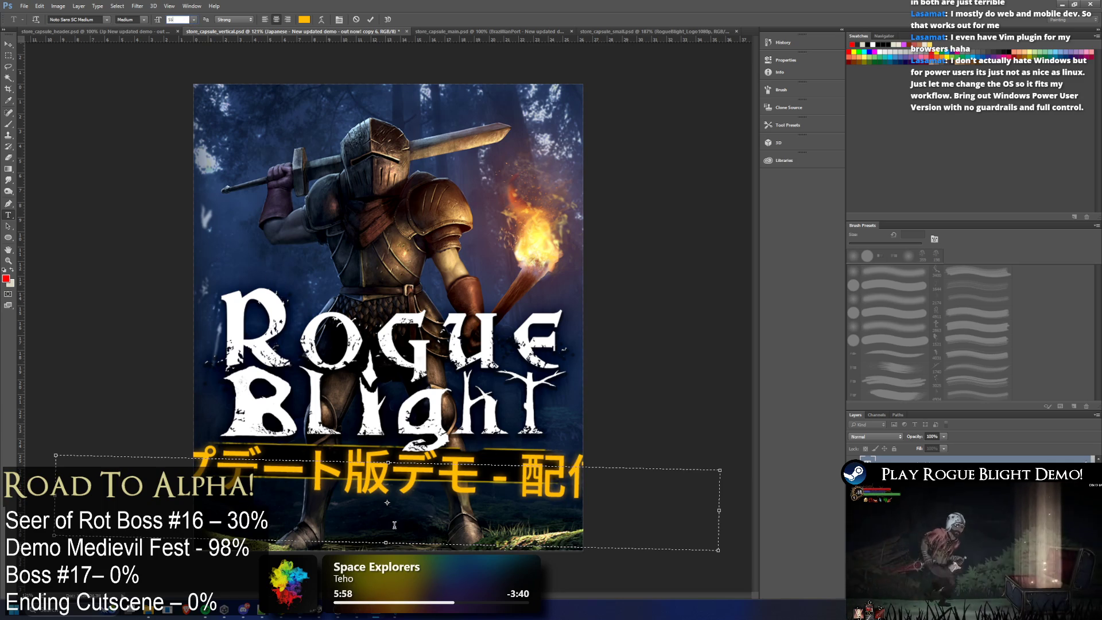
key(ctrl+a)
click(178, 19)
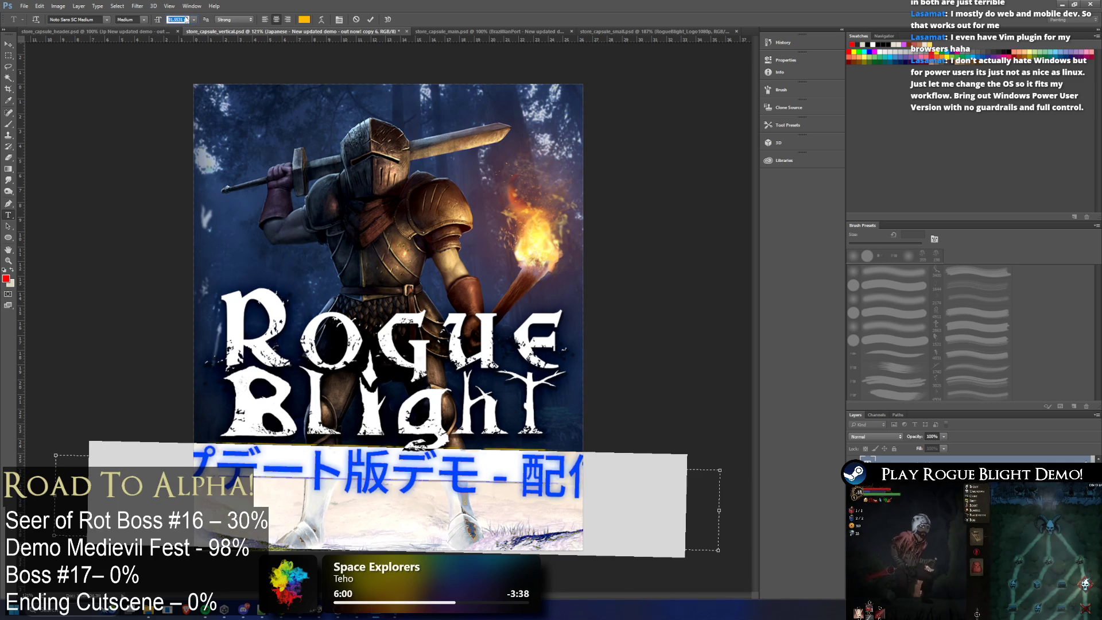
text(60)
key(Return)
text(55)
key(Return)
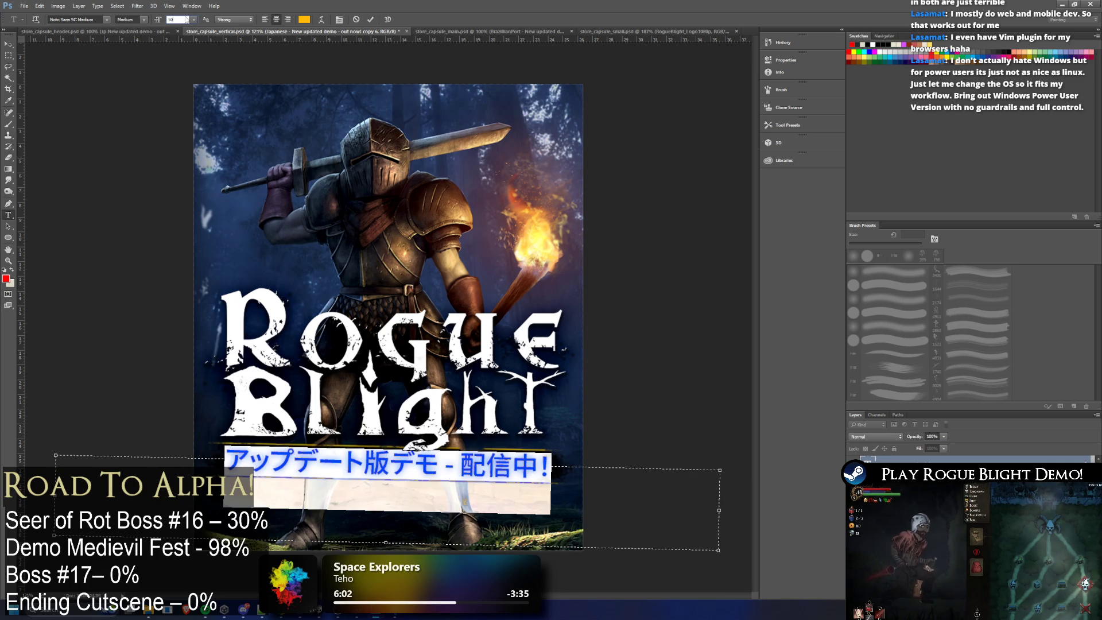
click(9, 67)
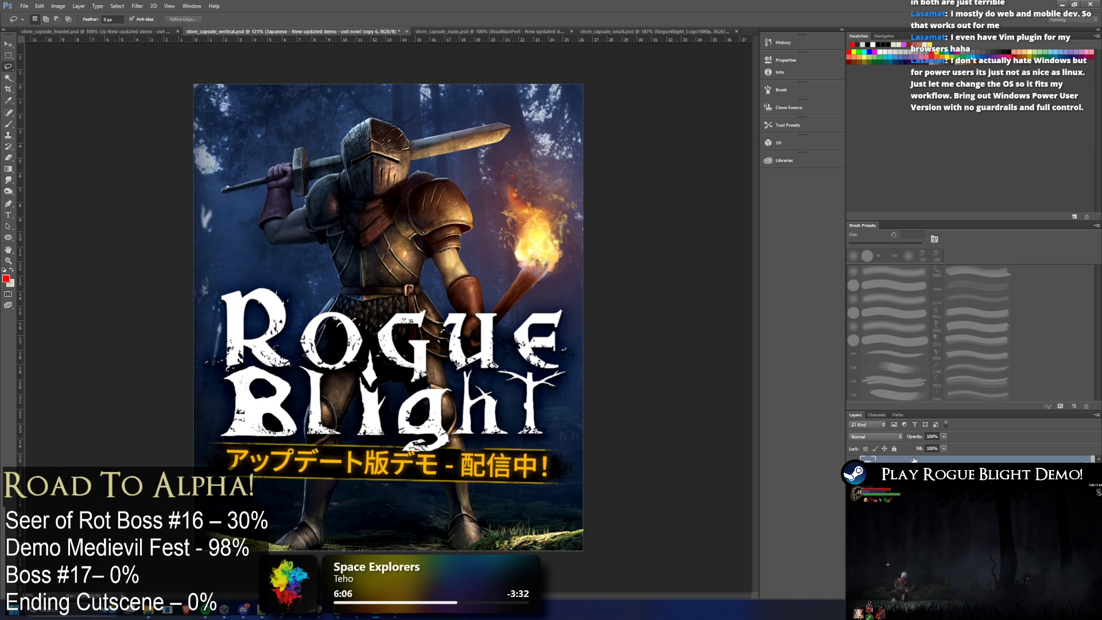
Step: Compare the two Chinese banner layers and reduce the Chinese text to 50 pt
key(ctrl+comma)
key(alt+bracketleft)
key(ctrl+comma)
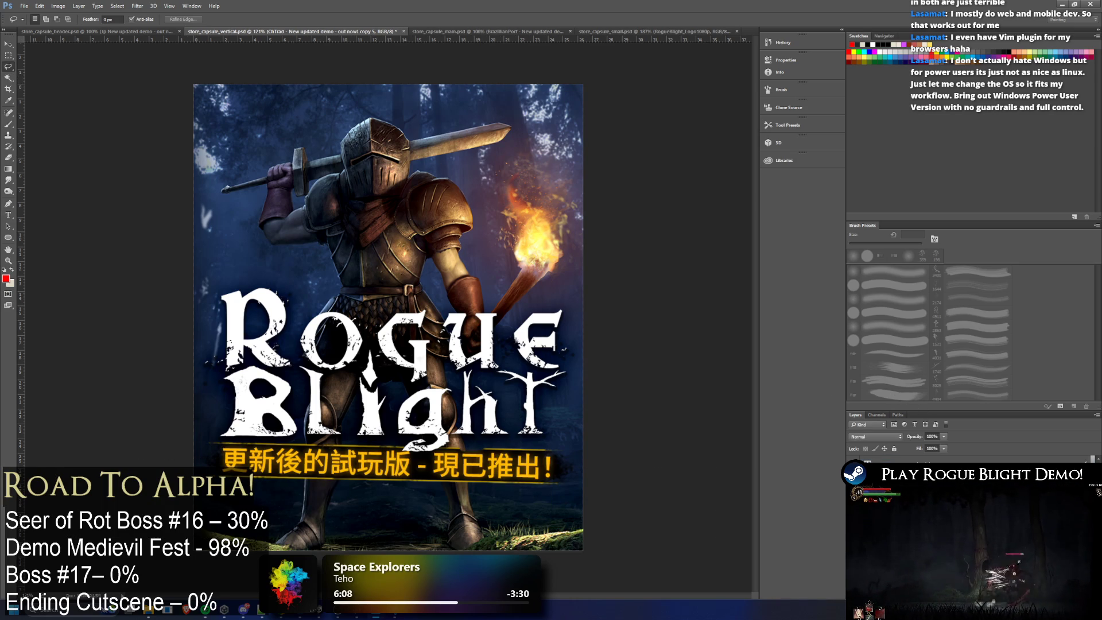
key(ctrl+comma)
key(alt+bracketleft)
key(ctrl+comma)
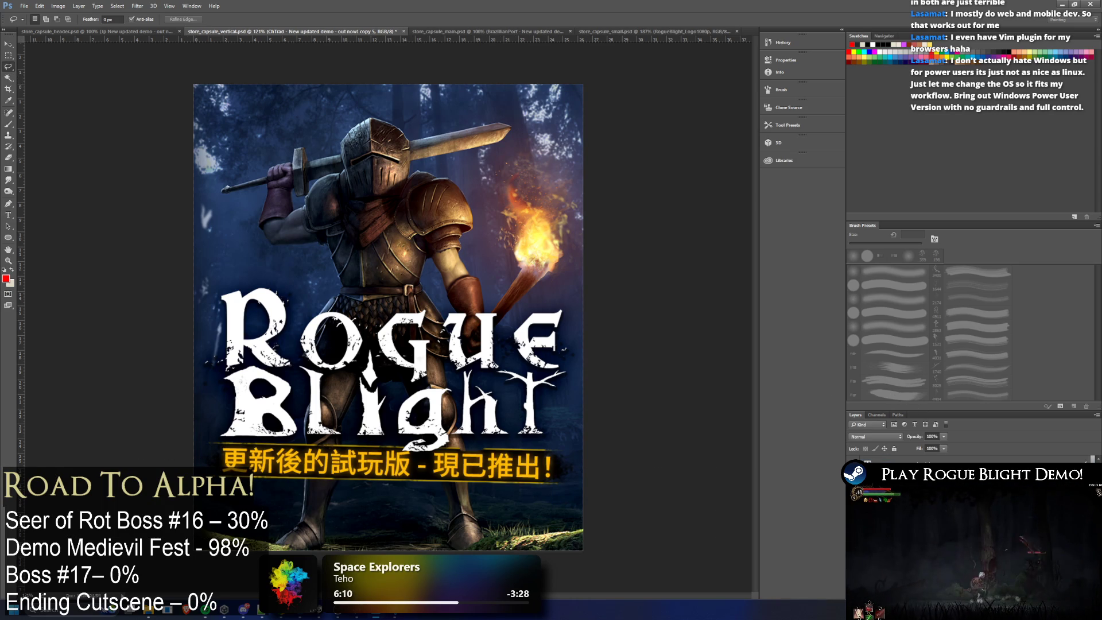
click(10, 212)
click(385, 469)
key(ctrl+a)
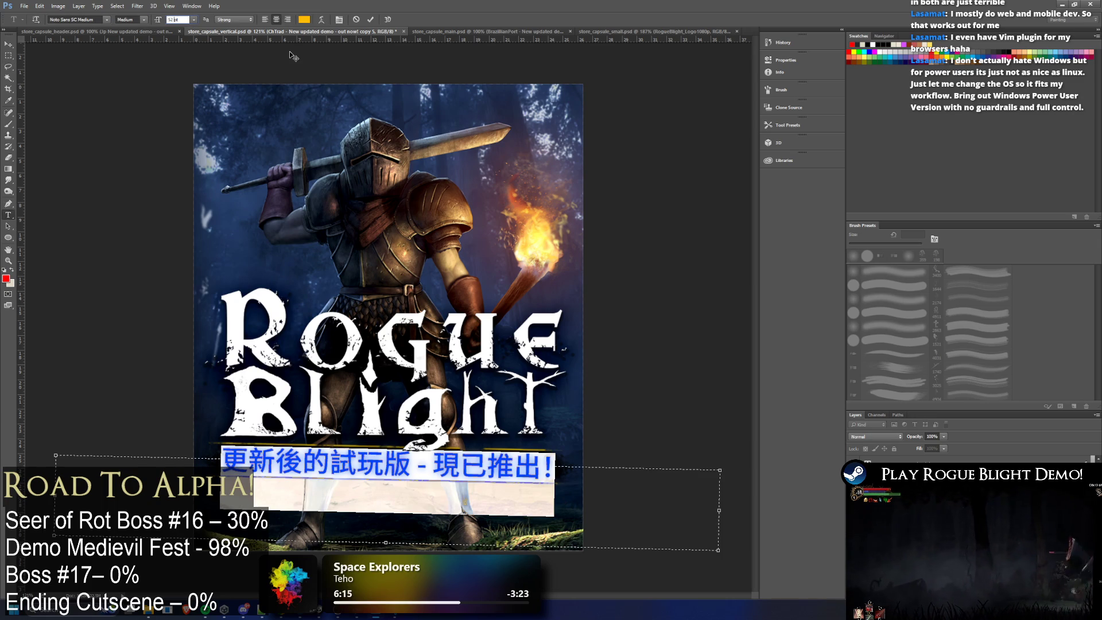
text(50)
key(Return)
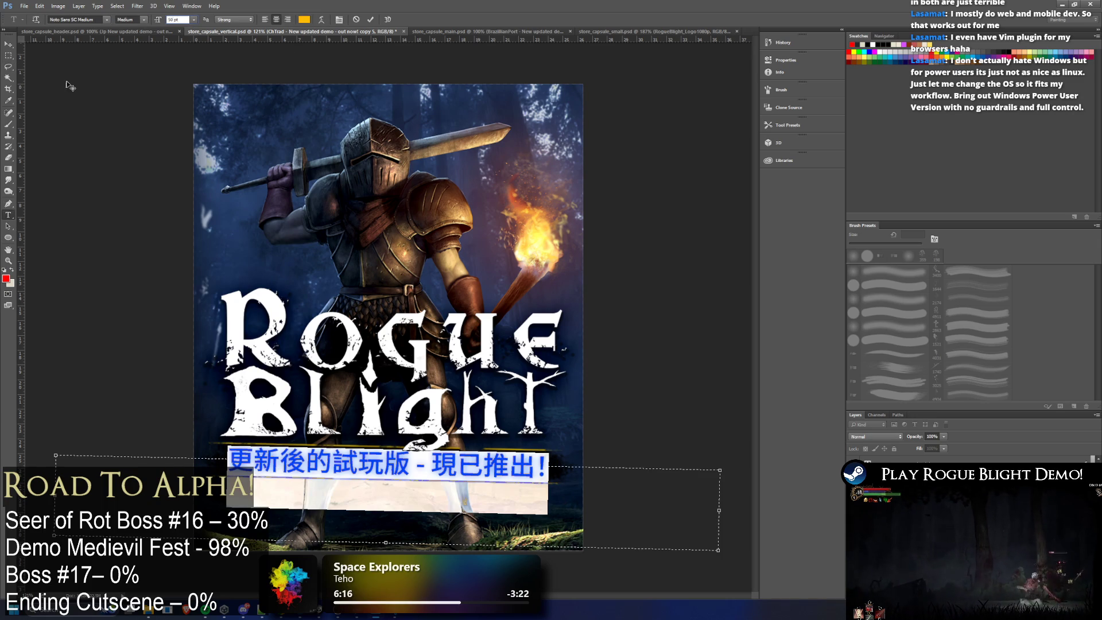
click(9, 55)
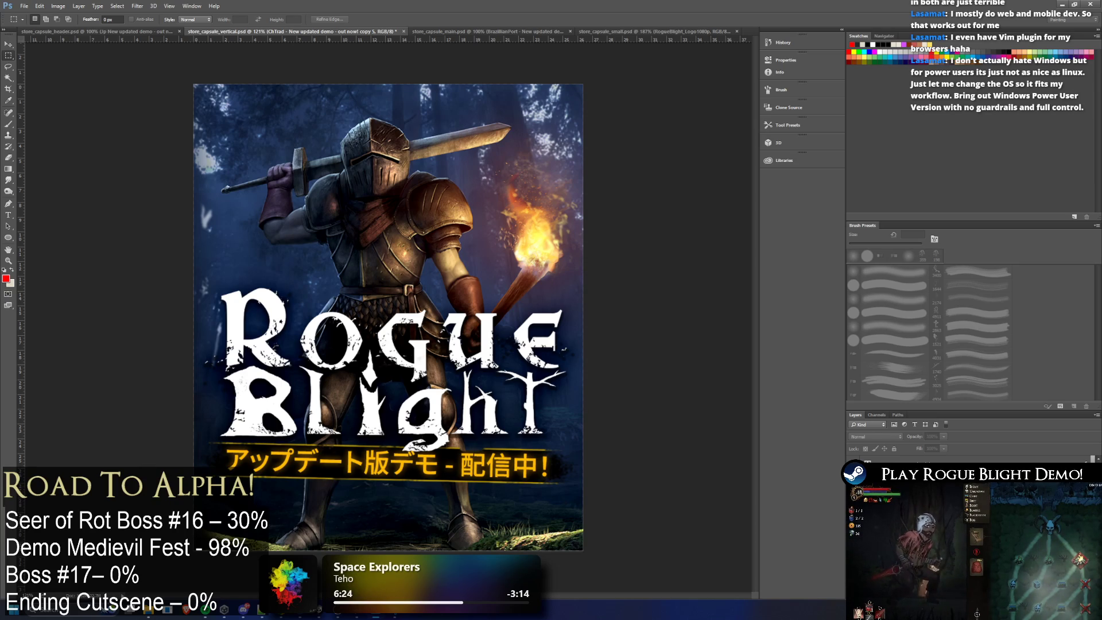
click(72, 35)
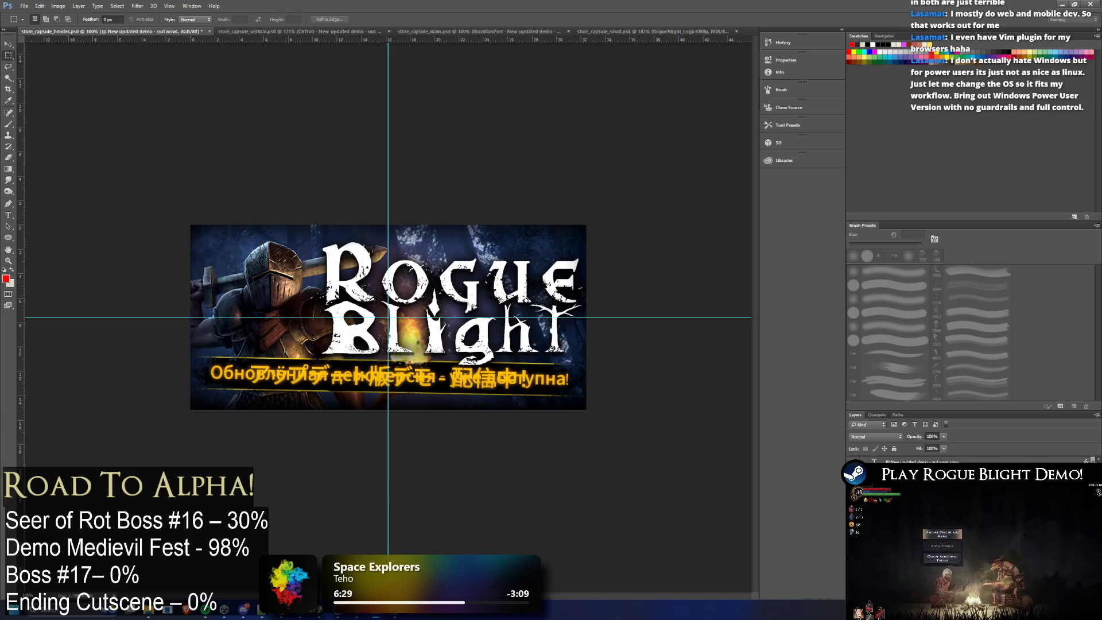
Step: Hide the overlapping Japanese layer and search Noto fonts for the Russian subtitle without changing it
click(852, 492)
click(10, 214)
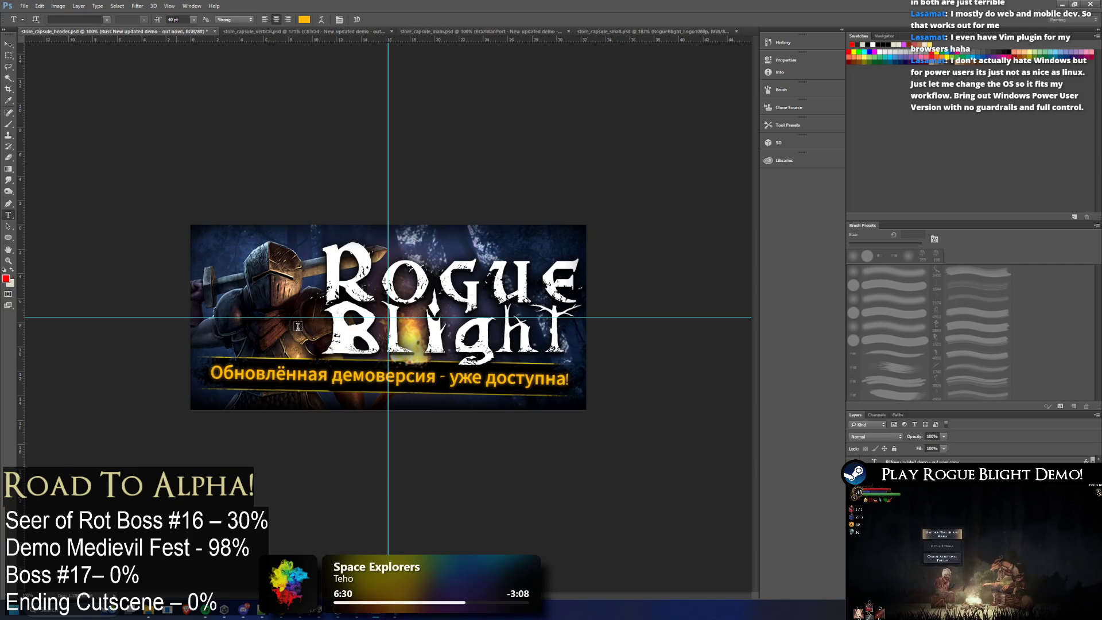
key(Return)
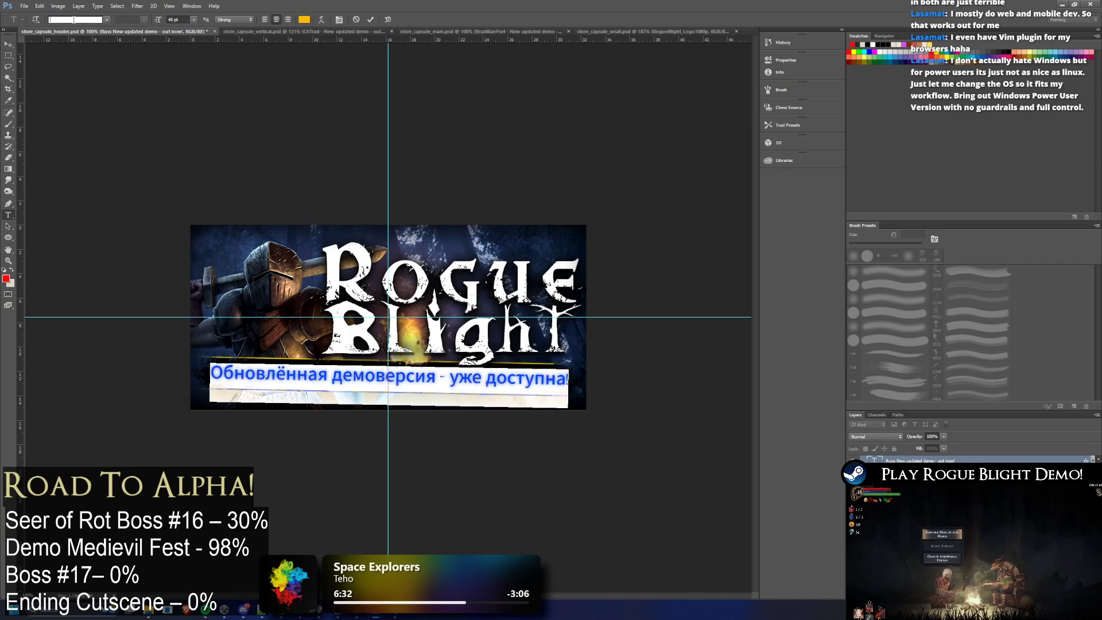
text(my font)
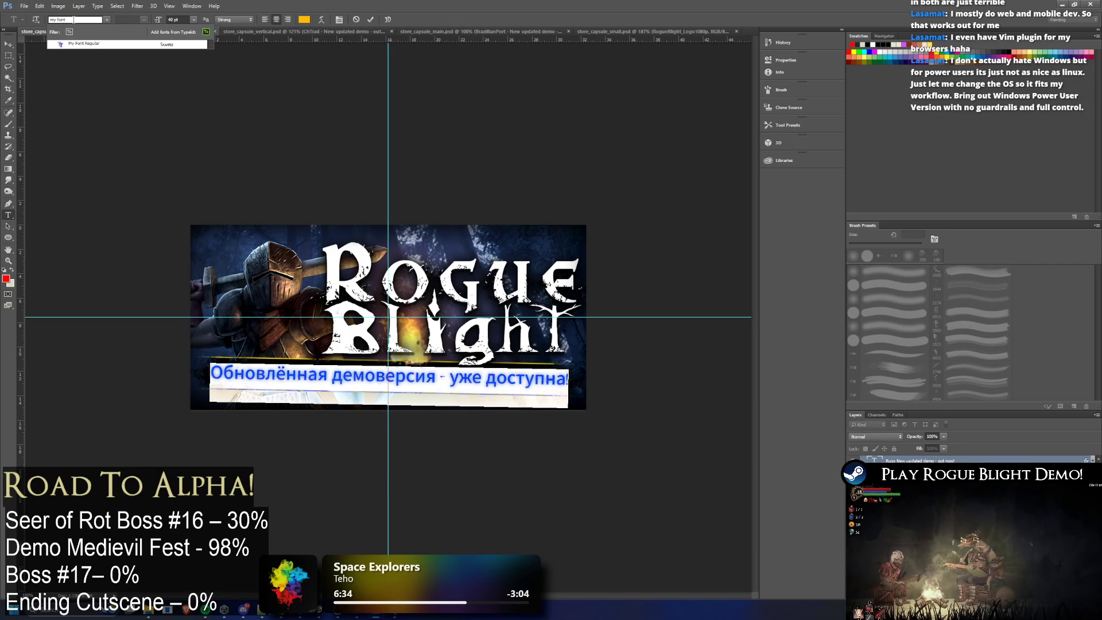
key(BackSpace)
key(BackSpace)
key(BackSpace)
key(BackSpace)
key(BackSpace)
key(BackSpace)
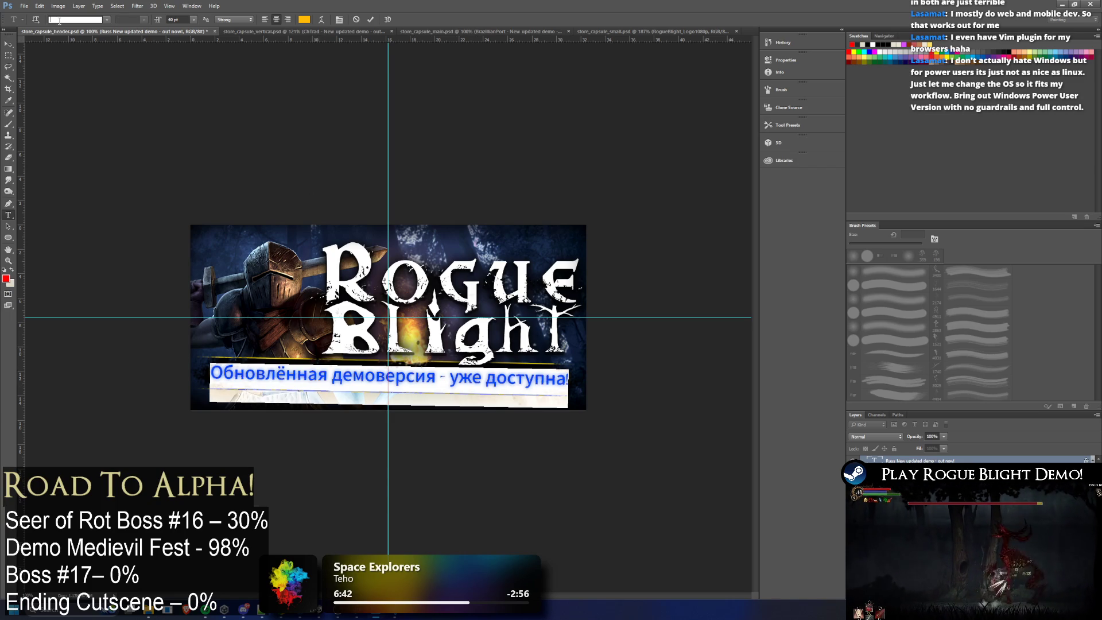
text(na)
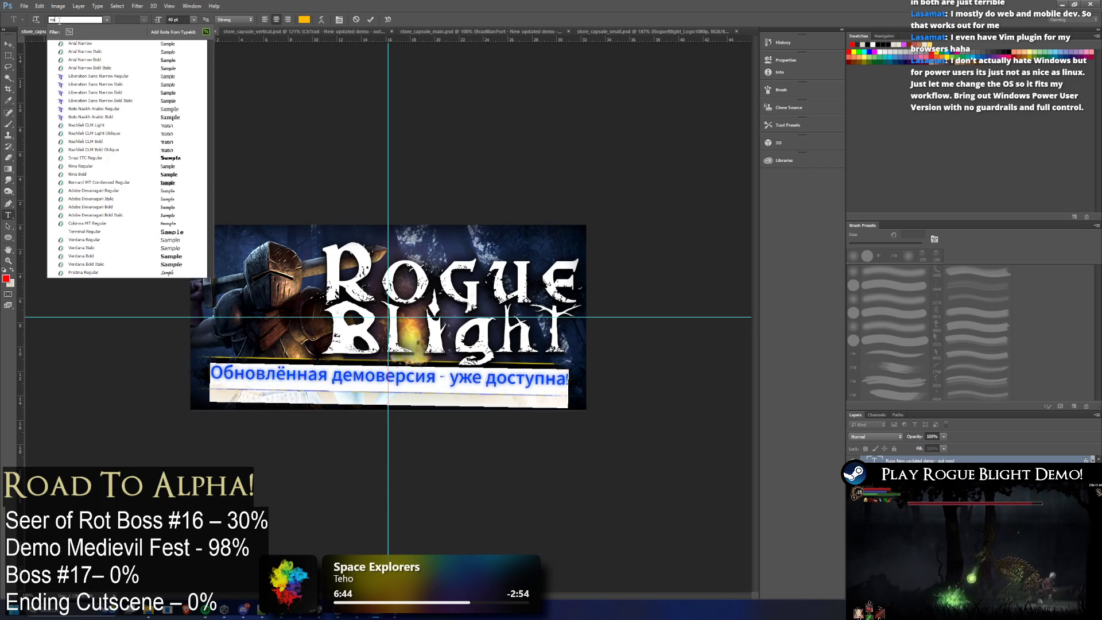
key(BackSpace)
text(oto)
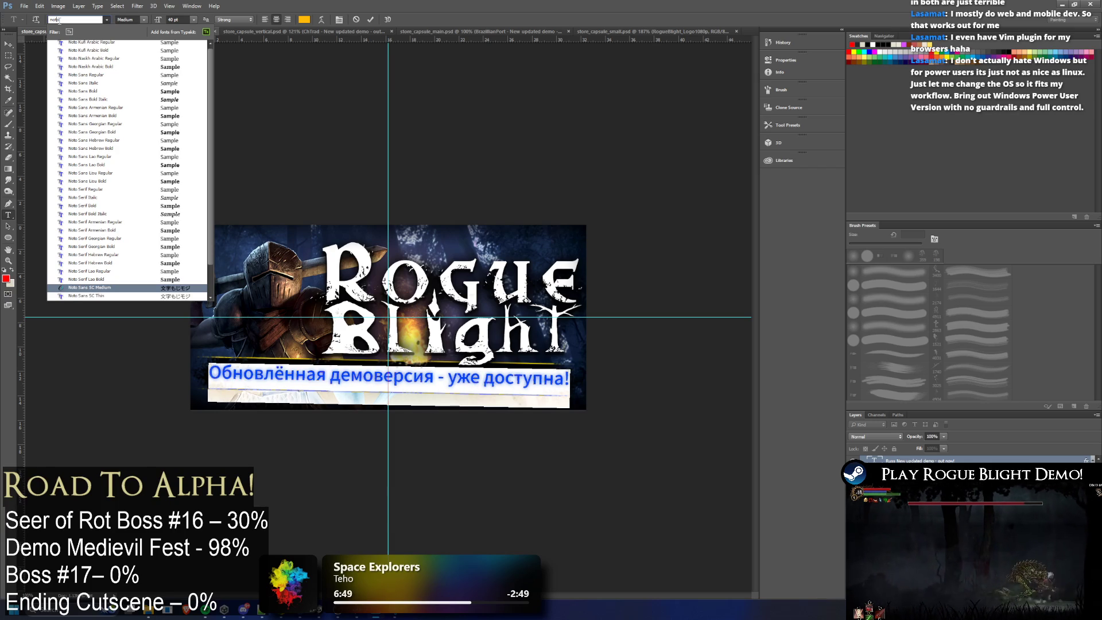
key(Escape)
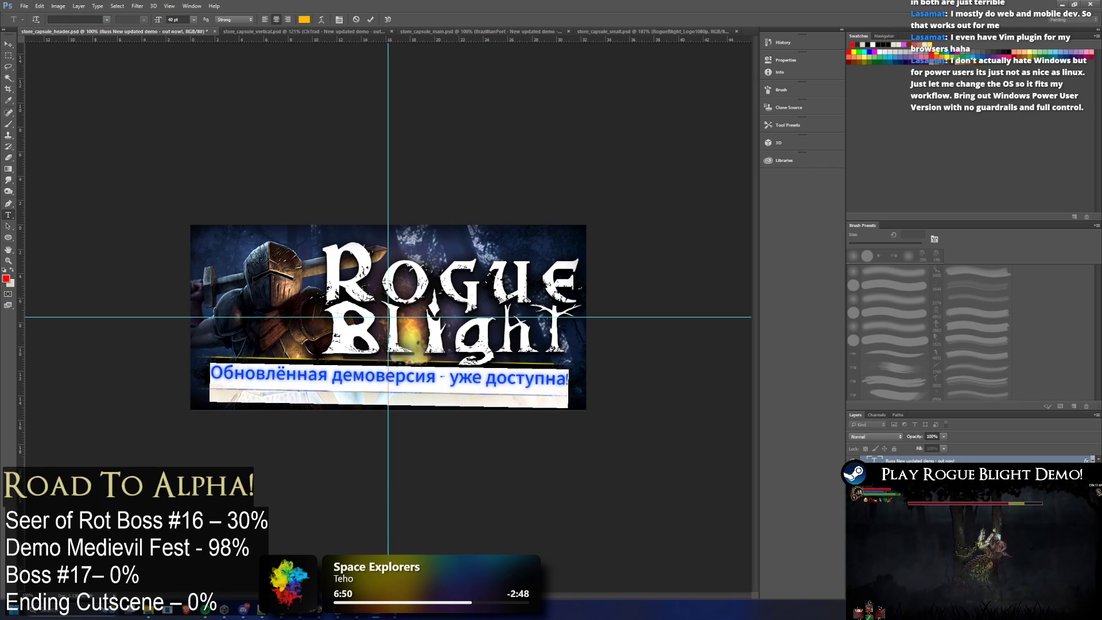
click(8, 66)
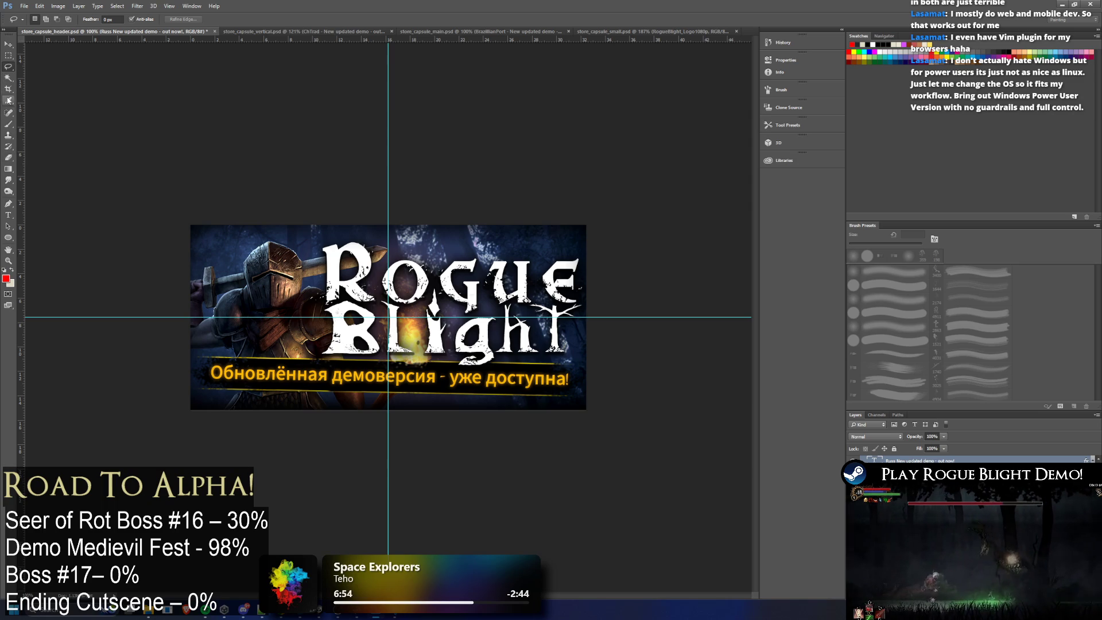
Step: Preview Noto fonts on the Russian text, revert, and bring the vertical capsule document forward
click(9, 214)
click(388, 384)
key(ctrl+a)
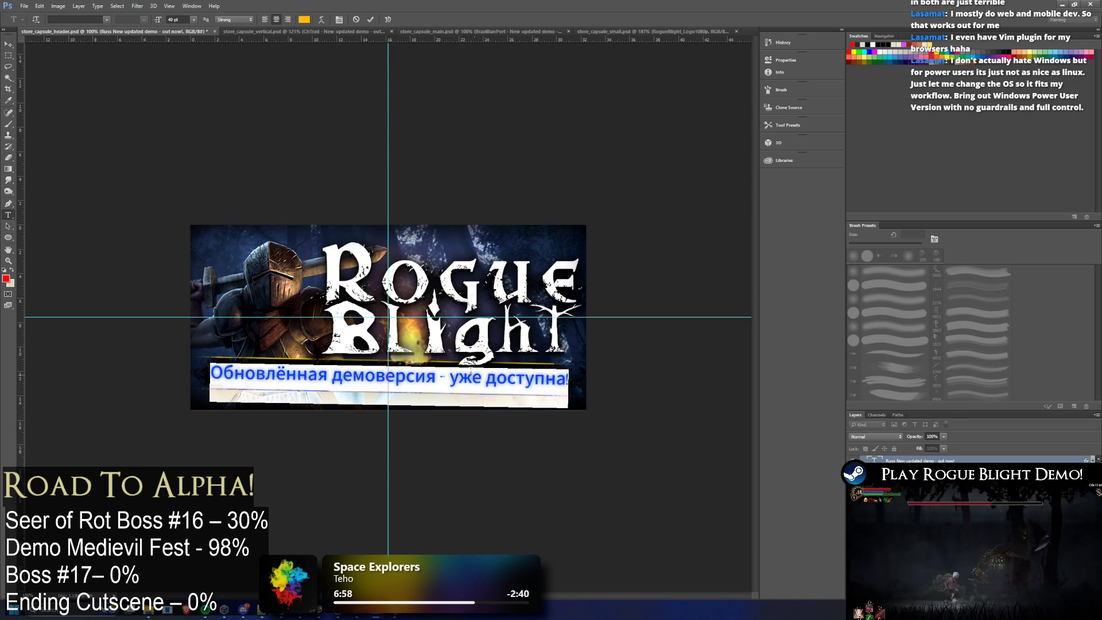
click(61, 22)
text(na)
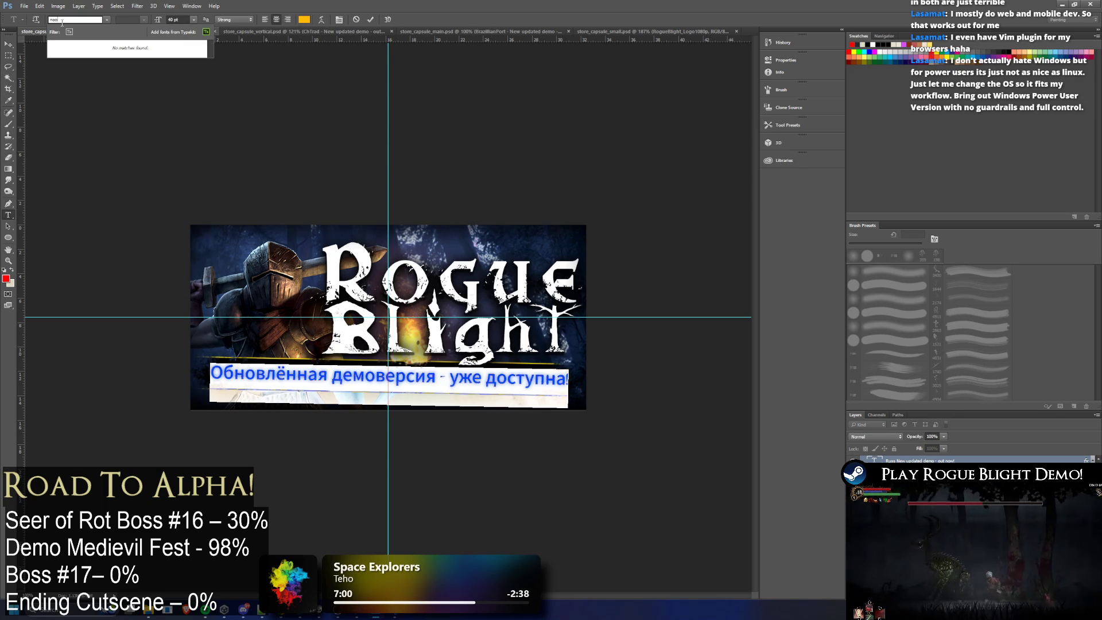
key(BackSpace)
text(oto)
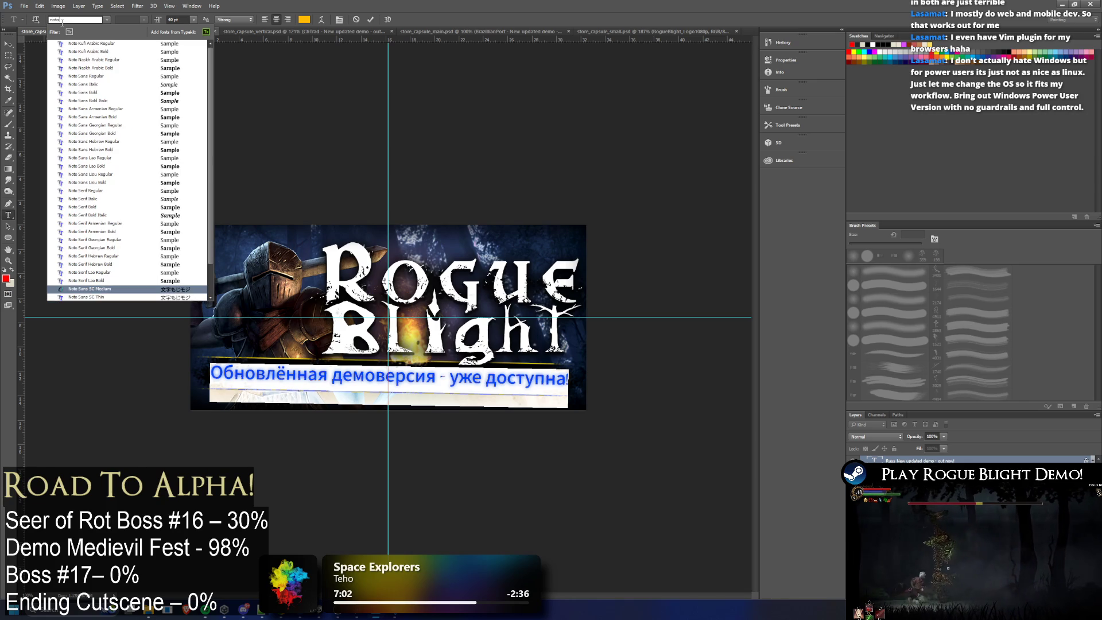
key(Down)
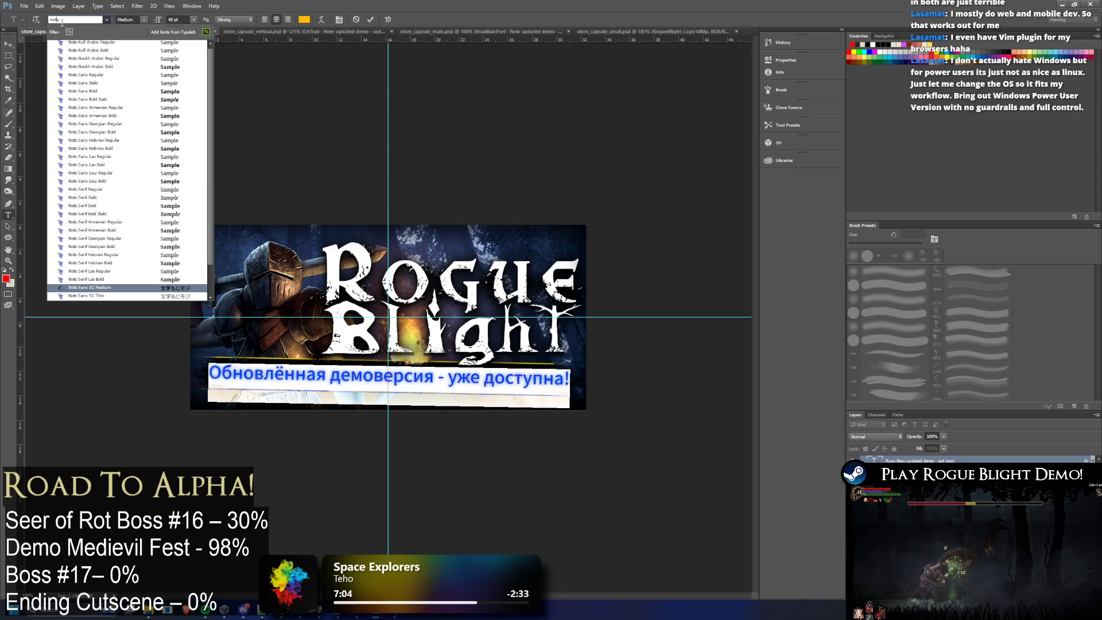
key(Return)
key(Down)
key(Up)
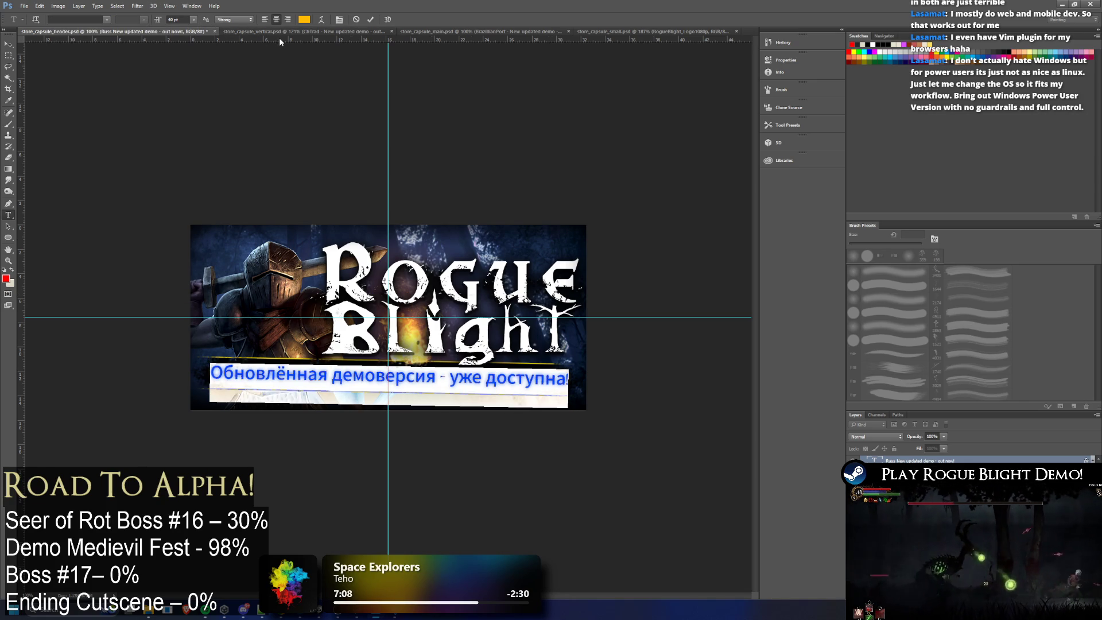
click(284, 32)
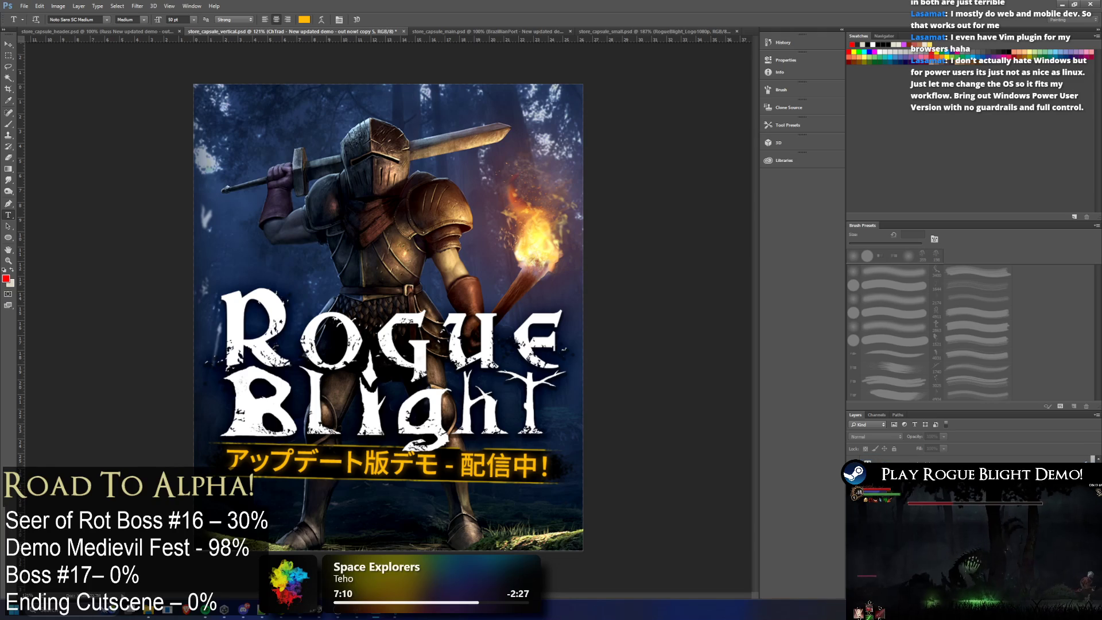
Step: Duplicate the Japanese banner layer as Russian and paste in 'Обновлённая демоверсия - уже доступна!'
right_click(909, 458)
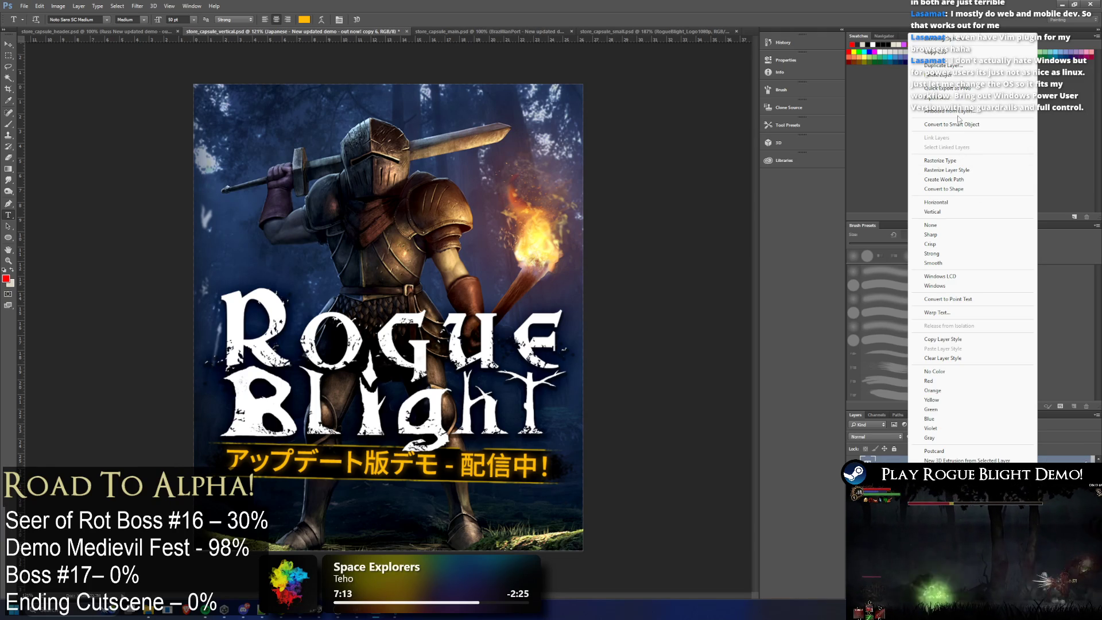
click(939, 65)
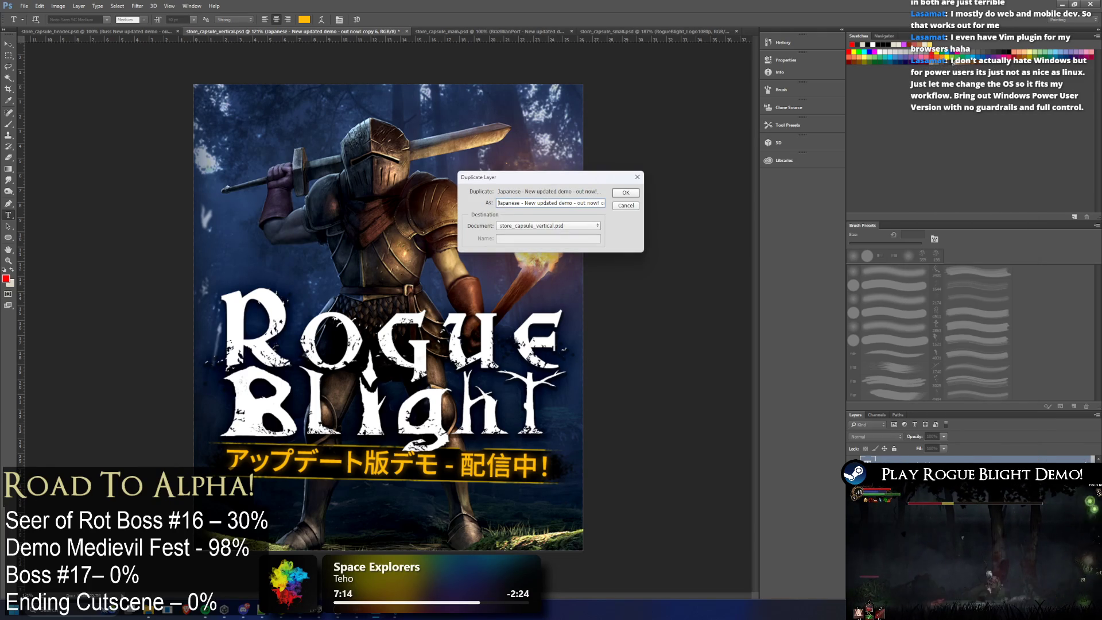
text(Russian)
key(Return)
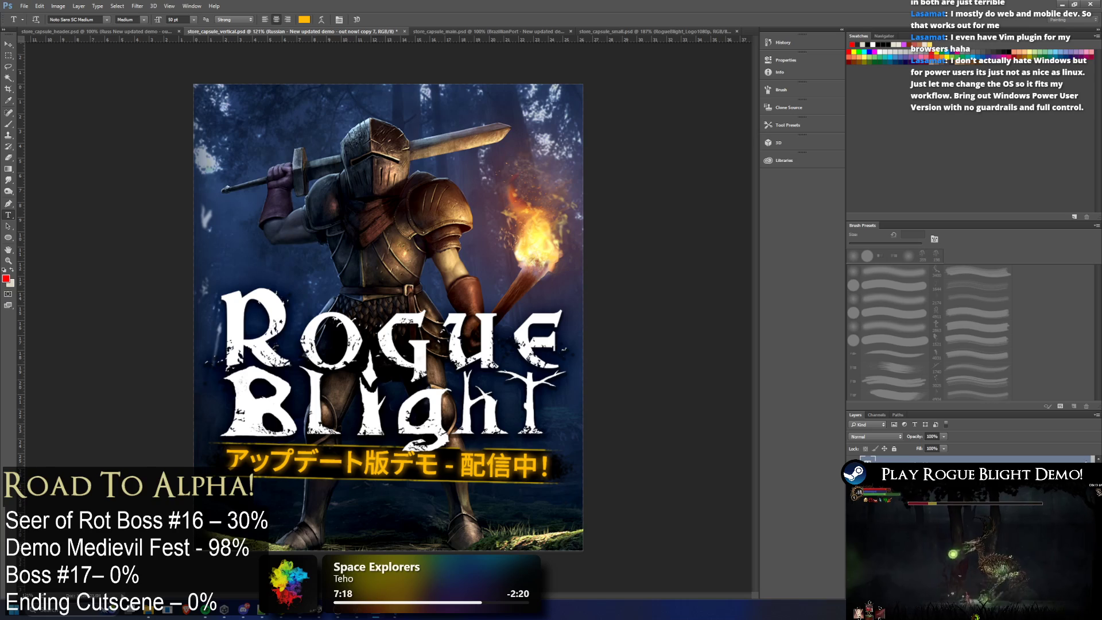
click(7, 213)
click(387, 482)
key(ctrl+a)
key(ctrl+v)
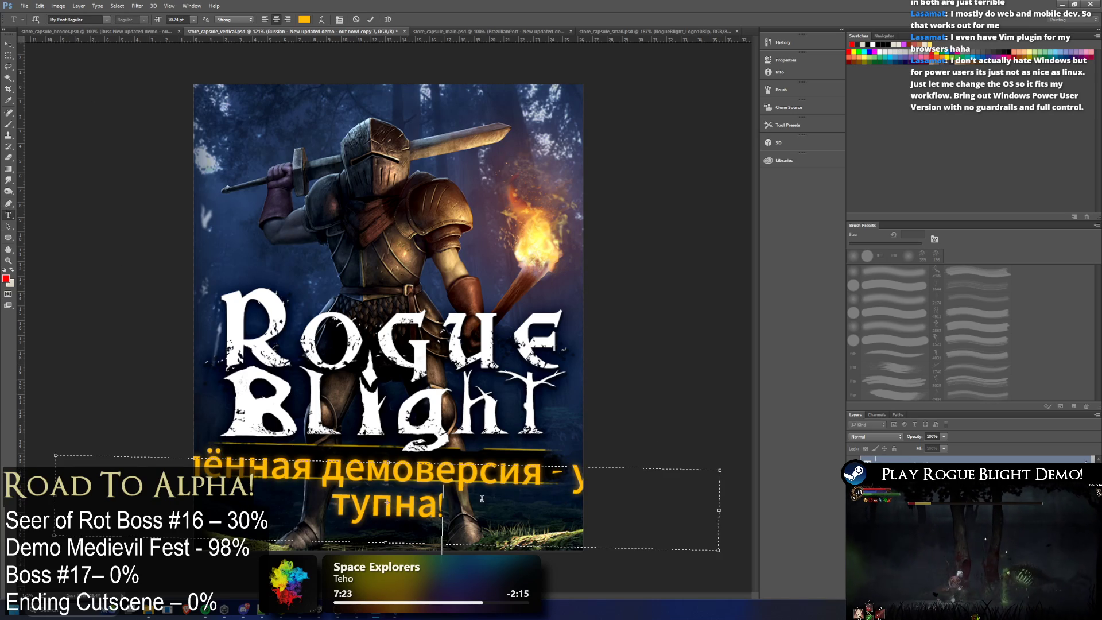
Step: Adjust the Russian text size and split it into two centered lines at the dash
key(ctrl+a)
click(177, 19)
text(18)
key(Return)
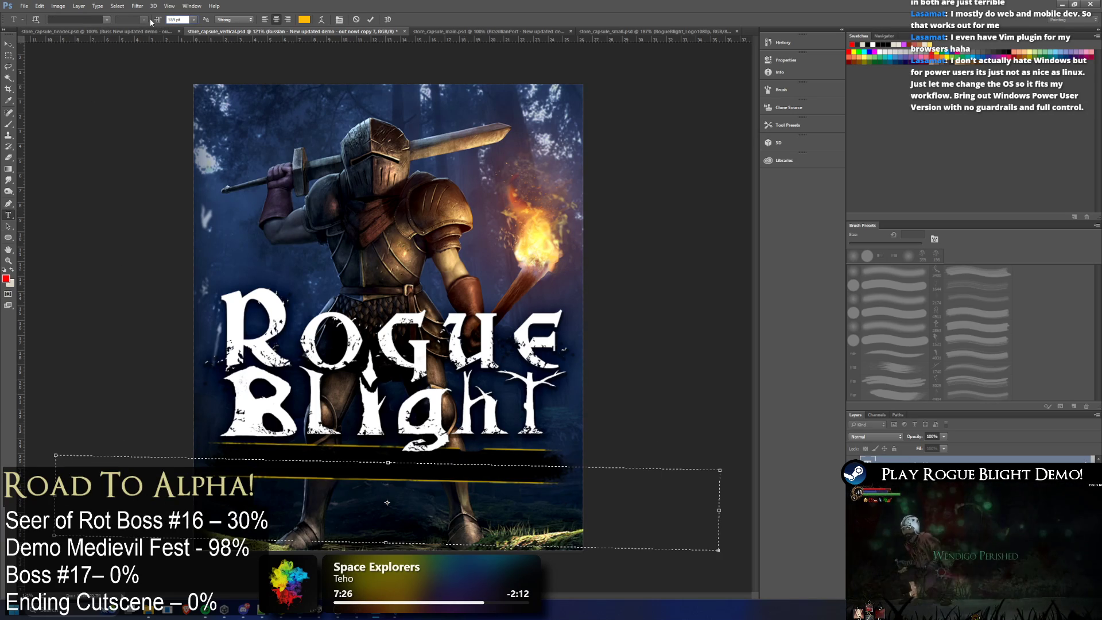
text(3)
key(Return)
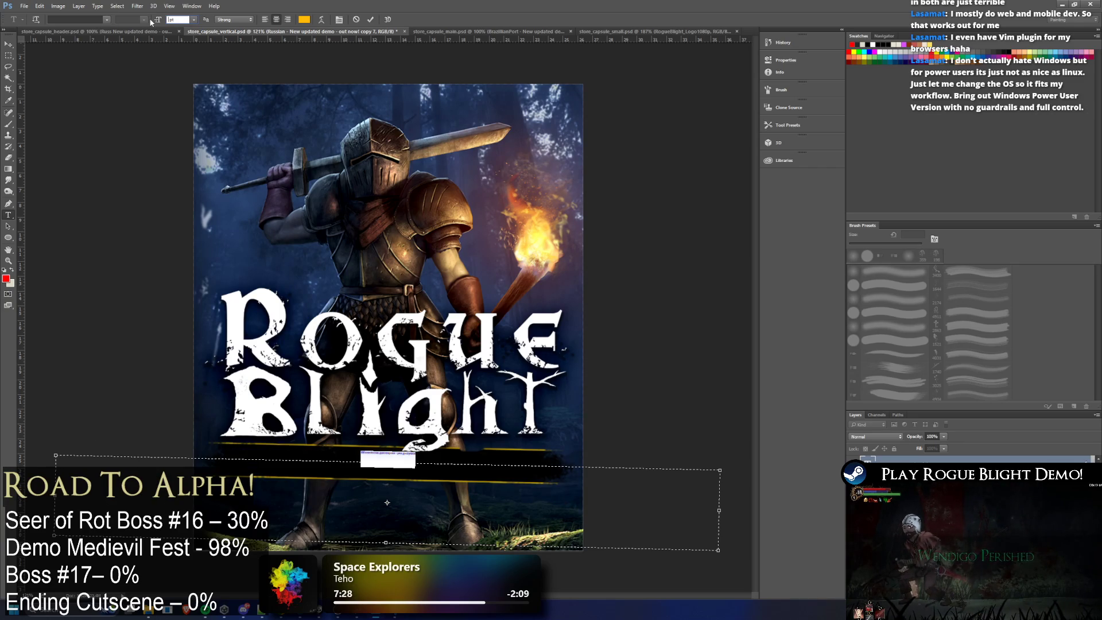
text(14)
key(Return)
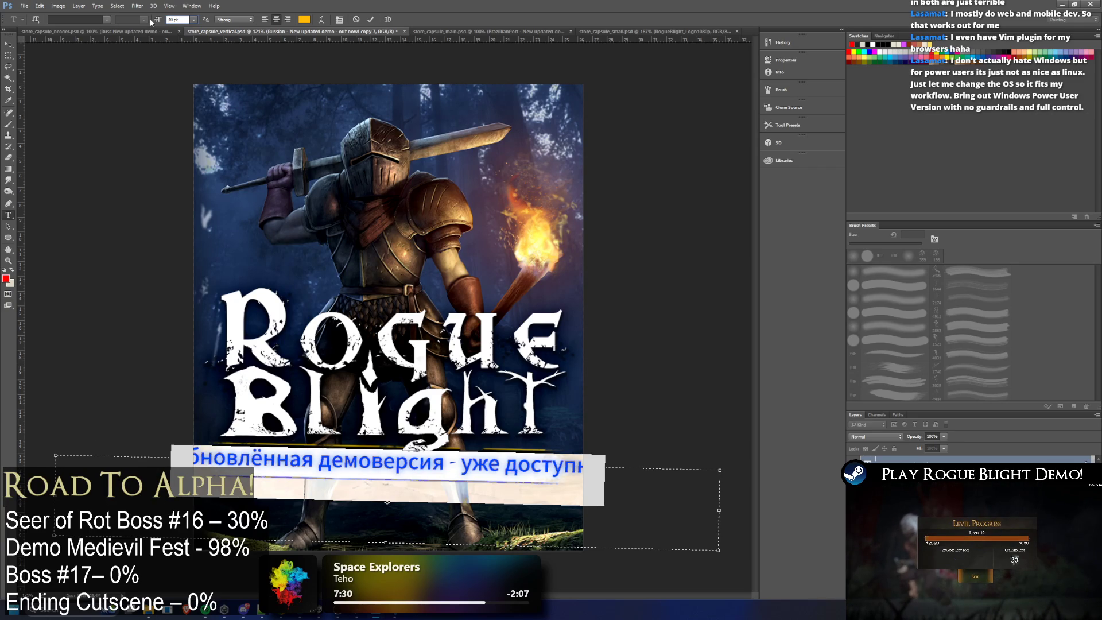
text(16)
key(Return)
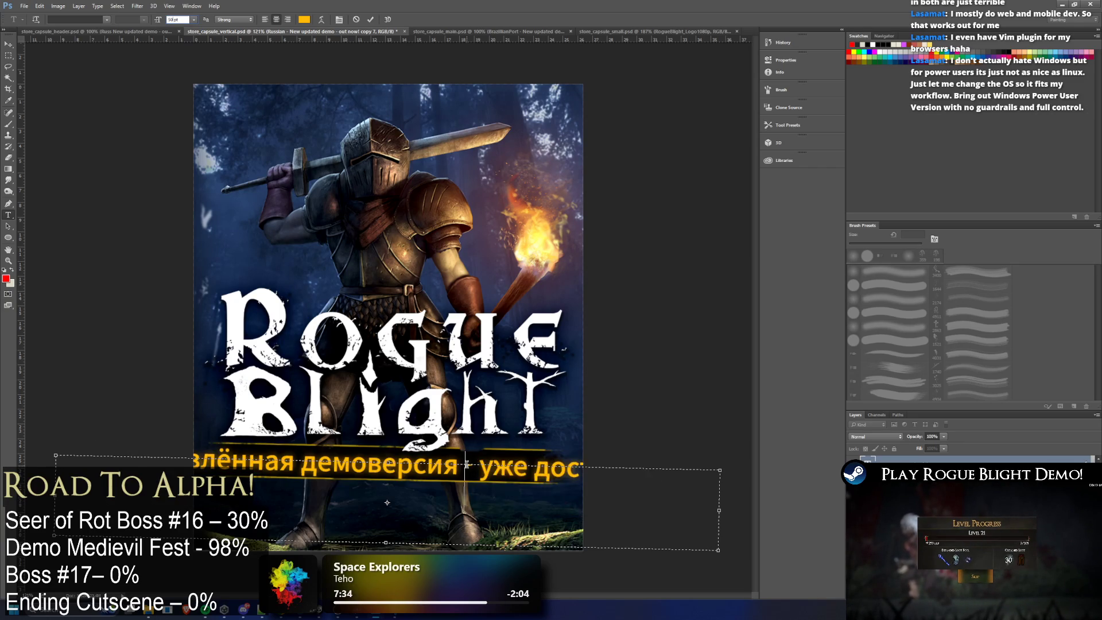
key(Escape)
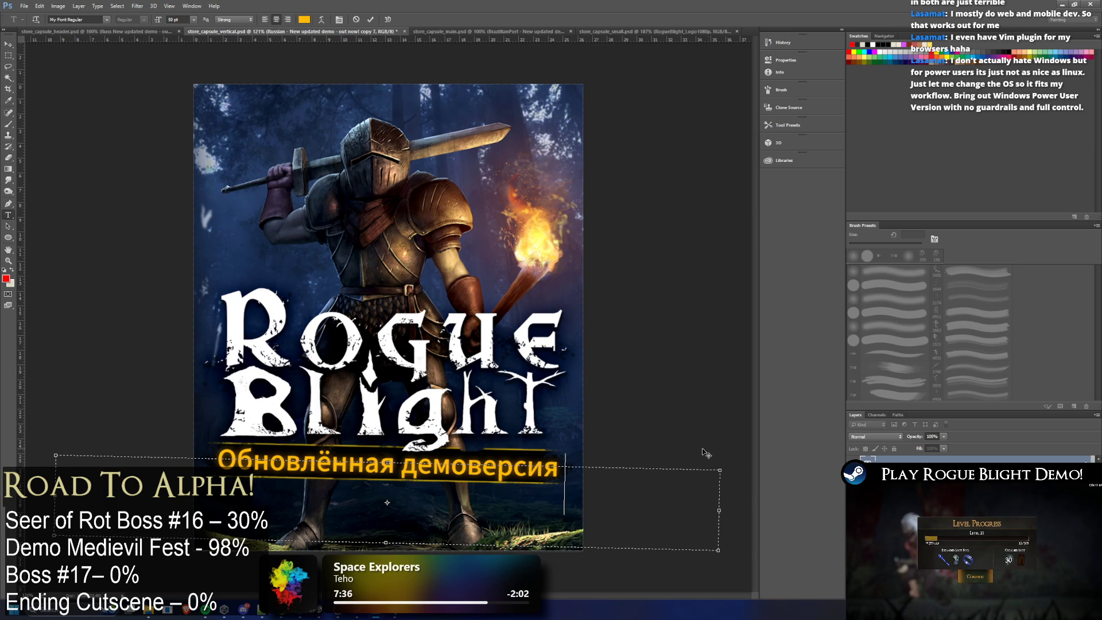
key(ctrl+z)
key(ctrl+z)
key(ctrl+z)
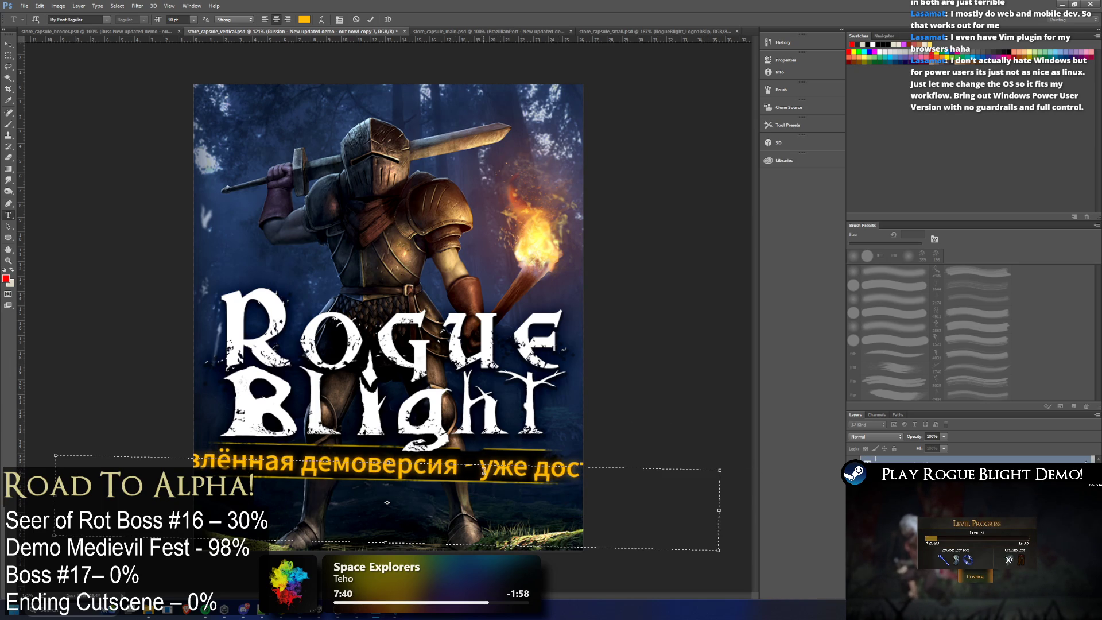
key(BackSpace)
key(BackSpace)
key(BackSpace)
key(Return)
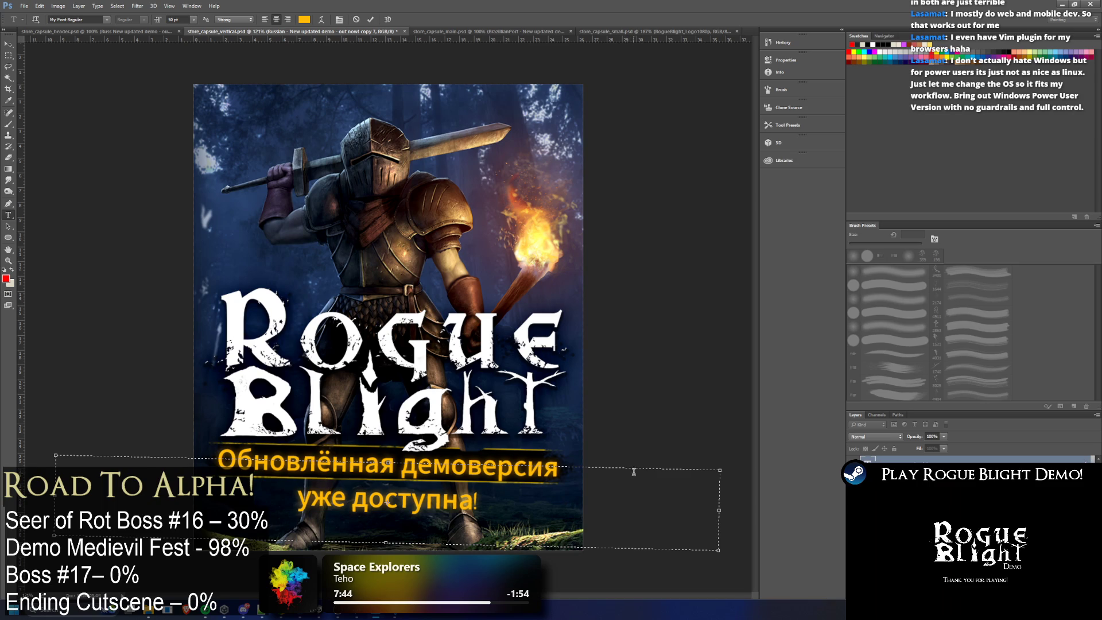
key(ctrl+Return)
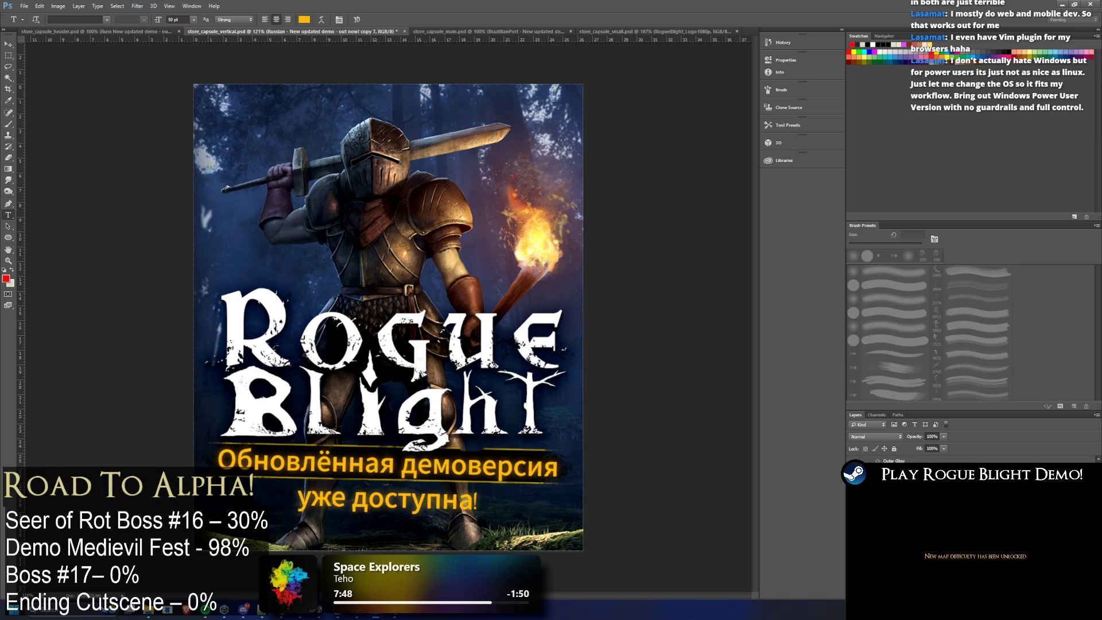
Step: Duplicate the dark banner strip and move the copy behind the Russian text
key(ctrl+e)
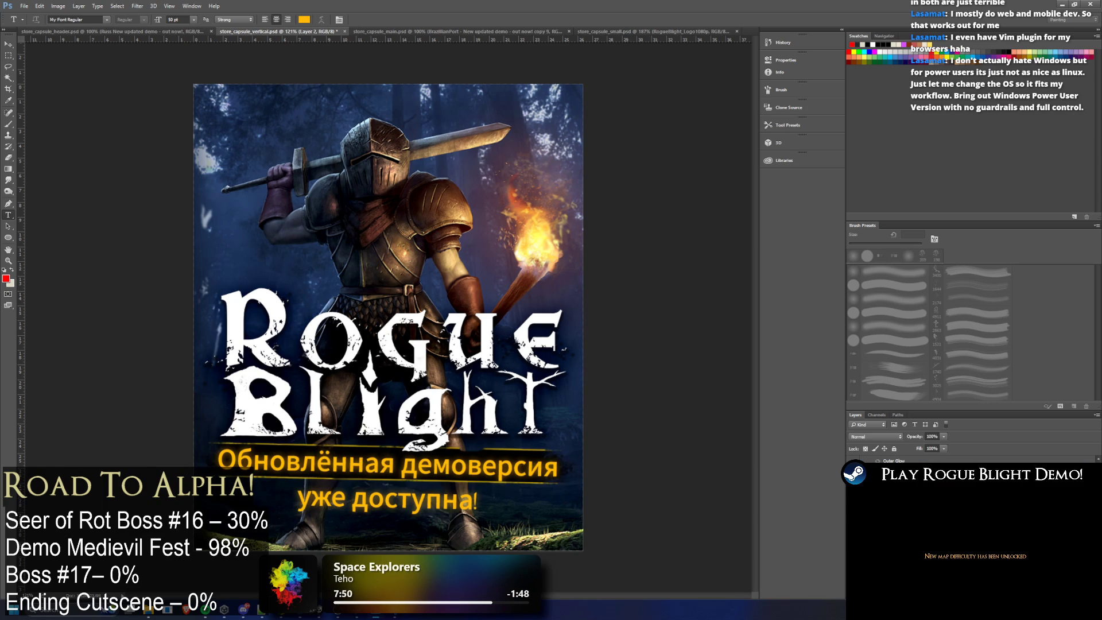
key(ctrl+v)
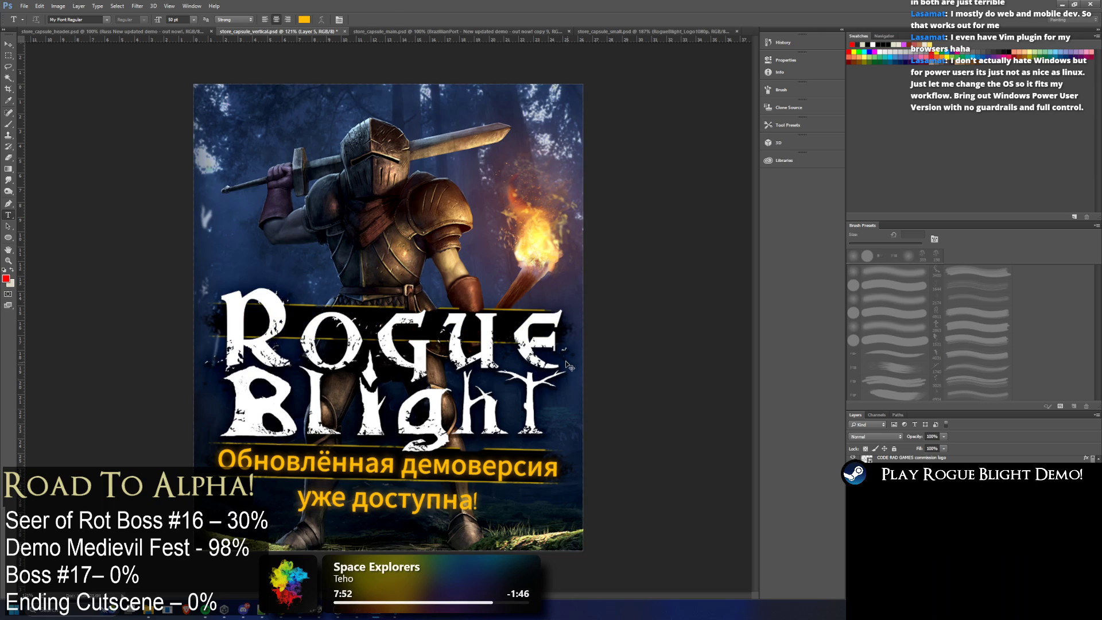
key(ctrl+t)
drag(573, 370, 507, 496)
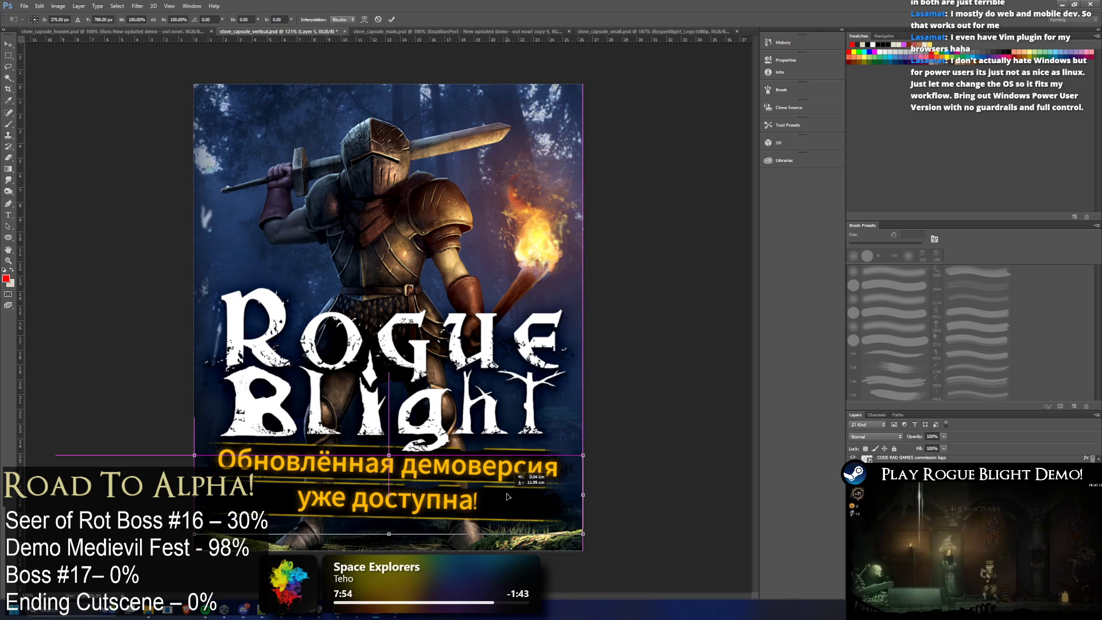
Step: Narrow, thin and slightly tilt the banner strip copy behind the two Russian lines
drag(584, 494, 480, 489)
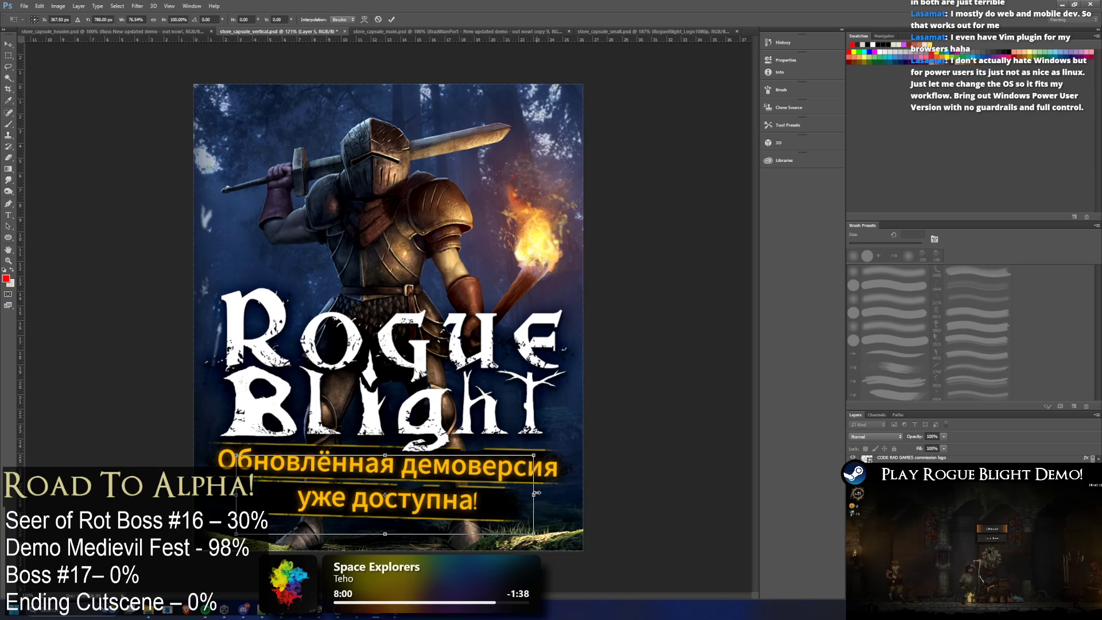
drag(384, 454, 438, 491)
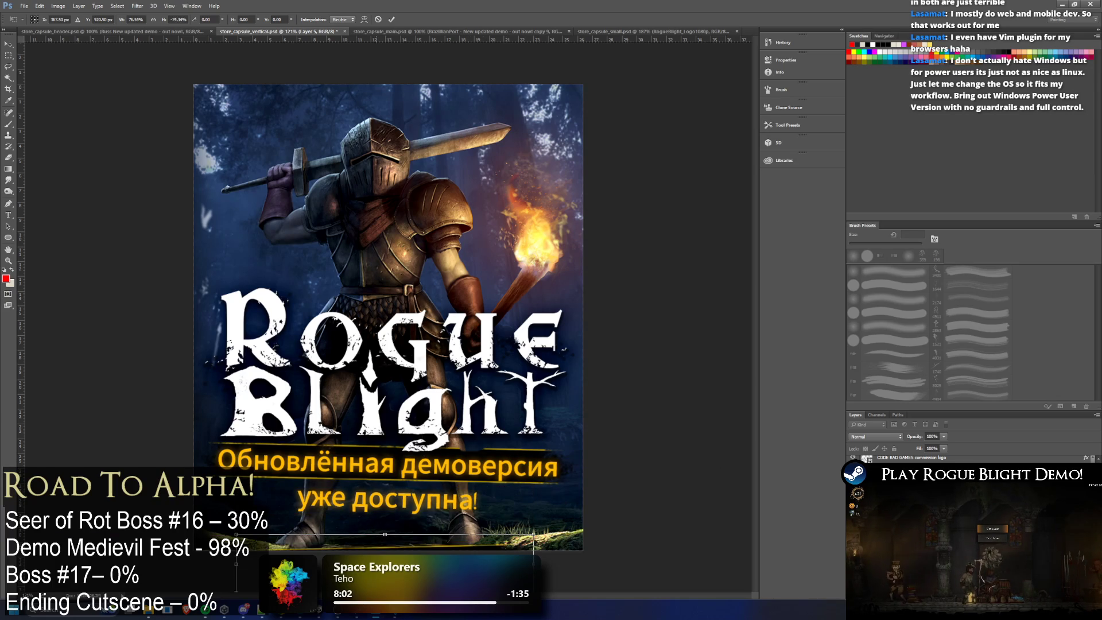
mouse_move(561, 472)
mouse_down()
mouse_move(567, 486)
mouse_move(567, 470)
mouse_up()
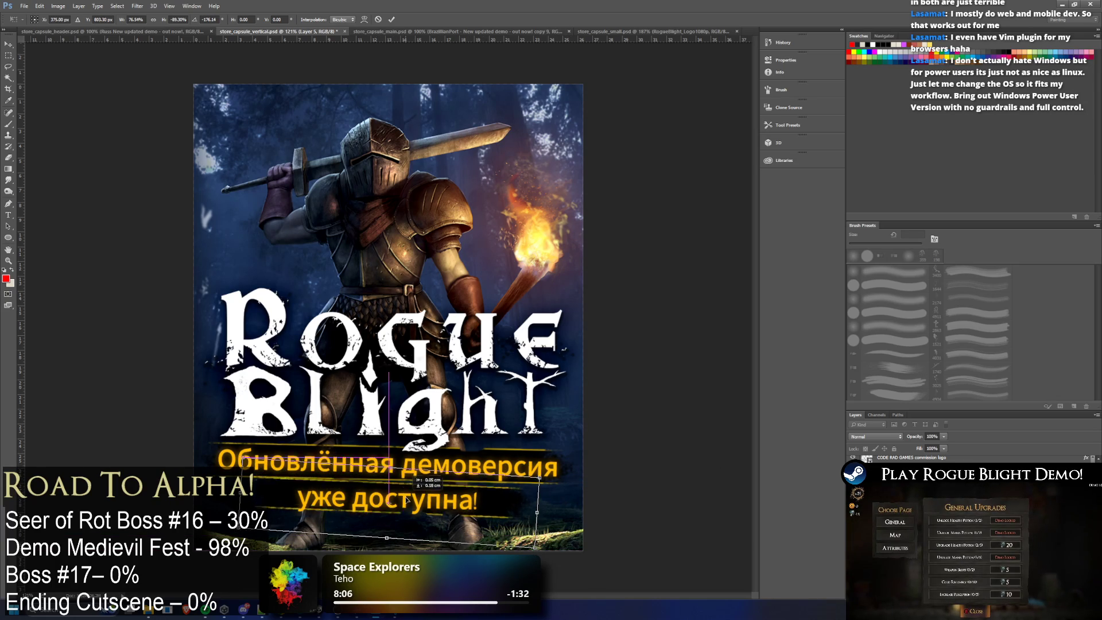
drag(485, 504, 548, 497)
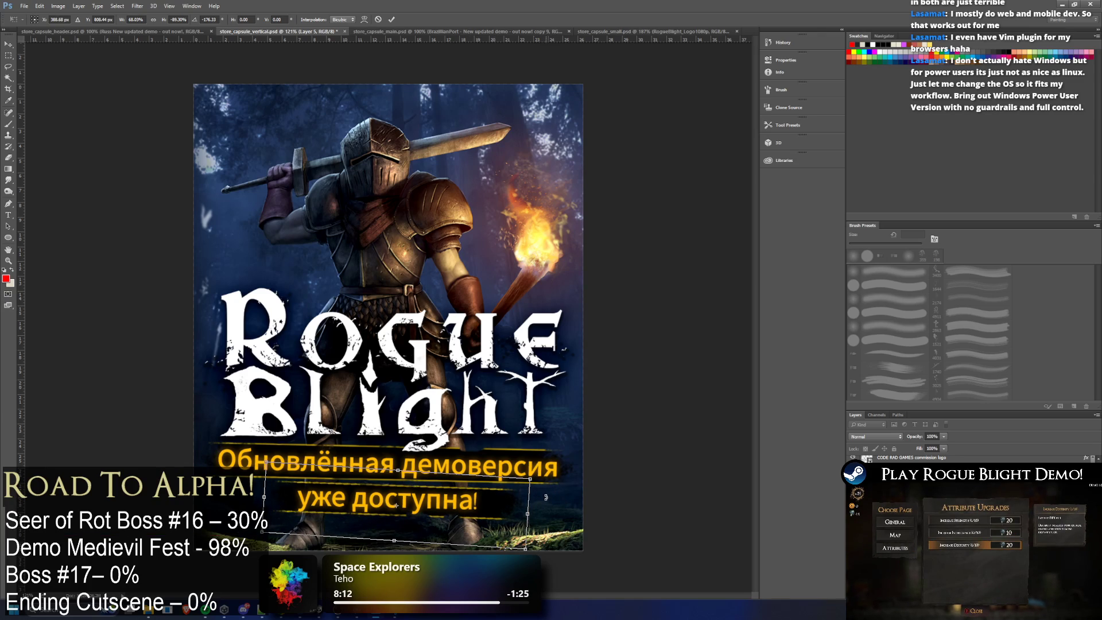
drag(417, 494, 414, 497)
drag(527, 475, 533, 468)
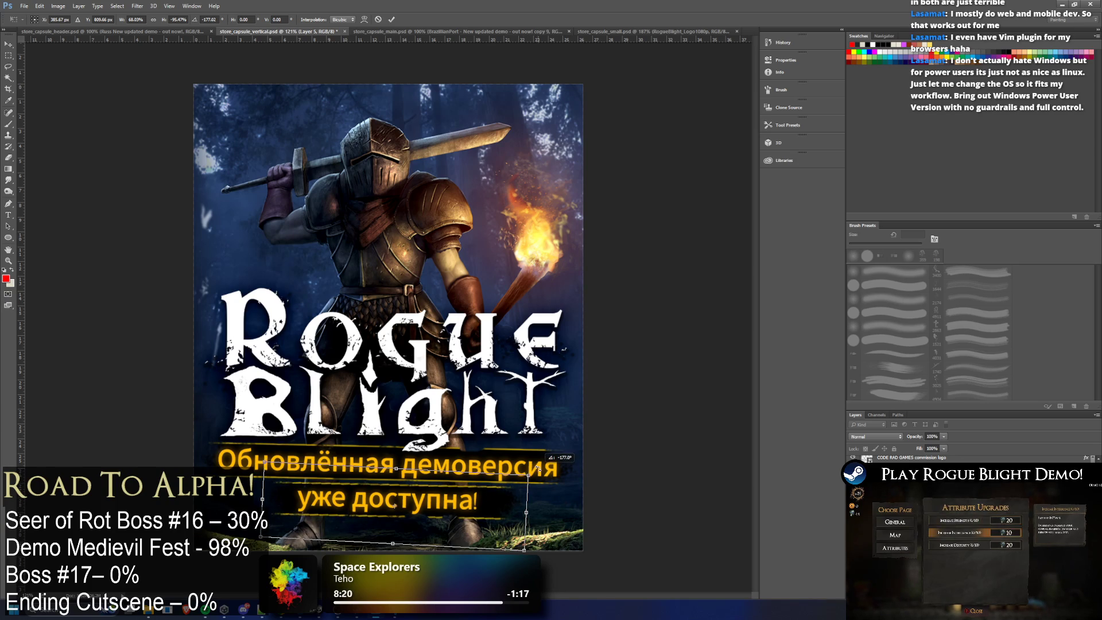
key(Return)
key(t)
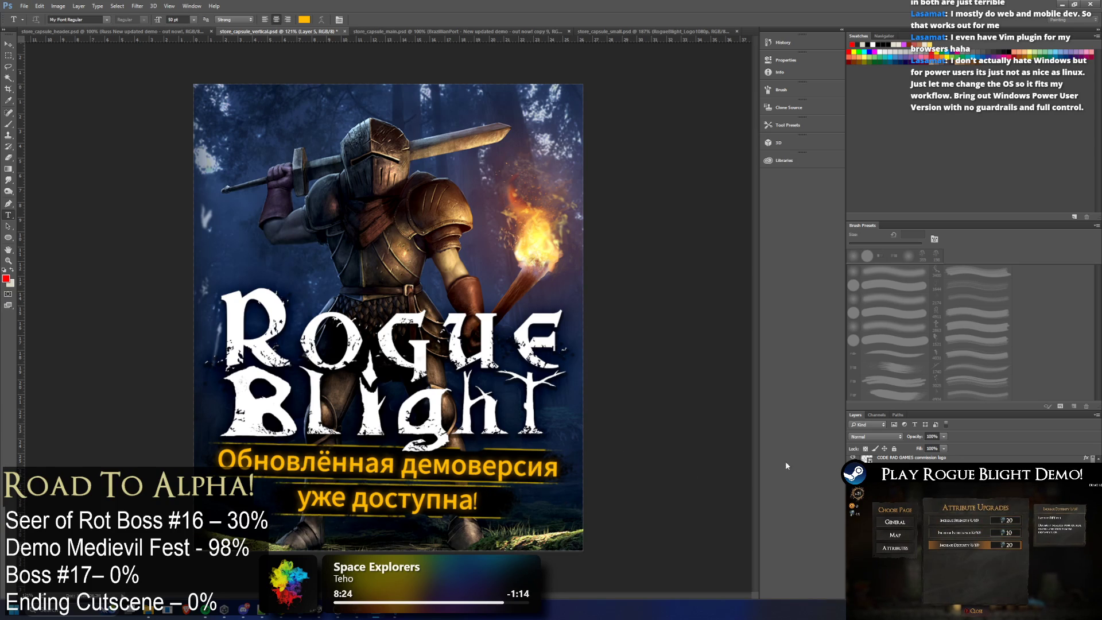
Step: Tilt the Russian banner text slightly to match the strip
key(ctrl+shift+alt+n)
key(ctrl+t)
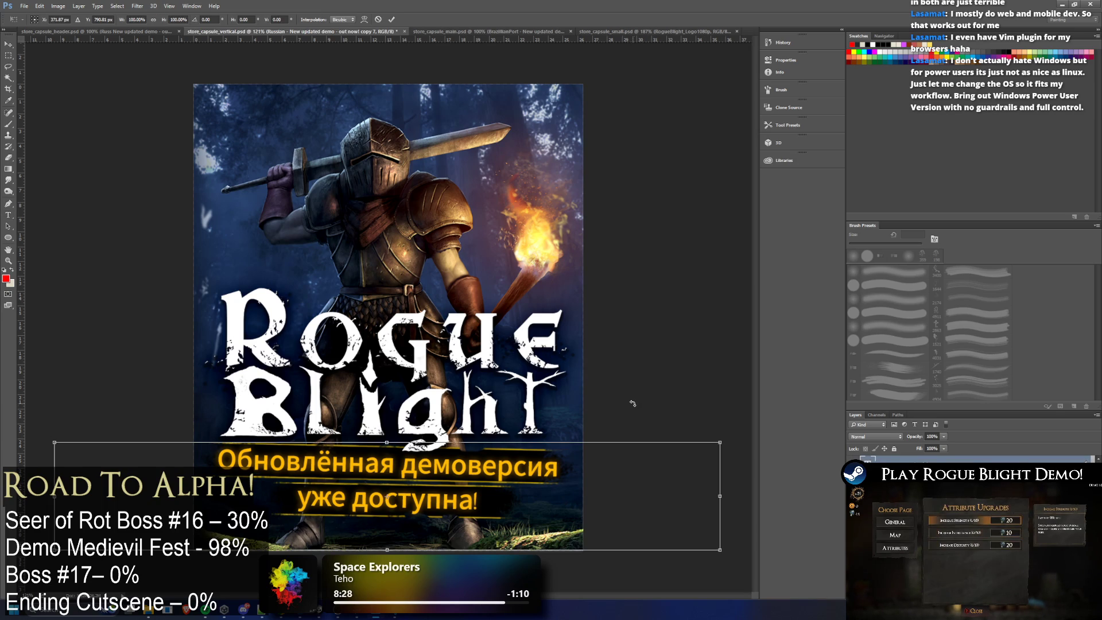
drag(631, 403, 645, 404)
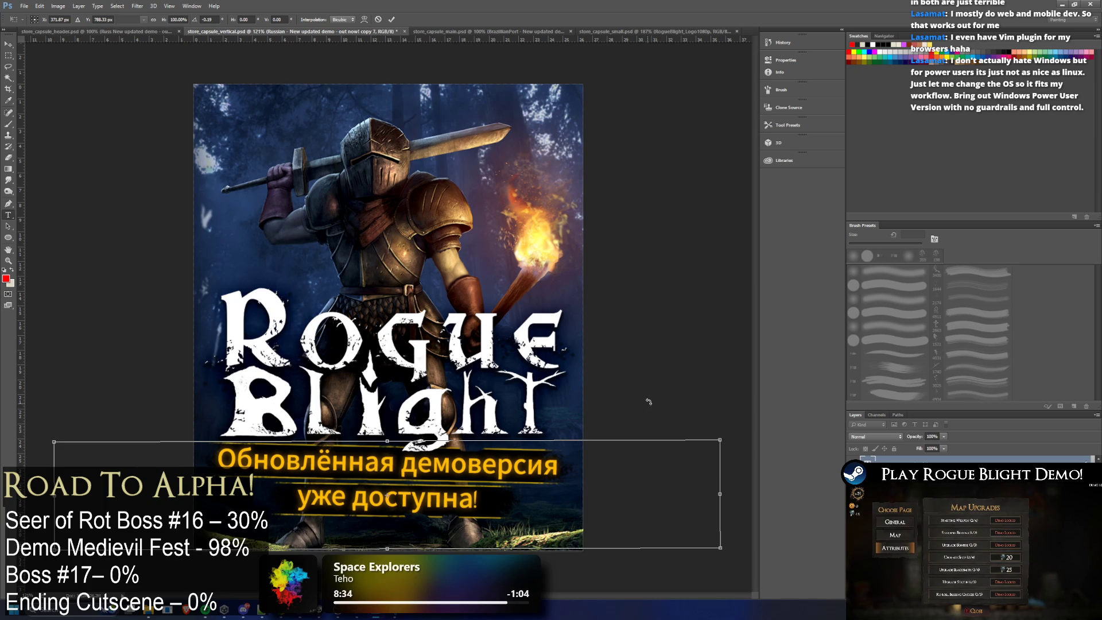
key(Return)
key(t)
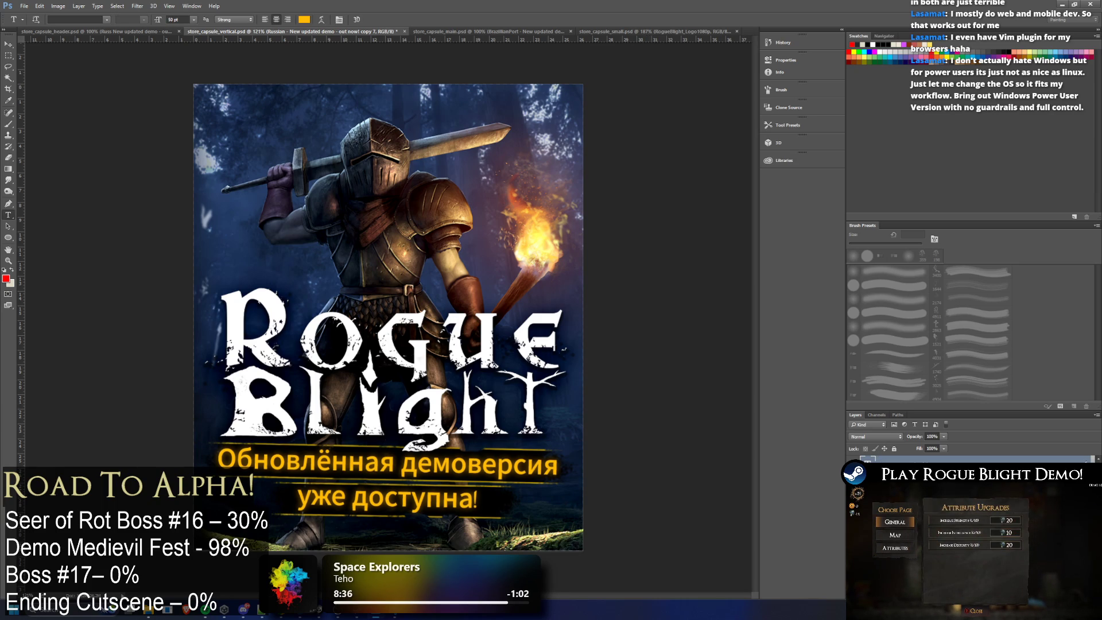
Step: Hide the Russian text layer and duplicate it as a new layer named Hungarian
click(126, 33)
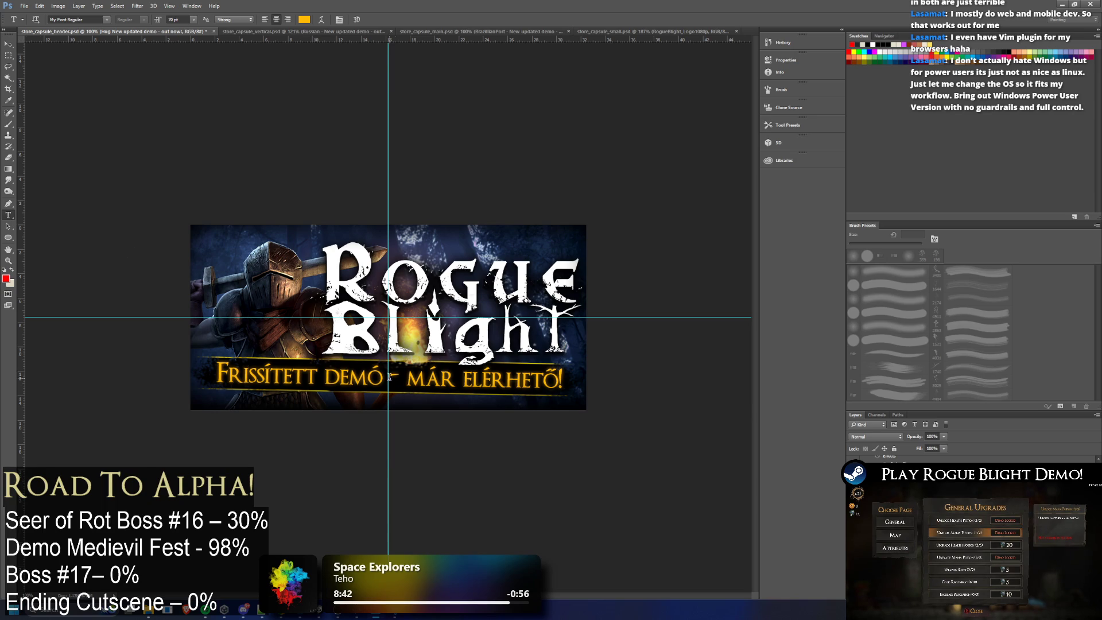
click(253, 33)
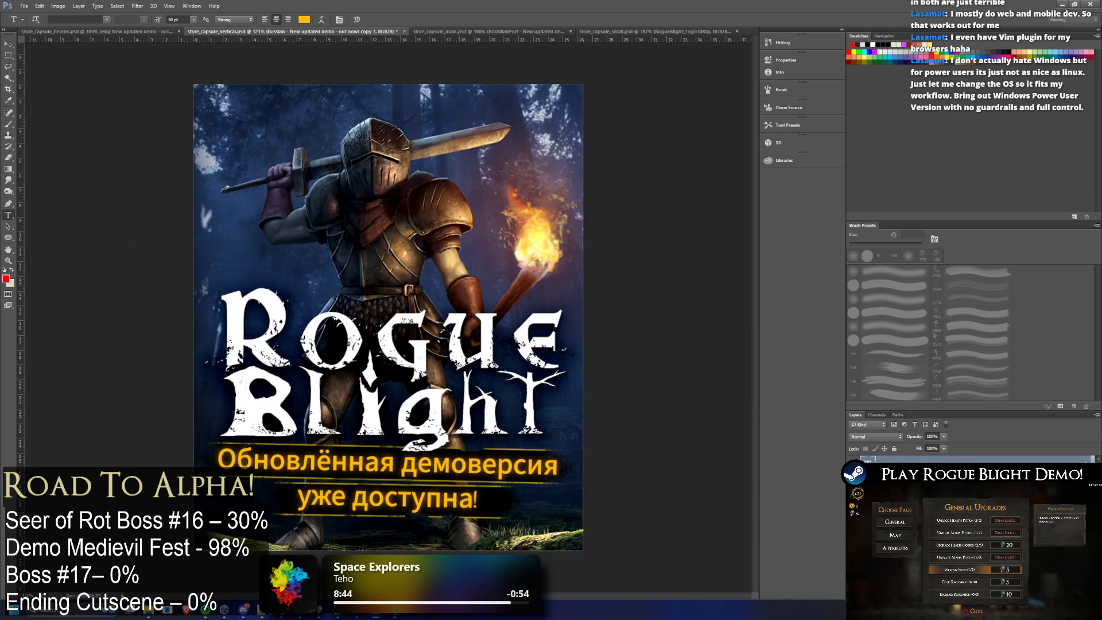
click(852, 459)
right_click(897, 462)
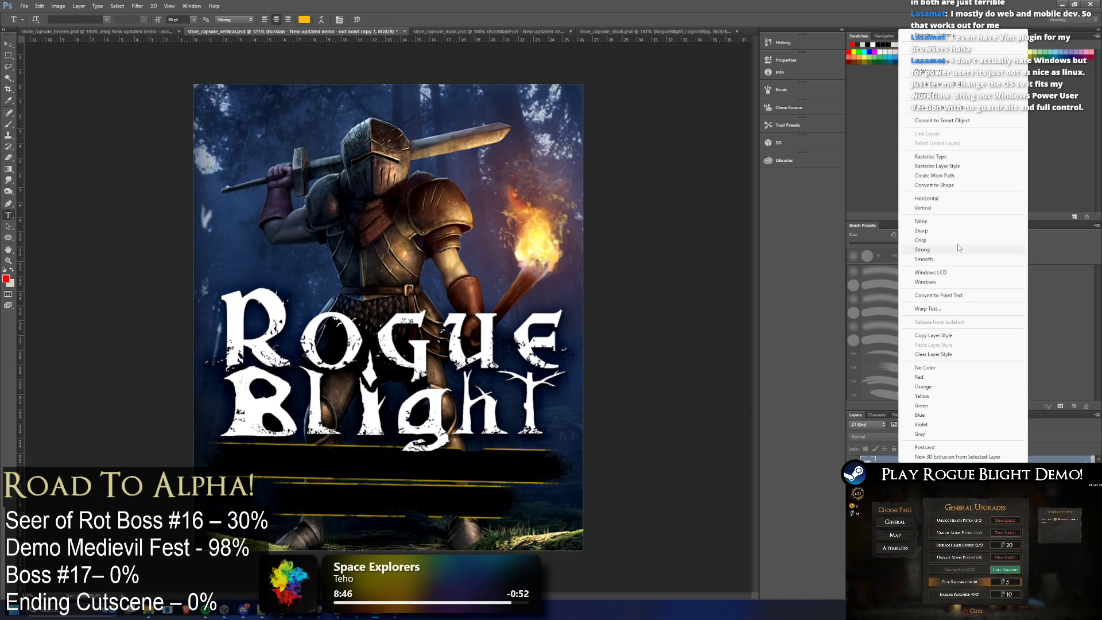
click(947, 65)
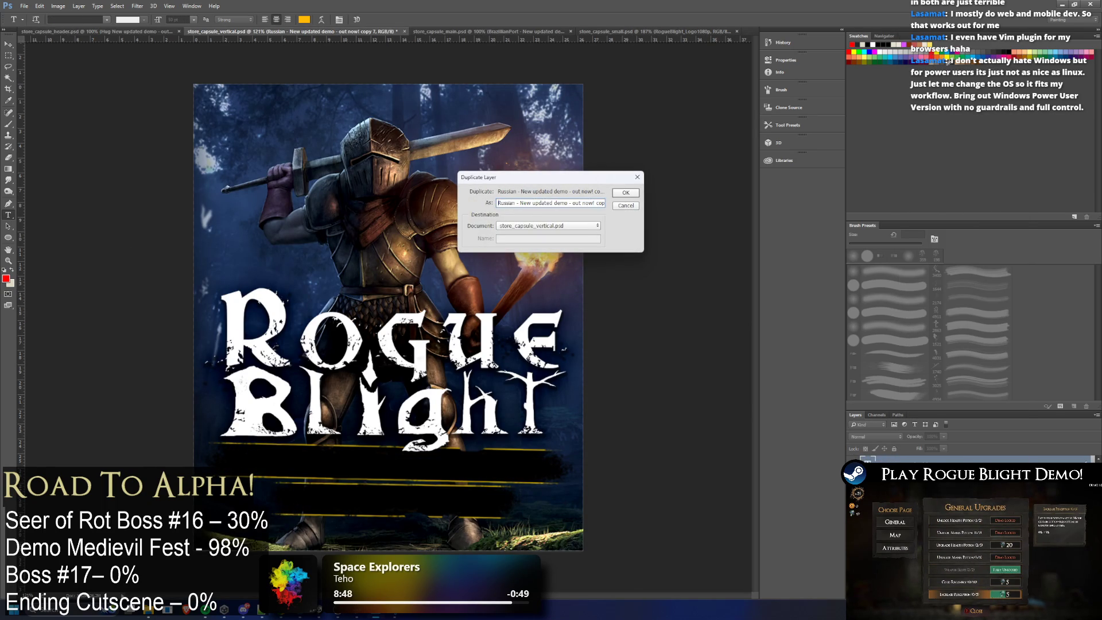
text(Hunga)
text(rian)
key(Return)
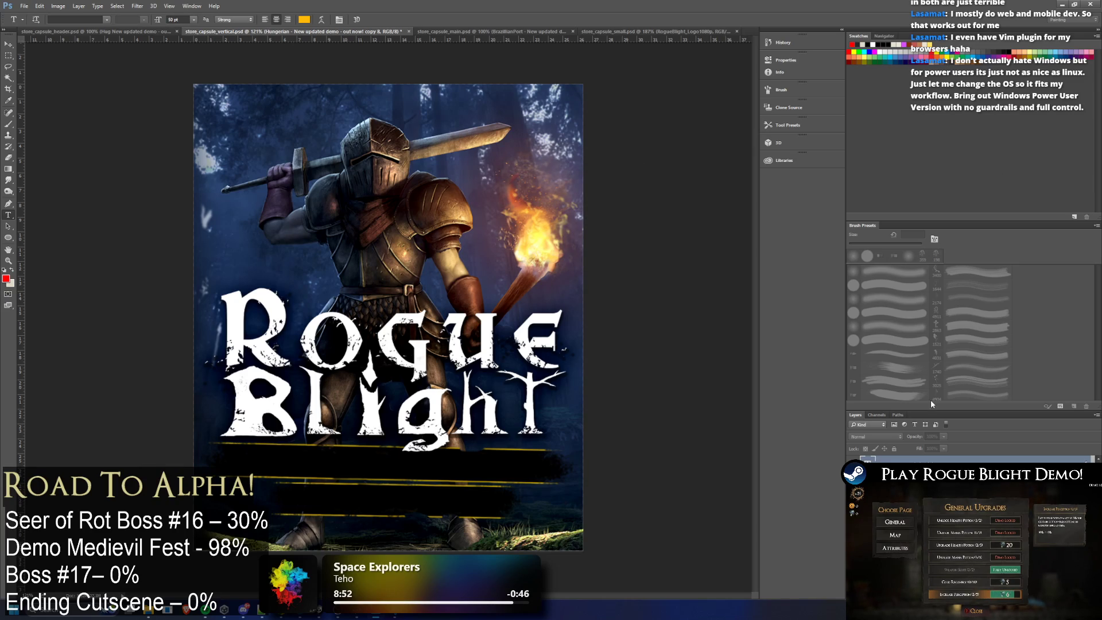
Step: Replace the copy's text with 'Frissített demó - már elérhető!' and shrink it to fit one line
click(463, 453)
key(ctrl+a)
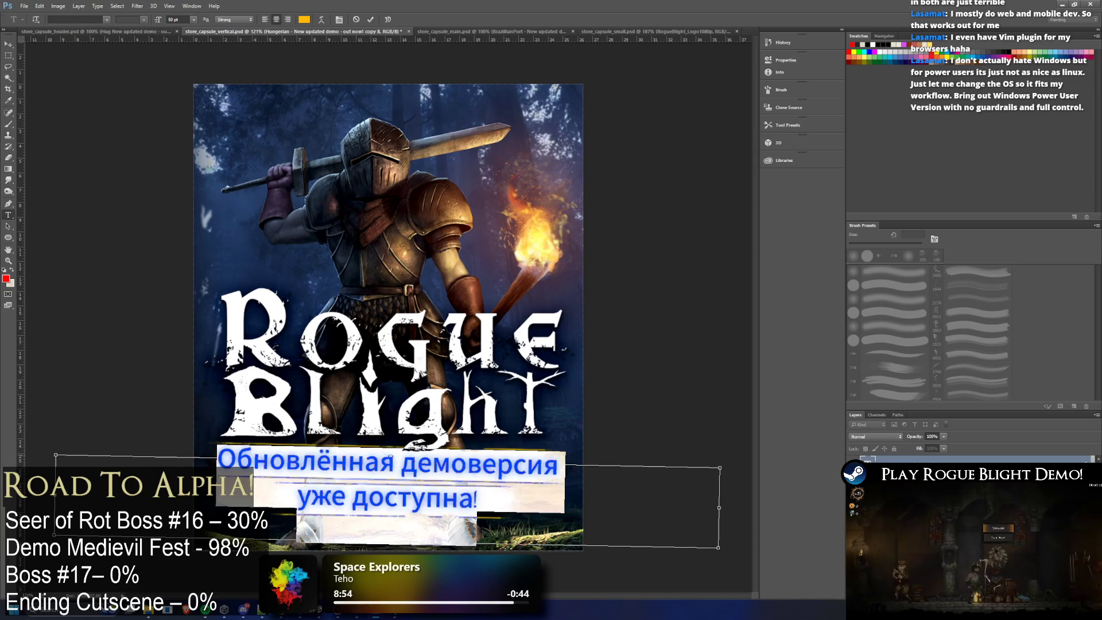
key(ctrl+v)
key(ctrl+a)
click(175, 19)
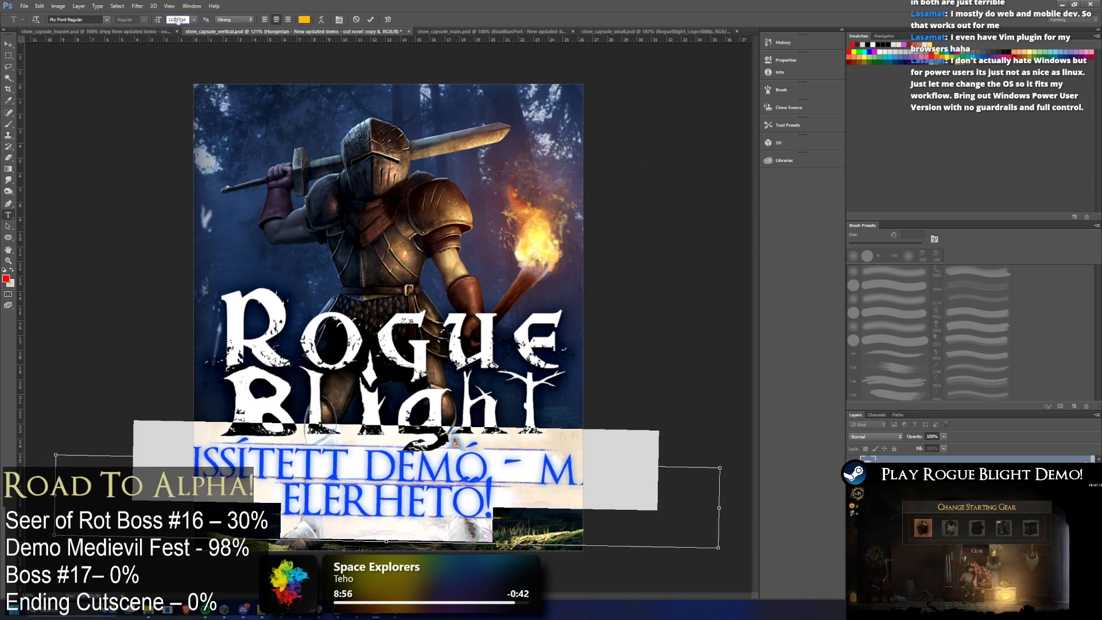
text(48)
key(Return)
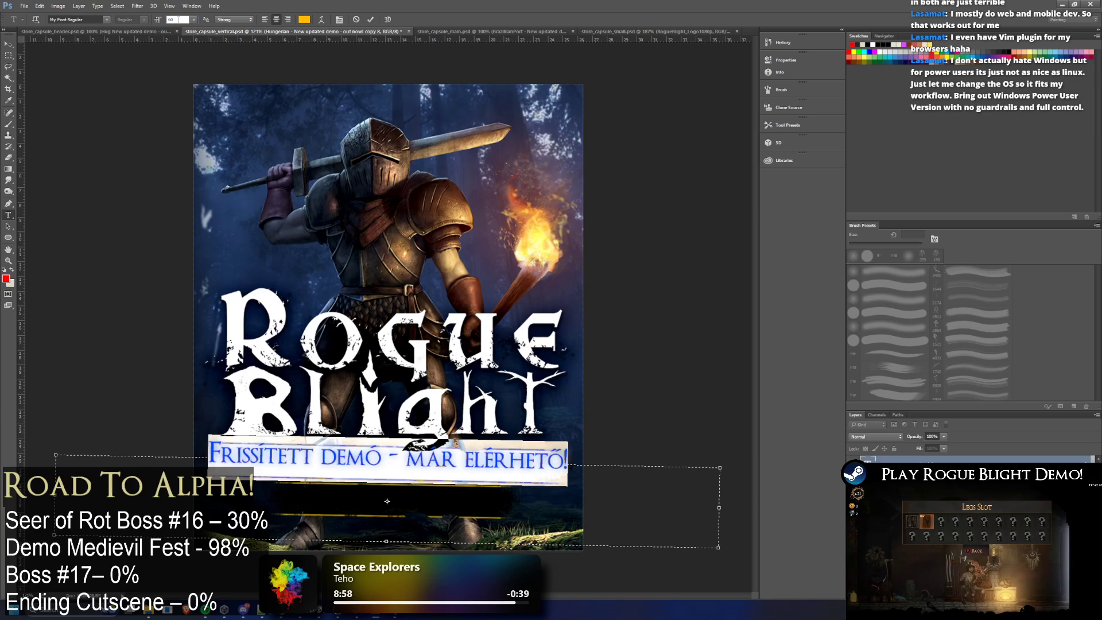
text(6)
key(Return)
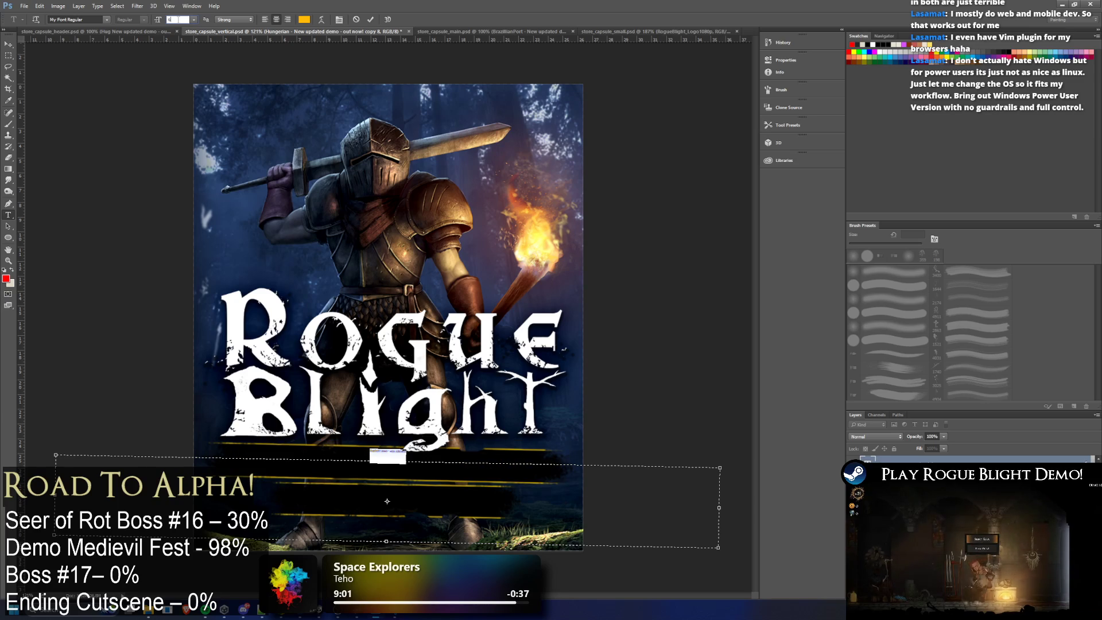
text(36)
key(Return)
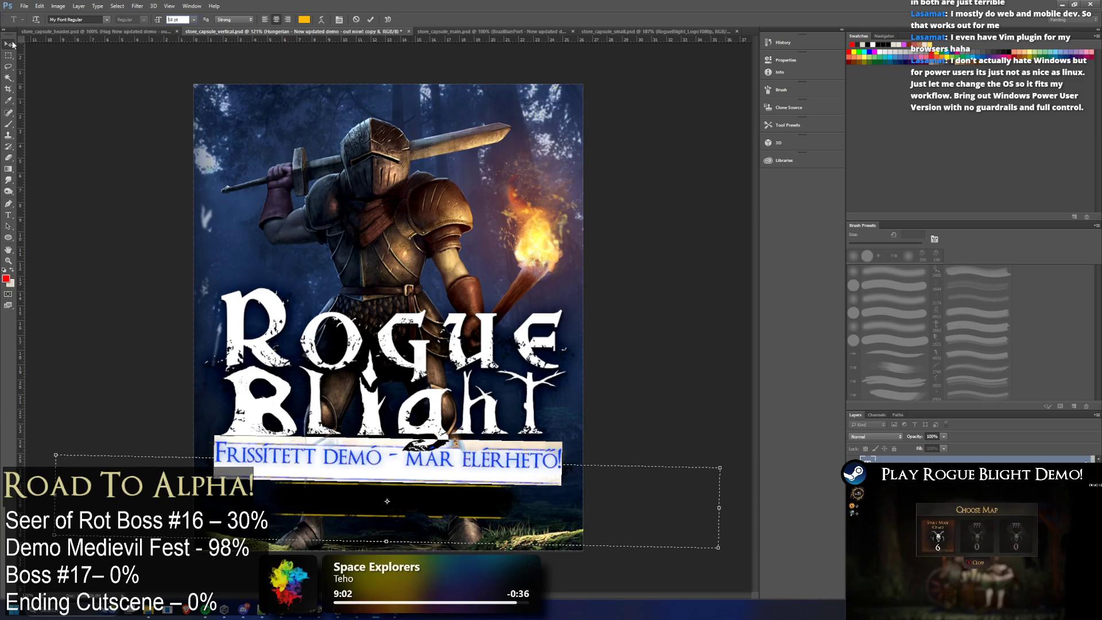
click(10, 43)
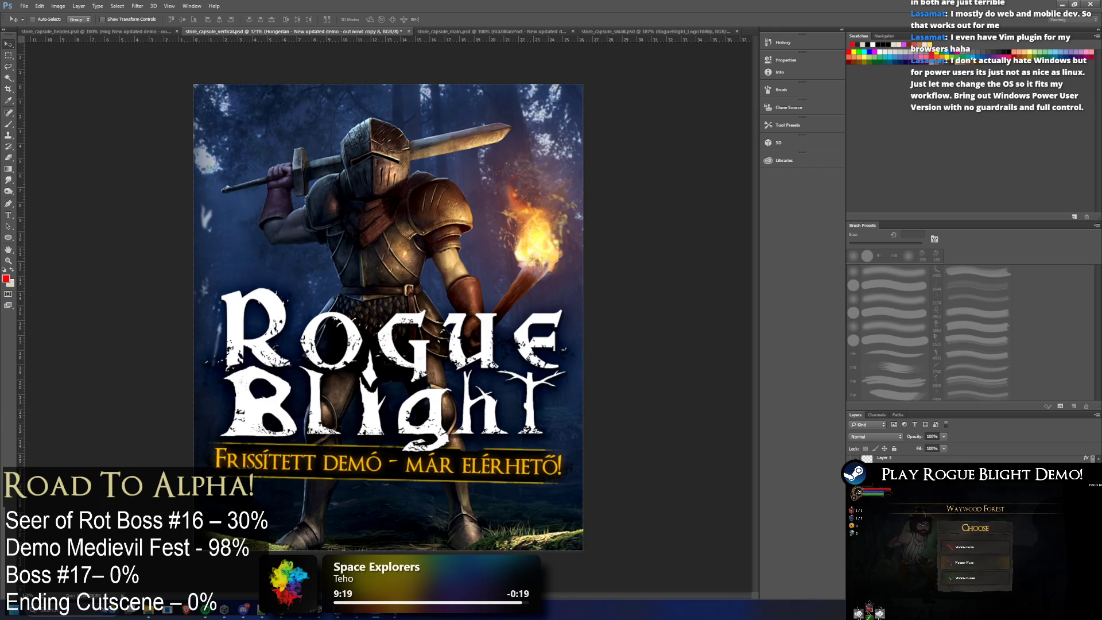
Step: Hide the Hungarian layer, show the English 'New updated demo - out now!' line, and save
key(Delete)
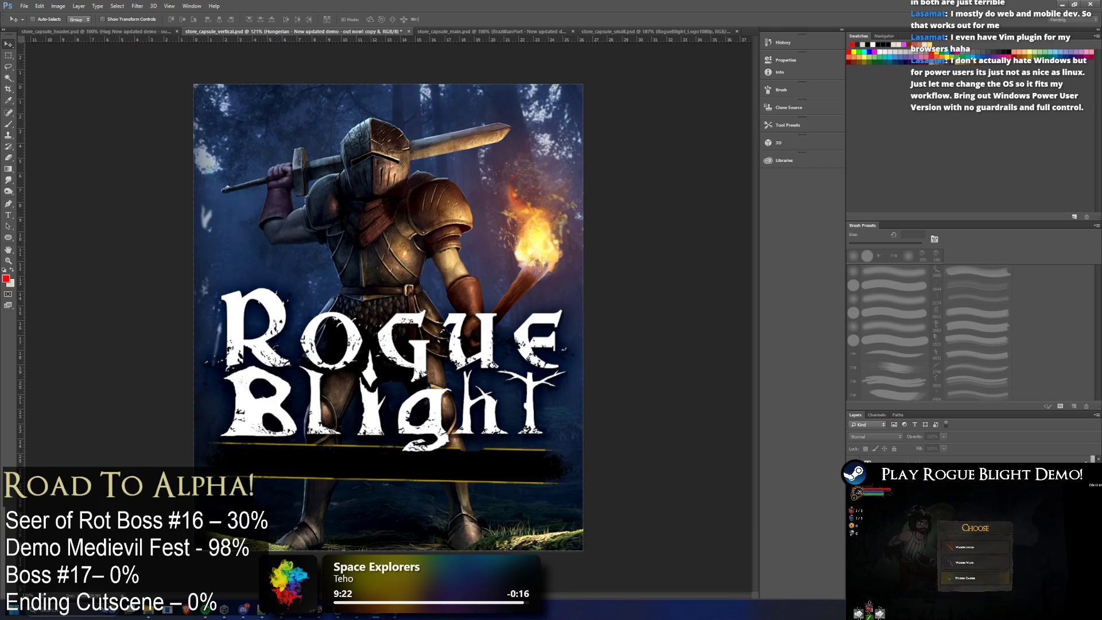
key(ctrl+v)
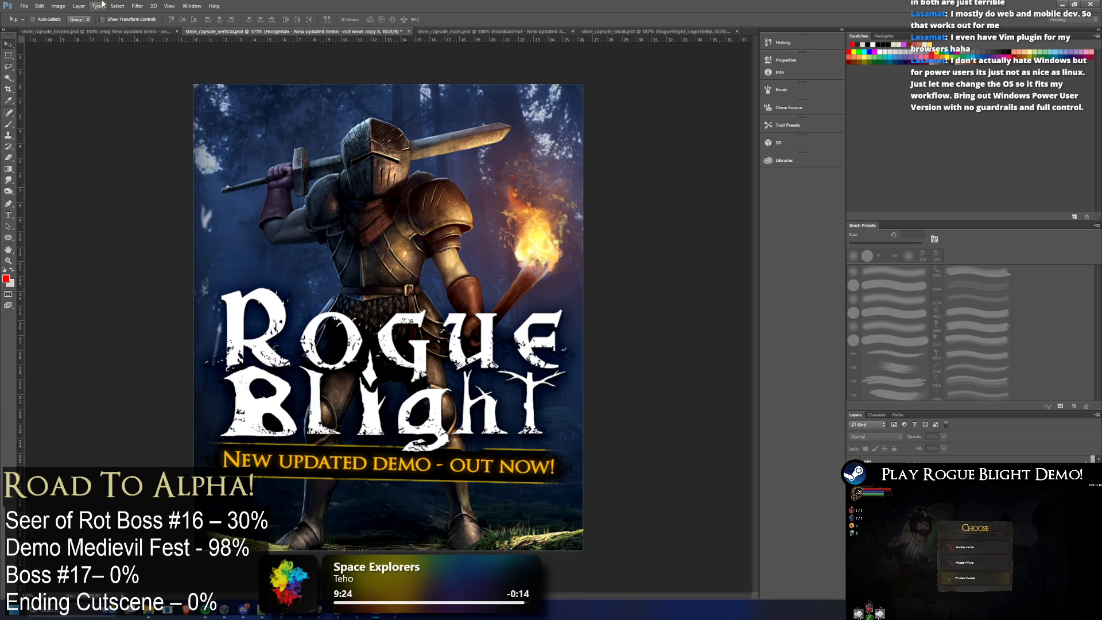
click(24, 6)
click(38, 83)
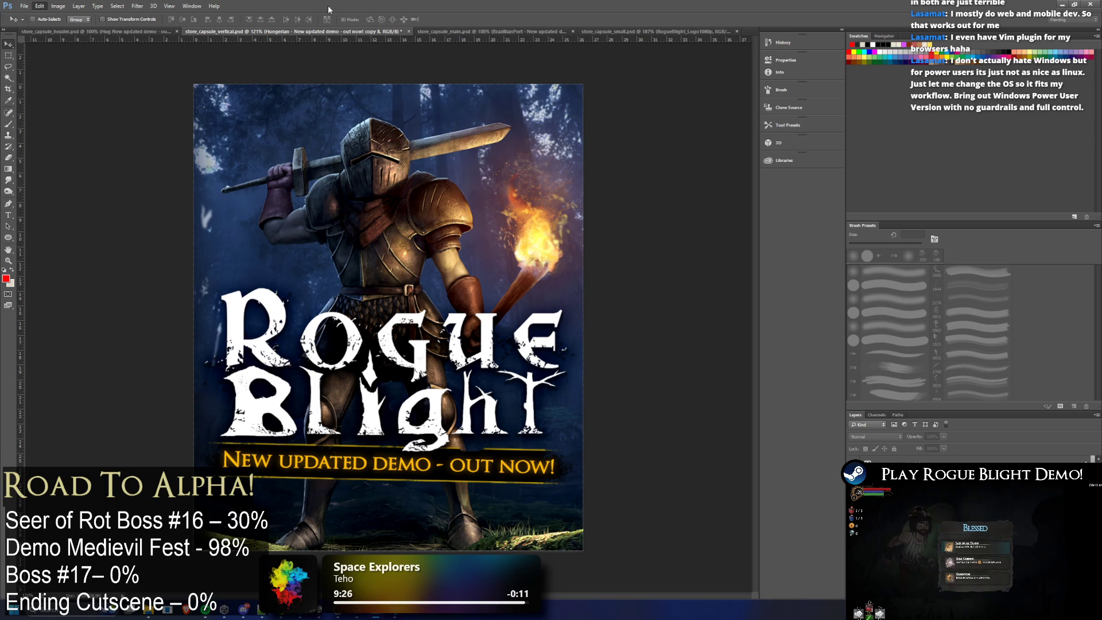
Step: Quick-export the vertical capsule as PNG
click(25, 8)
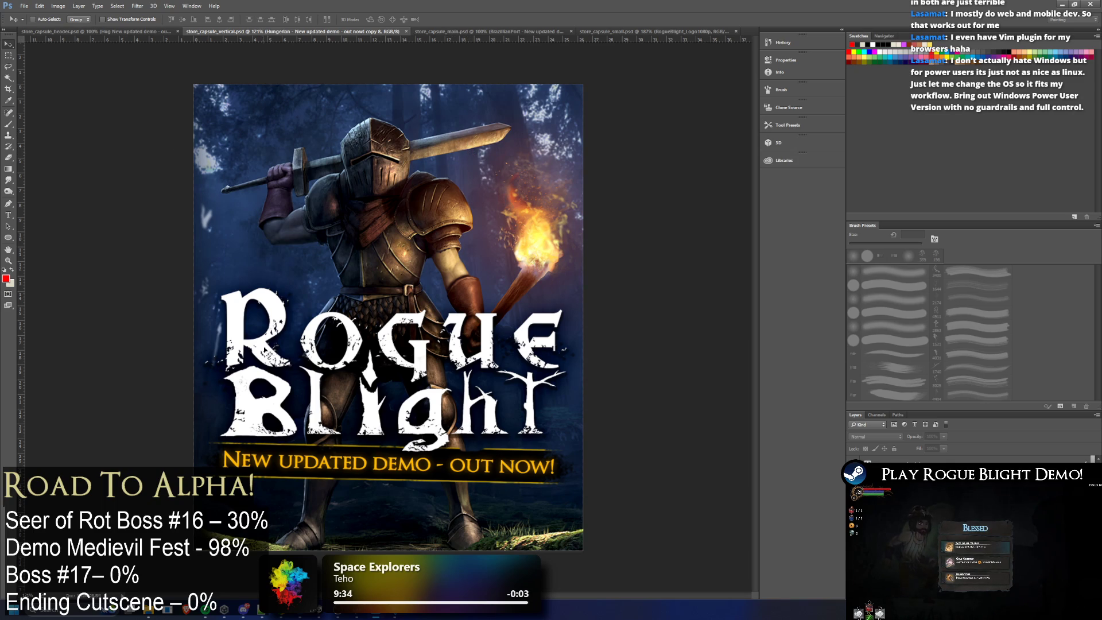
click(24, 6)
mouse_move(51, 129)
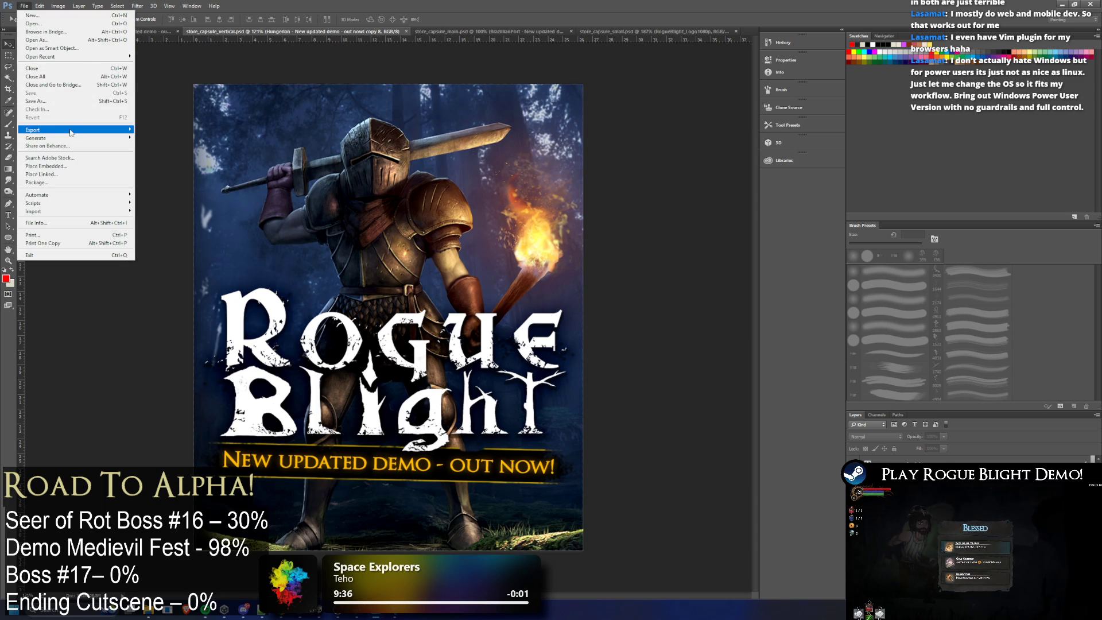
click(172, 129)
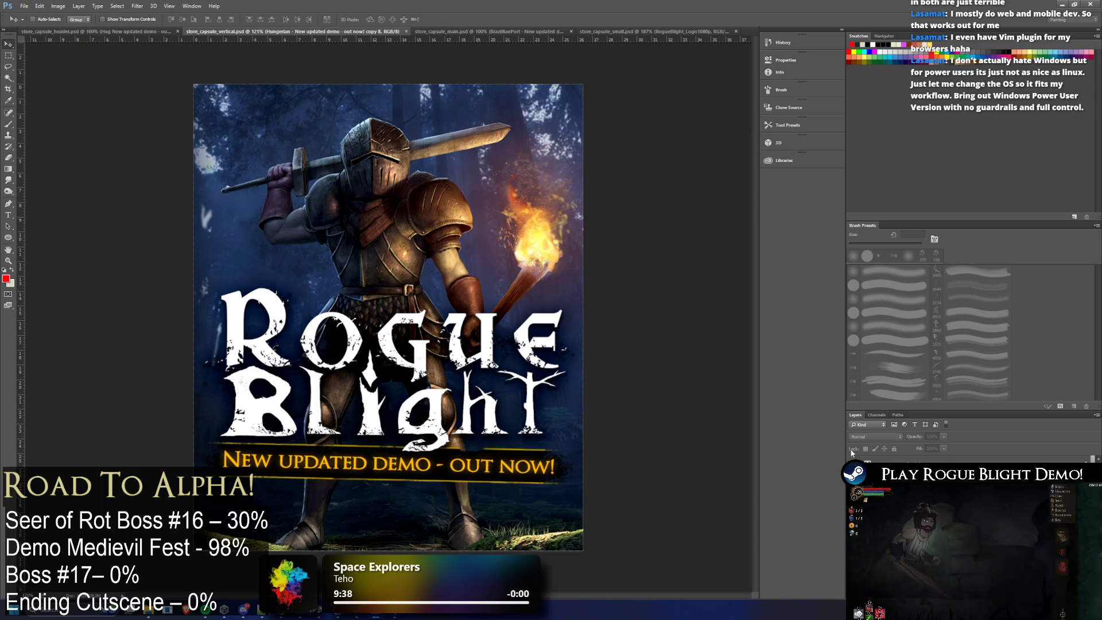
Step: Close the finished vertical capsule document
key(alt+Tab)
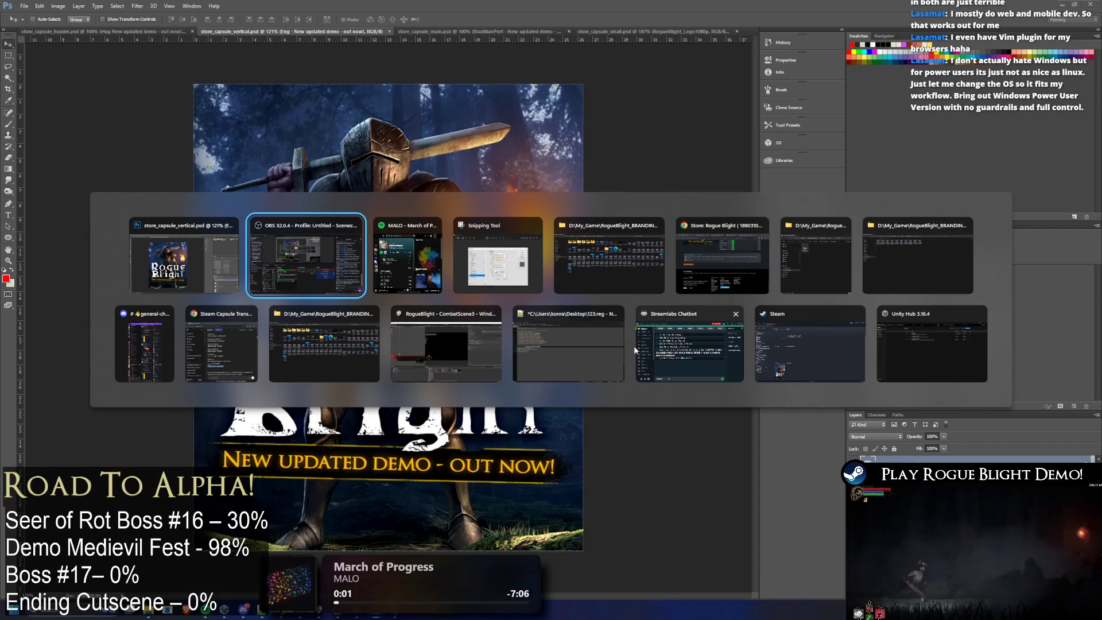
key(Escape)
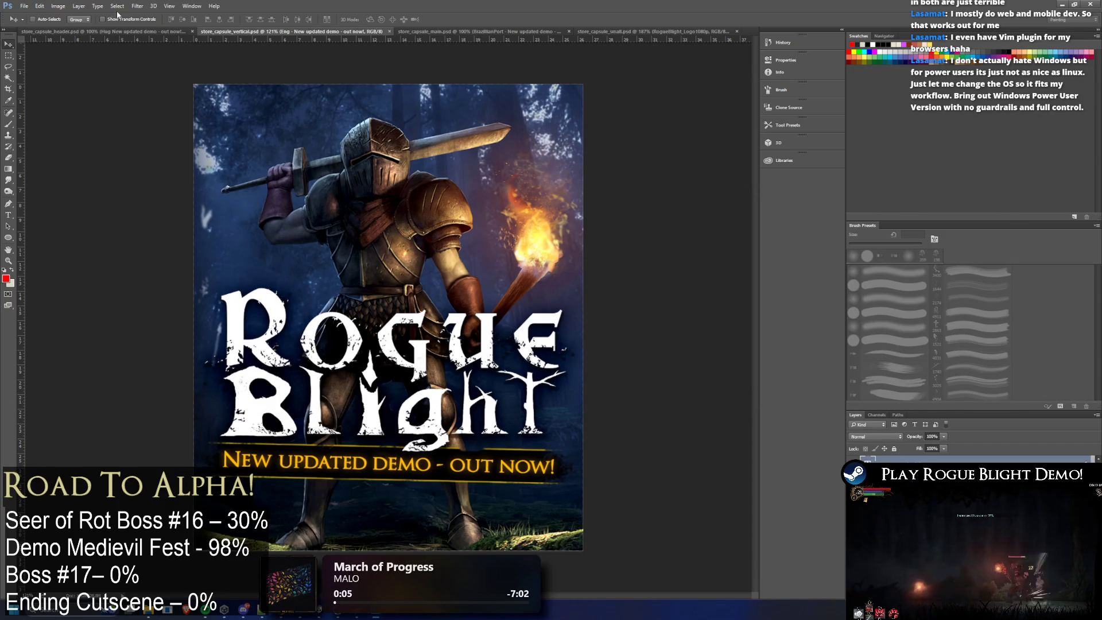
click(24, 6)
mouse_move(34, 129)
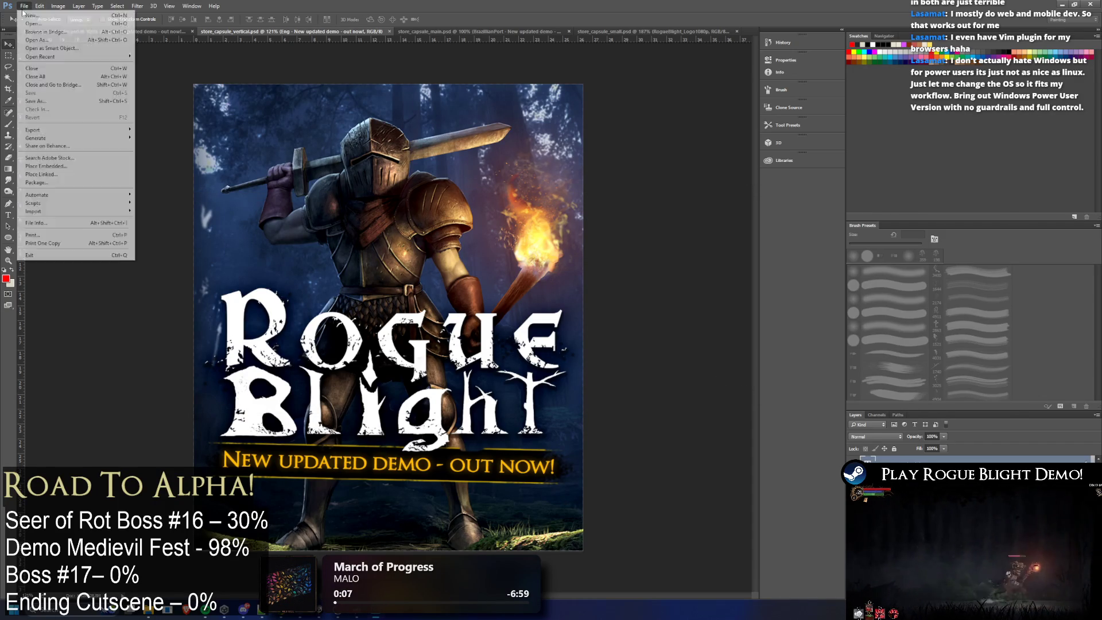
click(173, 136)
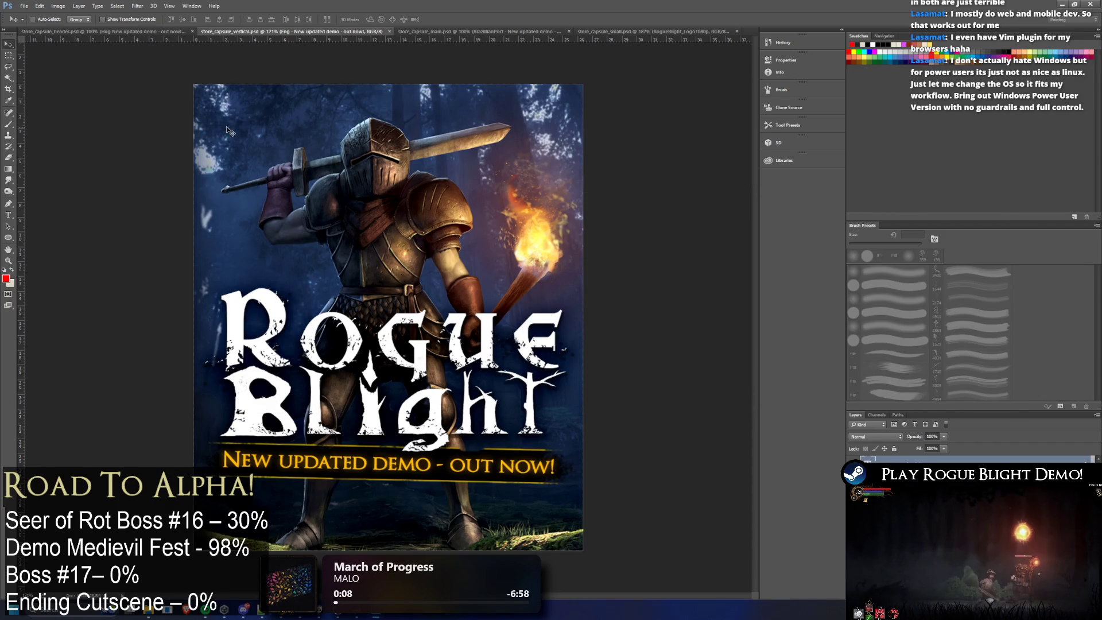
click(389, 31)
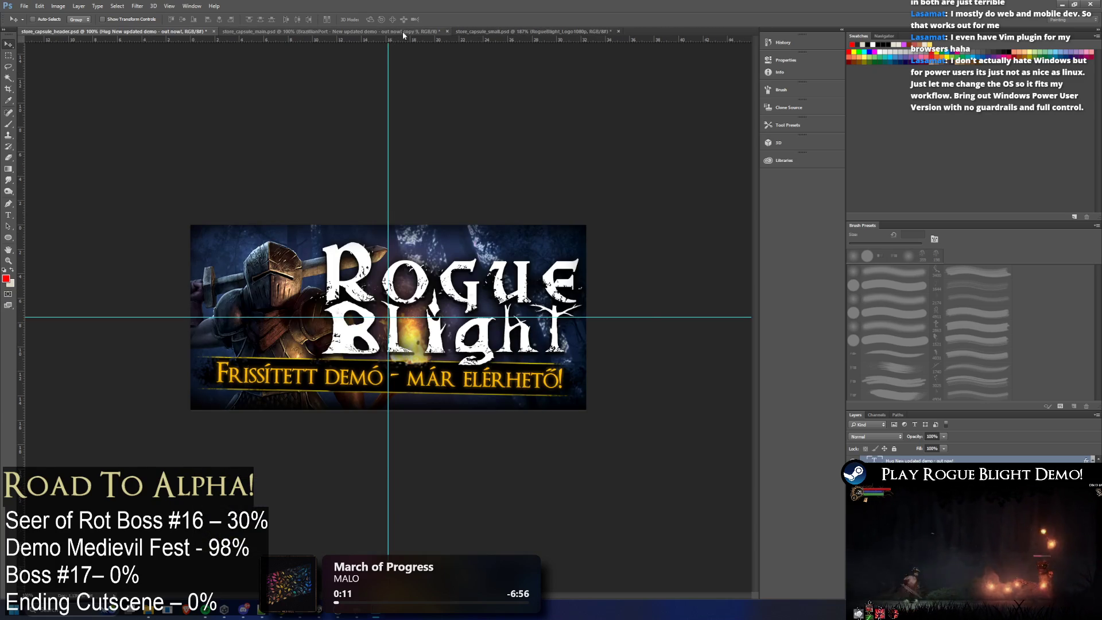
Step: Close the main and header capsule documents, saving the header before it closes
click(446, 31)
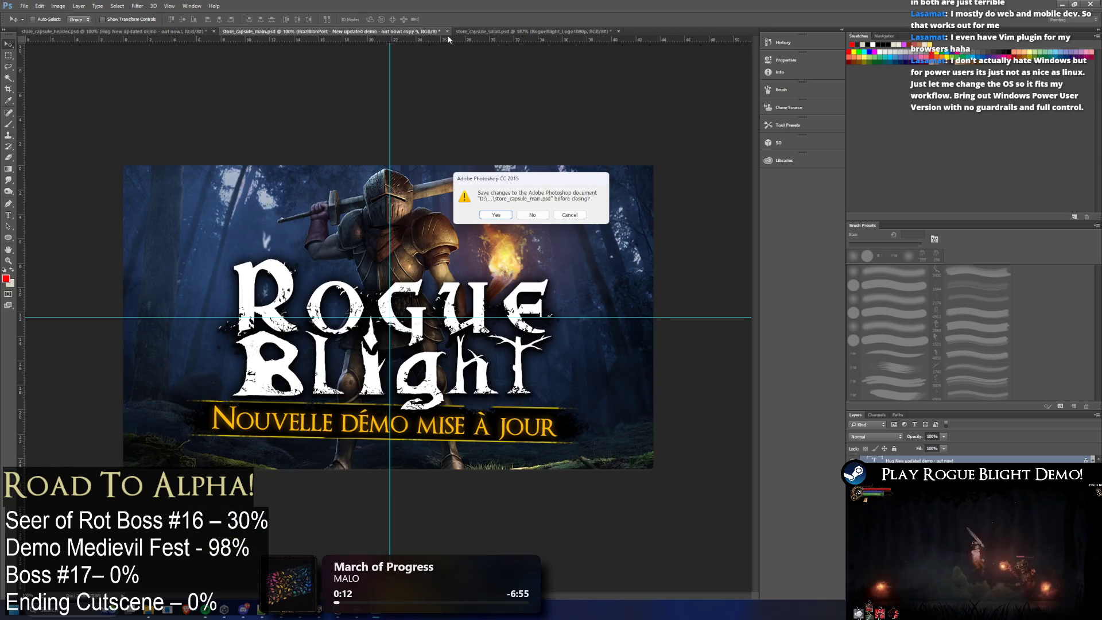
click(577, 218)
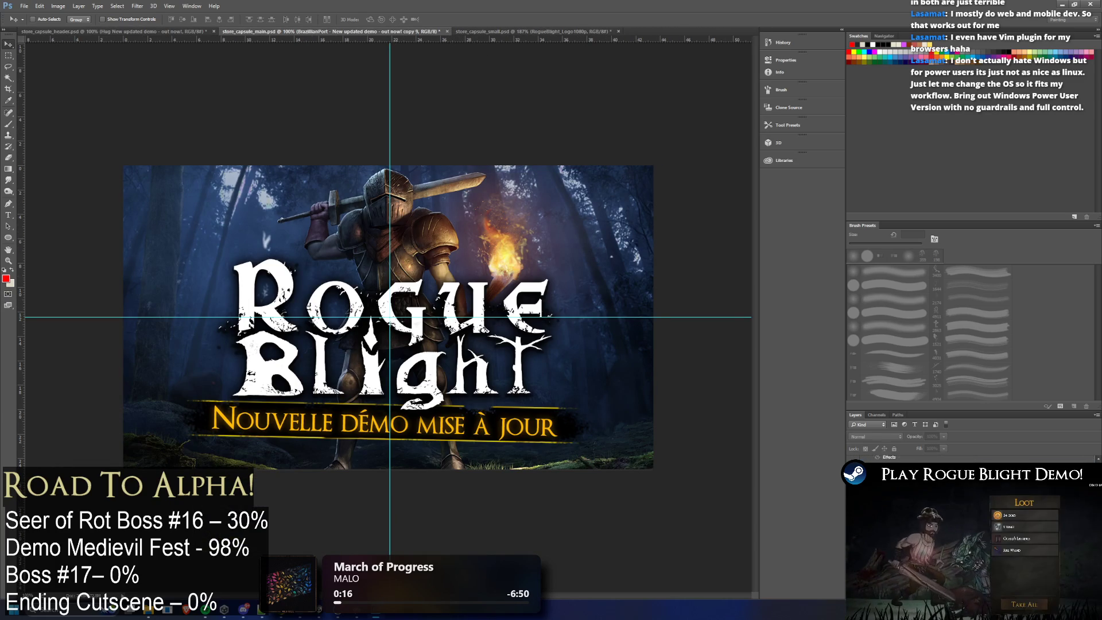
click(445, 32)
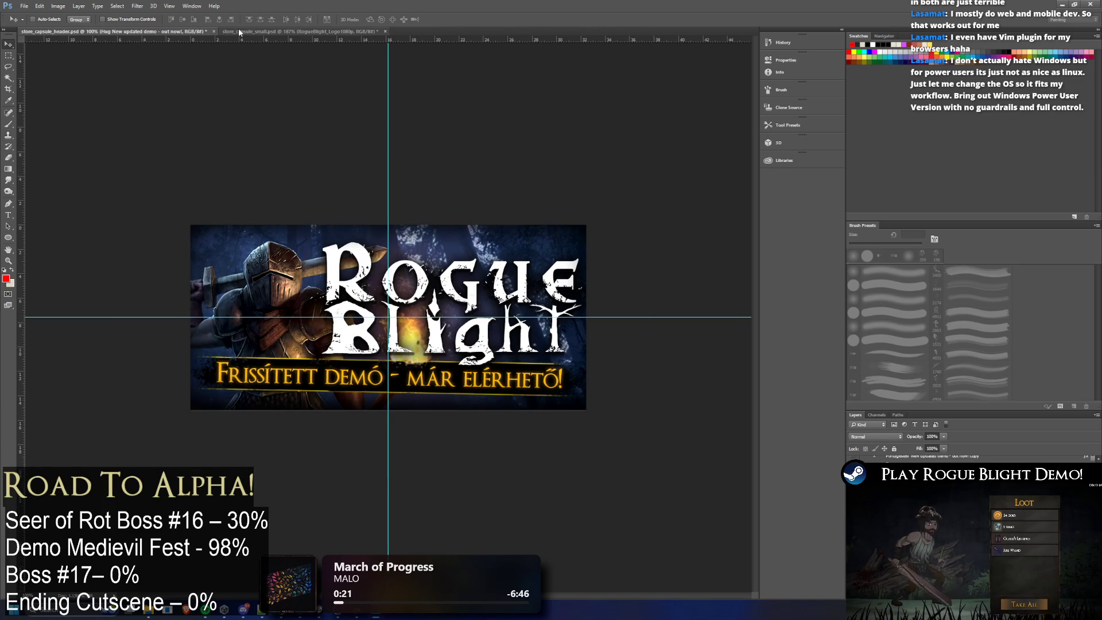
click(214, 32)
key(Return)
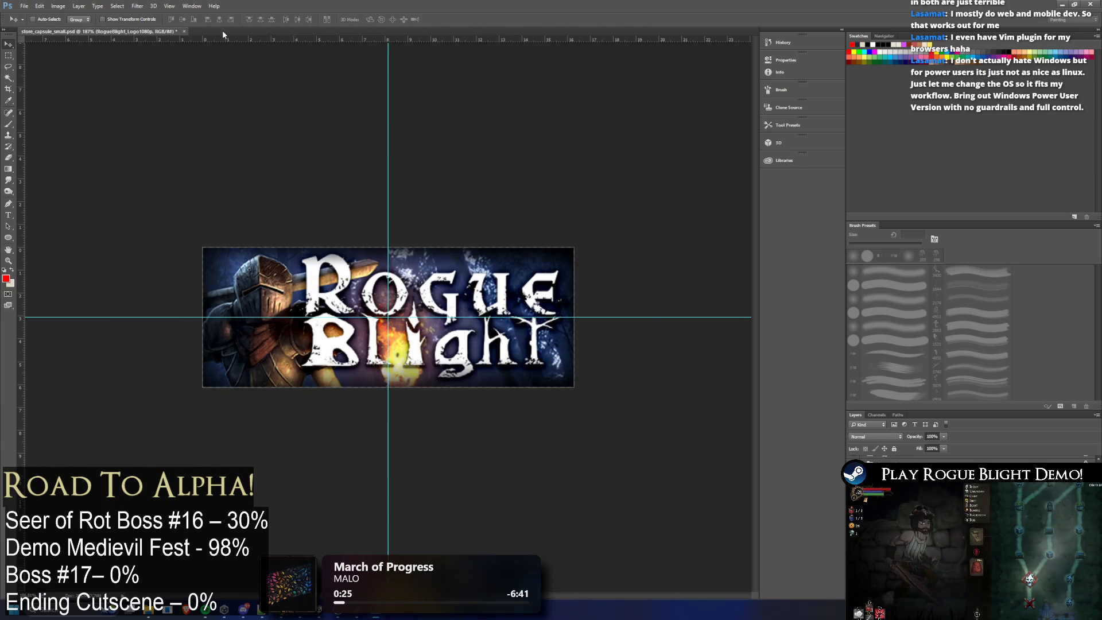
scroll(433, 212, down, 2)
scroll(430, 208, down, 1)
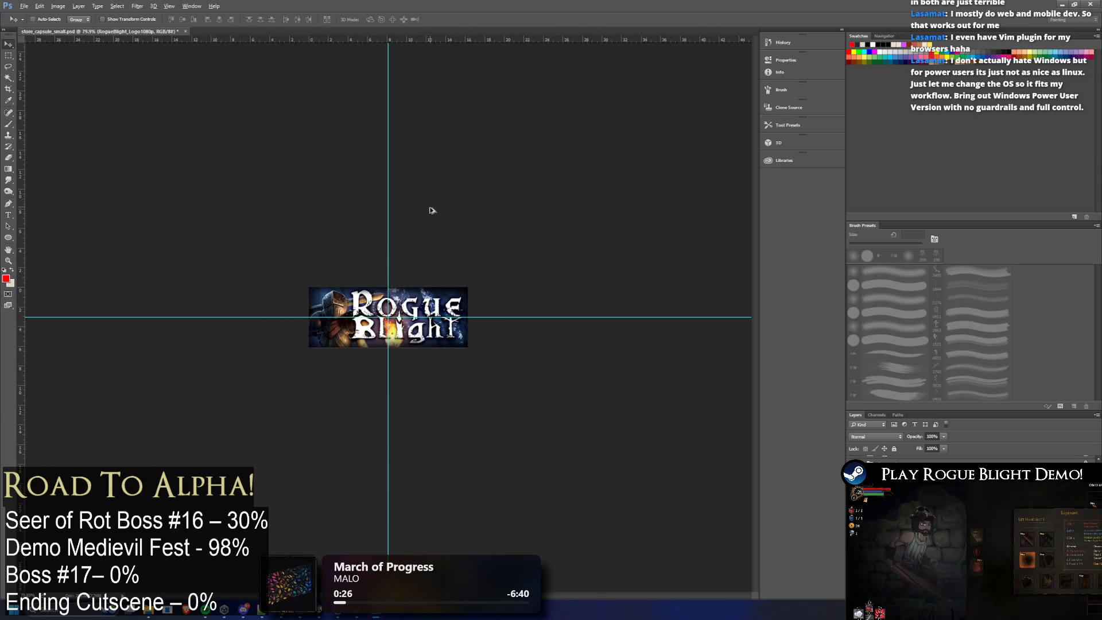
scroll(424, 233, up, 3)
Step: Try fully desaturating the small capsule artwork with Hue/Saturation
key(alt)
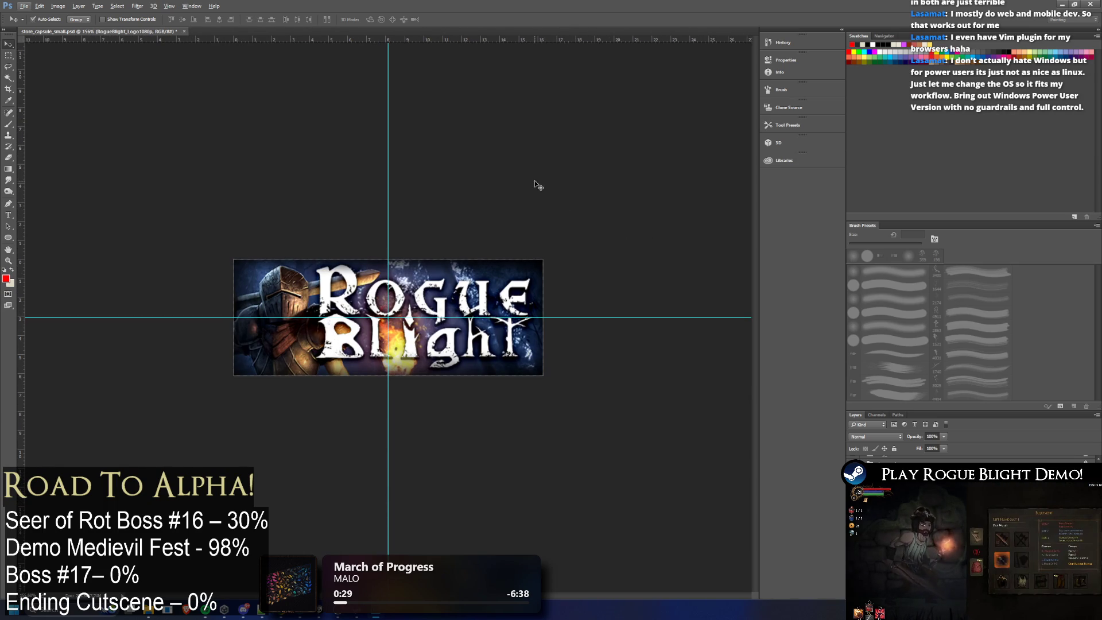
key(ctrl+u)
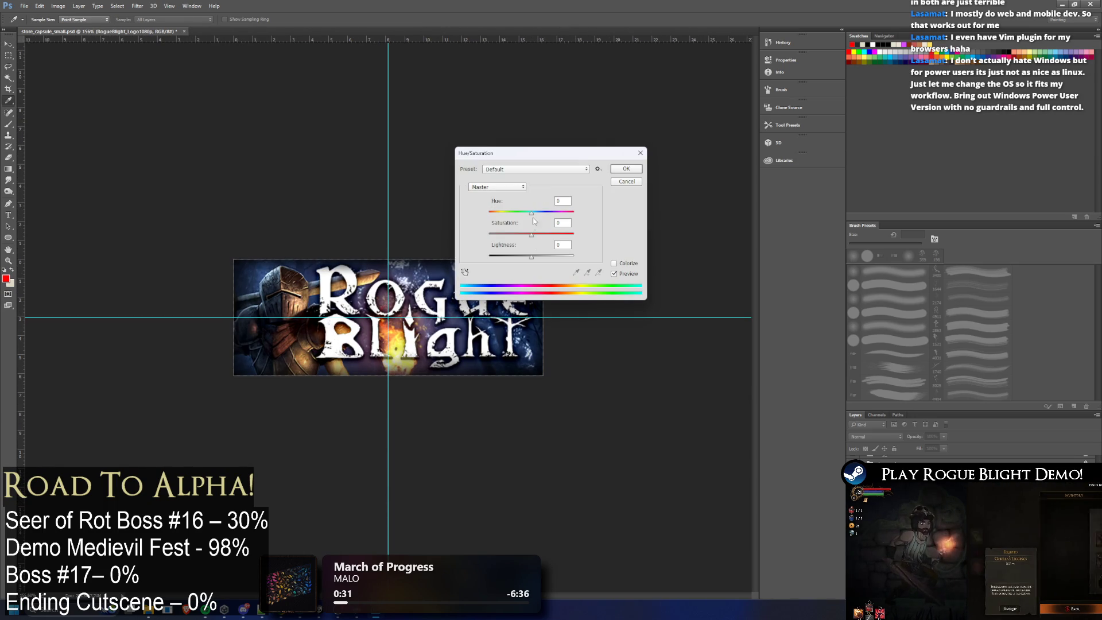
drag(542, 235, 461, 233)
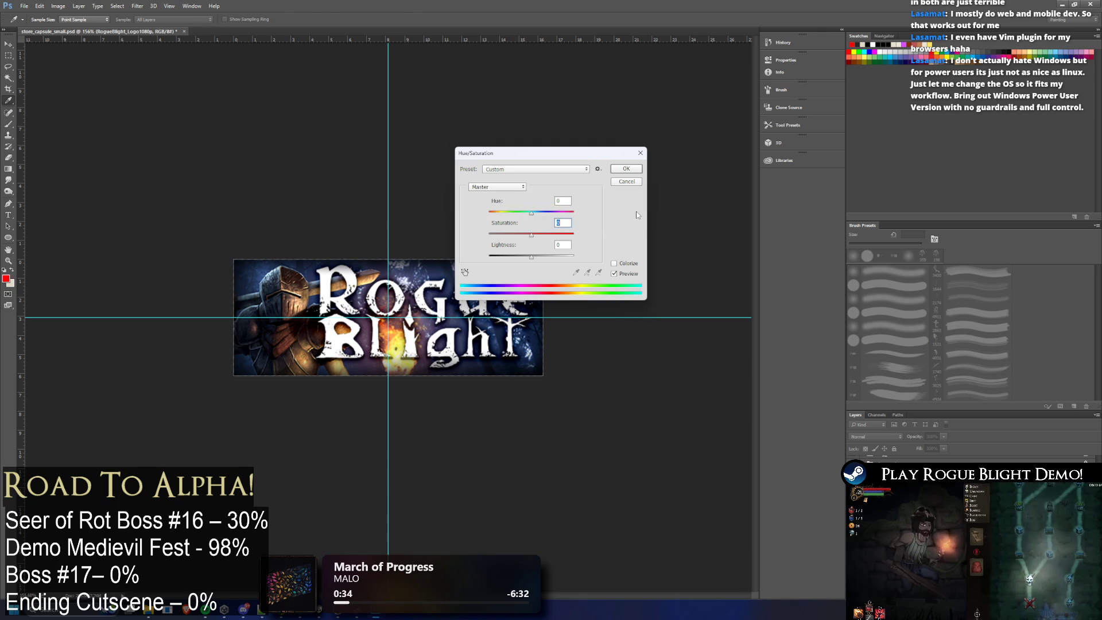
key(Return)
key(v)
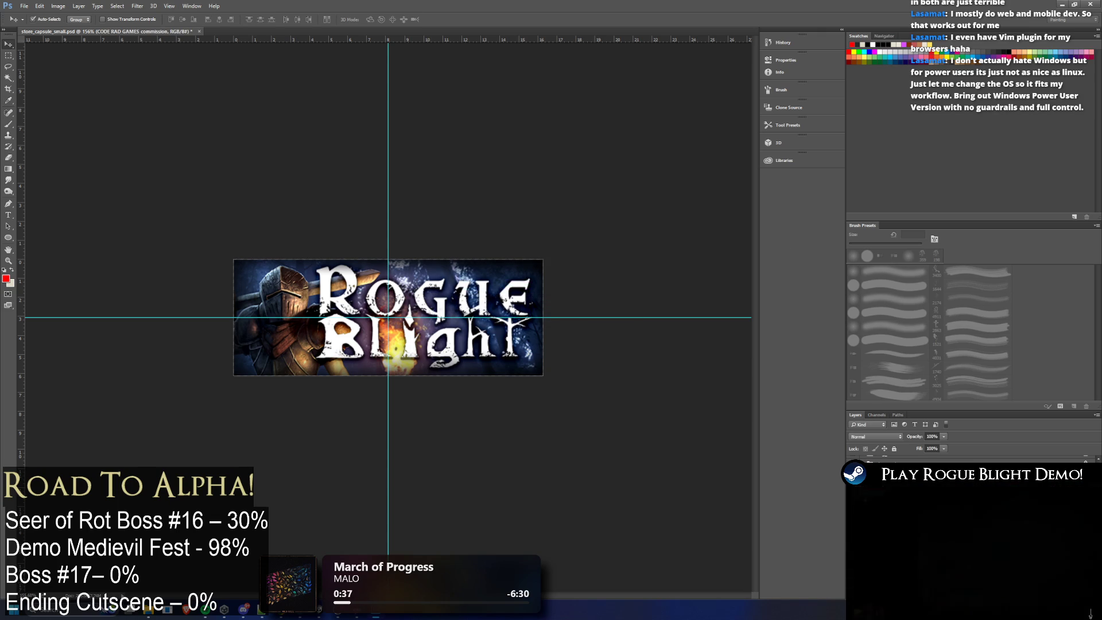
Step: Try a slight saturation boost, then discard the change
key(ctrl+u)
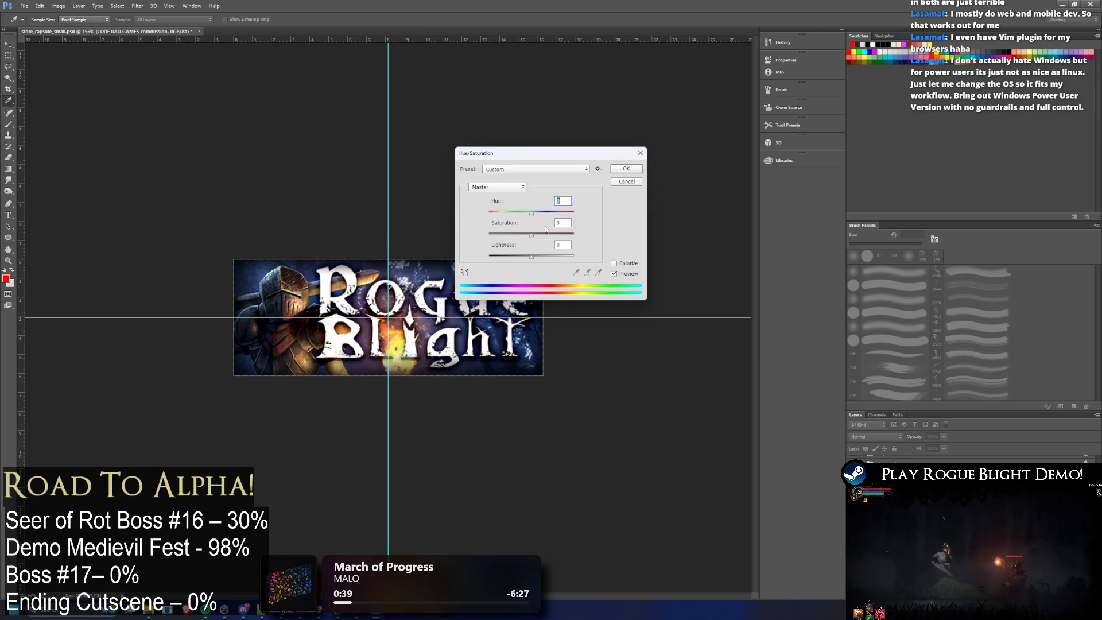
drag(533, 238, 539, 235)
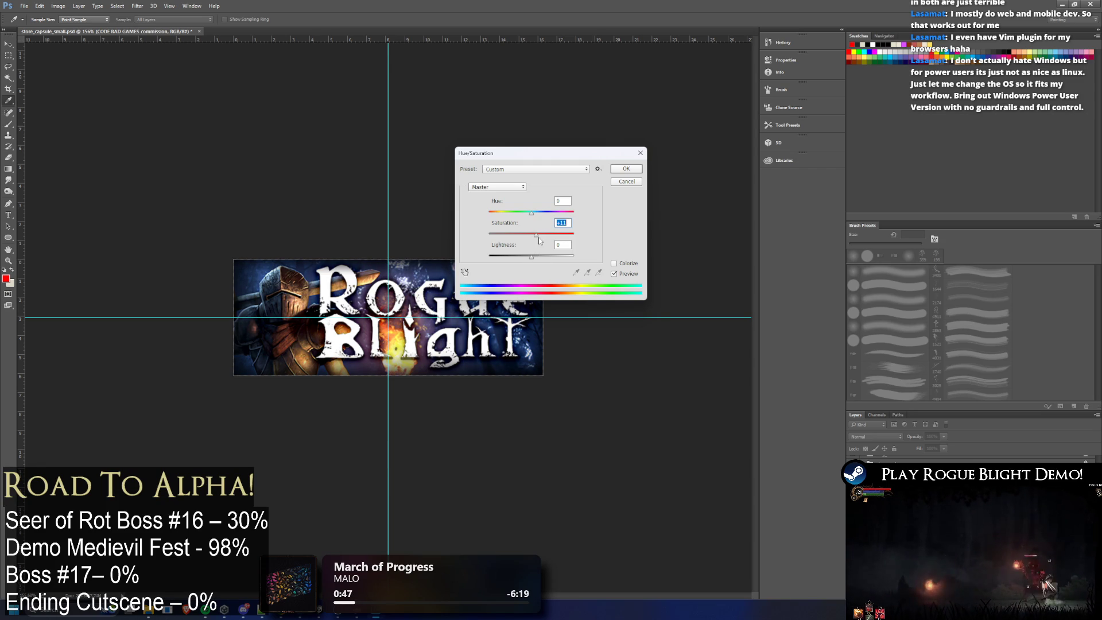
key(shift+Down)
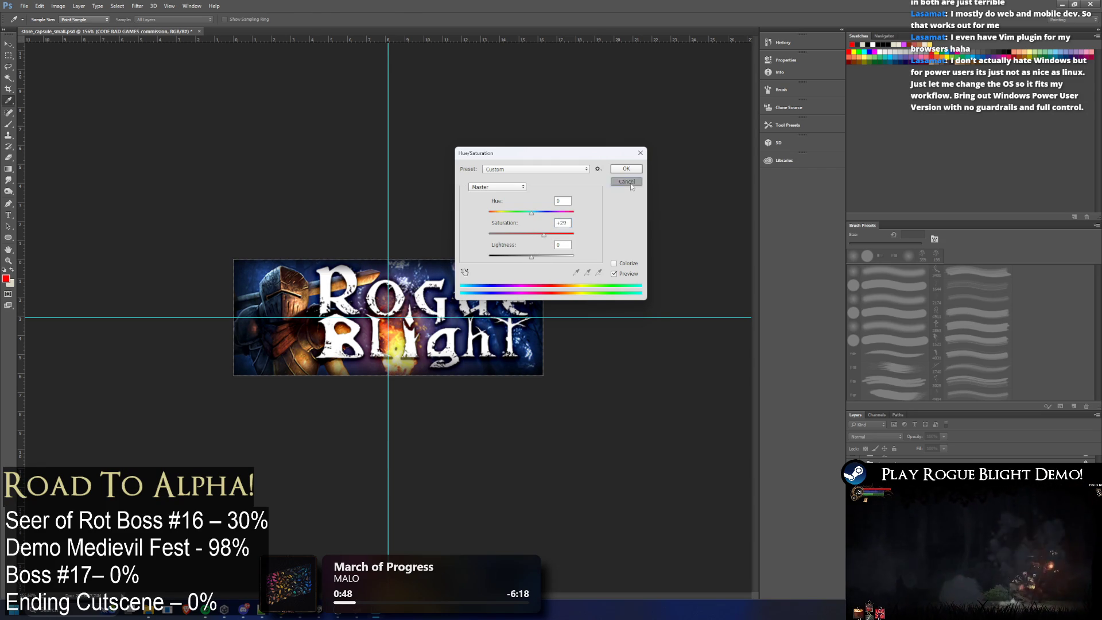
click(630, 184)
scroll(577, 182, down, 2)
scroll(529, 206, down, 2)
scroll(460, 226, up, 2)
Step: Fine-tune saturation near zero, close the adjustment, and switch to File Explorer
key(ctrl+u)
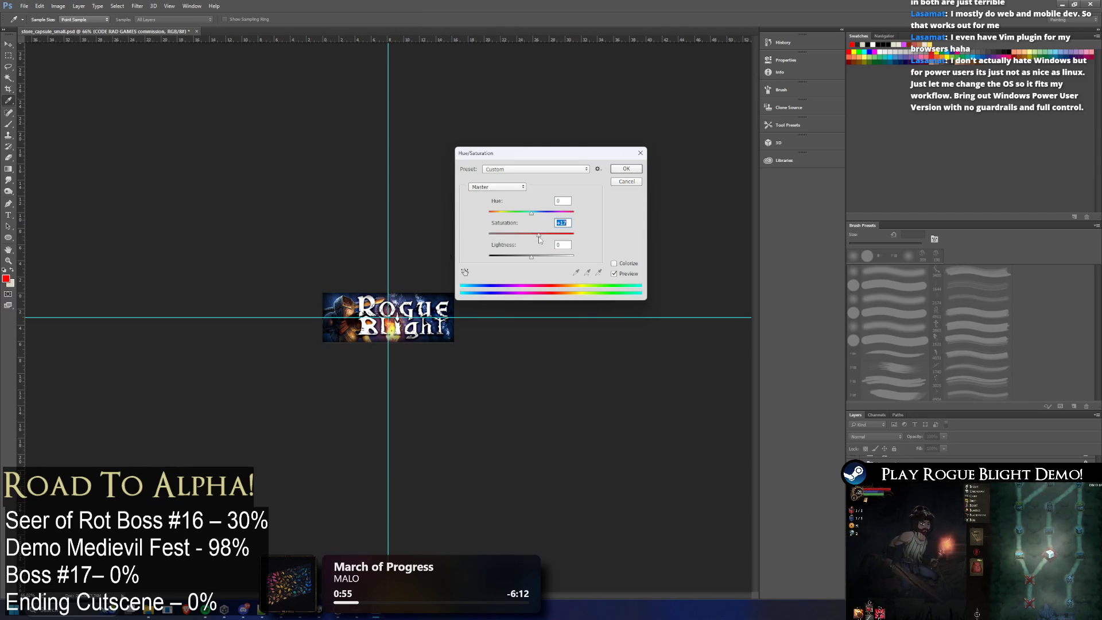
mouse_move(538, 235)
mouse_down()
mouse_move(530, 237)
mouse_move(587, 230)
mouse_move(535, 236)
mouse_up()
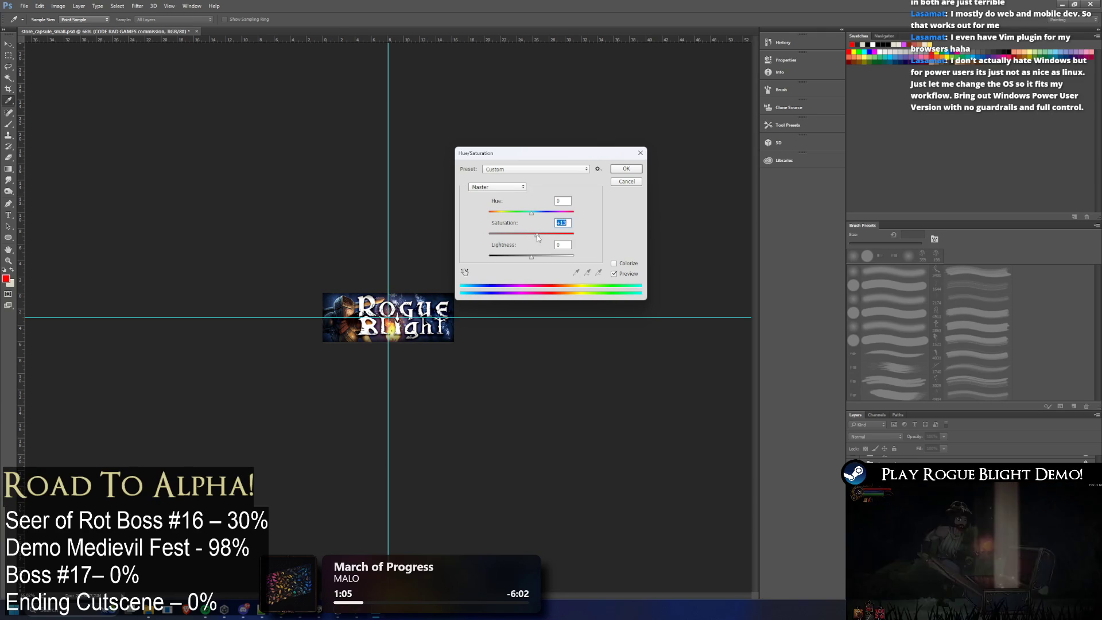
drag(531, 238, 533, 238)
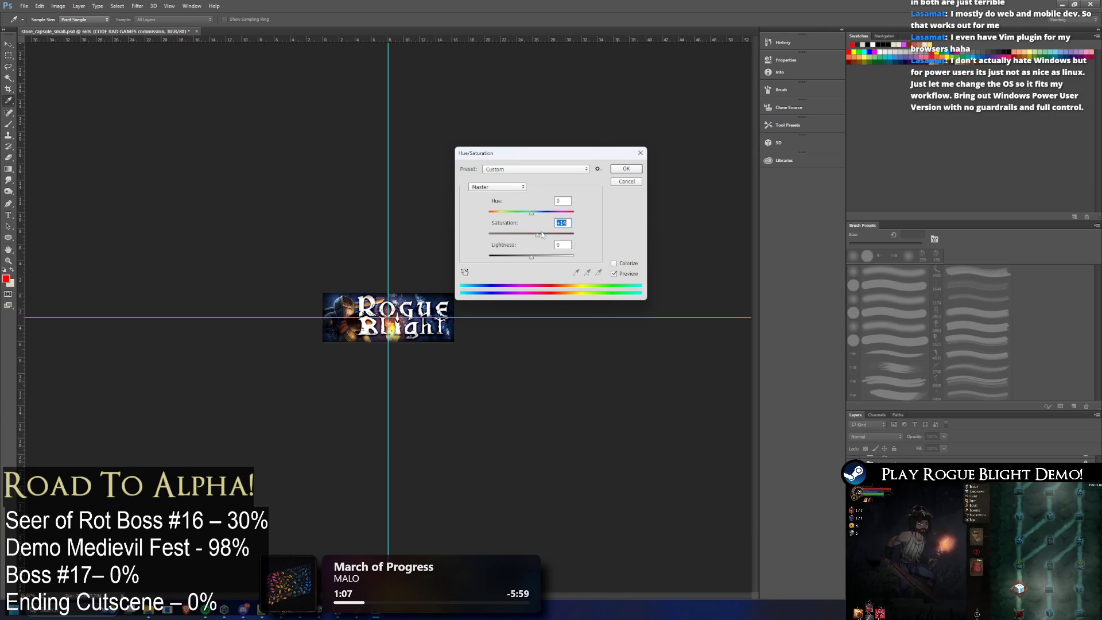
click(621, 169)
key(v)
key(ctrl+plus)
key(ctrl+plus)
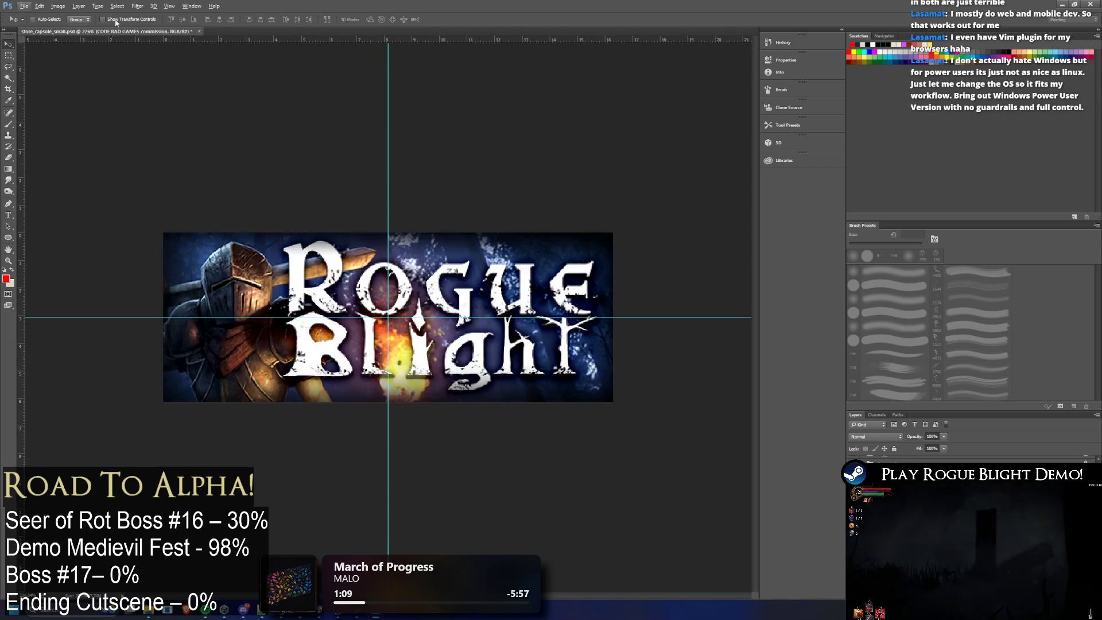
click(35, 7)
key(Escape)
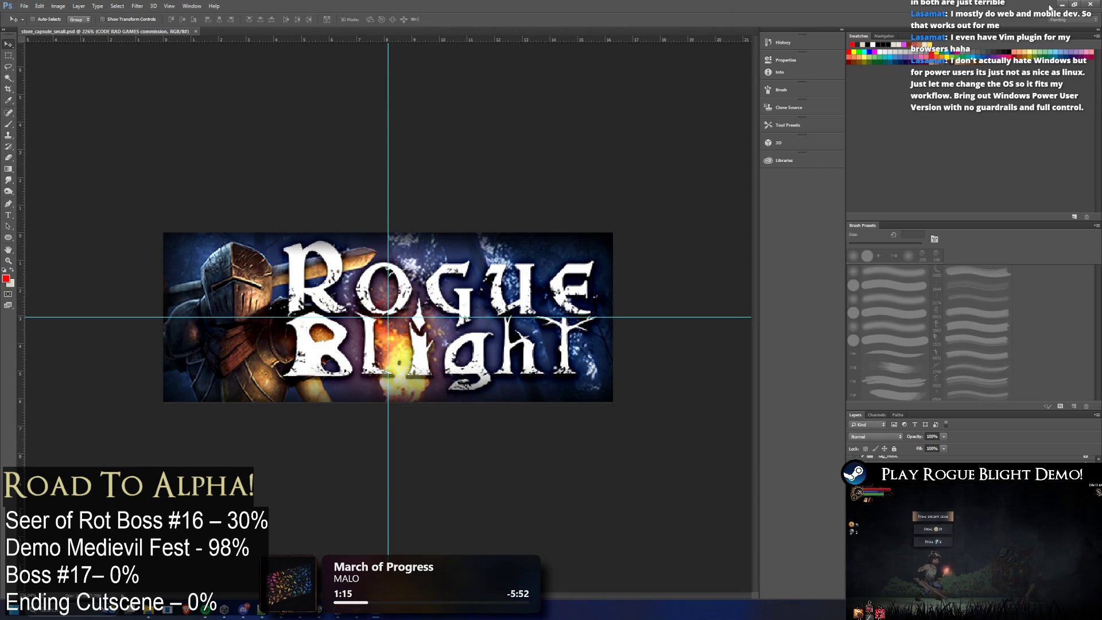
key(alt+Tab)
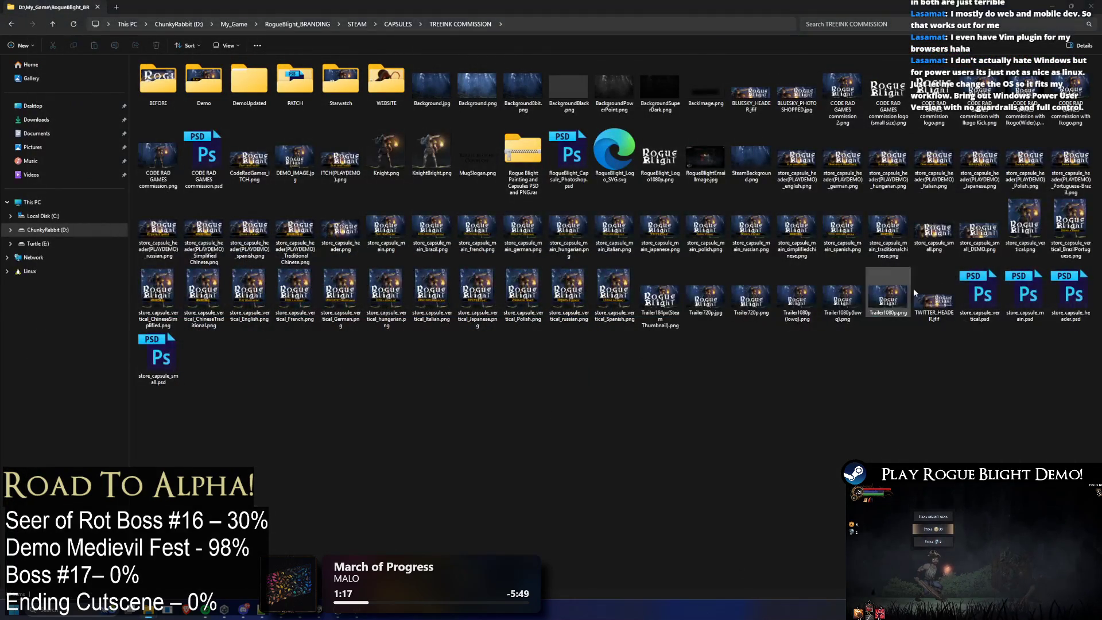
Step: Select the four capsule PSDs and open the DemoUpdated folder
drag(979, 380, 1091, 273)
ctrl+click(158, 357)
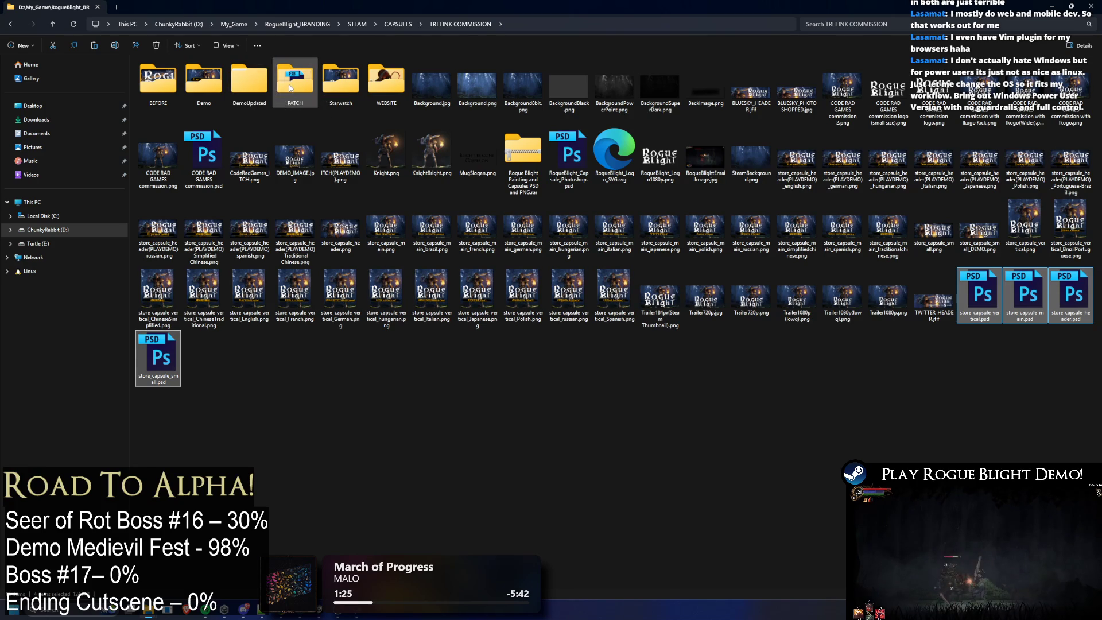
click(247, 83)
double_click(247, 84)
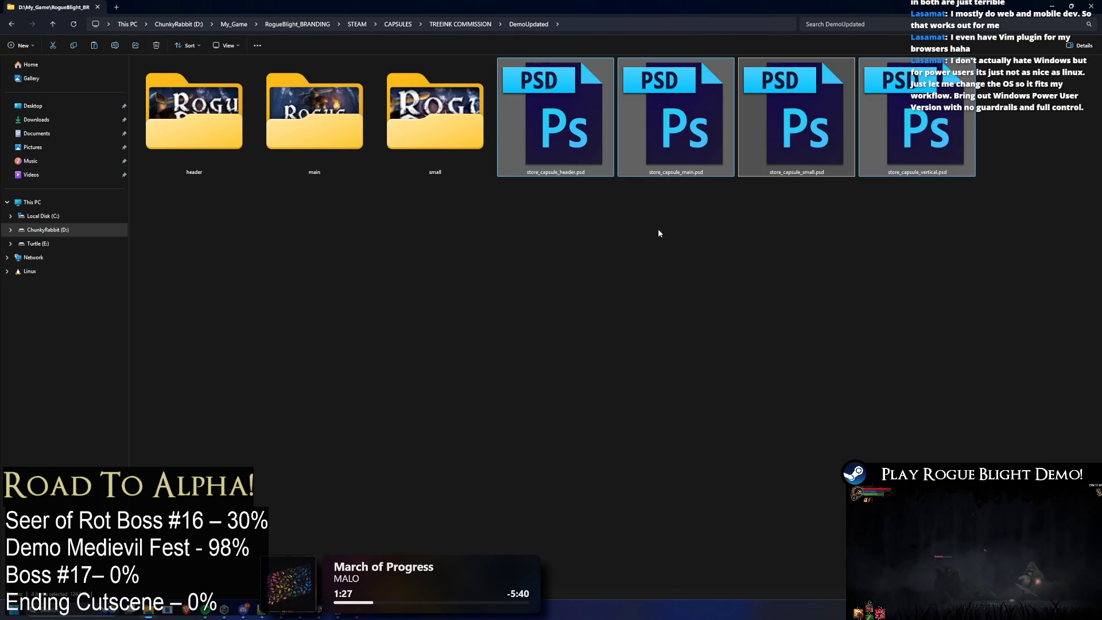
Step: Peek into the small subfolder, go back, and pick store_capsule_small.psd
double_click(435, 120)
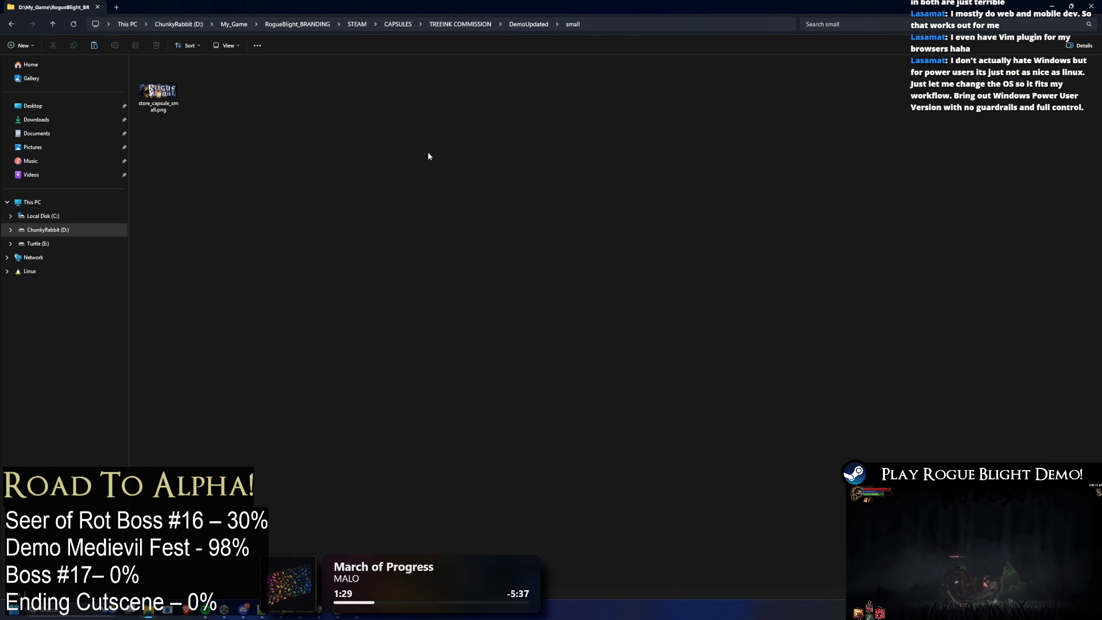
key(alt+Left)
click(802, 129)
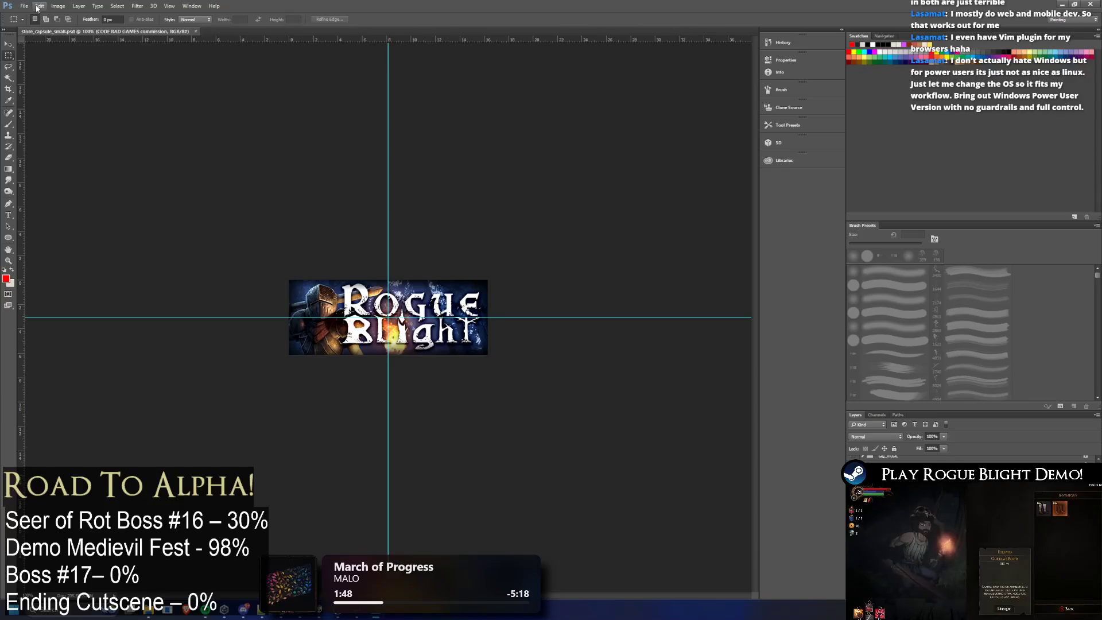
Step: Quick-export store_capsule_small.png into the small folder, replacing the existing file
click(26, 5)
click(180, 127)
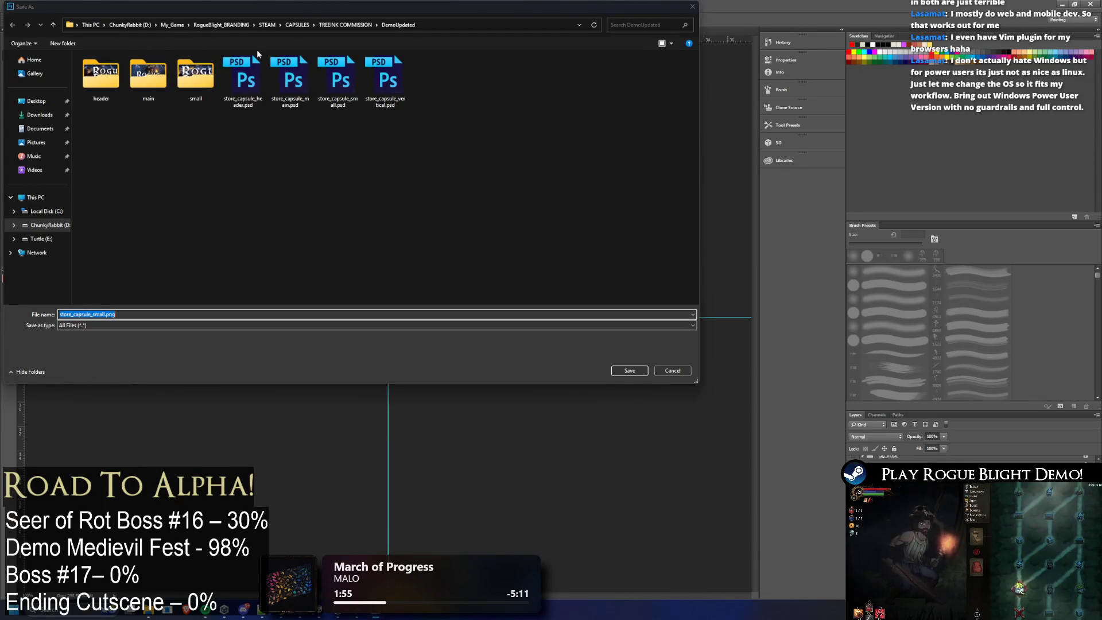
double_click(195, 76)
key(Return)
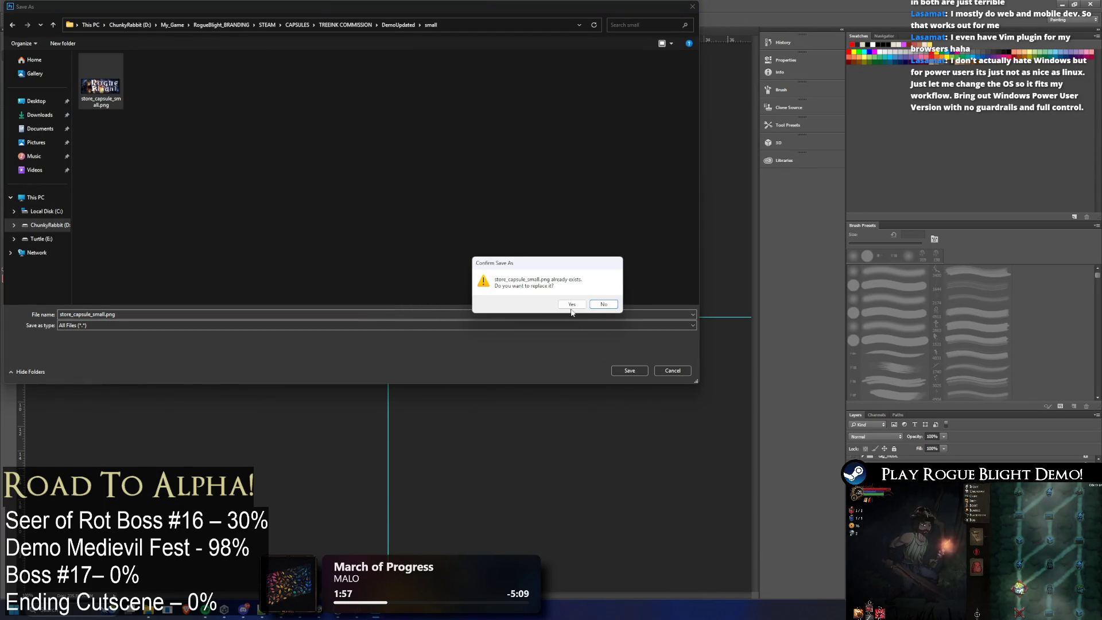
click(569, 306)
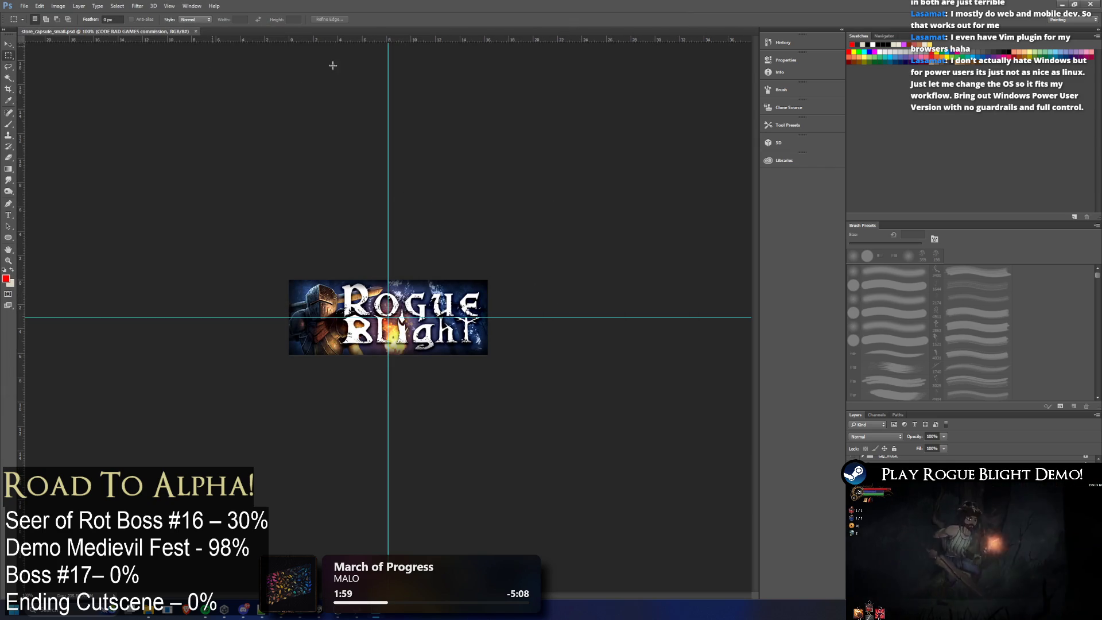
key(alt+Tab)
right_click(510, 245)
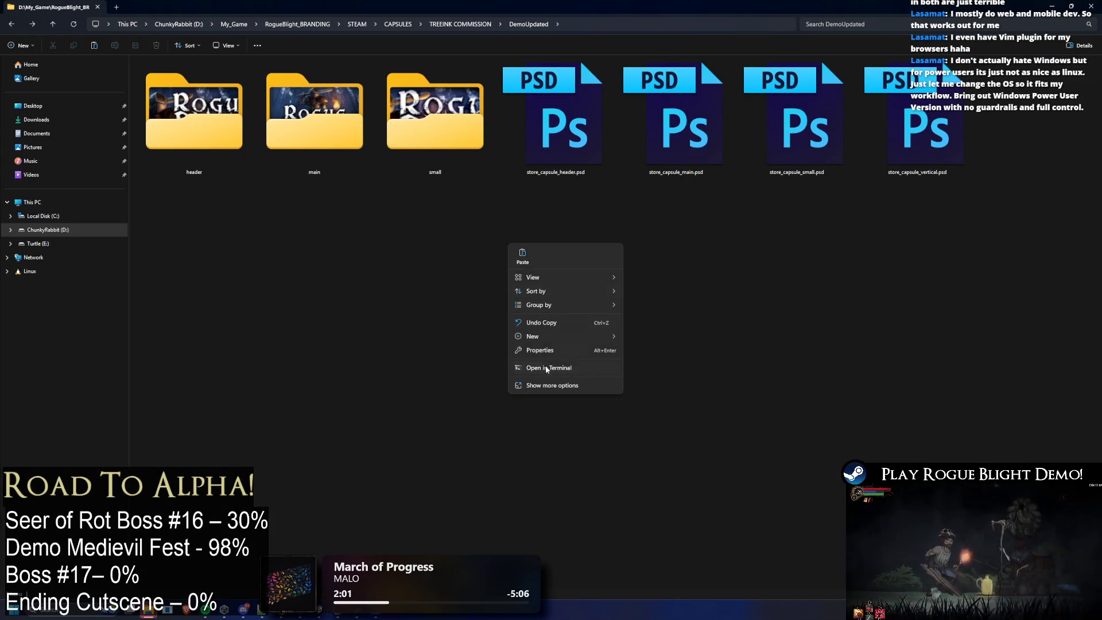
mouse_move(532, 335)
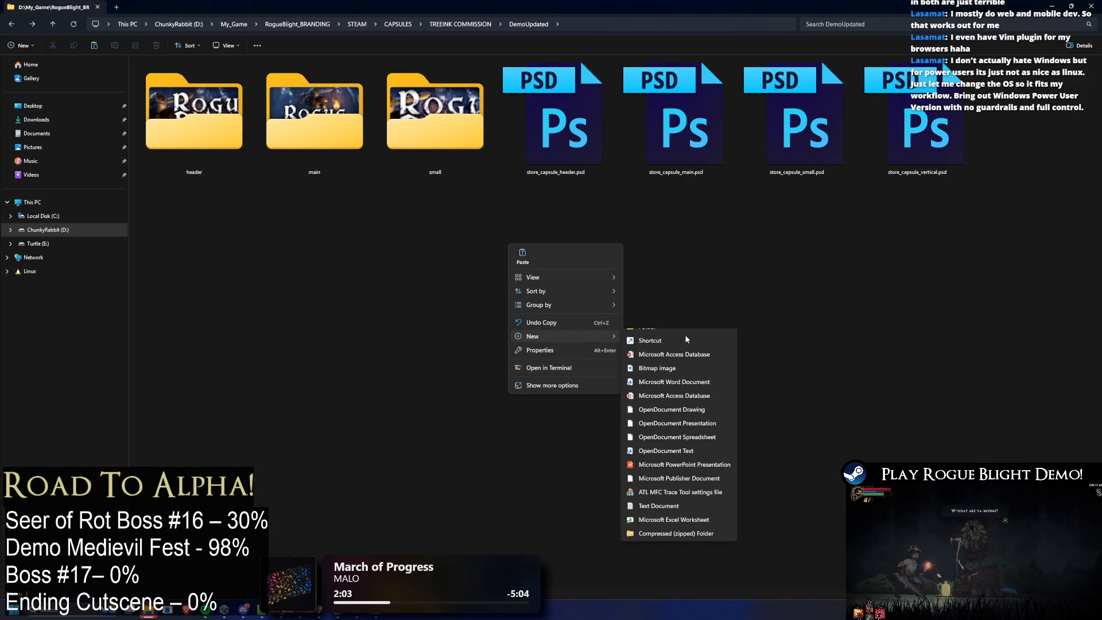
Step: Create a Vertical folder in DemoUpdated and open store_capsule_vertical.psd
click(687, 335)
text(Vertical)
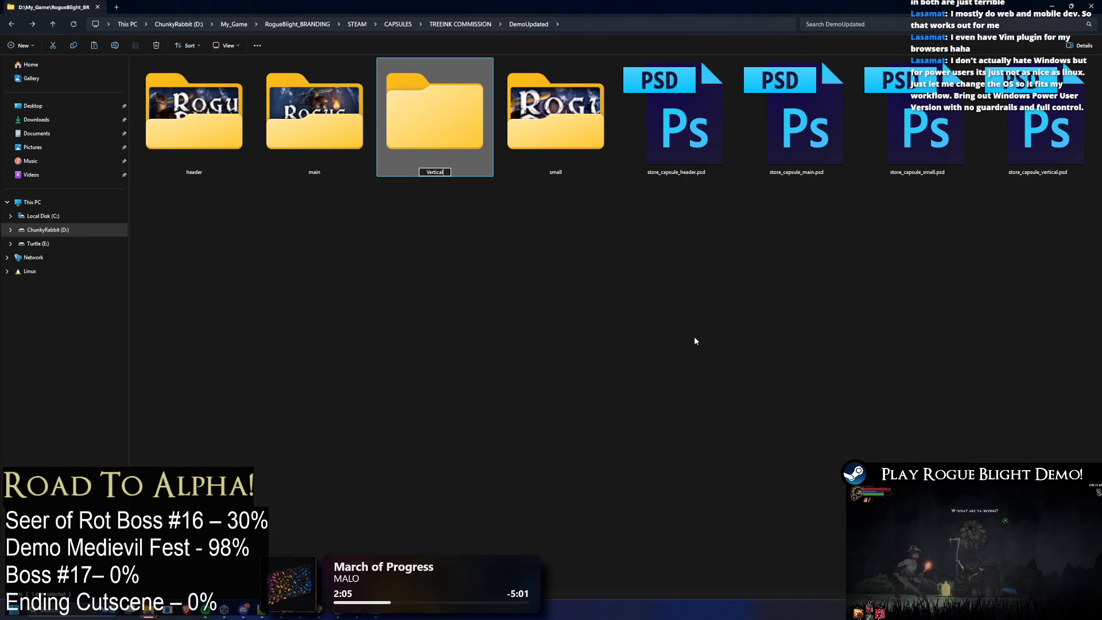
key(Return)
double_click(1049, 145)
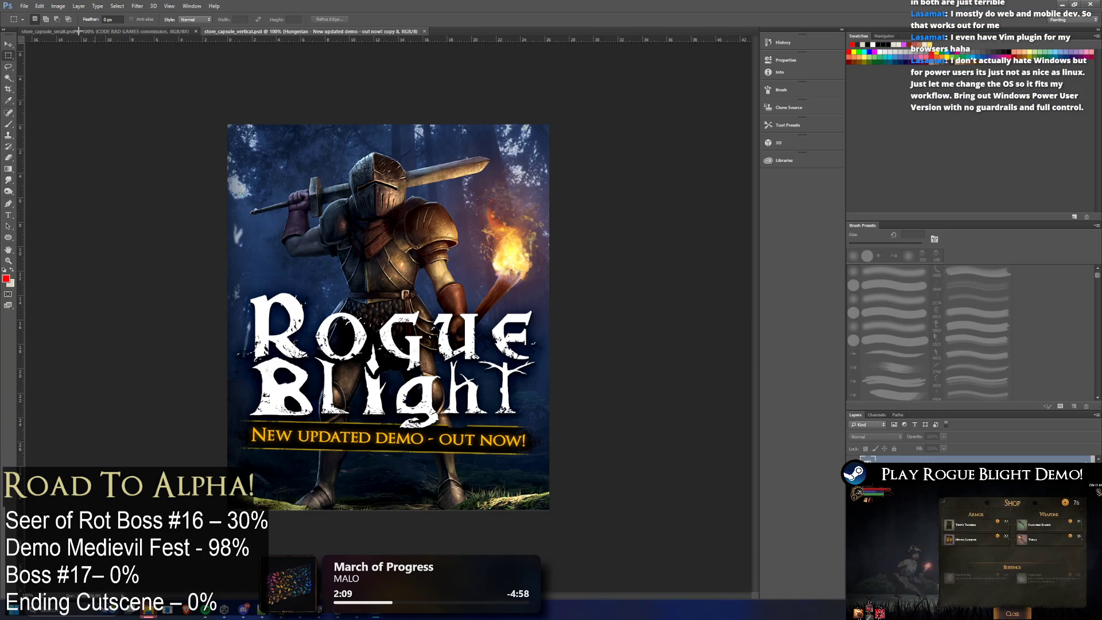
Step: Quick-export the English vertical capsule PNG into the Vertical folder, naming it after the header files
click(25, 7)
mouse_move(74, 130)
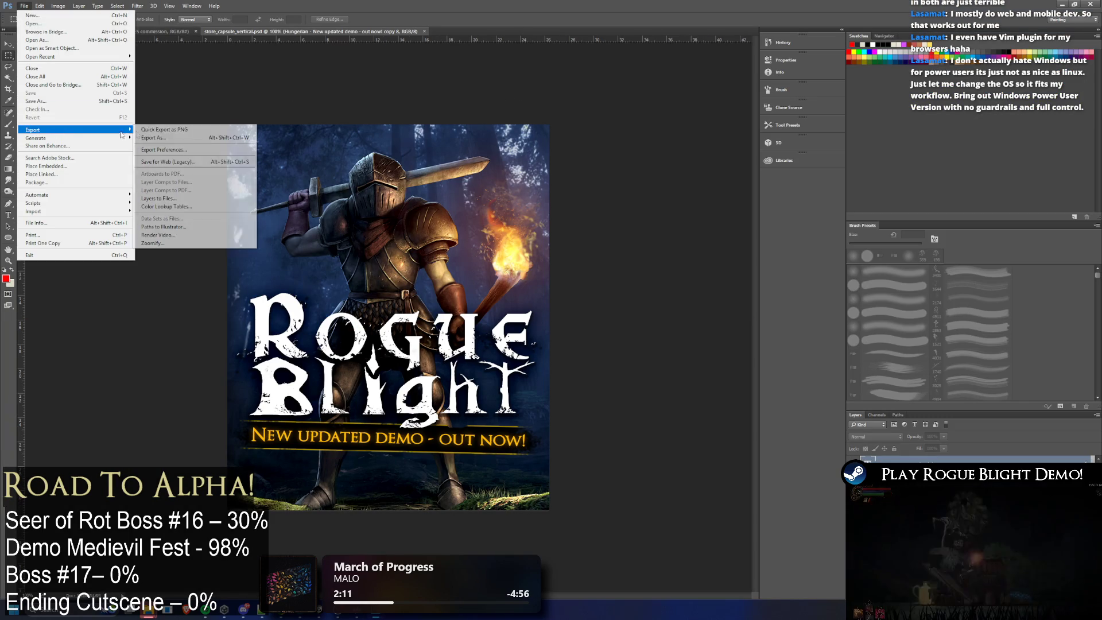
click(148, 130)
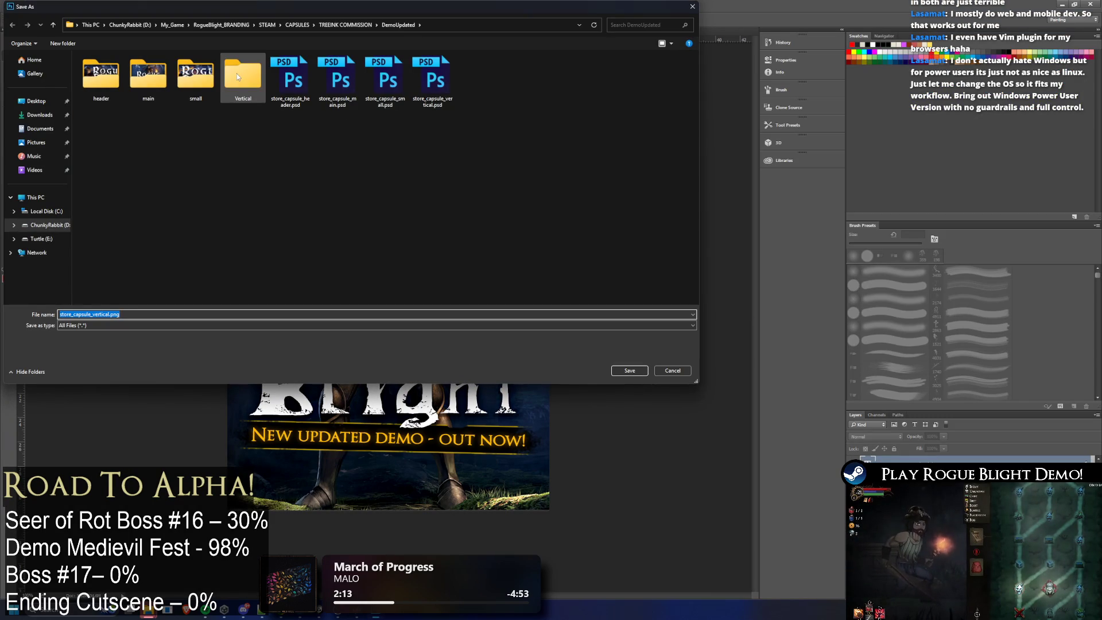
click(237, 77)
double_click(235, 75)
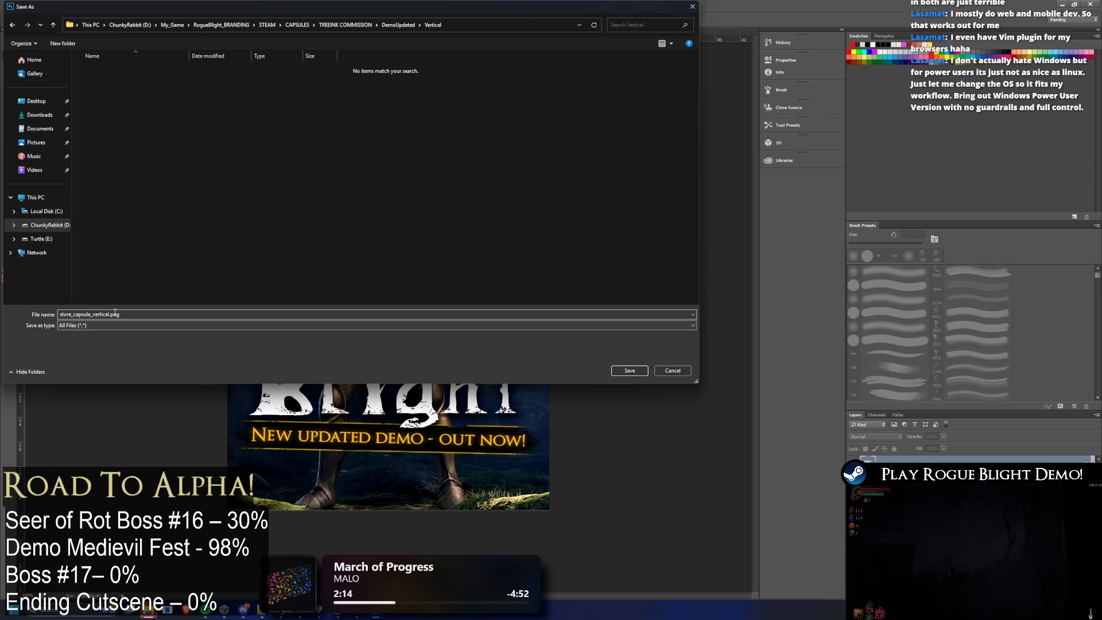
click(399, 25)
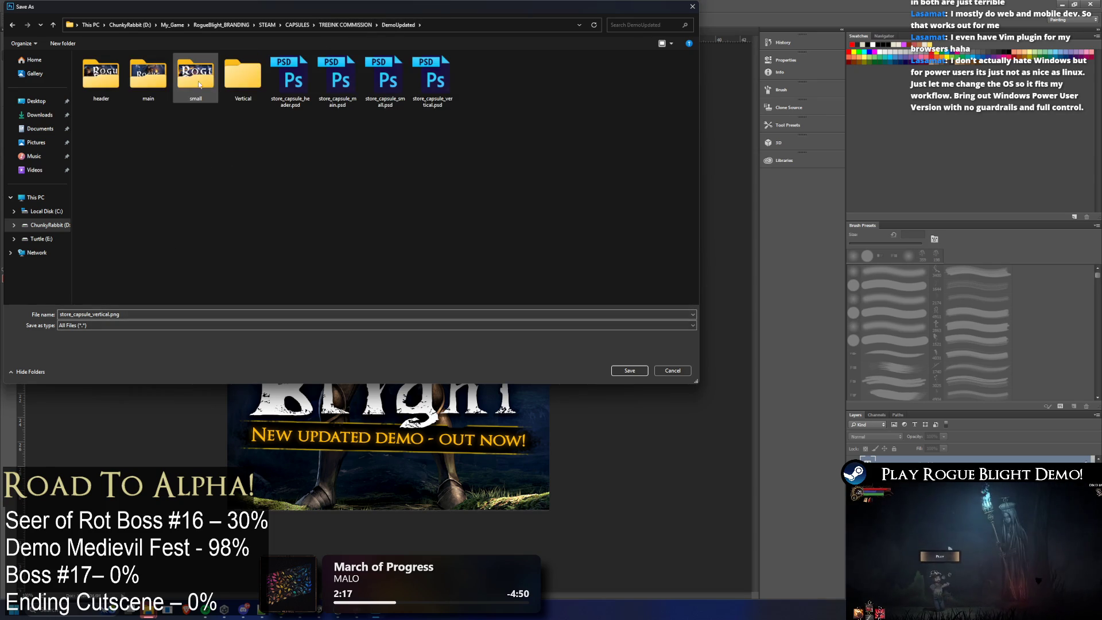
double_click(103, 72)
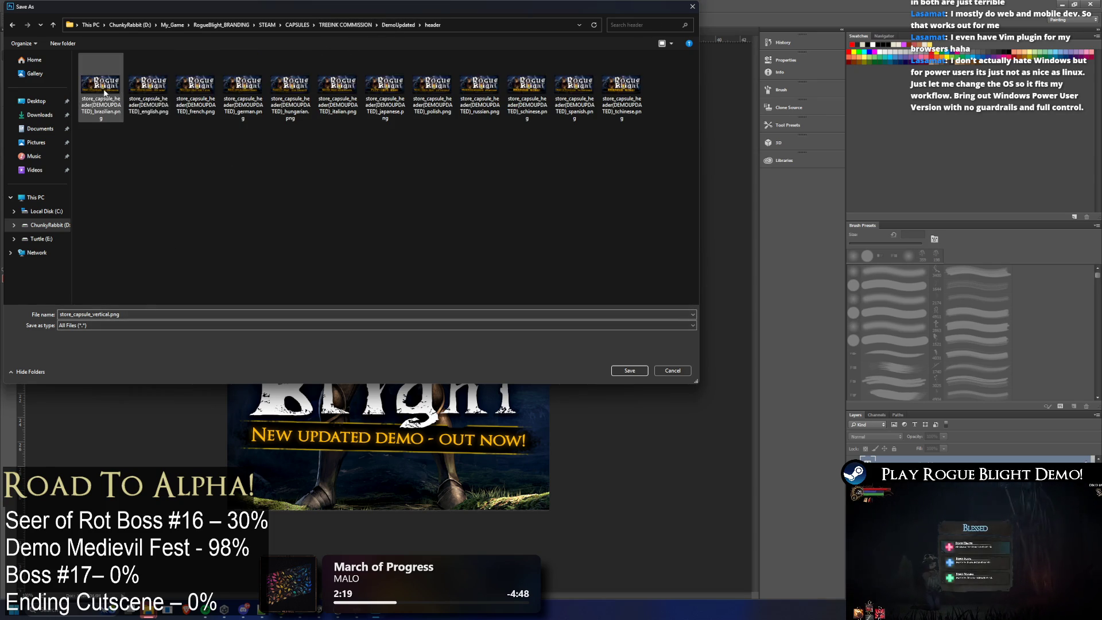
click(389, 25)
double_click(247, 73)
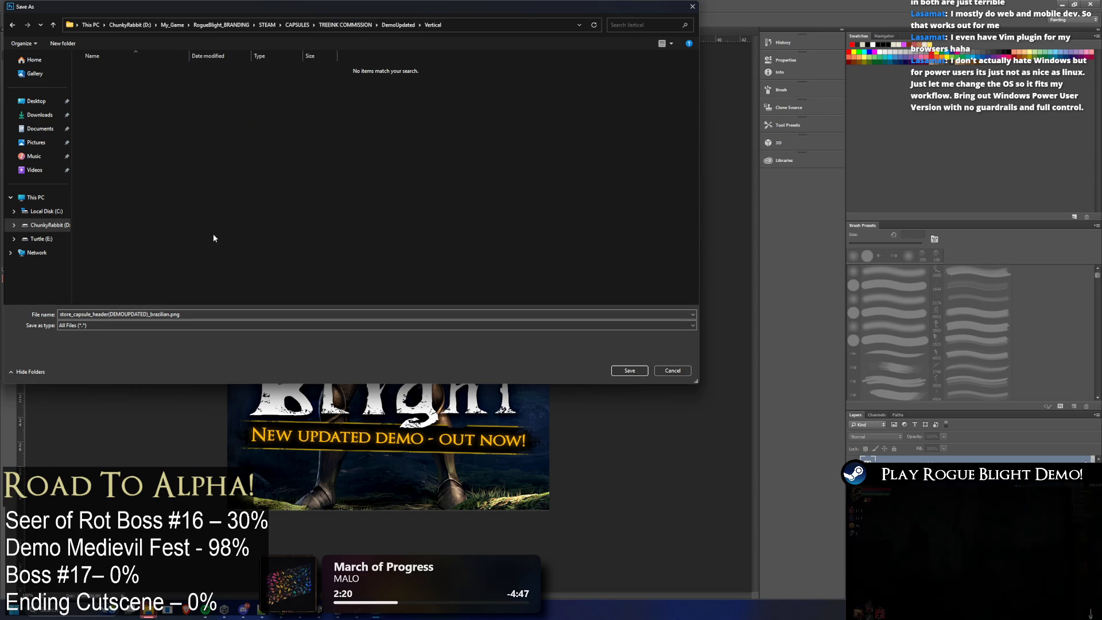
double_click(160, 314)
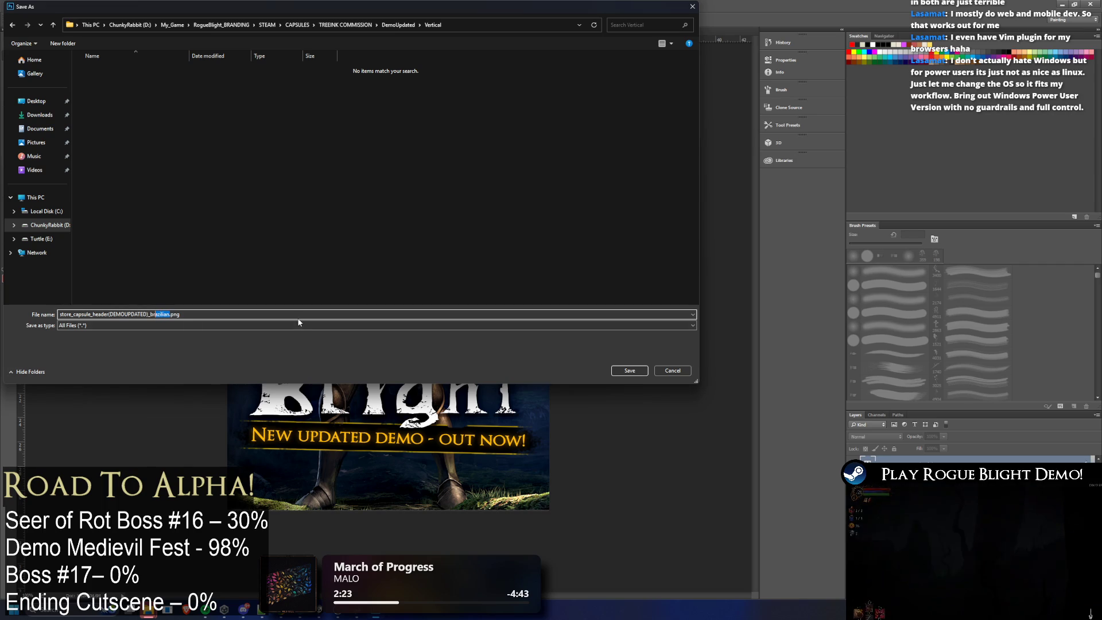
text(engli)
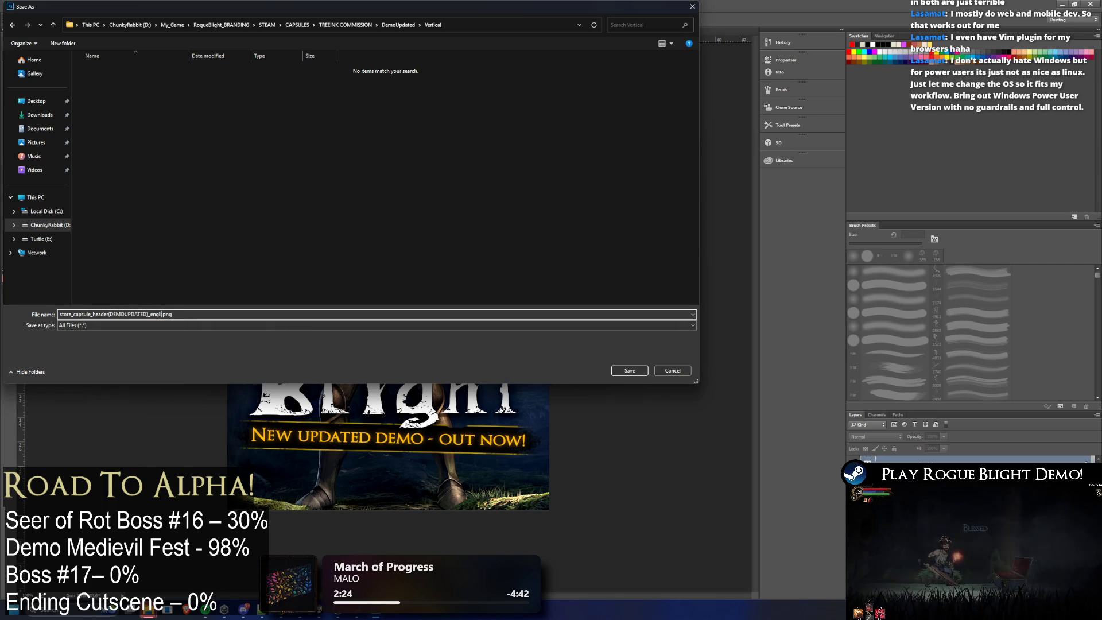
text(sh)
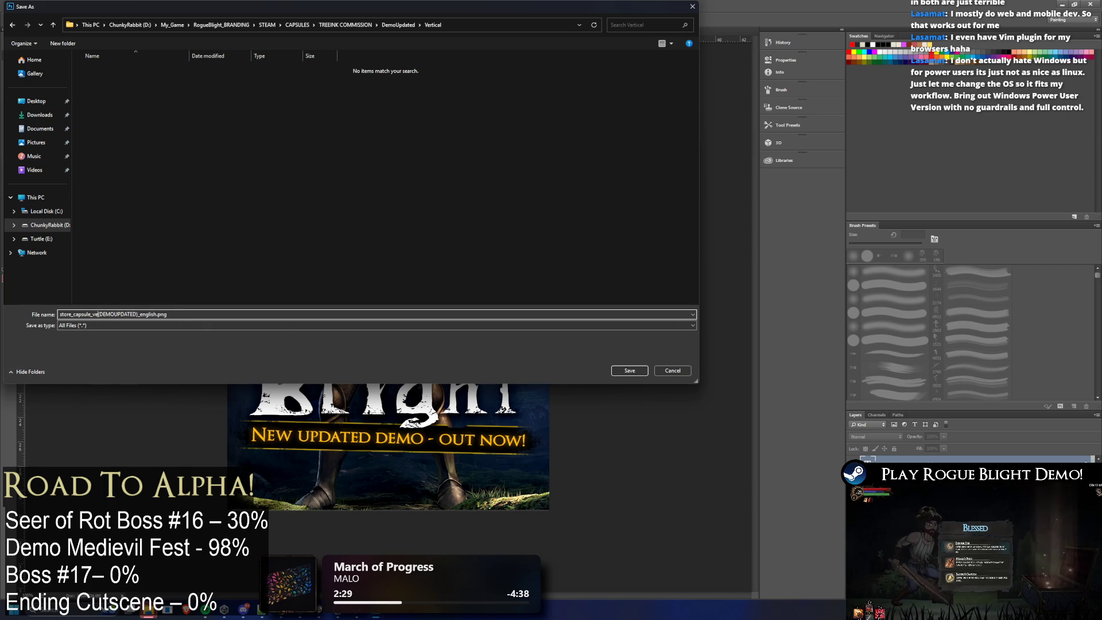
key(Return)
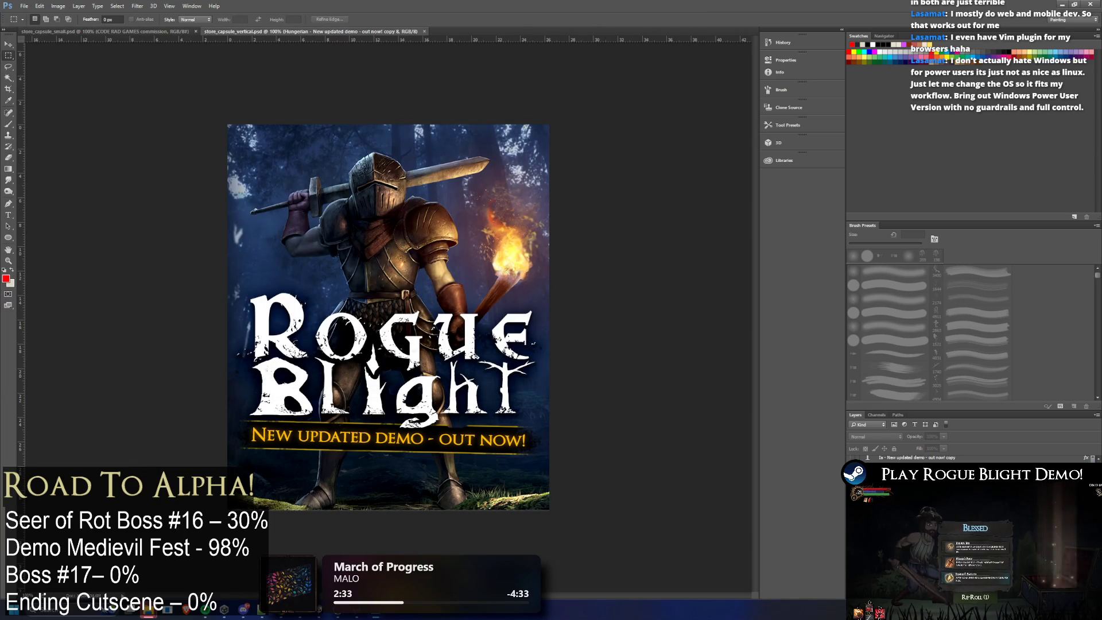
Step: Switch the banner to Italian and export the Italian vertical capsule PNG
key(alt+Tab)
key(alt+Tab)
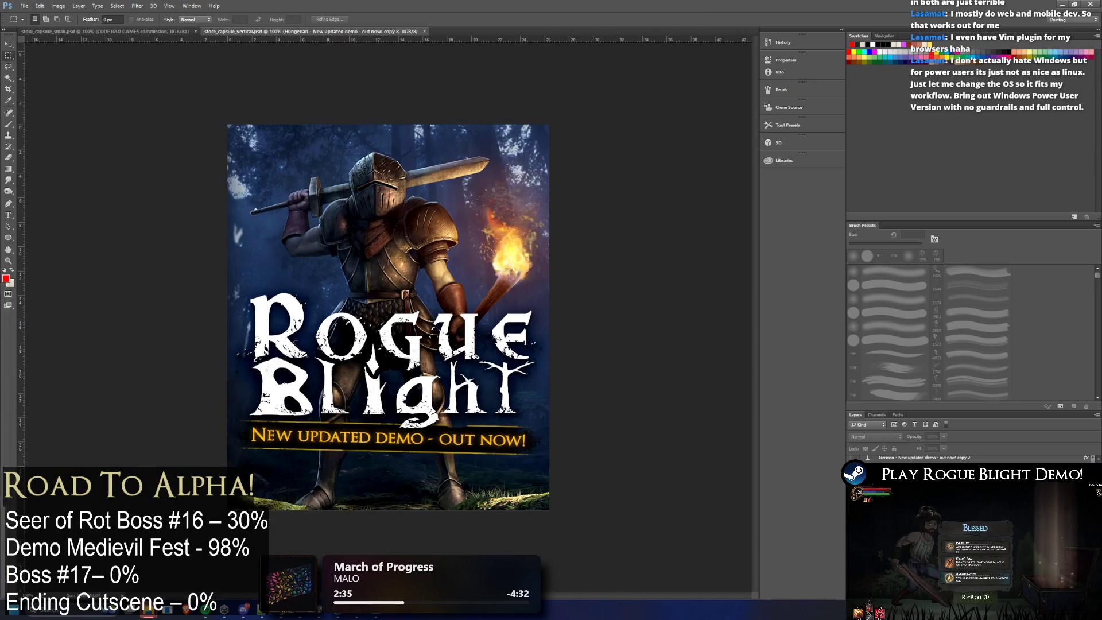
key(ctrl+)
key(alt+])
key(ctrl+)
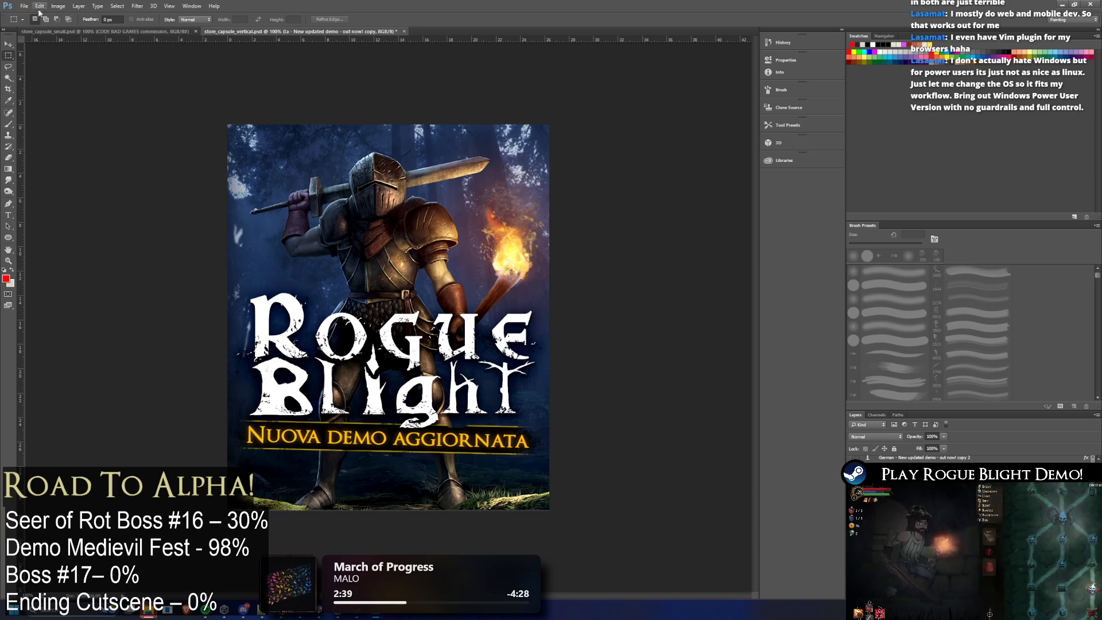
click(24, 6)
click(168, 129)
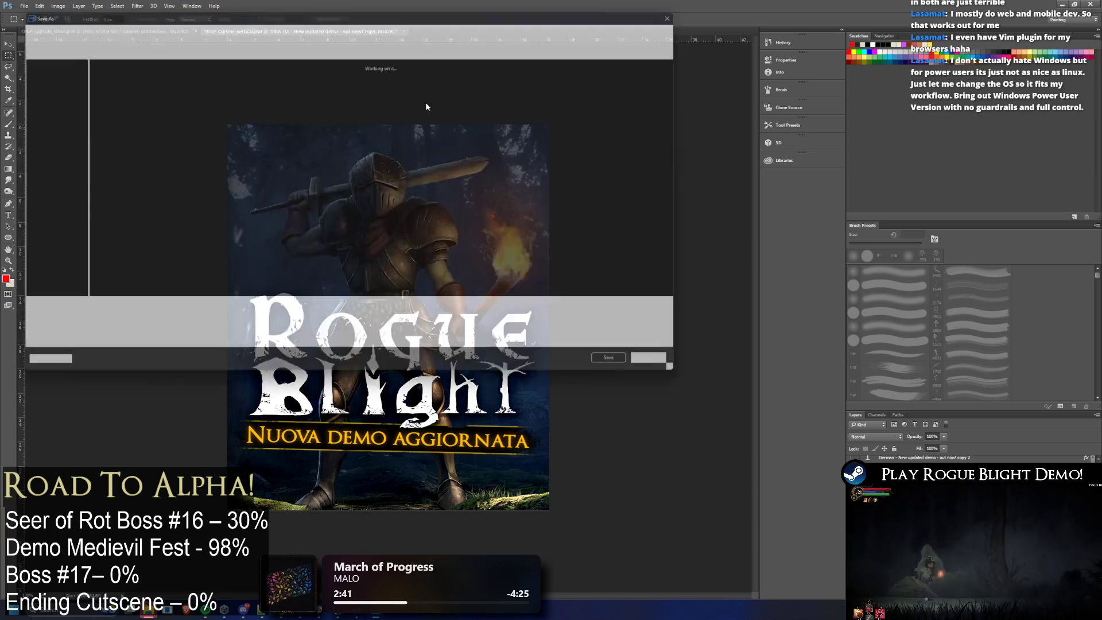
click(166, 315)
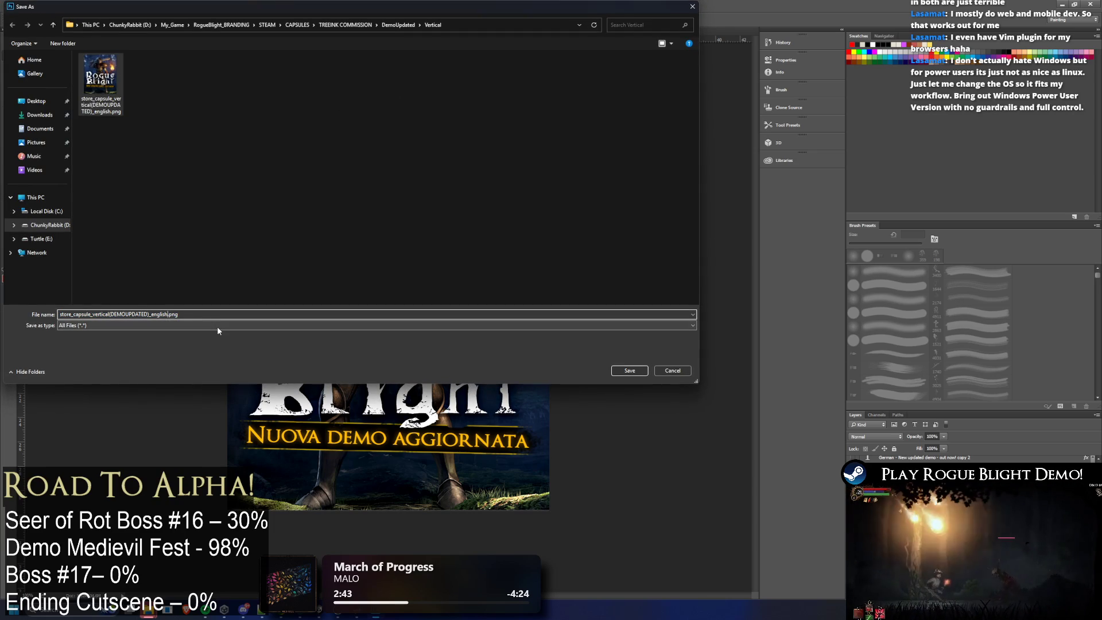
key(BackSpace)
key(BackSpace)
key(BackSpace)
text(ita)
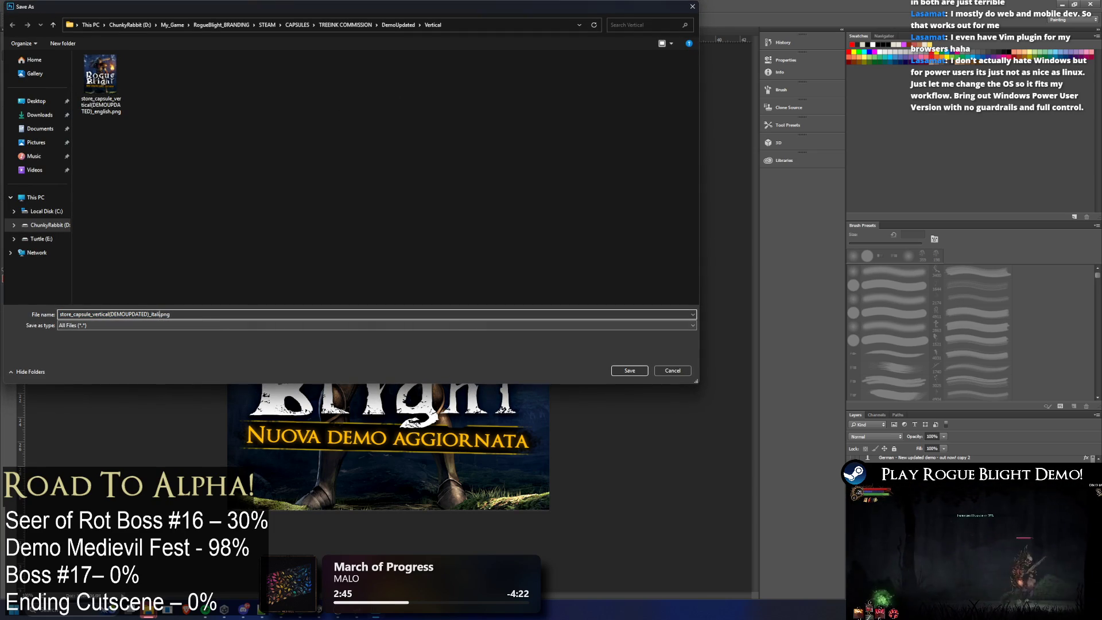
key(Return)
Step: Switch to German, export the German vertical PNG, then show the Spanish banner text
key(ctrl+comma)
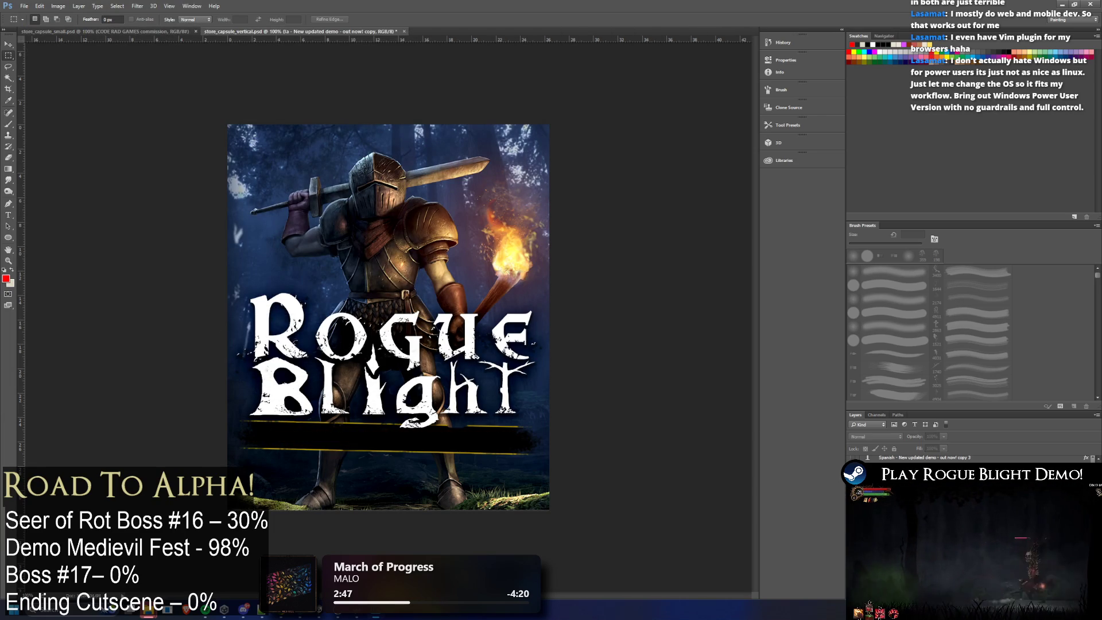
key(ctrl+comma)
click(25, 5)
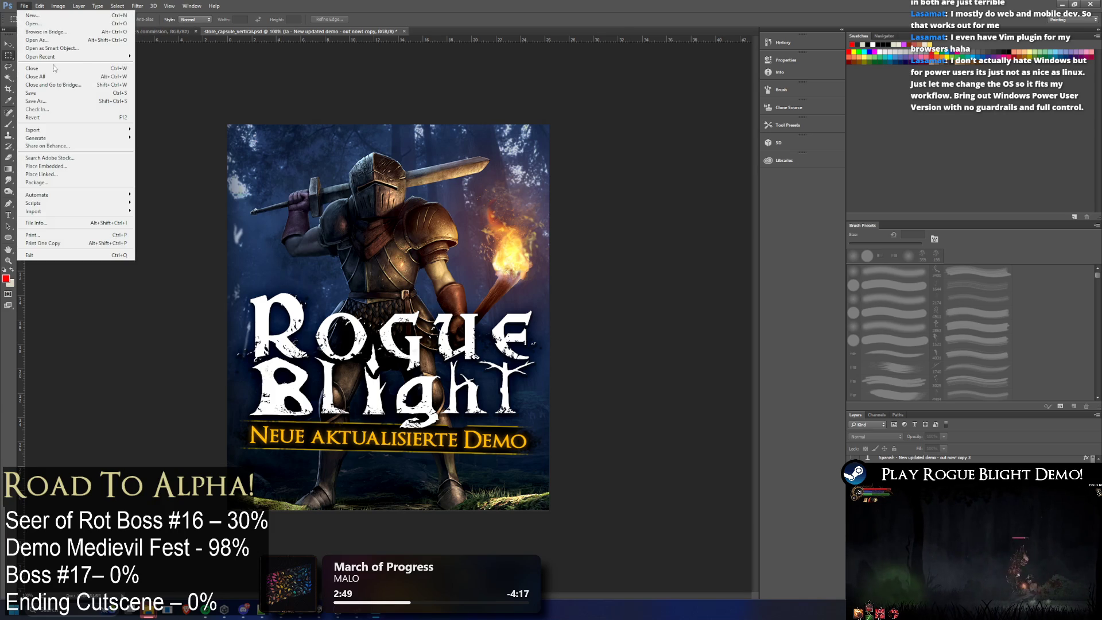
click(51, 131)
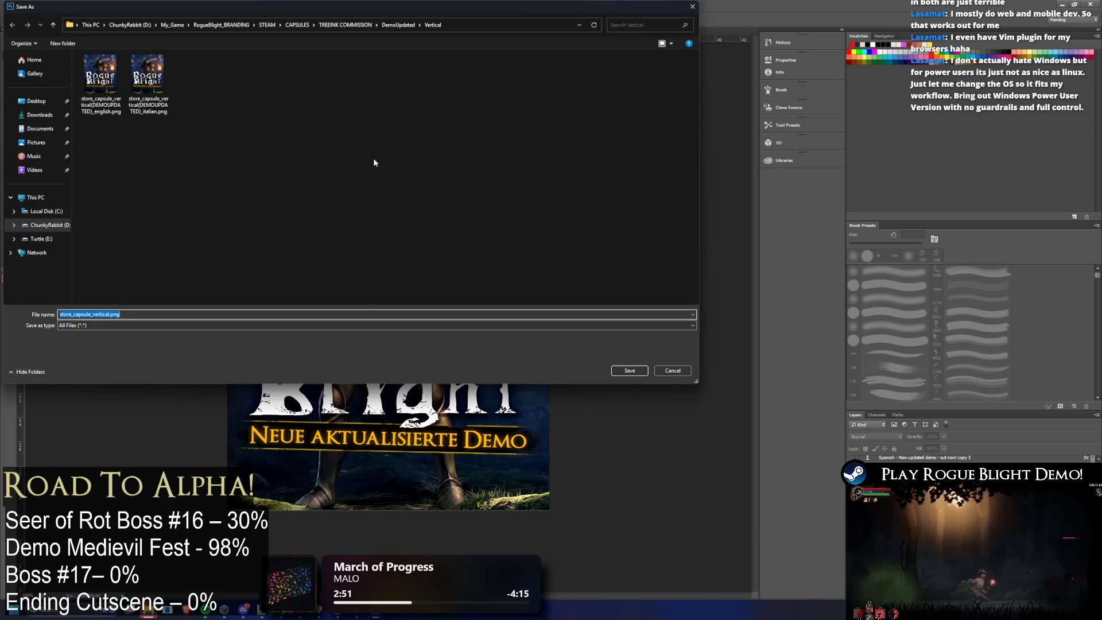
click(148, 84)
click(156, 313)
double_click(155, 313)
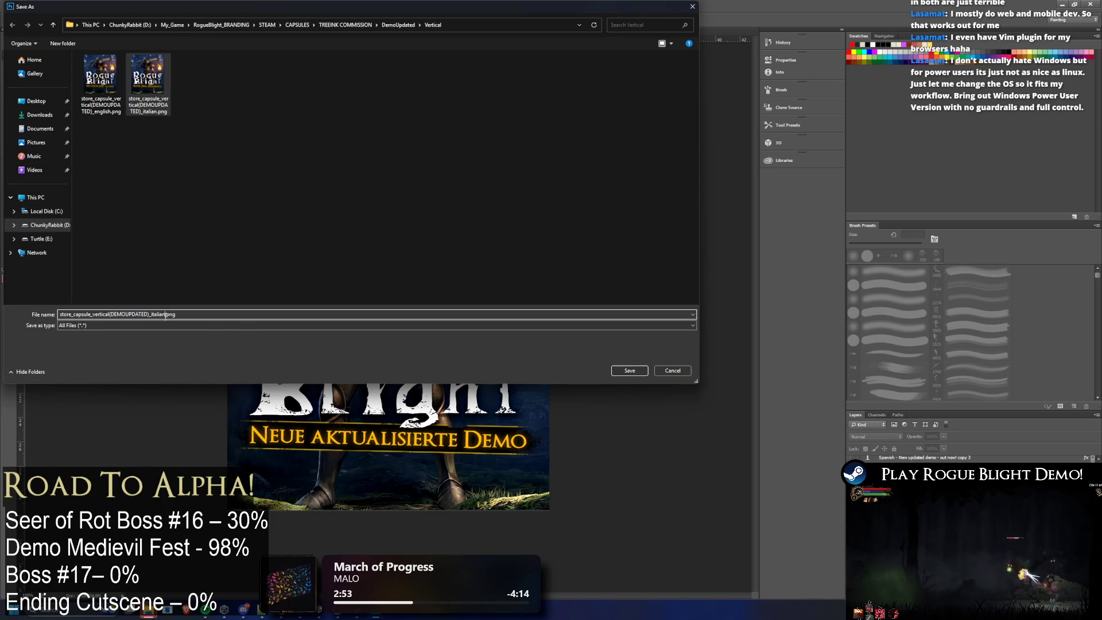
text(german)
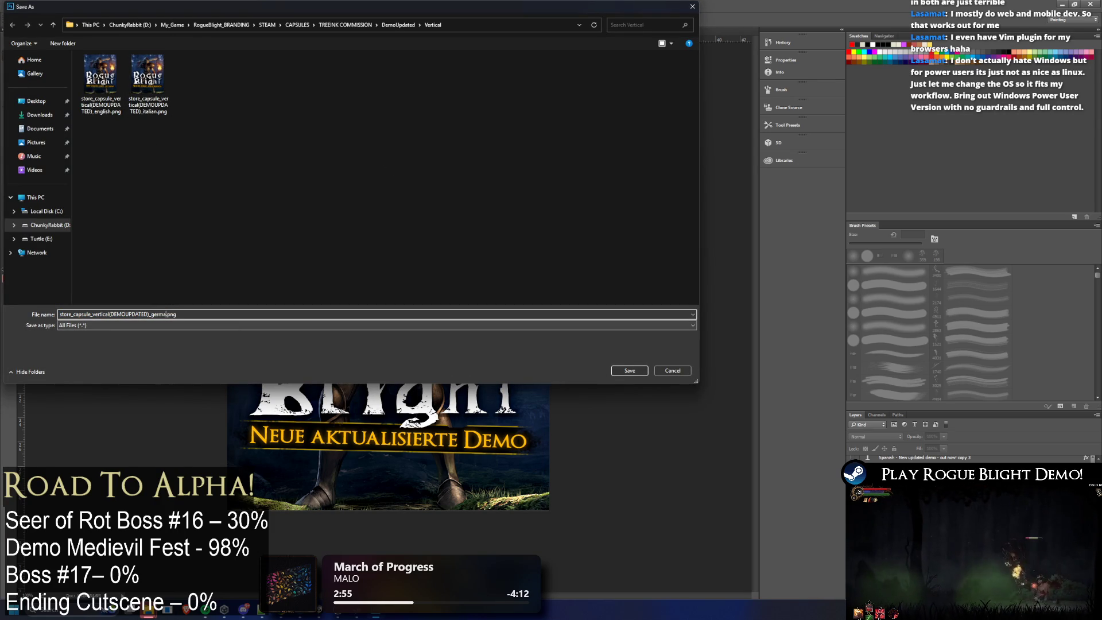
key(Return)
click(851, 494)
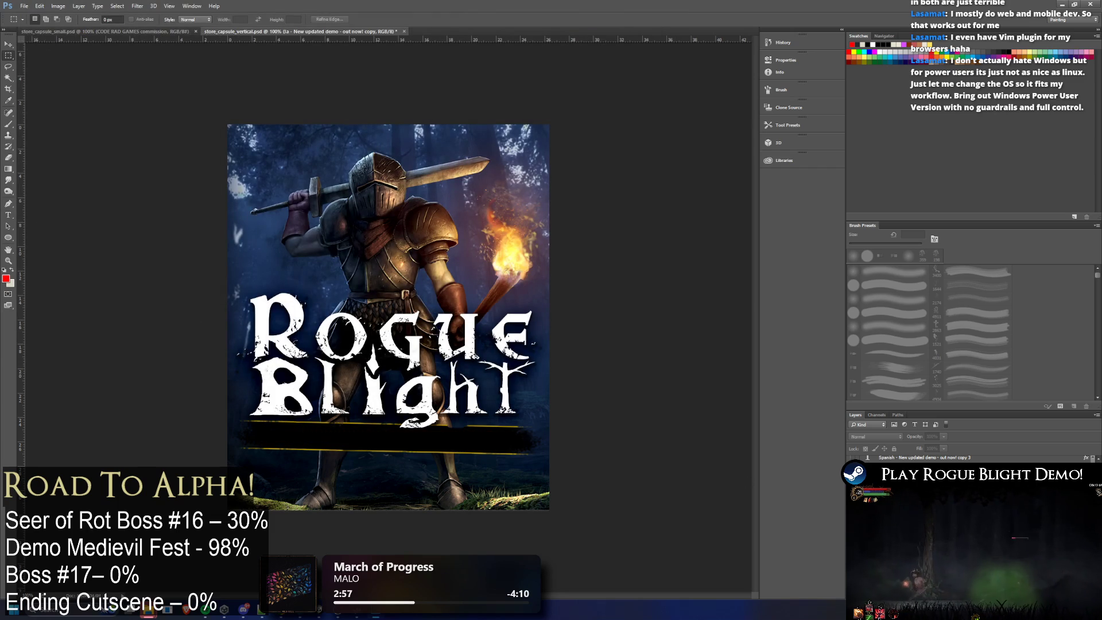
click(852, 508)
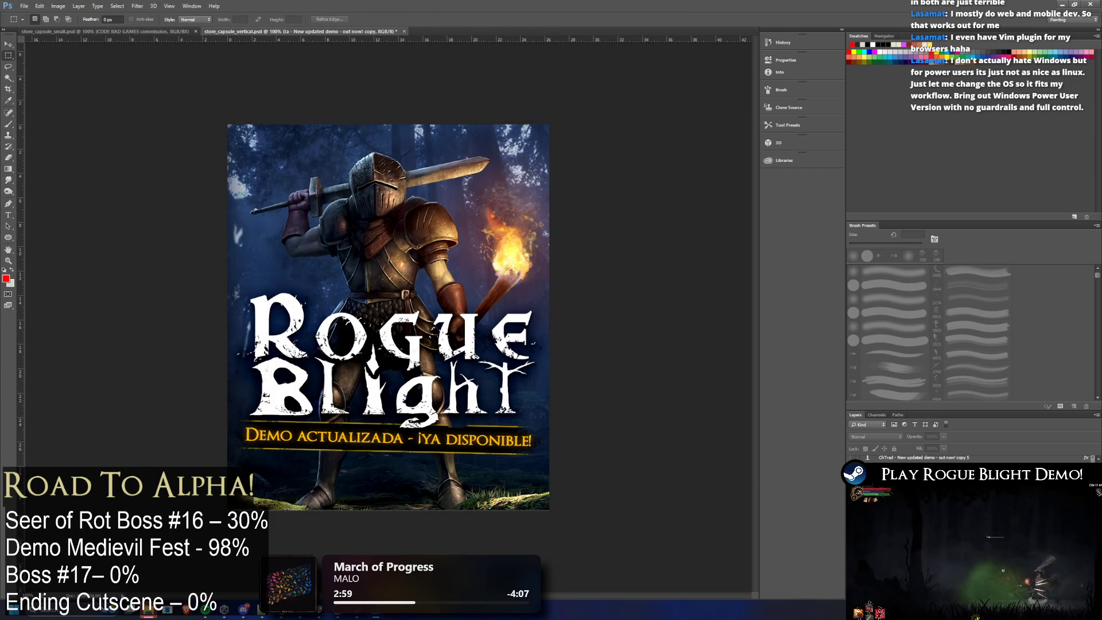
Step: Export the Spanish vertical capsule PNG with a spanish filename suffix
click(903, 509)
click(25, 7)
mouse_move(52, 129)
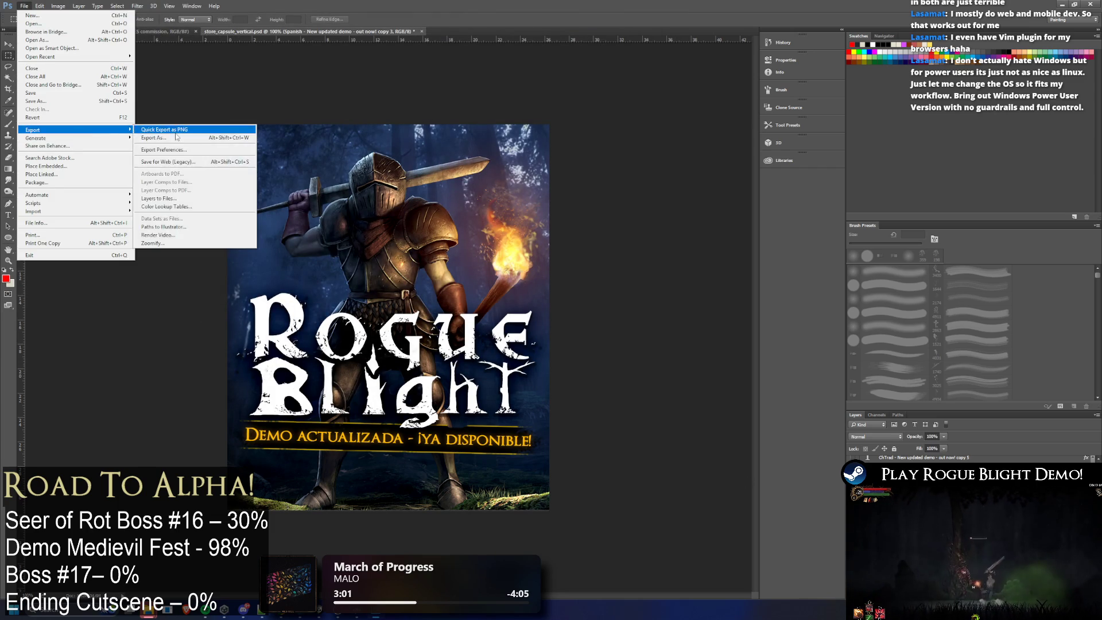
click(198, 131)
click(179, 84)
click(127, 314)
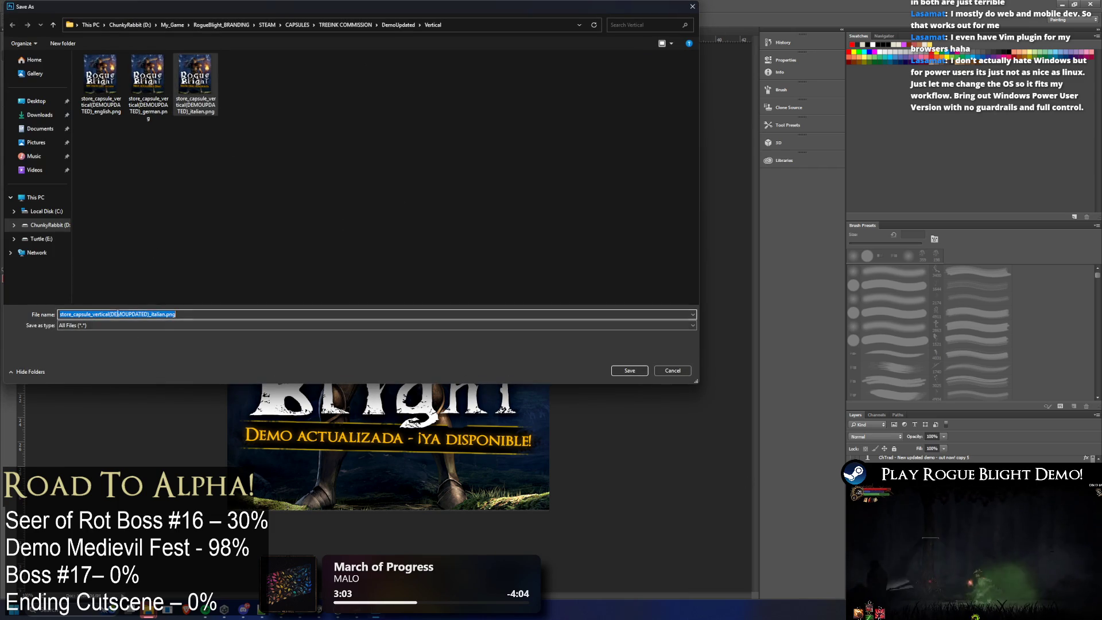
click(165, 314)
key(BackSpace)
key(BackSpace)
key(BackSpace)
text(spanish)
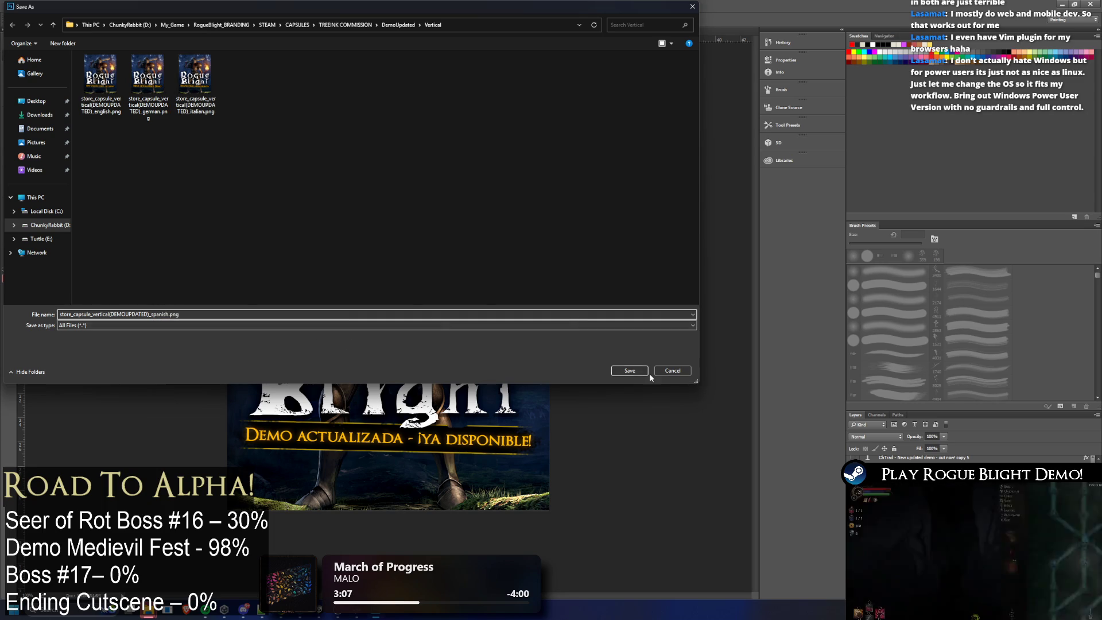
click(644, 370)
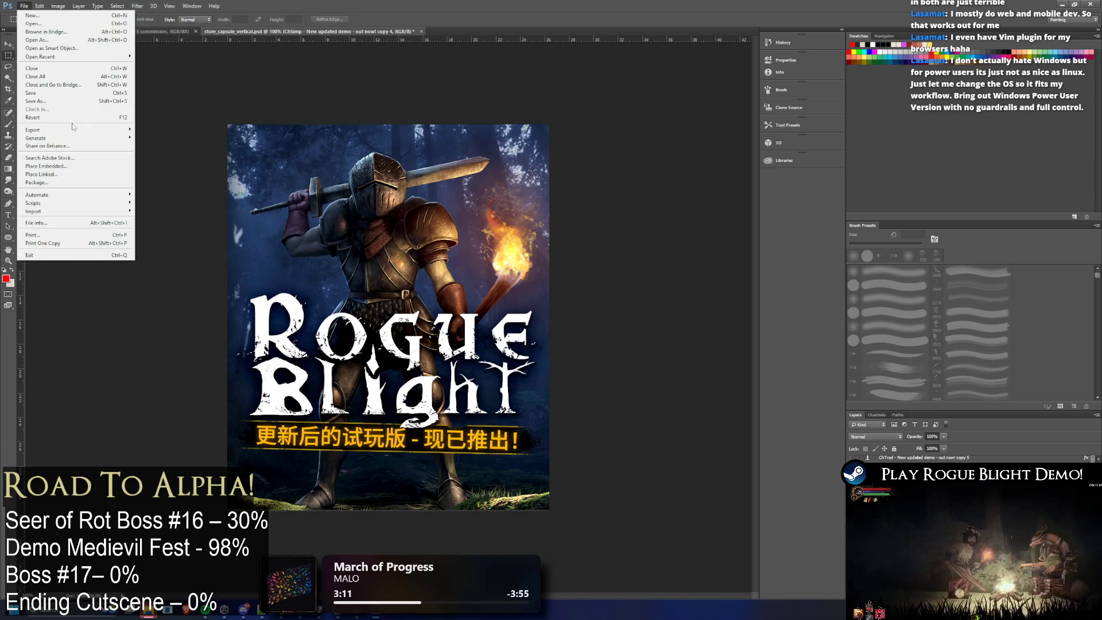
Step: Export the simplified Chinese vertical capsule PNG
mouse_move(33, 129)
click(164, 130)
click(262, 116)
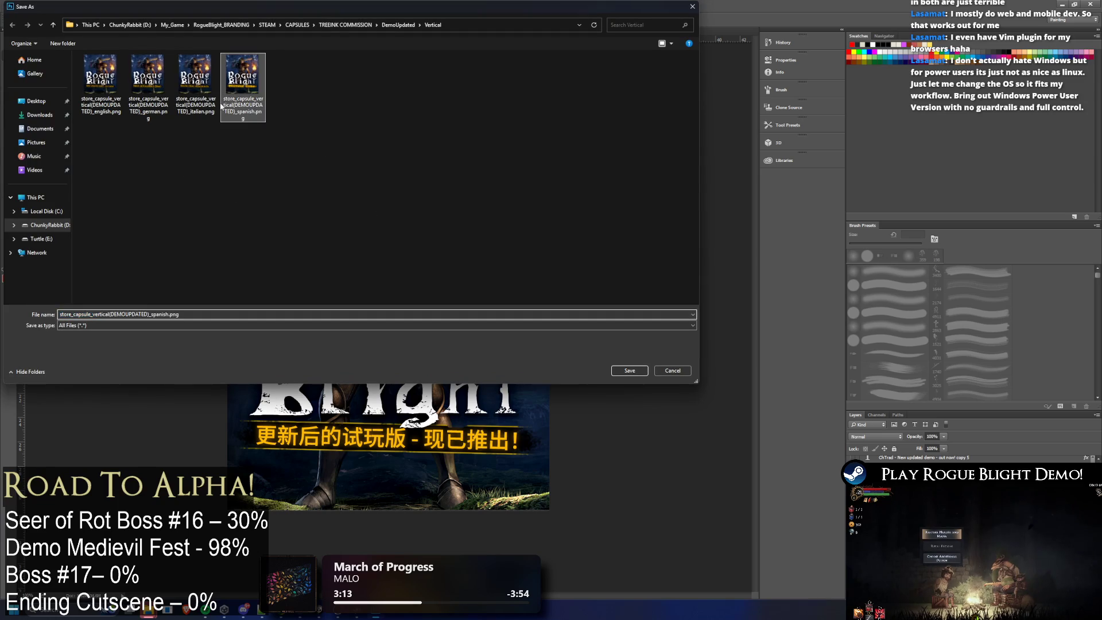
key(Delete)
key(Delete)
key(Delete)
key(BackSpace)
key(BackSpace)
key(BackSpace)
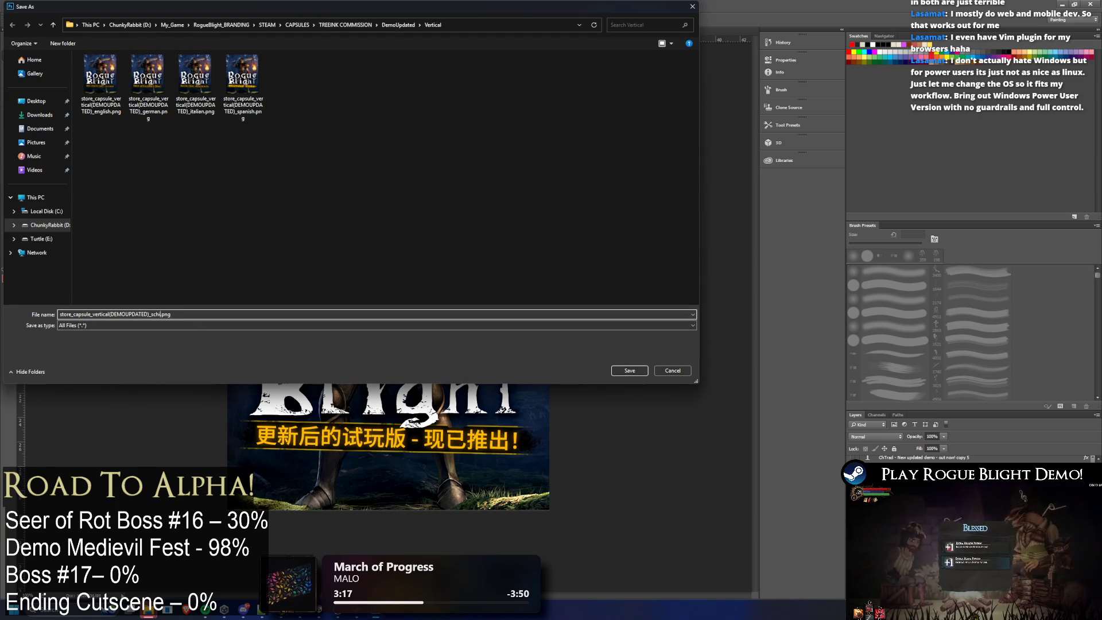
key(Return)
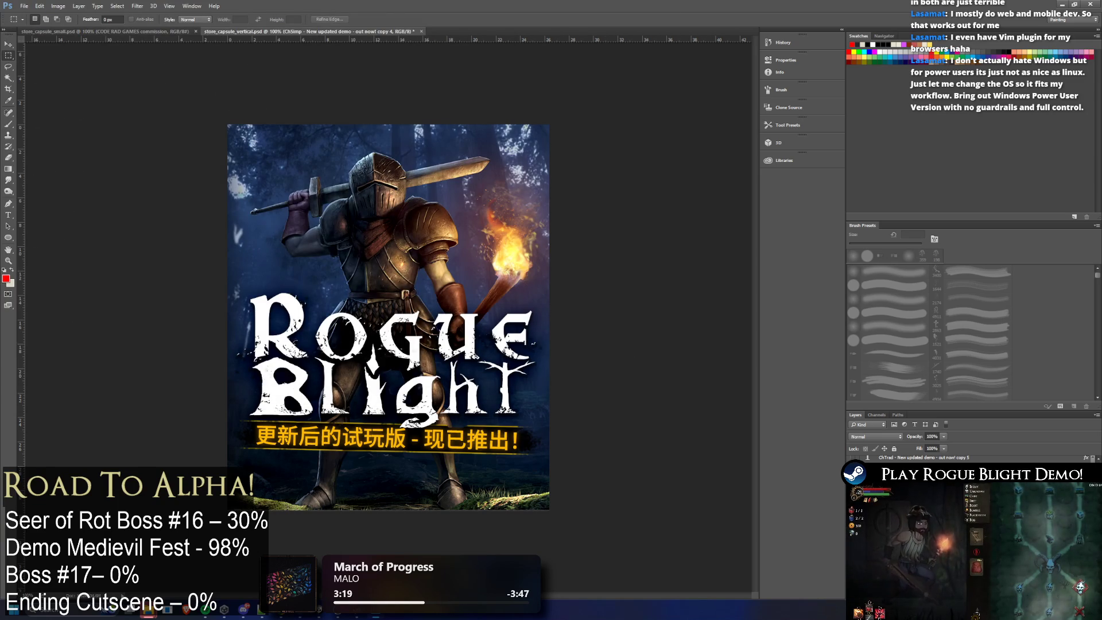
Step: Export the traditional Chinese vertical capsule PNG
click(24, 6)
mouse_move(34, 130)
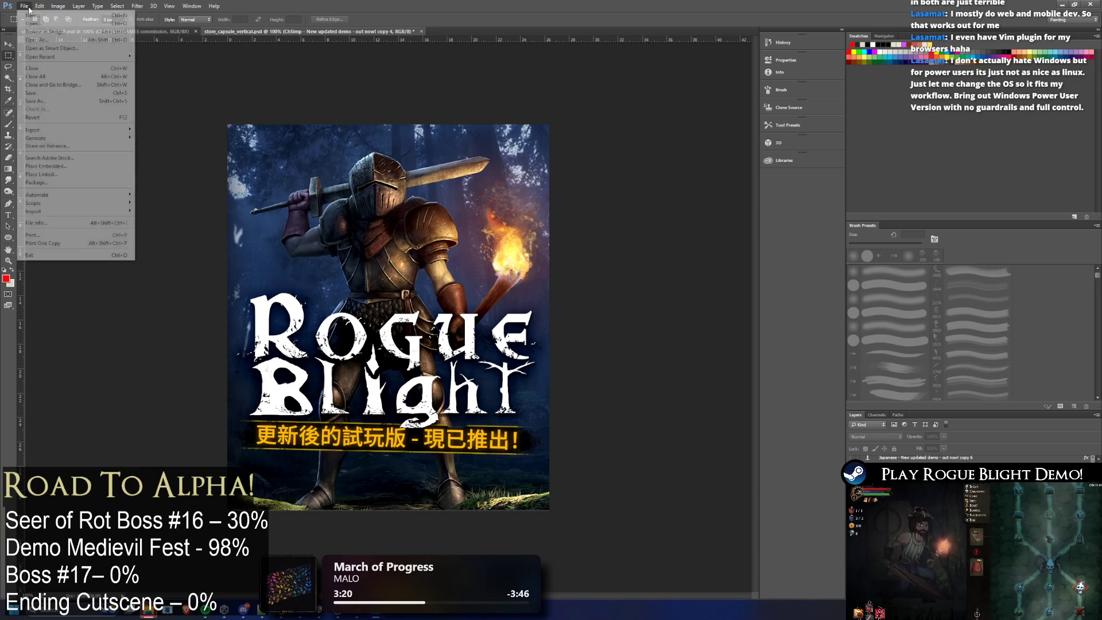
click(172, 128)
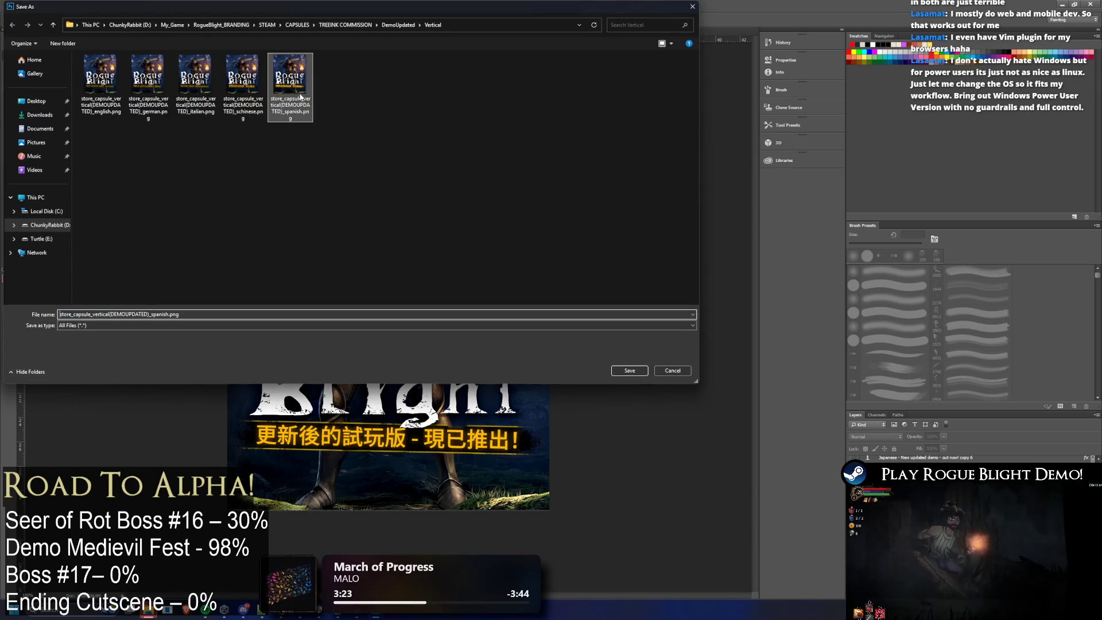
click(237, 315)
key(BackSpace)
key(BackSpace)
key(BackSpace)
text(jp)
text(tchine)
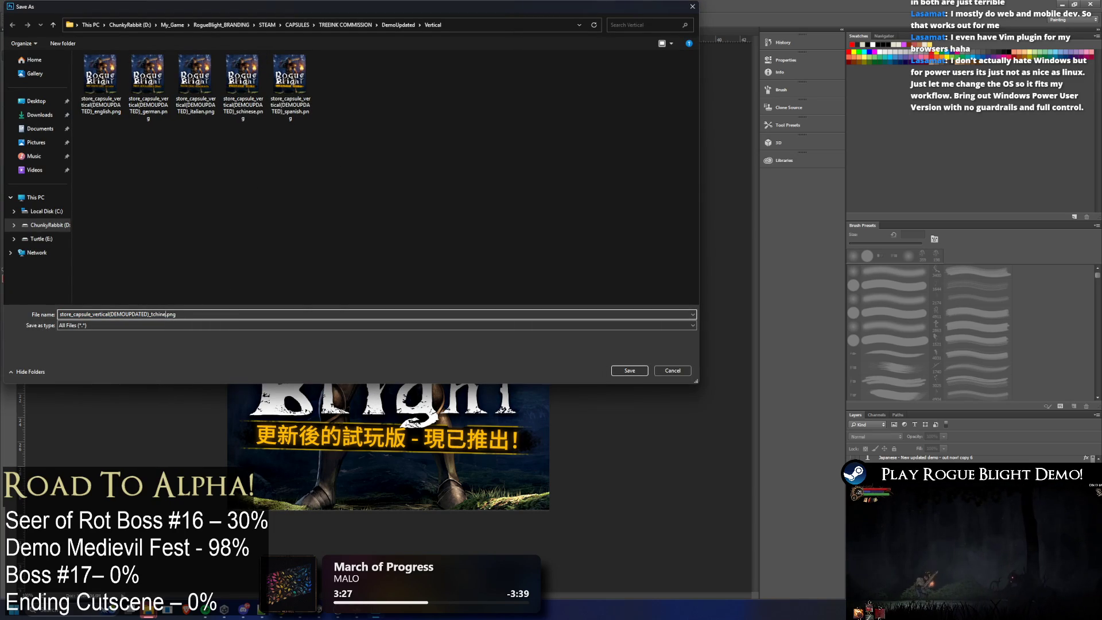
text(se)
key(Return)
Step: Switch to Japanese, export the Japanese vertical PNG, then show the Russian banner text
key(Delete)
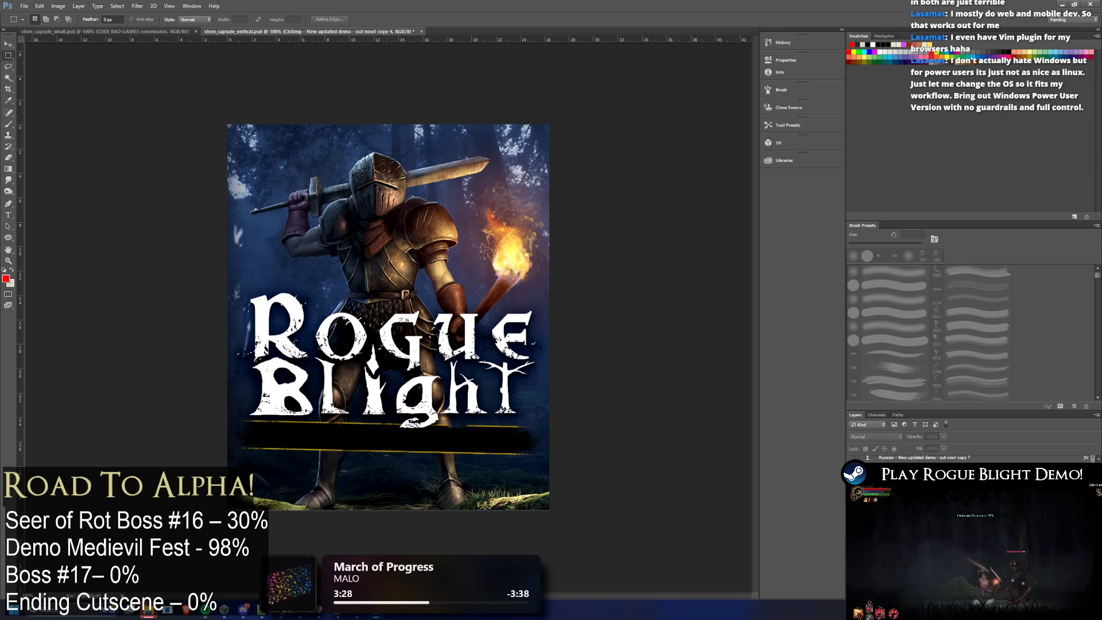
click(25, 6)
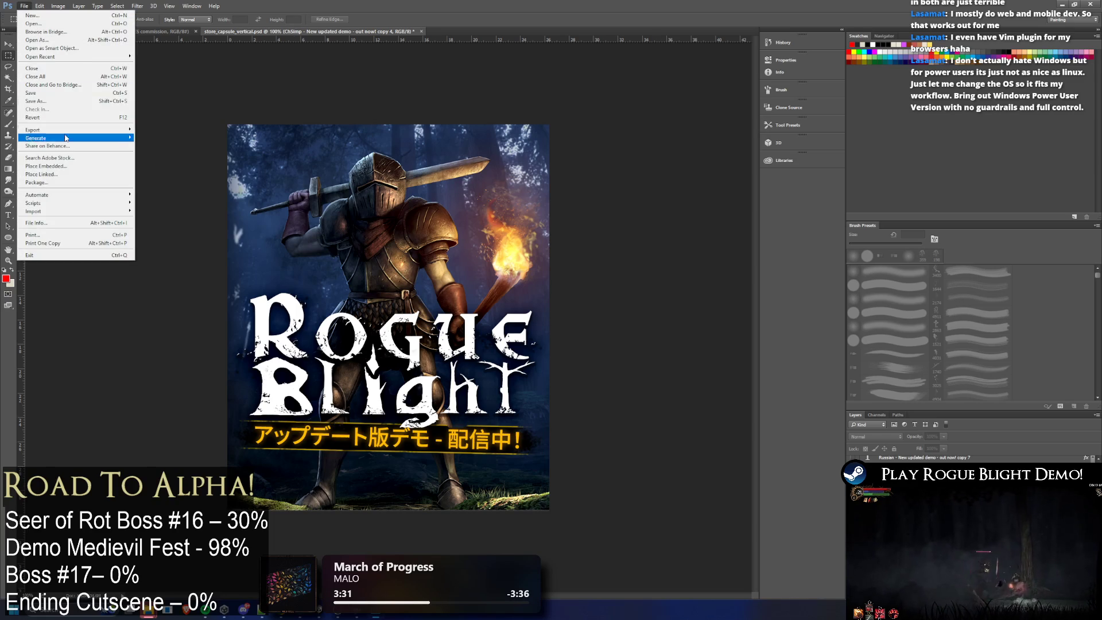
click(172, 130)
click(193, 314)
double_click(193, 313)
click(176, 313)
key(BackSpace)
key(BackSpace)
key(BackSpace)
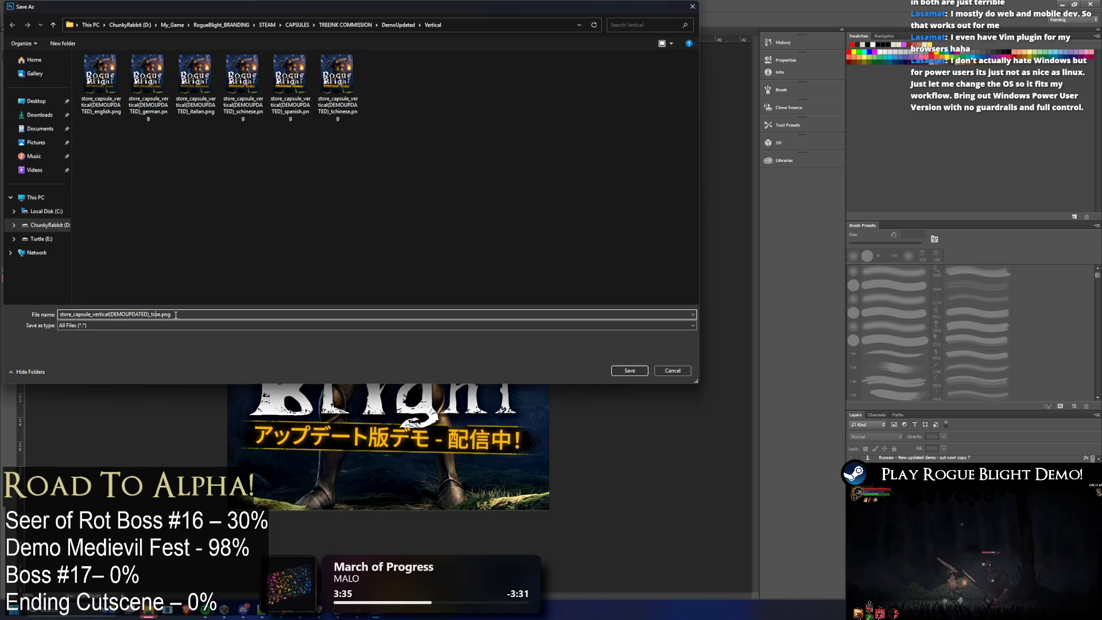
text(apanese)
key(Return)
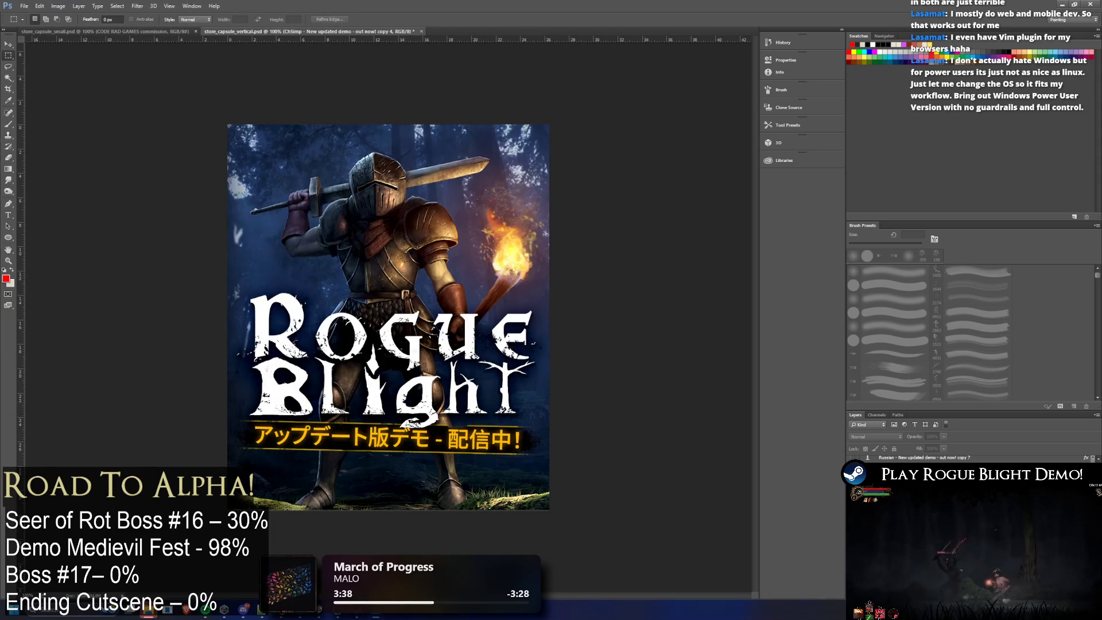
click(862, 457)
click(853, 456)
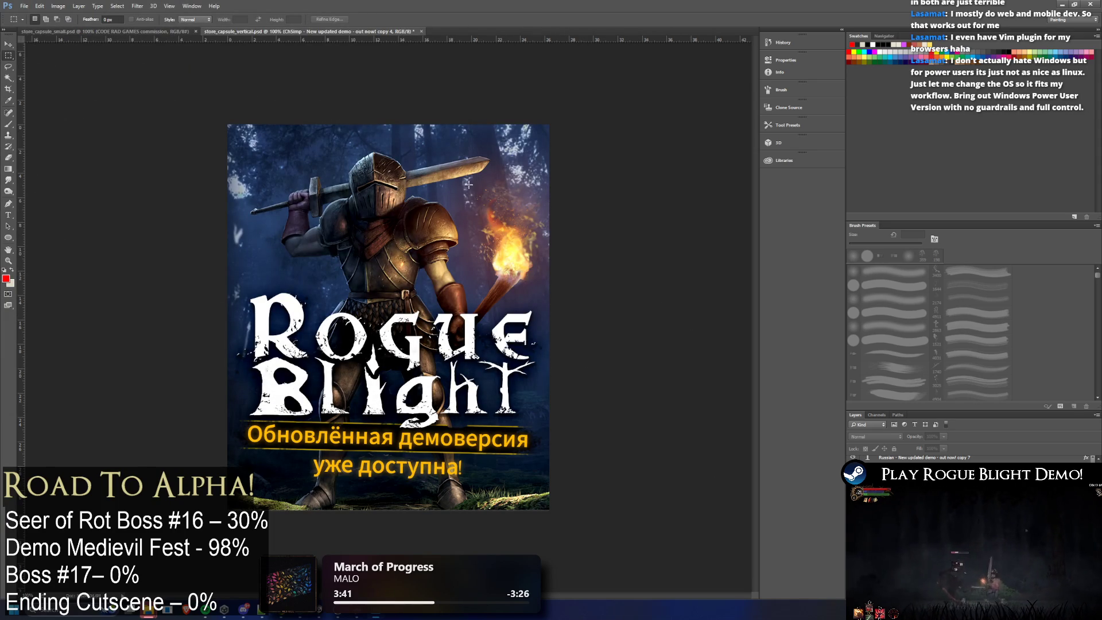
scroll(912, 457, up, 3)
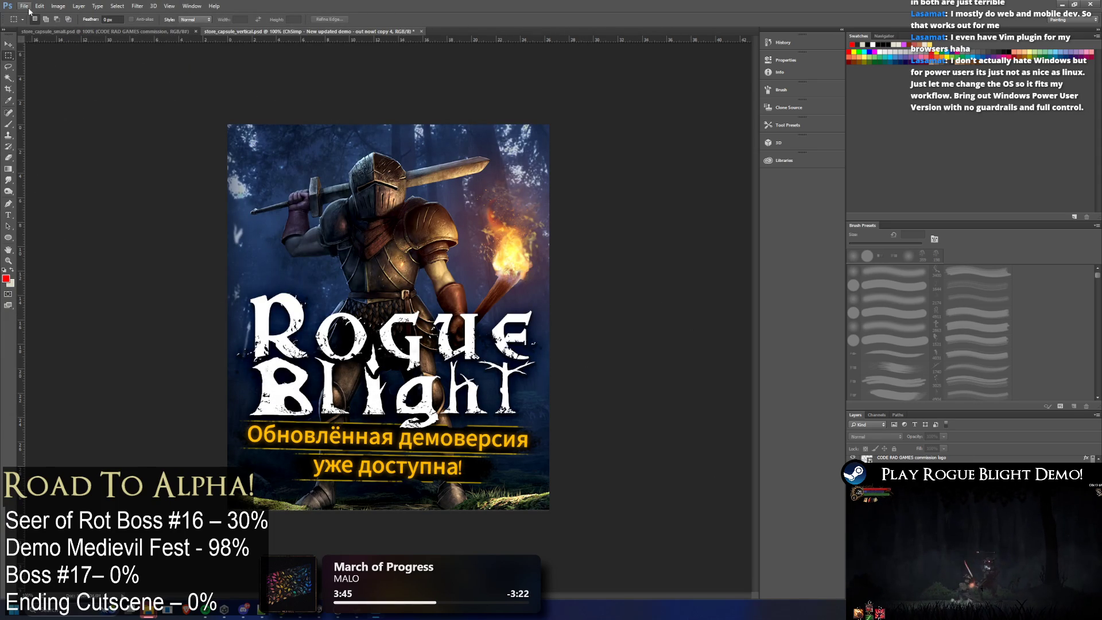
Step: Step between layers and dismiss the full Export As dialog without exporting
key(ctrl+j)
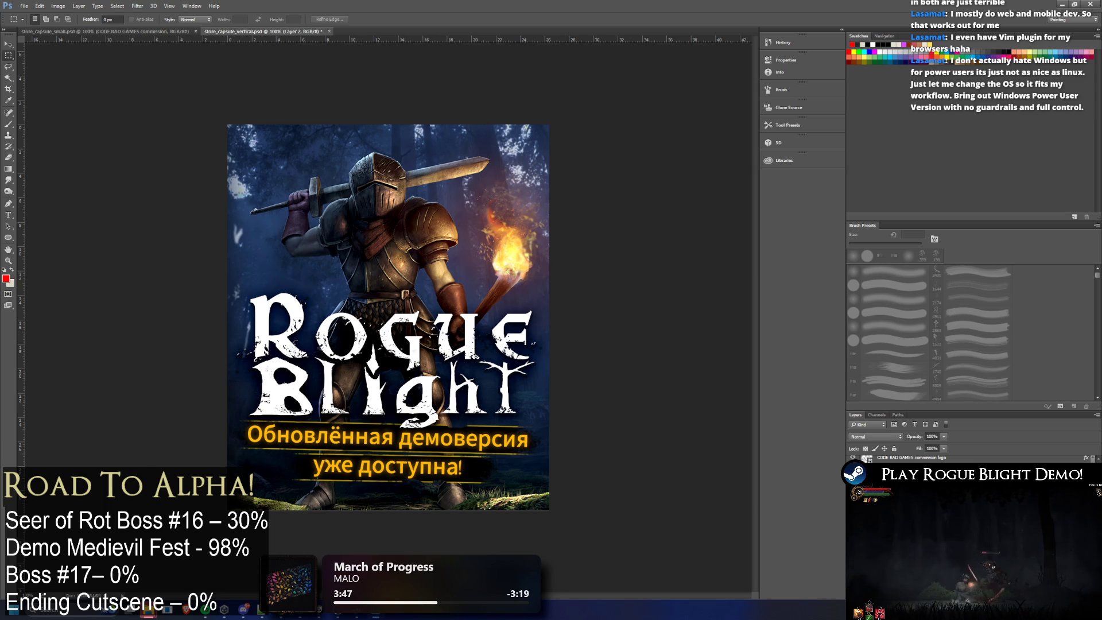
key(v)
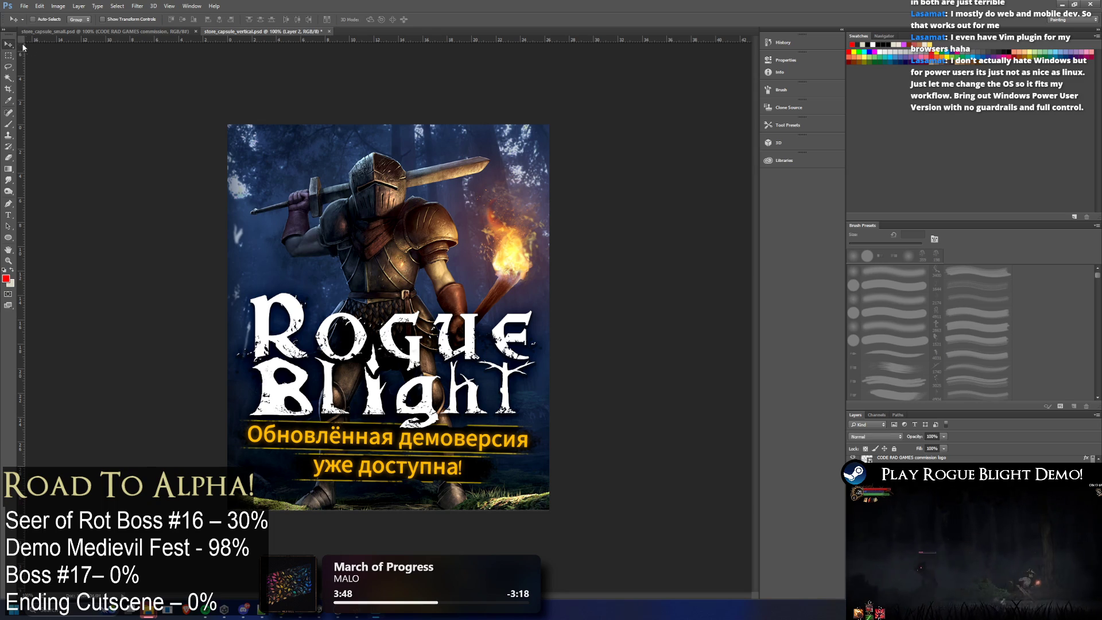
key(ctrl+e)
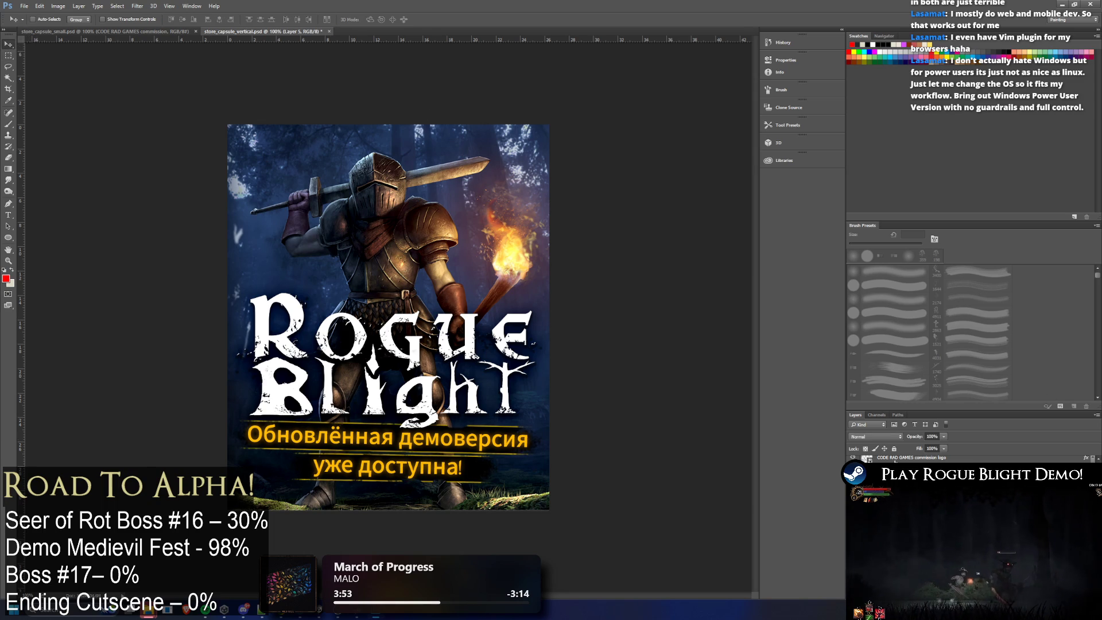
key(ctrl+z)
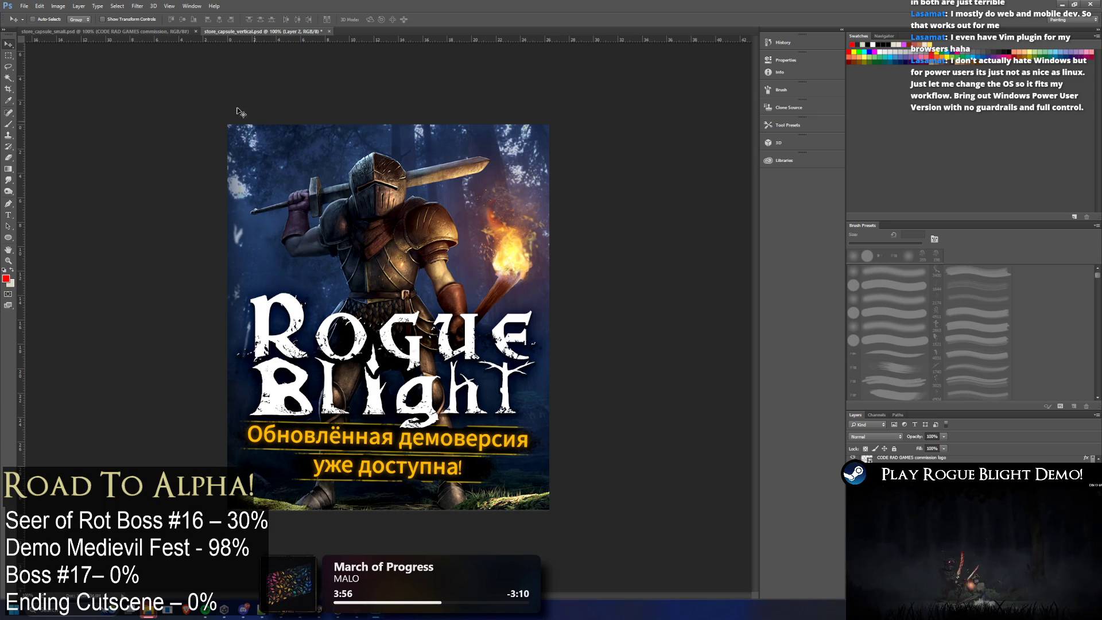
click(22, 12)
mouse_move(52, 130)
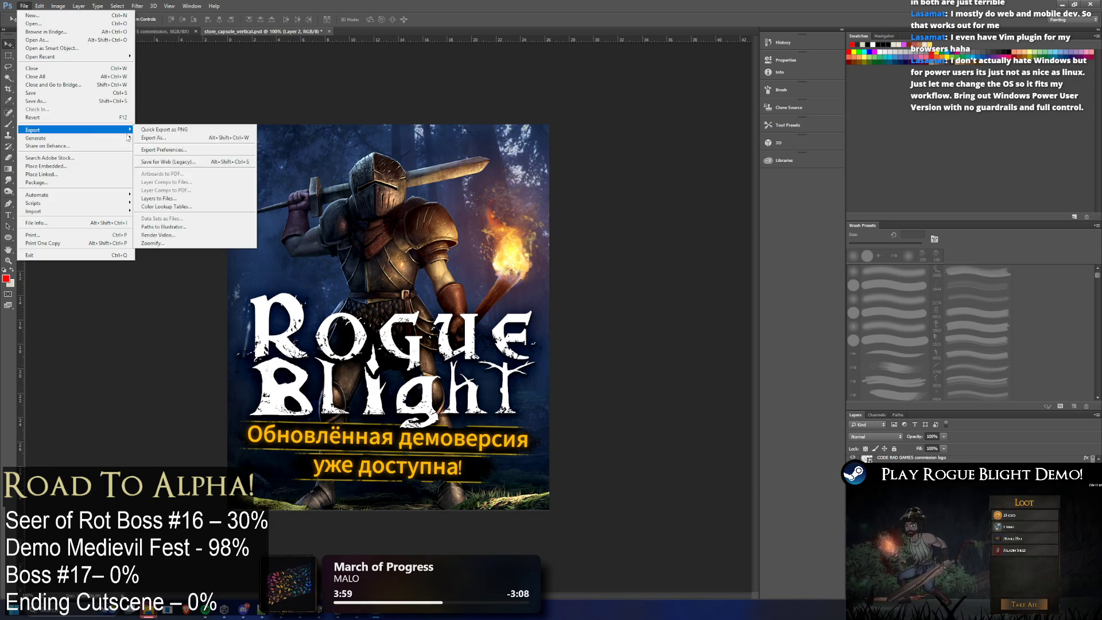
click(161, 134)
click(756, 178)
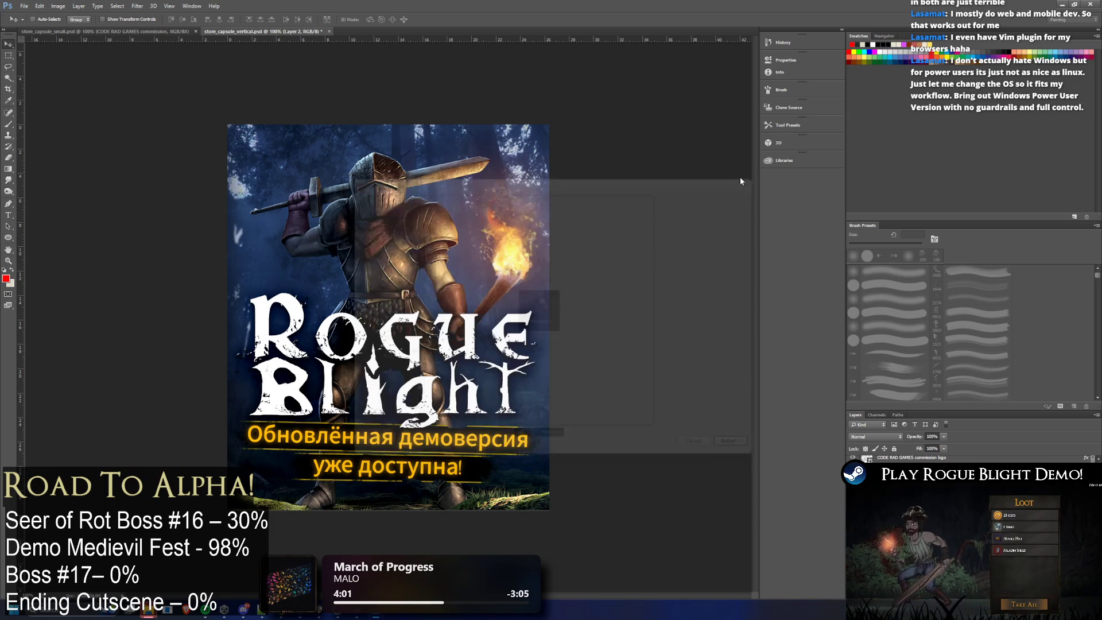
Step: Export the Russian vertical capsule PNG with a russian suffix, then show the Hungarian tagline
click(24, 6)
mouse_move(52, 129)
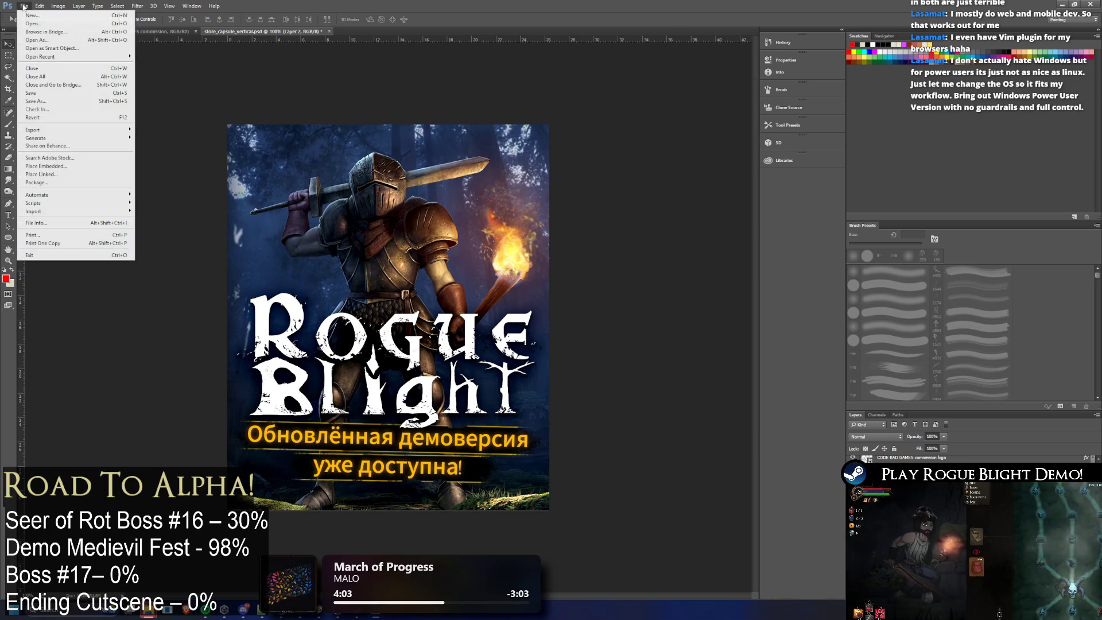
click(180, 130)
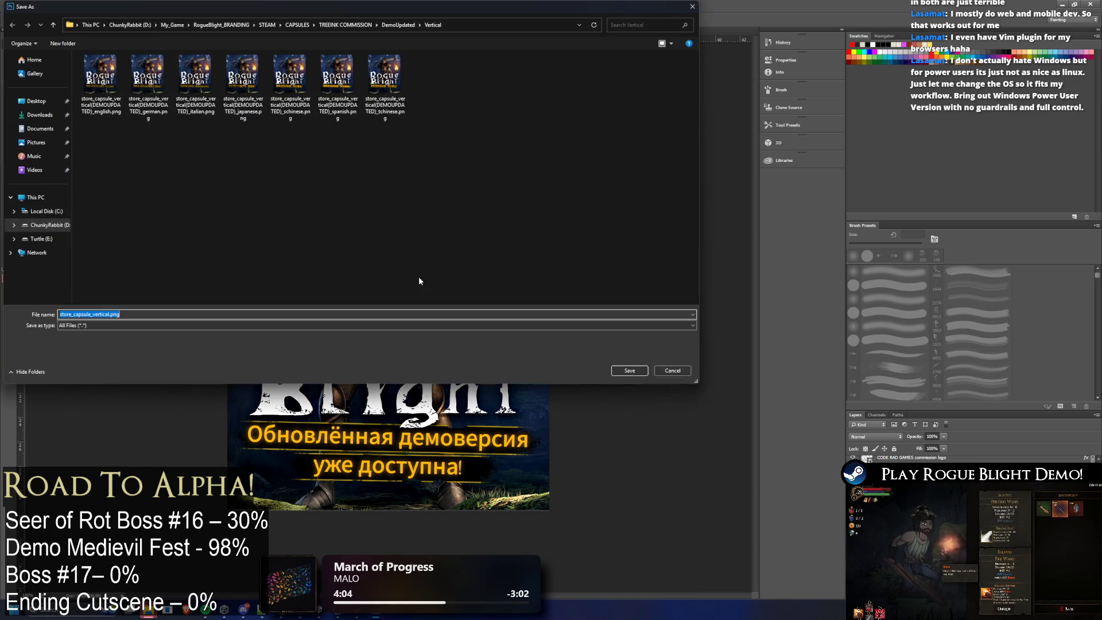
click(385, 86)
double_click(149, 314)
double_click(170, 313)
text(fr)
key(Return)
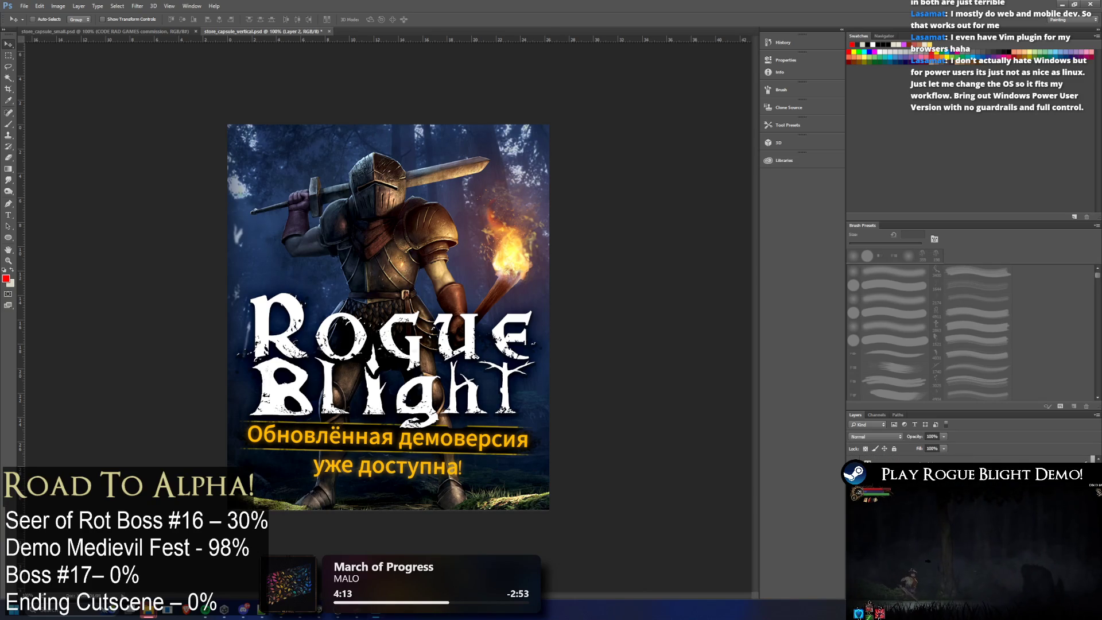
click(854, 484)
Step: Quick-export the capsule as PNG into the Vertical folder with the file name ending in 'hungarian'
click(24, 7)
click(199, 130)
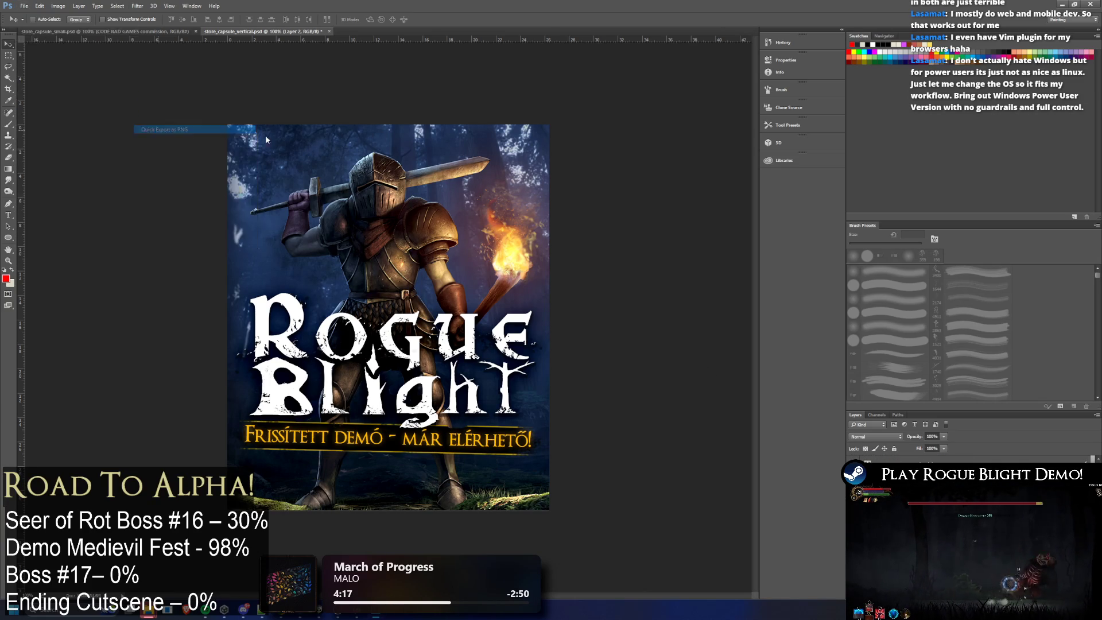
click(290, 83)
click(189, 314)
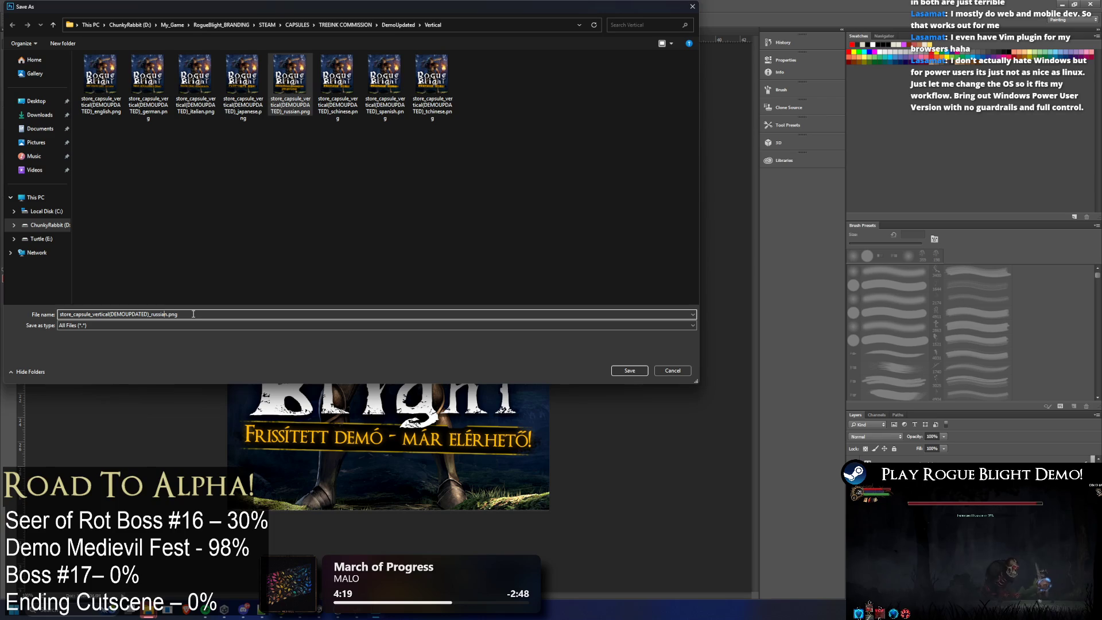
key(BackSpace)
key(BackSpace)
text(h)
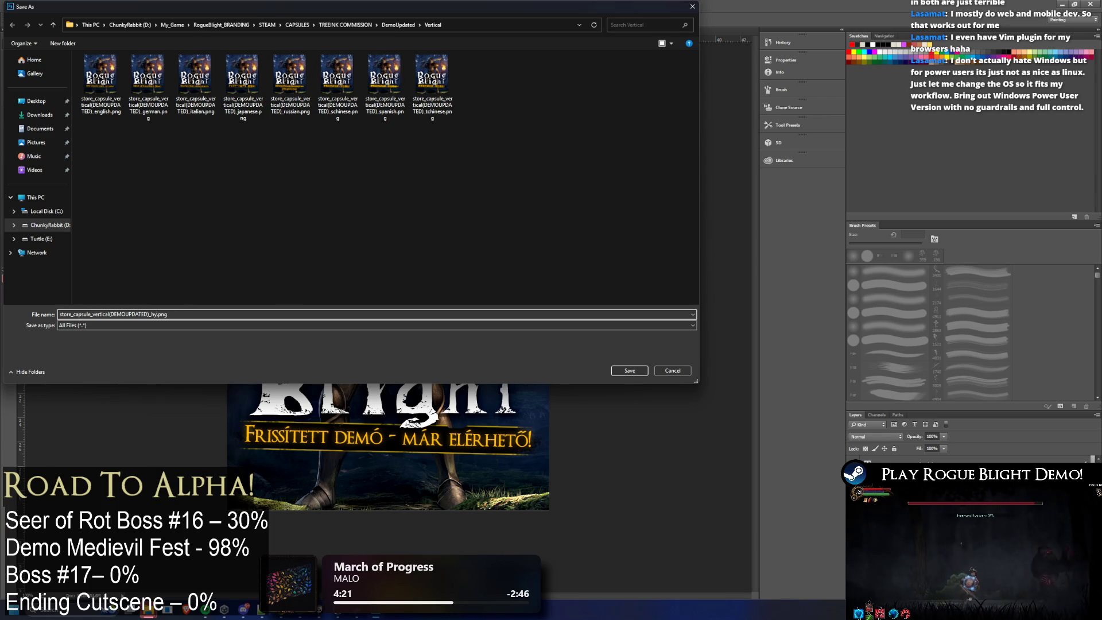
text(unger)
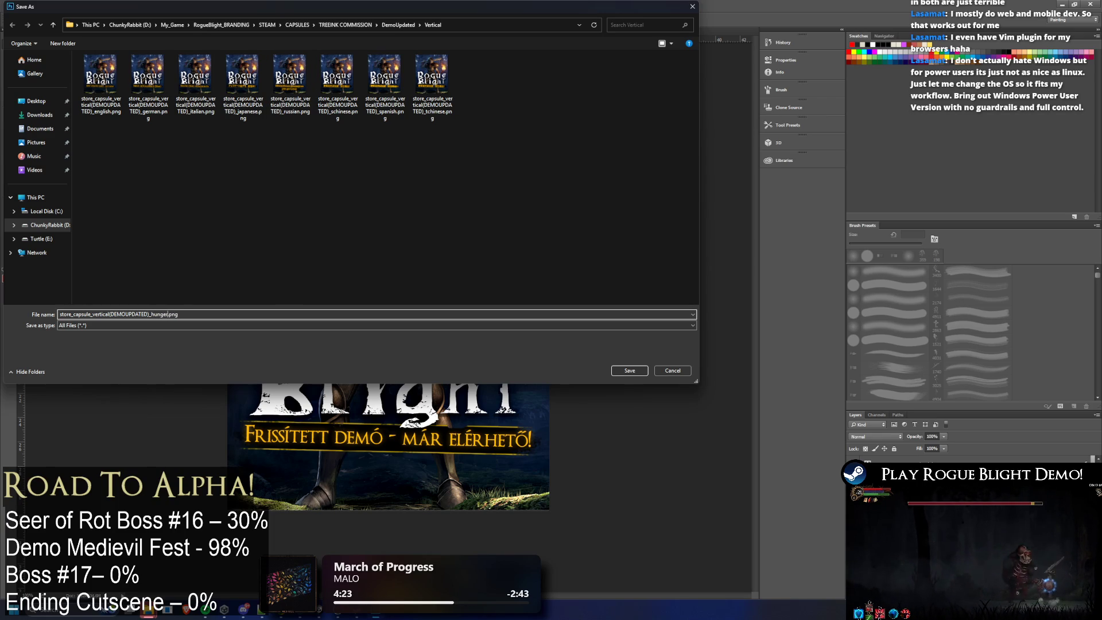
key(Return)
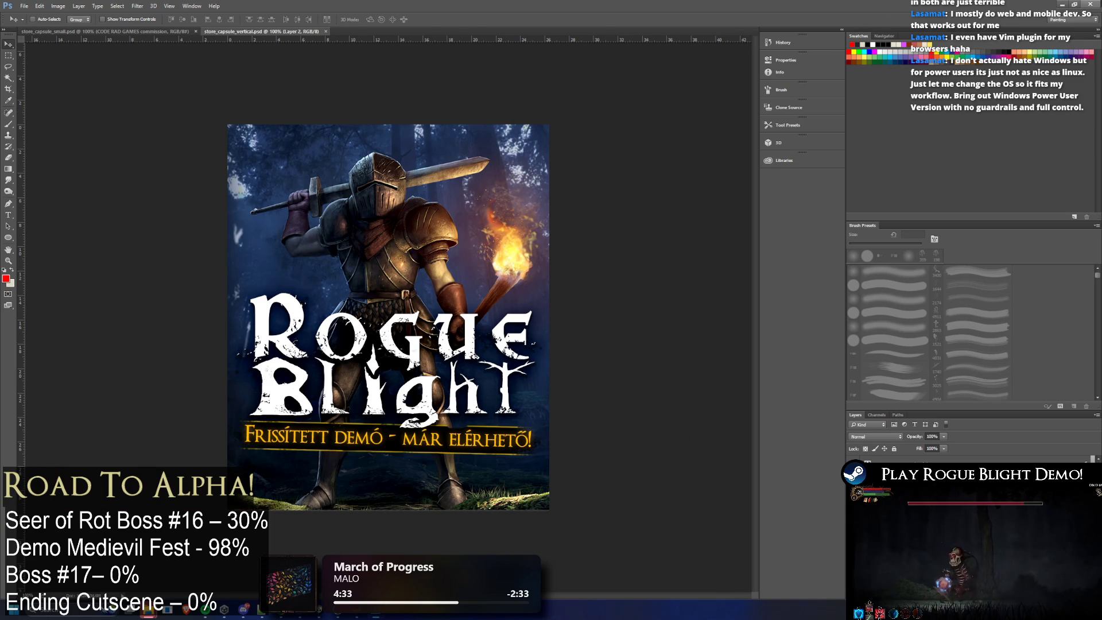
Step: Close Photoshop
click(1089, 4)
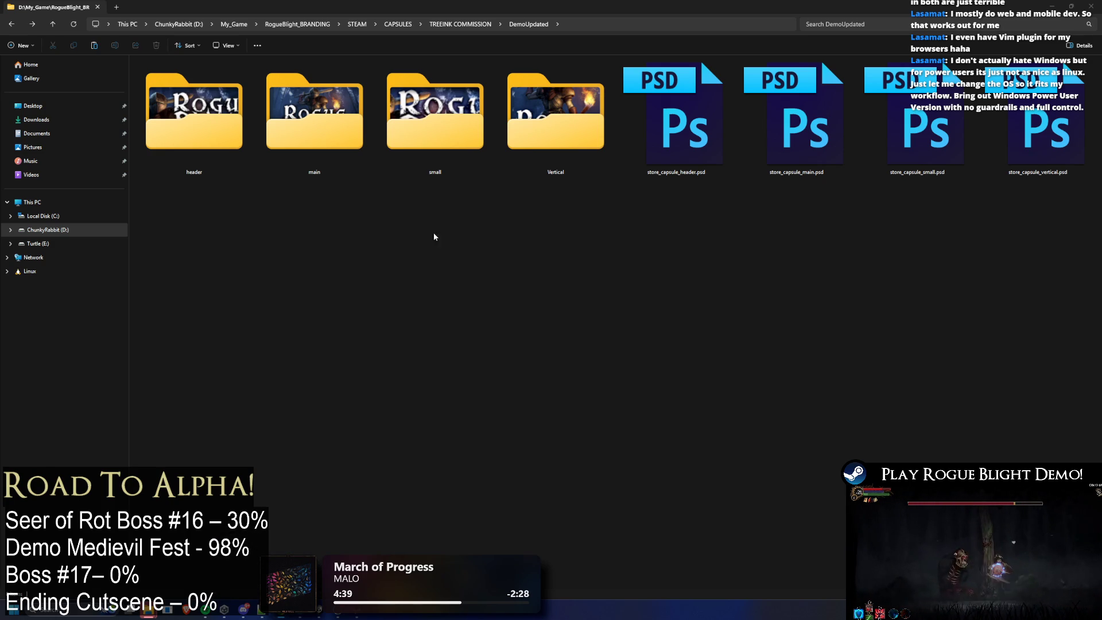
Step: Browse back up to DemoUpdated, into the Vertical folder, and select all nine exported language PNGs
double_click(443, 123)
drag(157, 86, 59, 150)
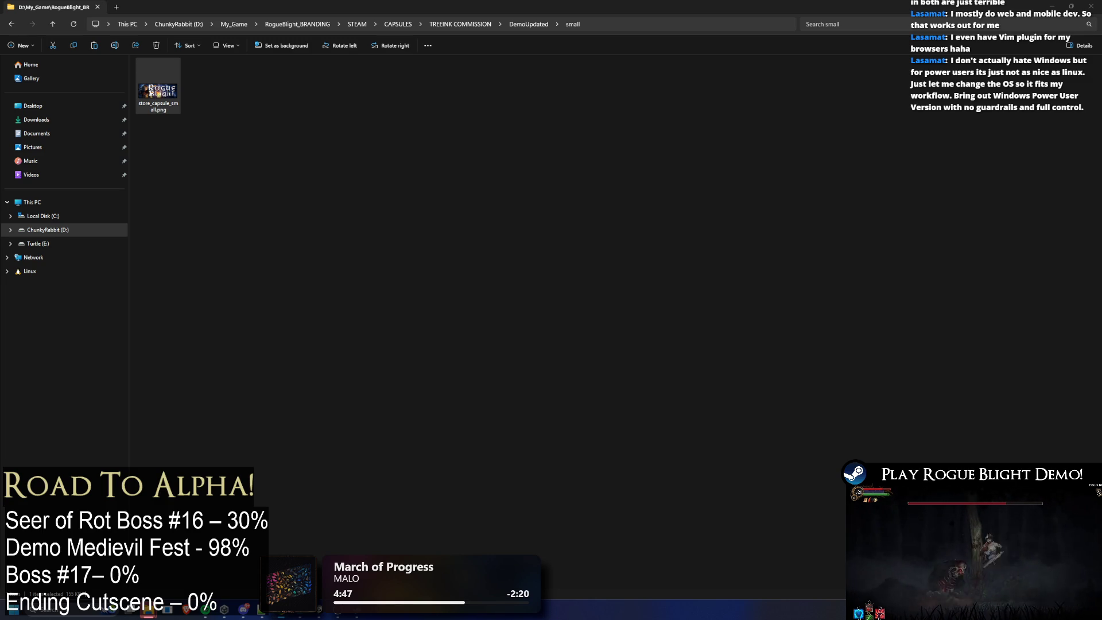
key(BackSpace)
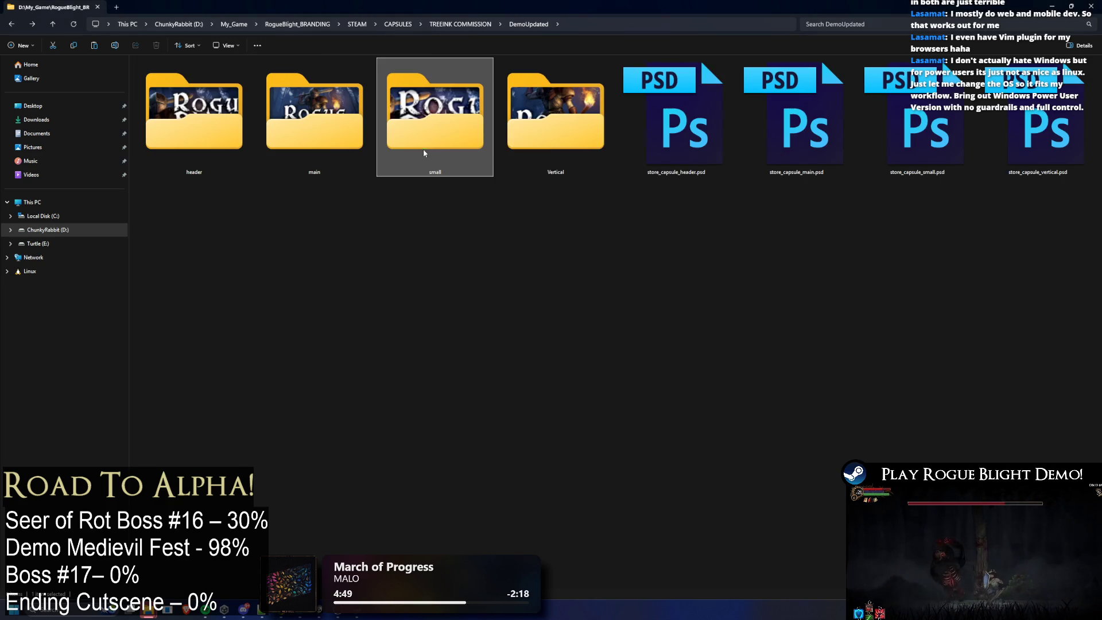
double_click(544, 142)
drag(632, 179, 171, 115)
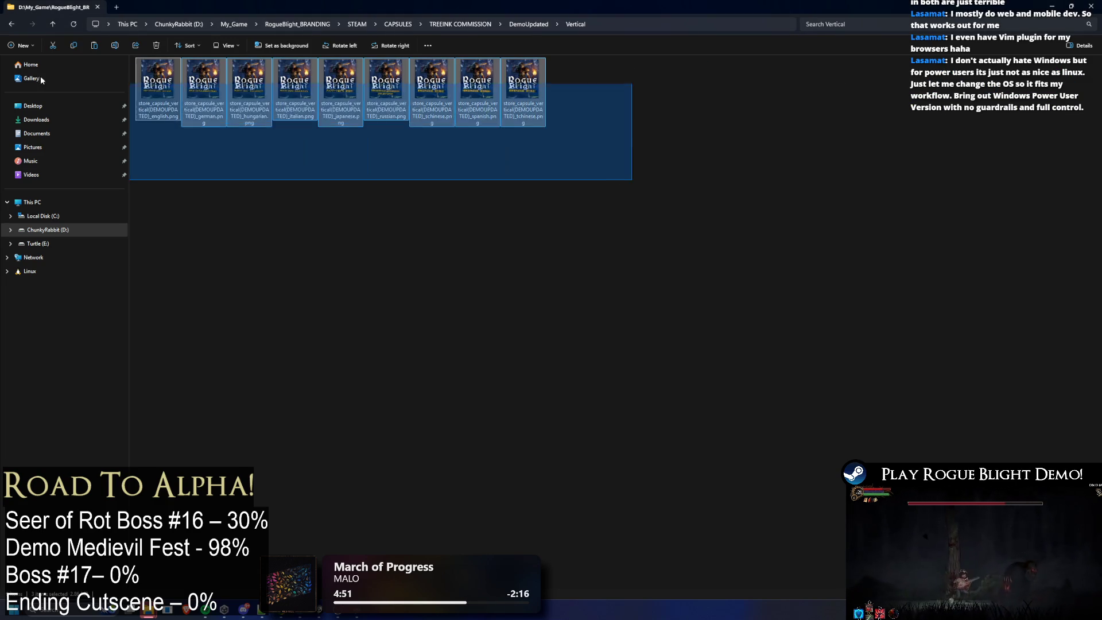